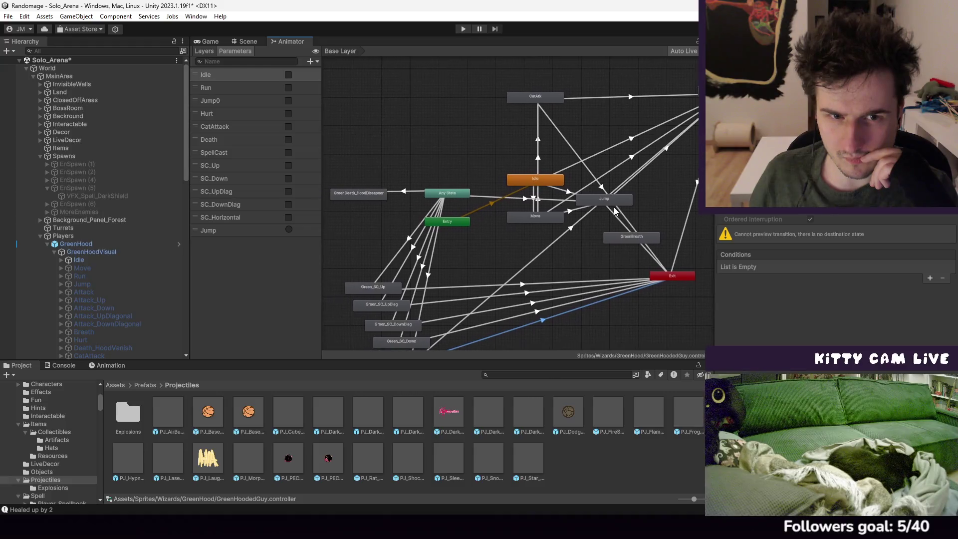
Add a Death = false condition to the SpellCast→Exit transition
click(422, 192)
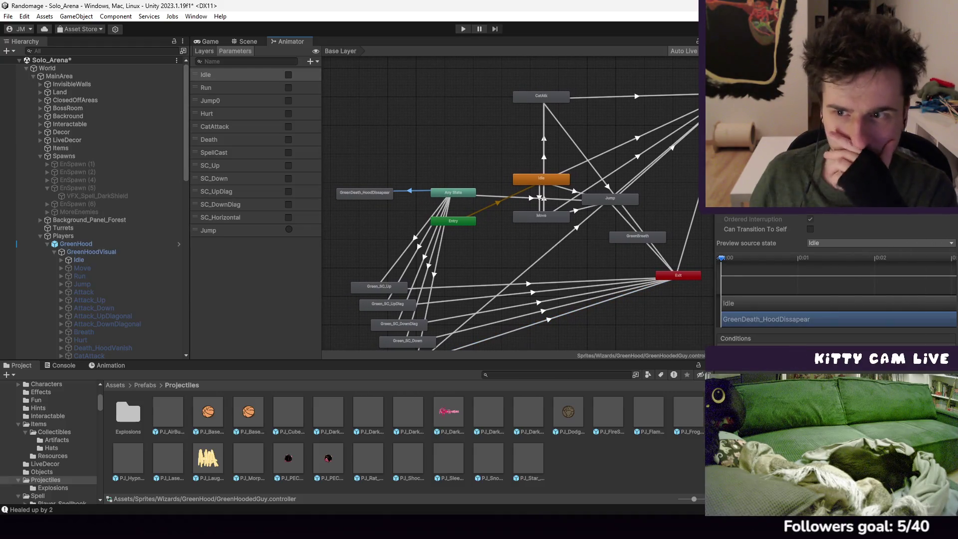
click(874, 244)
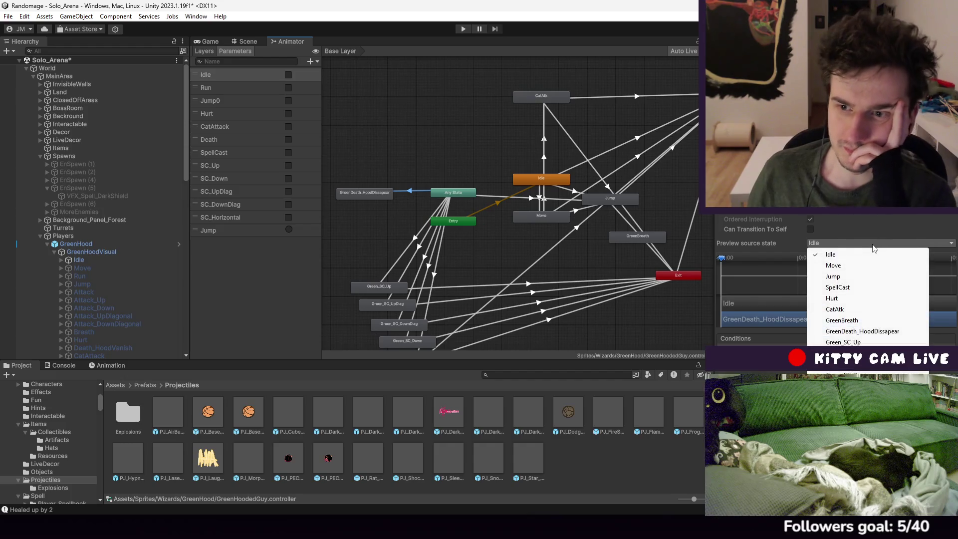
click(776, 344)
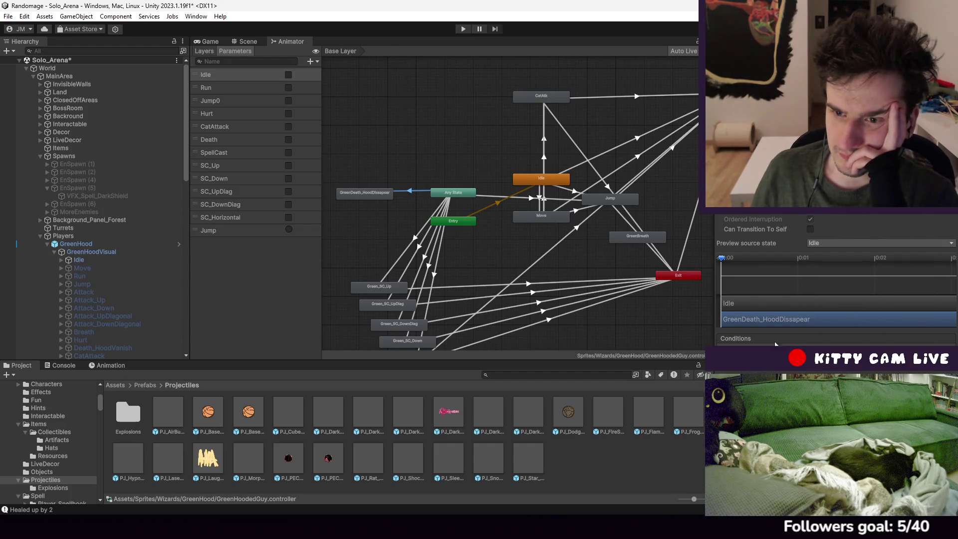
mouse_move(494, 242)
mouse_down()
mouse_move(553, 237)
mouse_move(525, 183)
mouse_up()
click(536, 274)
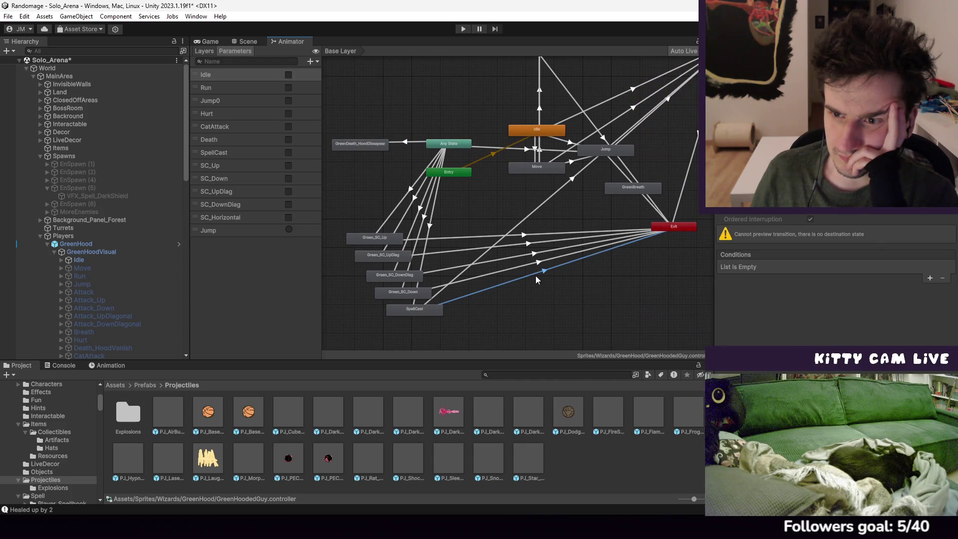
click(930, 278)
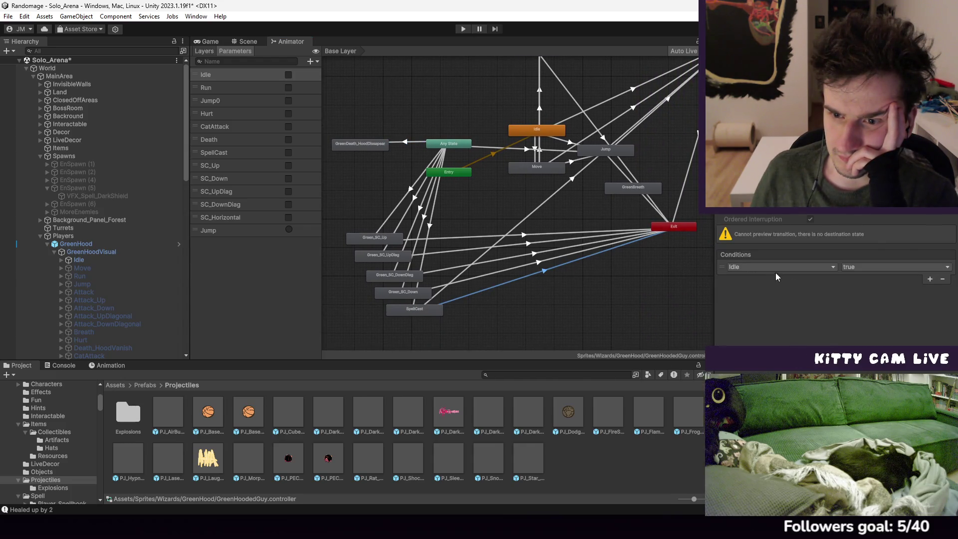
click(753, 268)
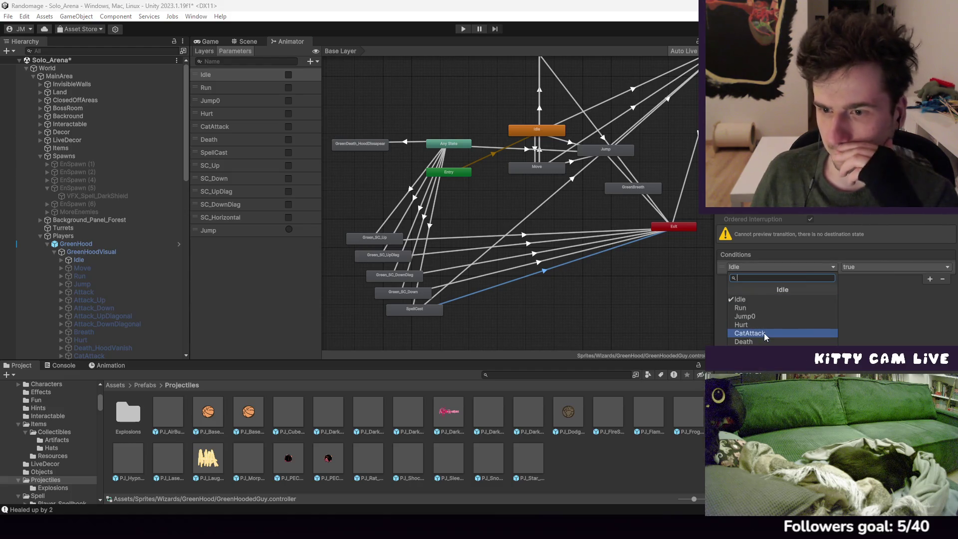
click(744, 341)
click(864, 268)
click(866, 290)
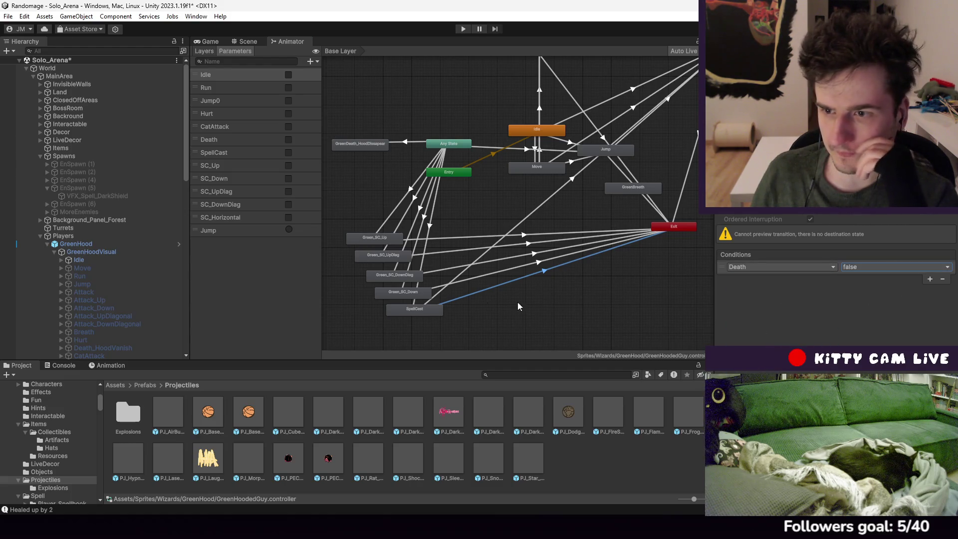
Require Death = false on the Green_SC_Down→Exit transition
click(484, 278)
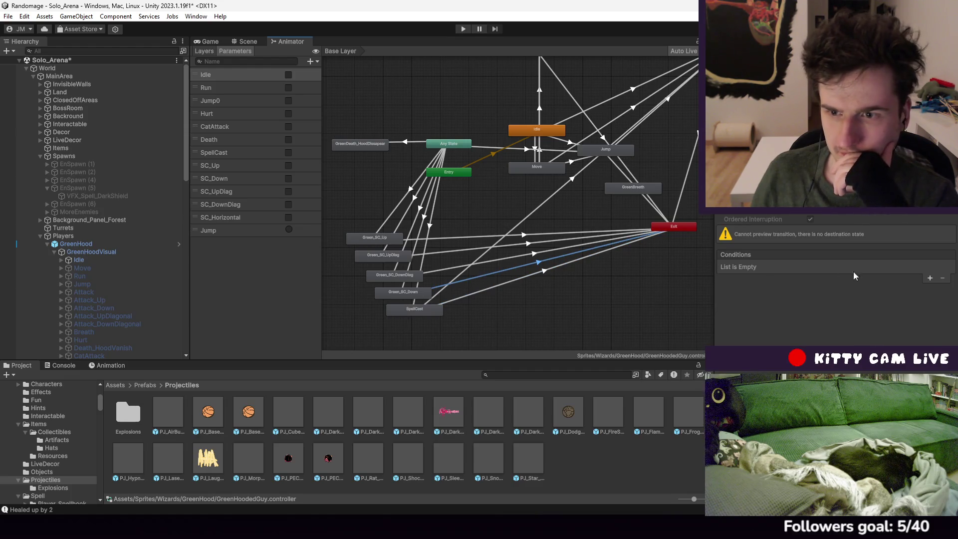
click(930, 278)
click(816, 268)
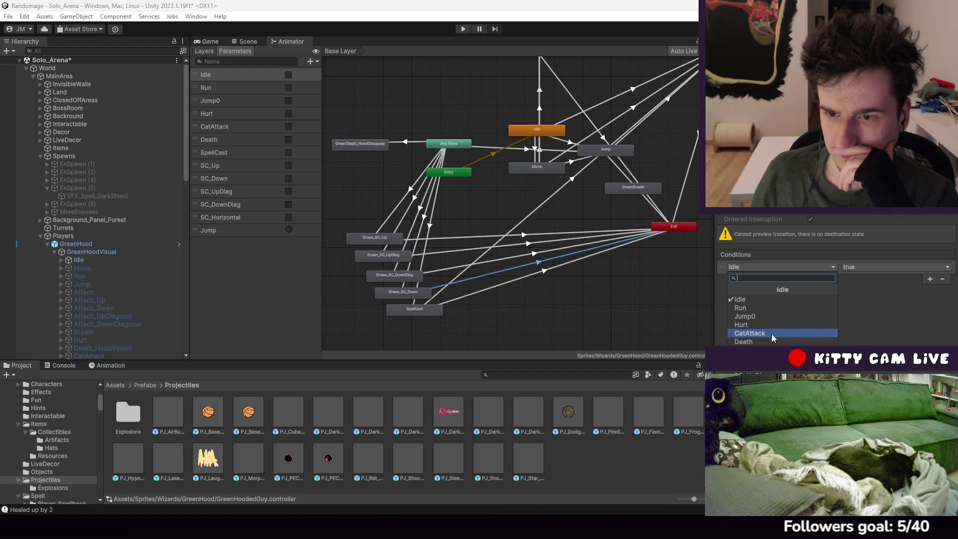
click(751, 334)
click(751, 268)
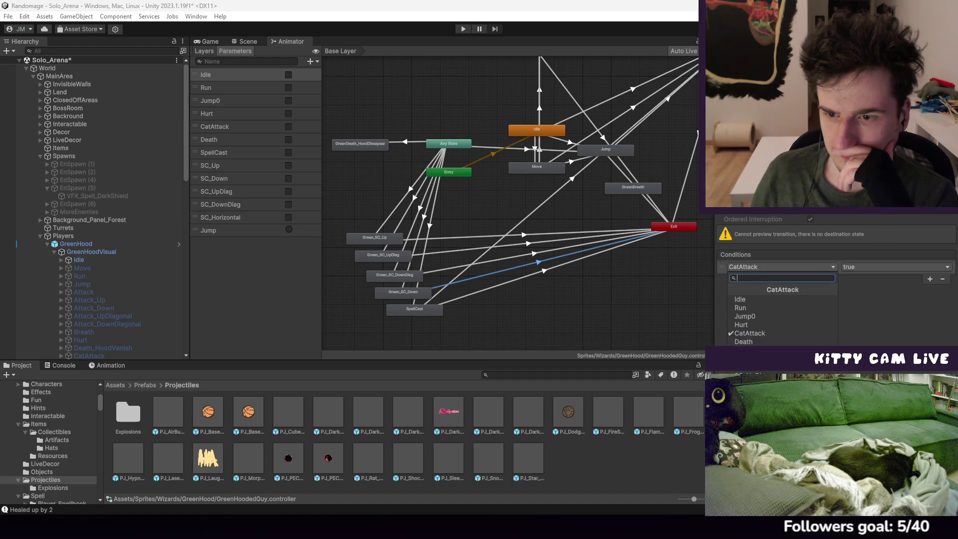
click(744, 342)
click(896, 267)
click(855, 289)
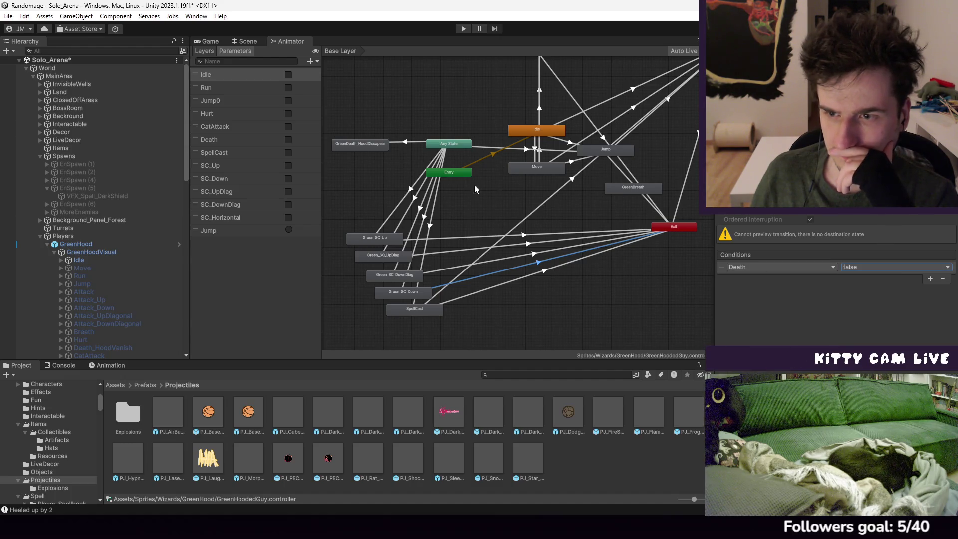
Require Death = false on the Green_SC_DownDiag→Exit transition
click(423, 140)
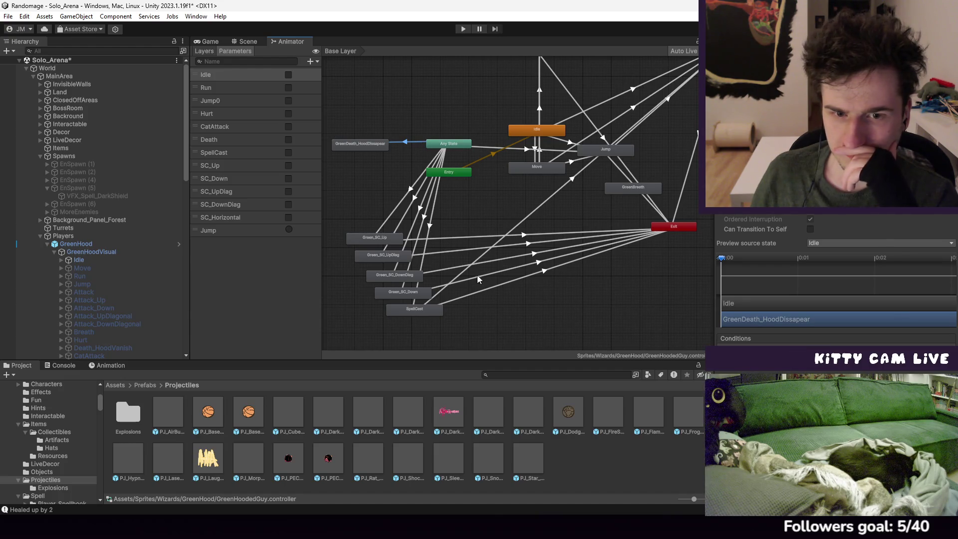
click(522, 259)
click(930, 278)
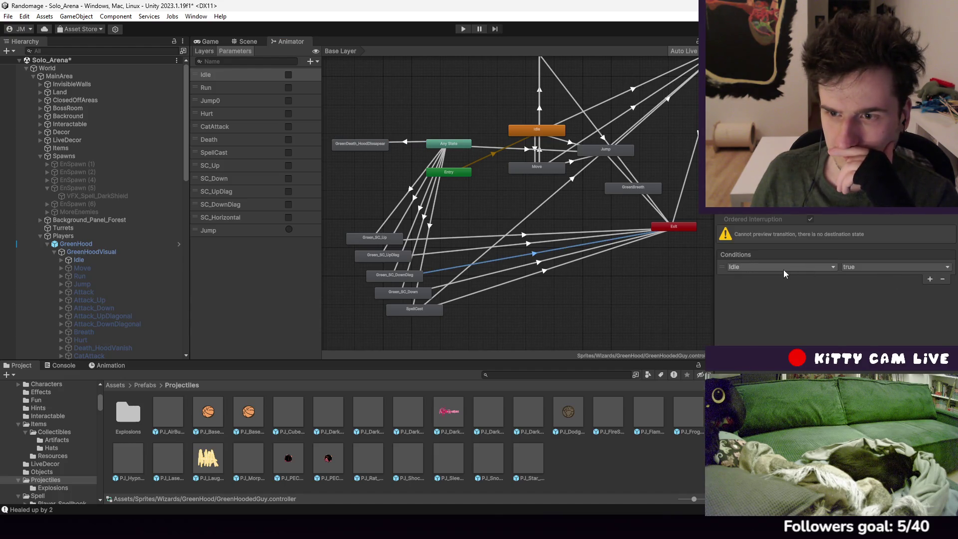
click(781, 267)
click(755, 342)
click(873, 268)
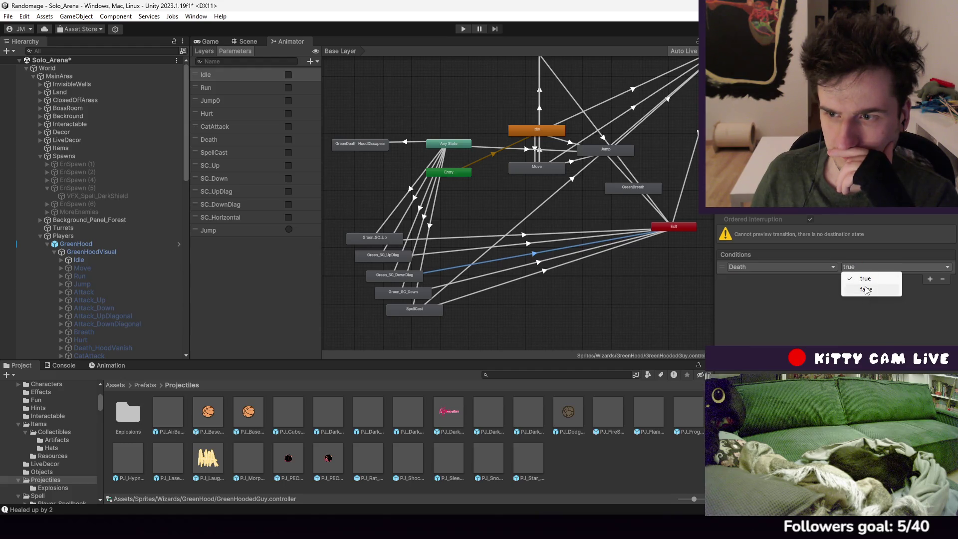
click(869, 288)
Require Death = false on the Green_SC_UpDiag→Exit and Green_SC_Up→Exit transitions
click(544, 249)
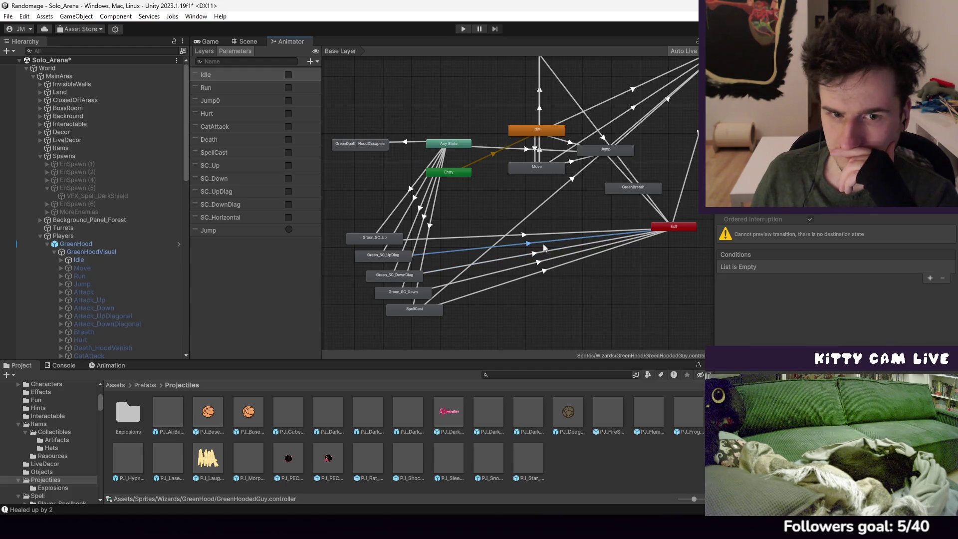
click(931, 279)
click(781, 268)
click(744, 342)
click(873, 267)
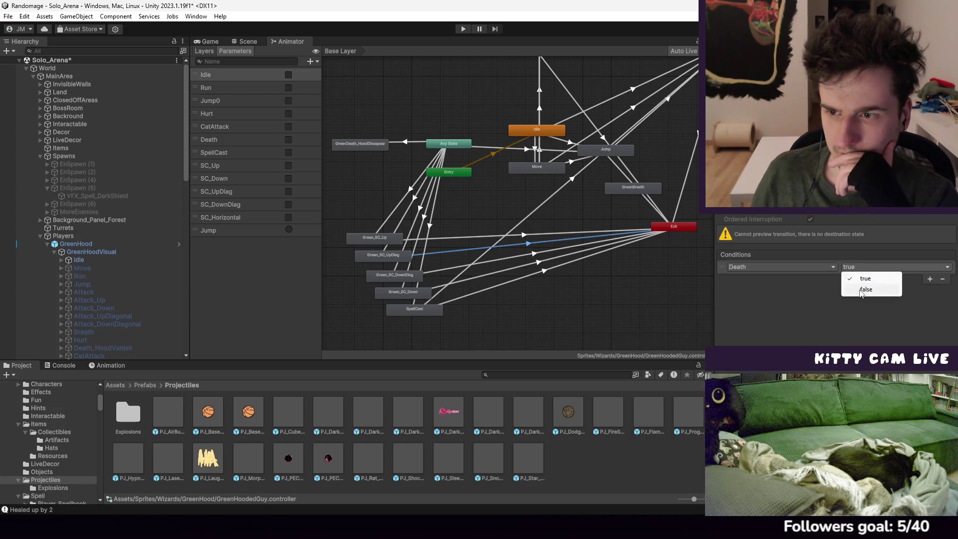
click(869, 287)
click(495, 237)
click(931, 279)
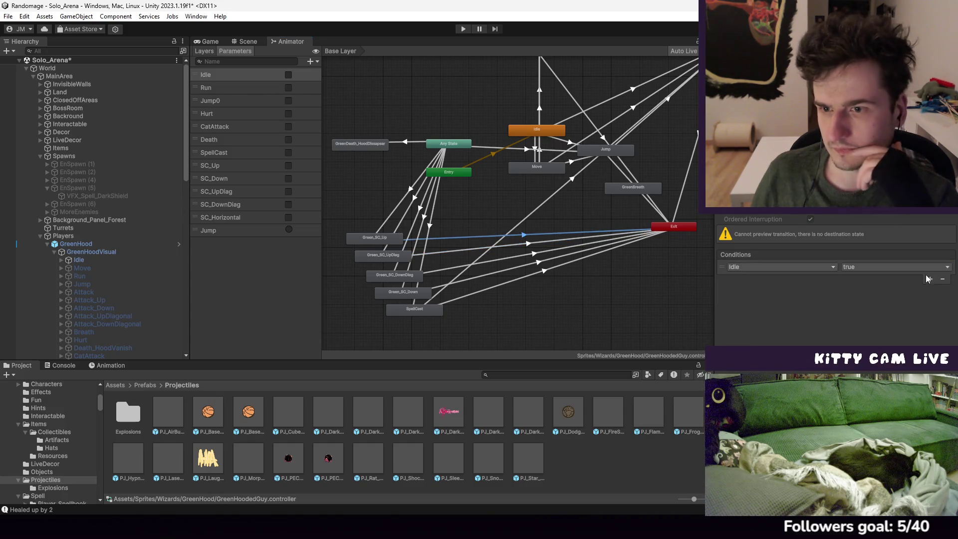
click(781, 267)
click(744, 341)
click(878, 267)
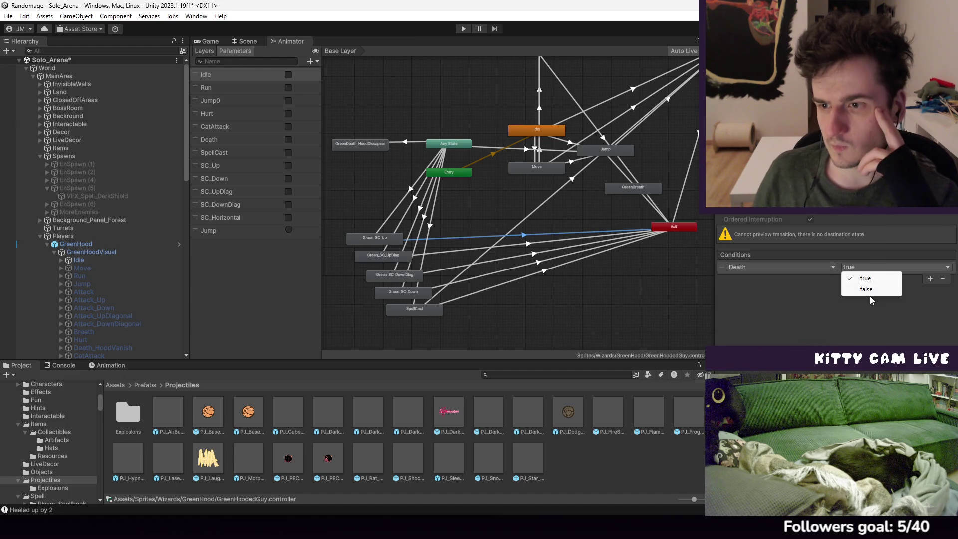
click(867, 289)
Inspect the Any State transitions into SpellCast and Green_SC_Up
drag(559, 239, 543, 269)
click(410, 256)
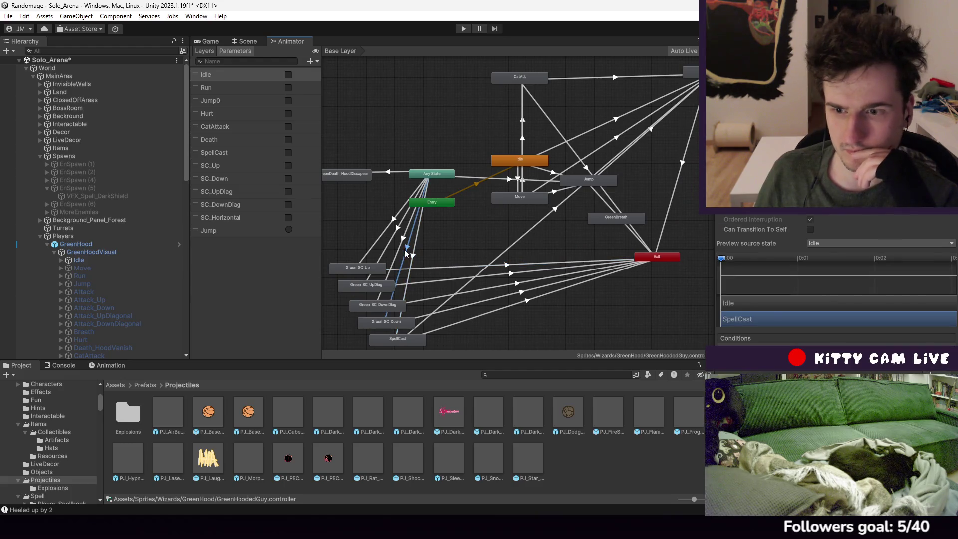
click(393, 242)
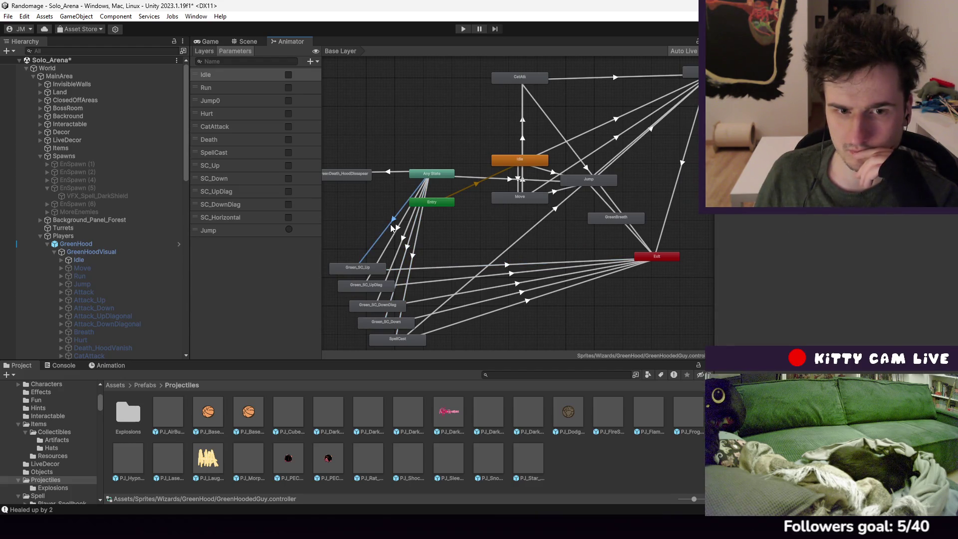
click(392, 228)
scroll(490, 233, down, 5)
Set Spell_LaserBeam's Hit Box Window to 2
scroll(490, 232, up, 3)
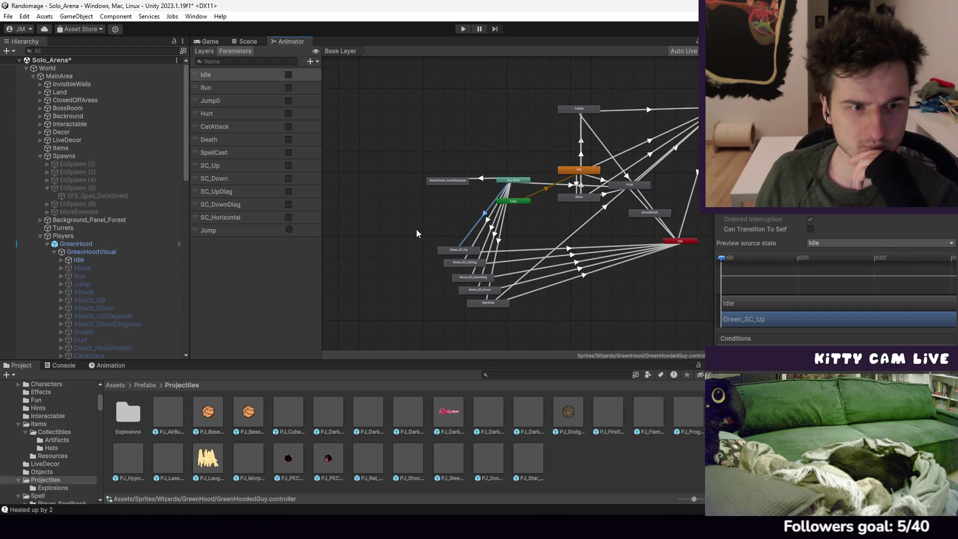
scroll(120, 251, down, 10)
click(121, 260)
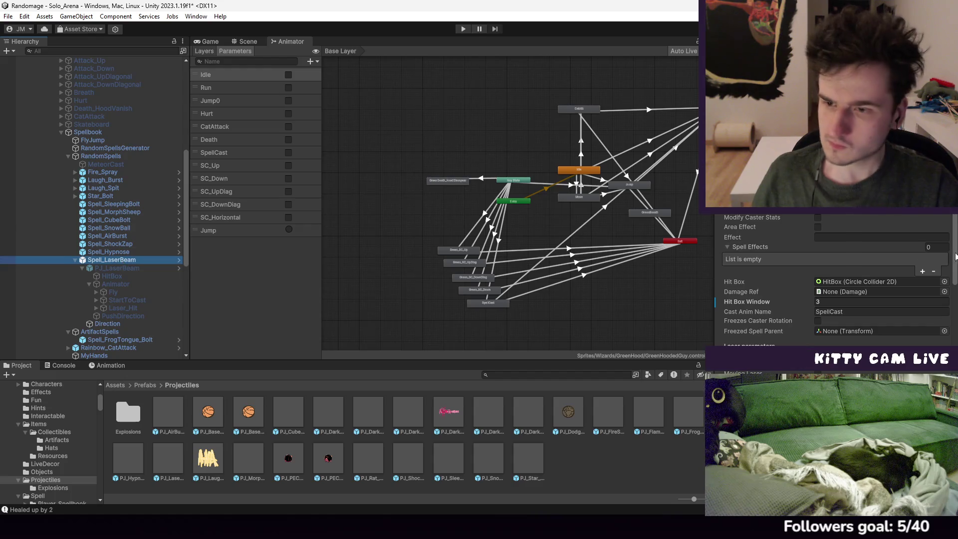
scroll(865, 284, down, 4)
click(830, 219)
text(2)
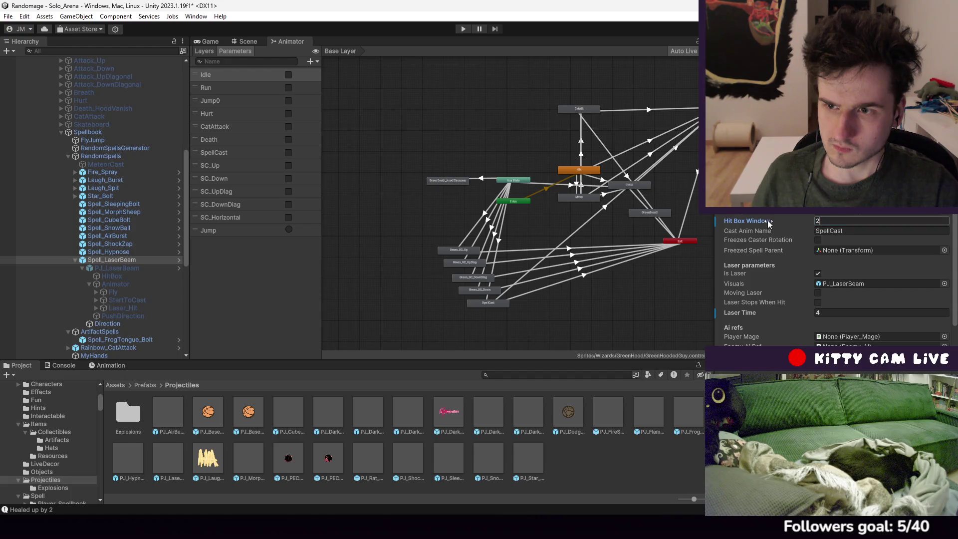
Review PJ_LaserBeam's Damage script stats, then return to Spell_LaserBeam
scroll(772, 228, up, 5)
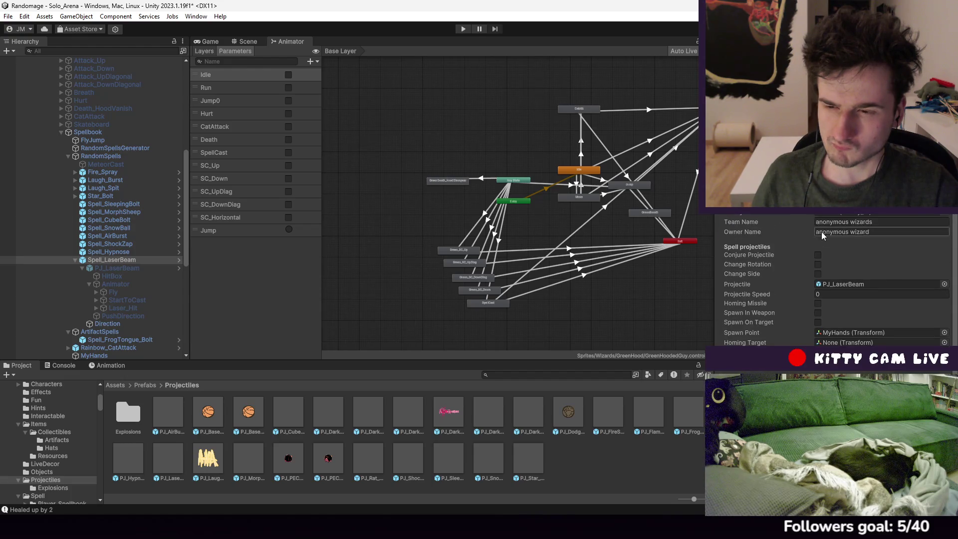
scroll(838, 232, down, 3)
click(120, 268)
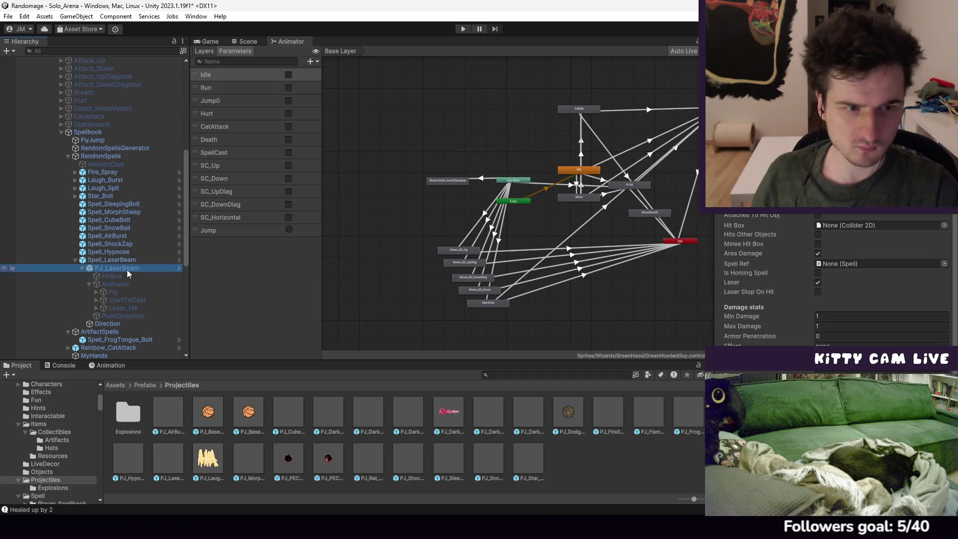
scroll(759, 241, down, 2)
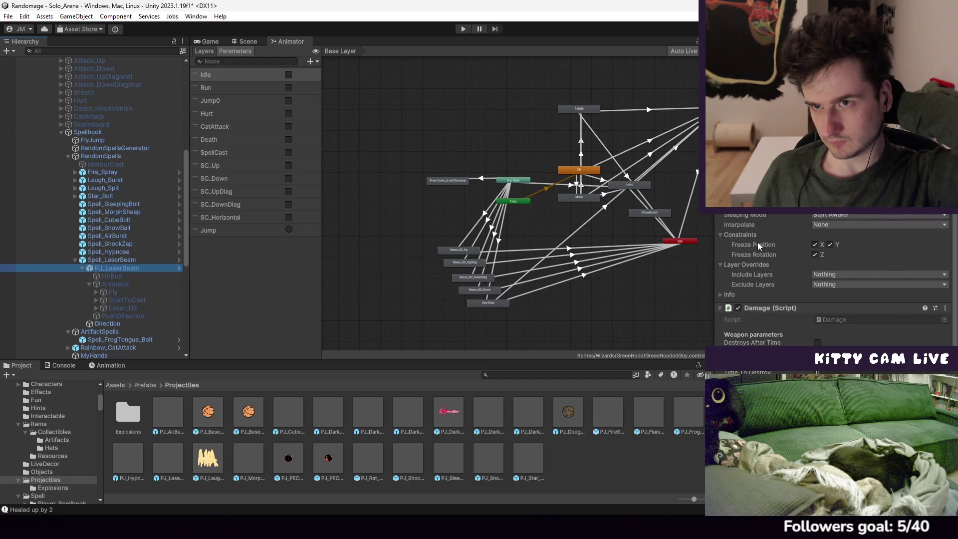
scroll(757, 242, down, 3)
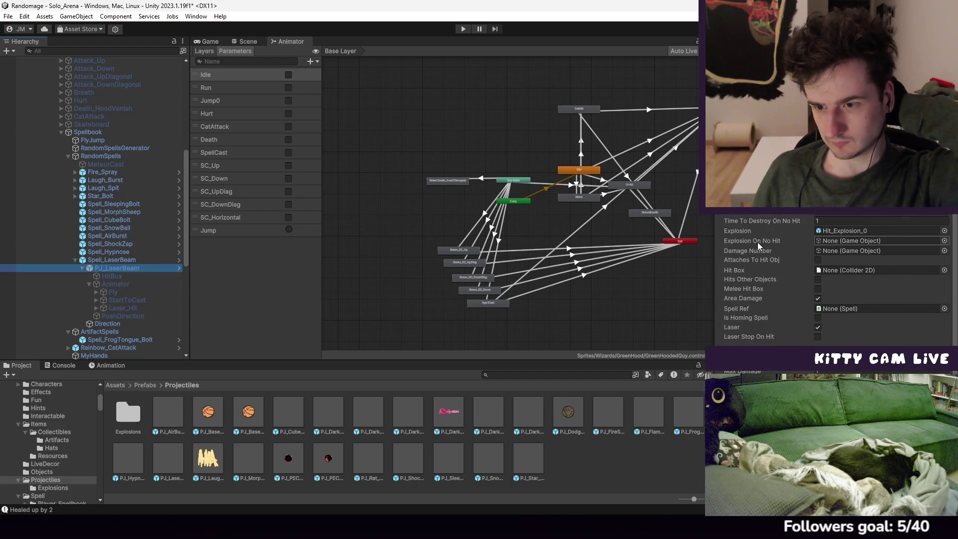
scroll(758, 241, down, 2)
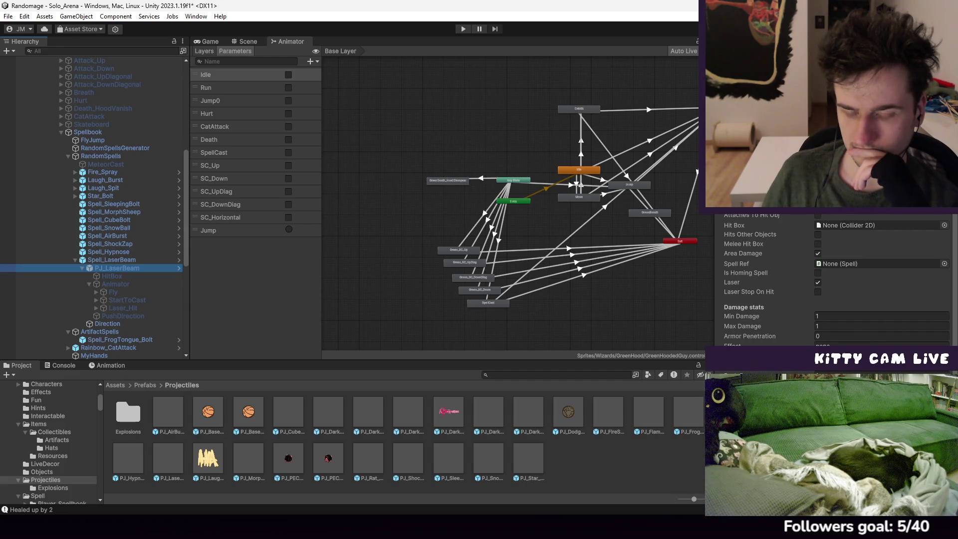
click(96, 260)
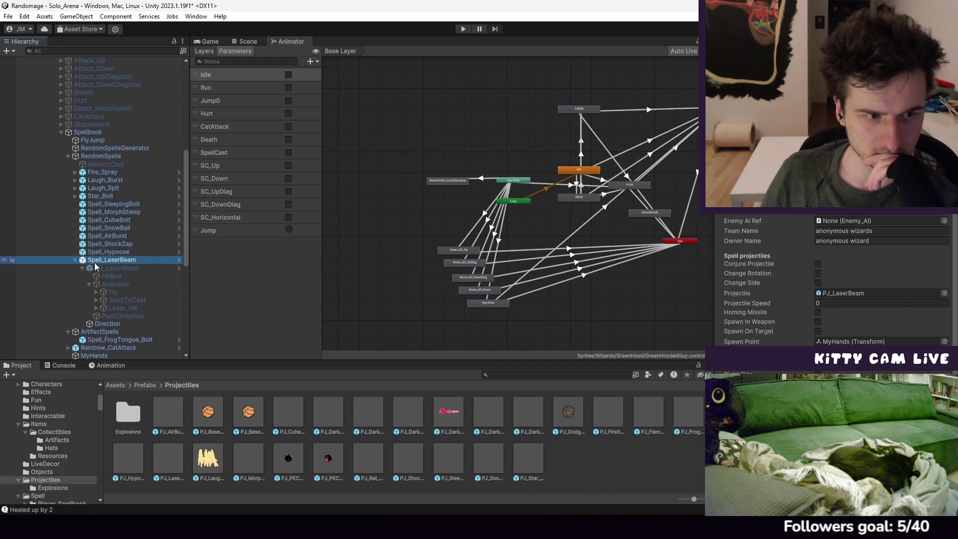
Set Base Chance For A Spell to 1000 and run Solo_Arena in Play mode
click(76, 260)
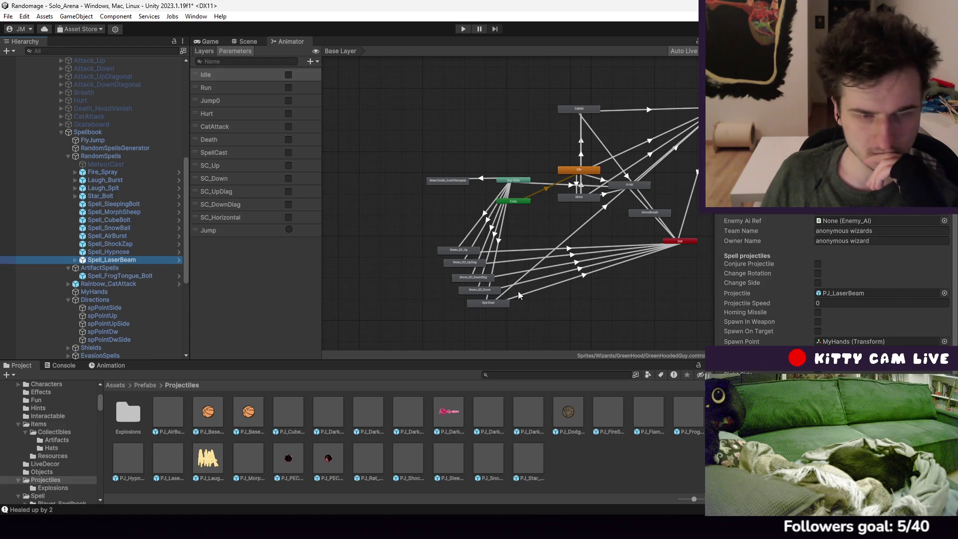
scroll(848, 299, down, 5)
click(841, 297)
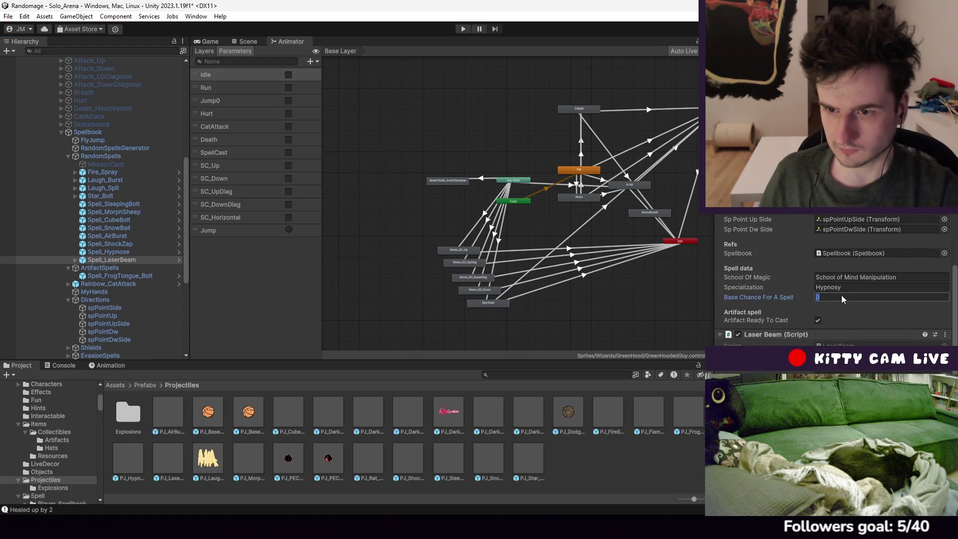
text(1000)
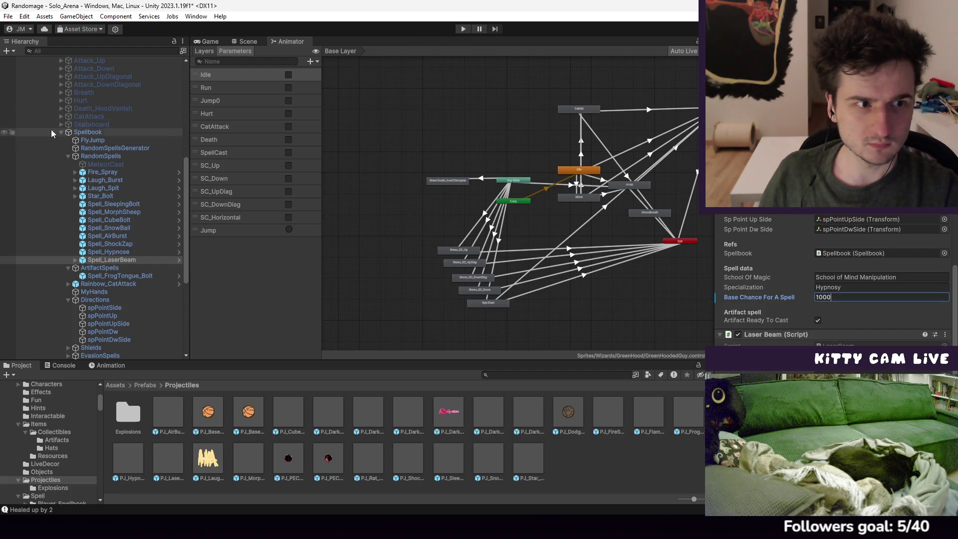
click(461, 30)
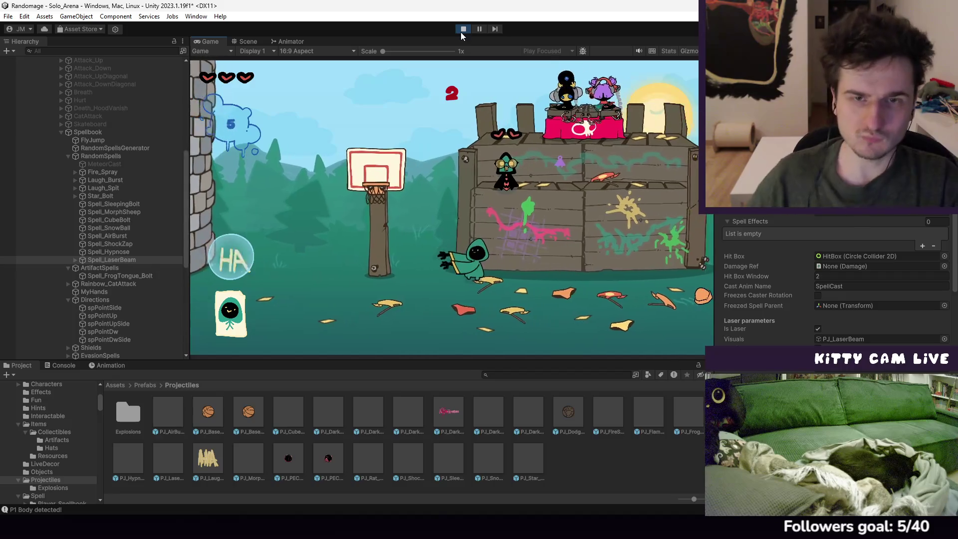
Show RandomSpellsGenerator's Mind Manipulation school, with Hypnosy and Concussive, in a wider Inspector
click(461, 31)
click(109, 148)
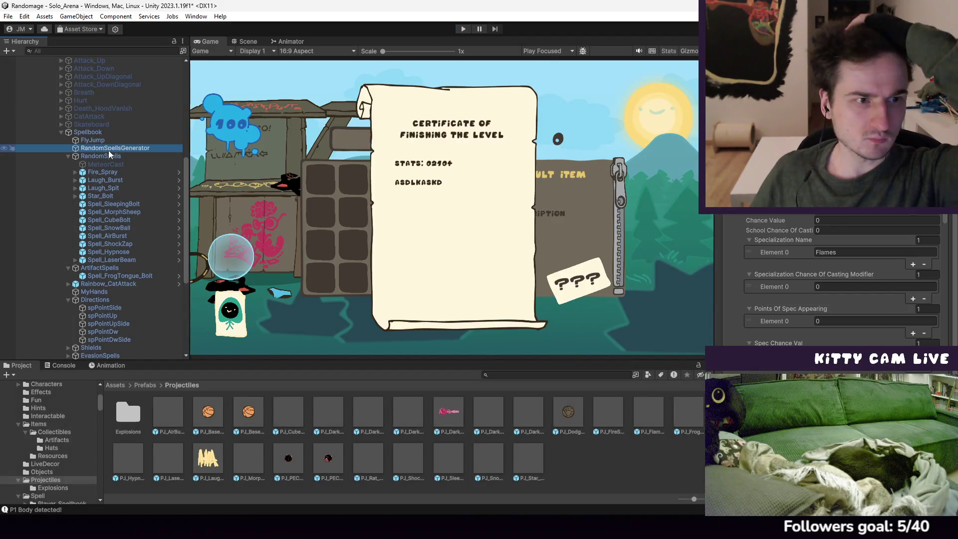
scroll(794, 263, down, 5)
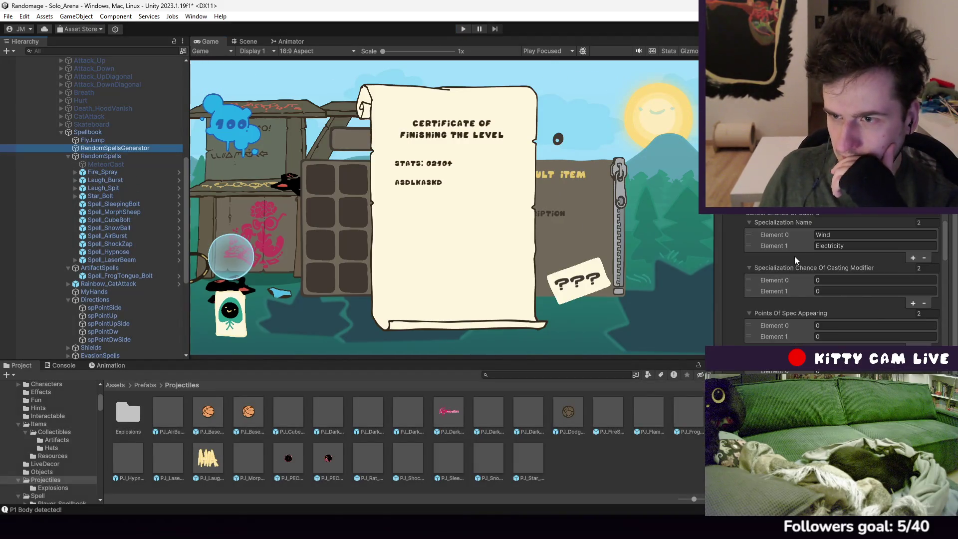
scroll(790, 264, down, 12)
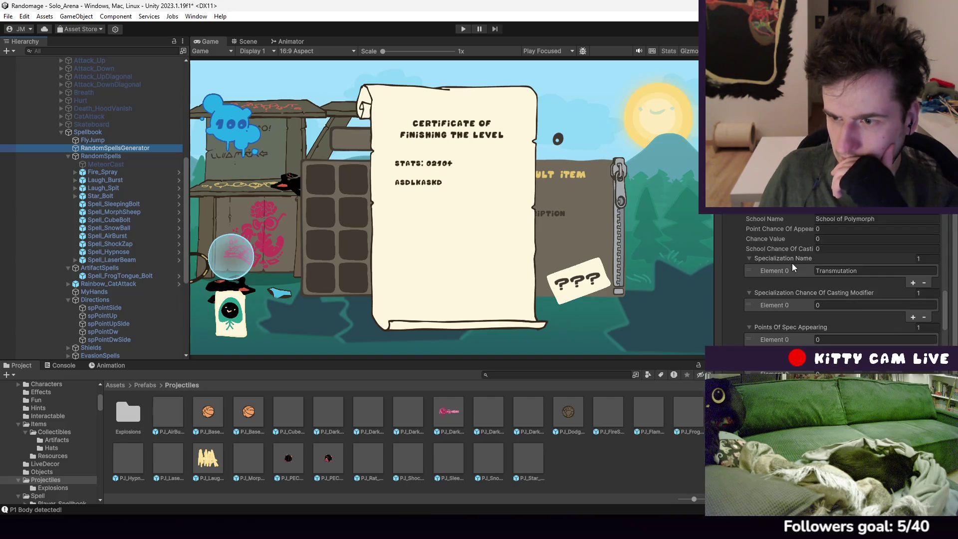
scroll(796, 266, down, 5)
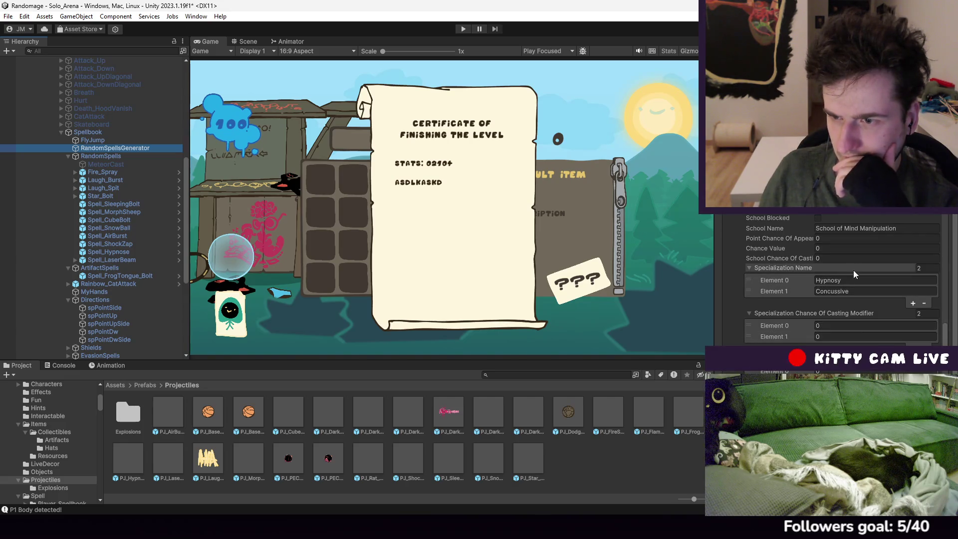
scroll(855, 286, down, 2)
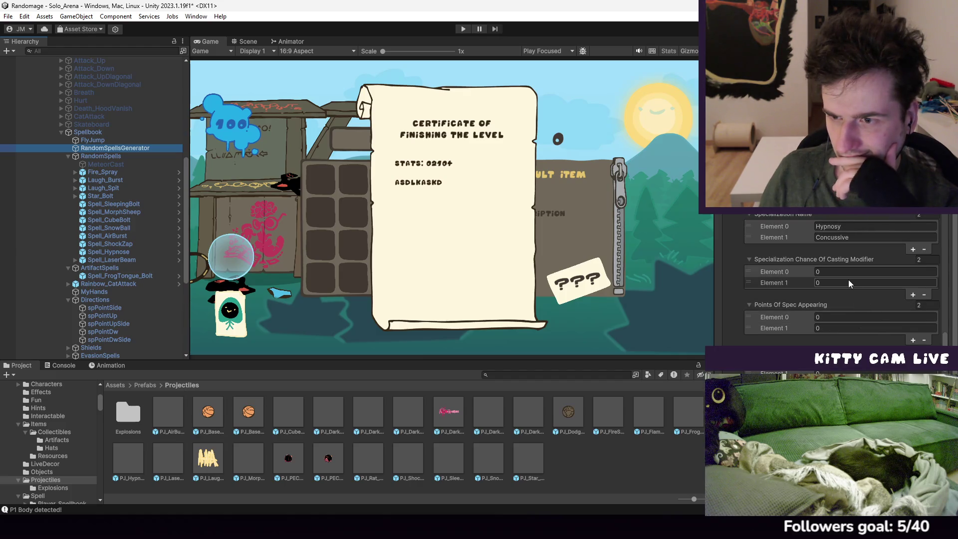
scroll(848, 279, up, 2)
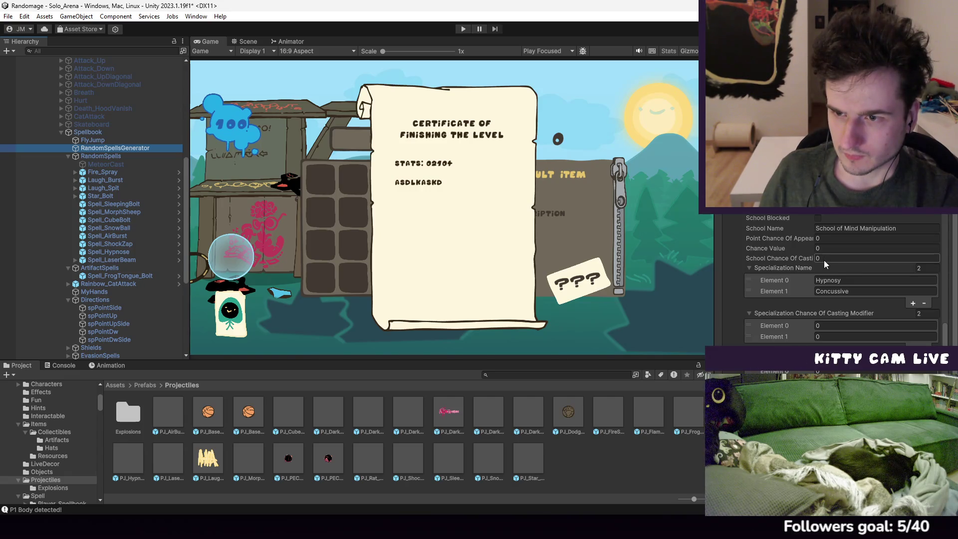
drag(713, 229, 609, 227)
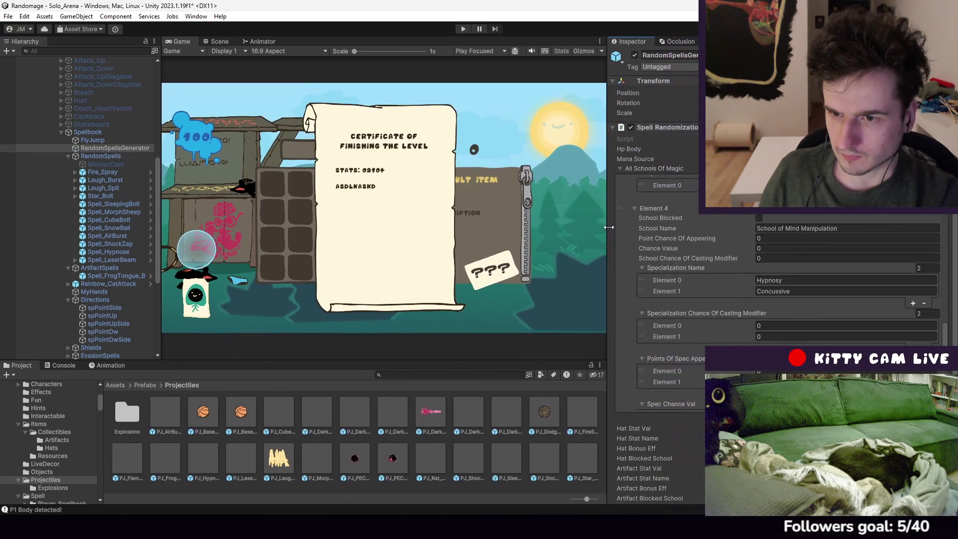
Set School Chance Of Casting Modifier and Hypnosy Specialization Chance to 1000, then play-test
click(791, 260)
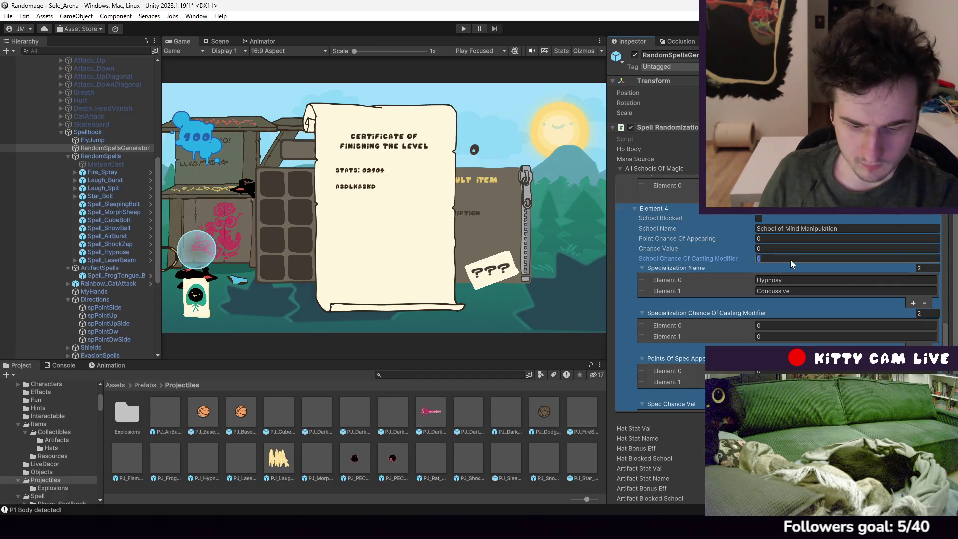
text(1000)
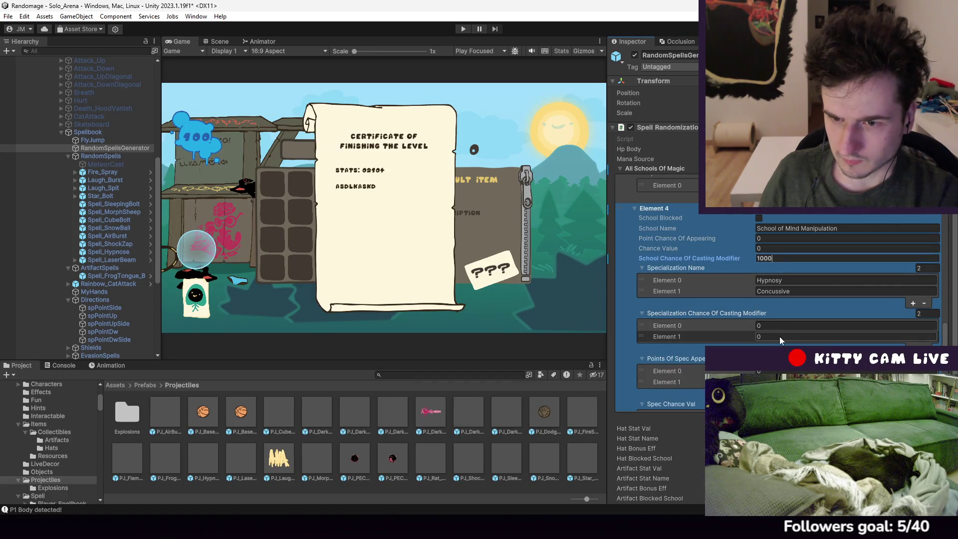
click(778, 325)
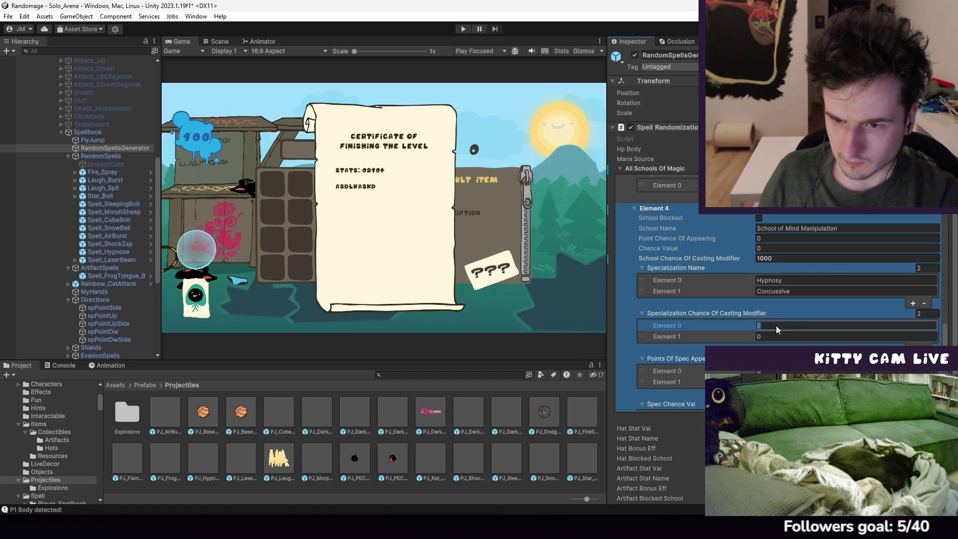
text(1000)
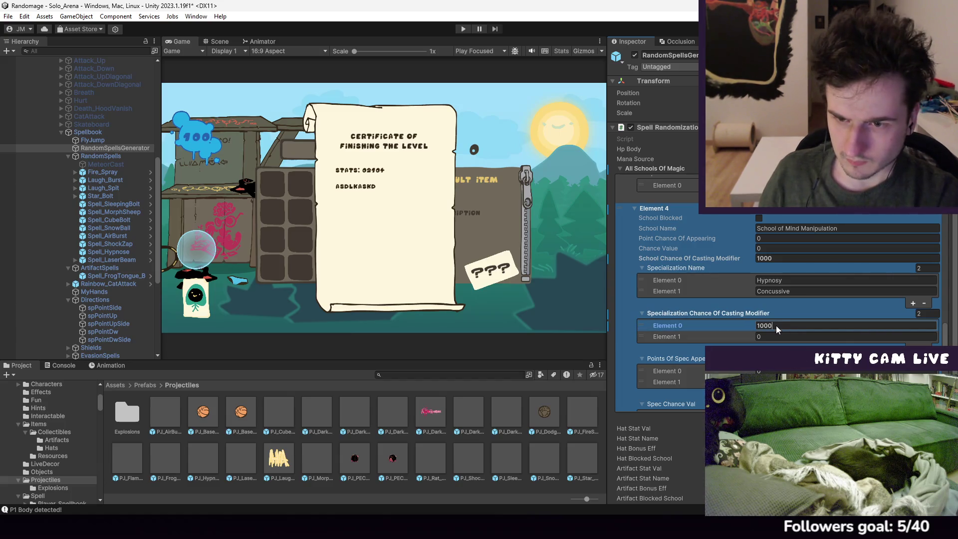
click(463, 29)
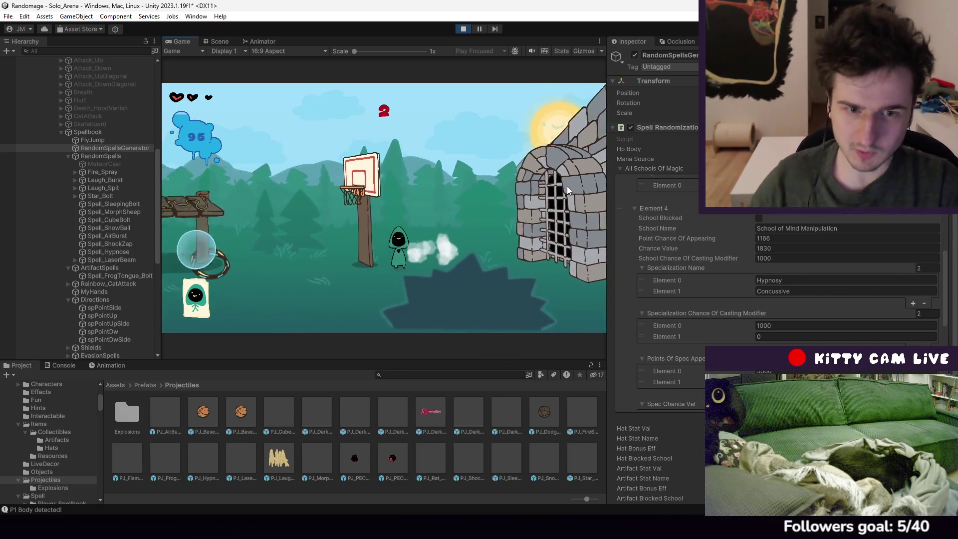
Stop the play-test once the level-finishing certificate appears
click(463, 28)
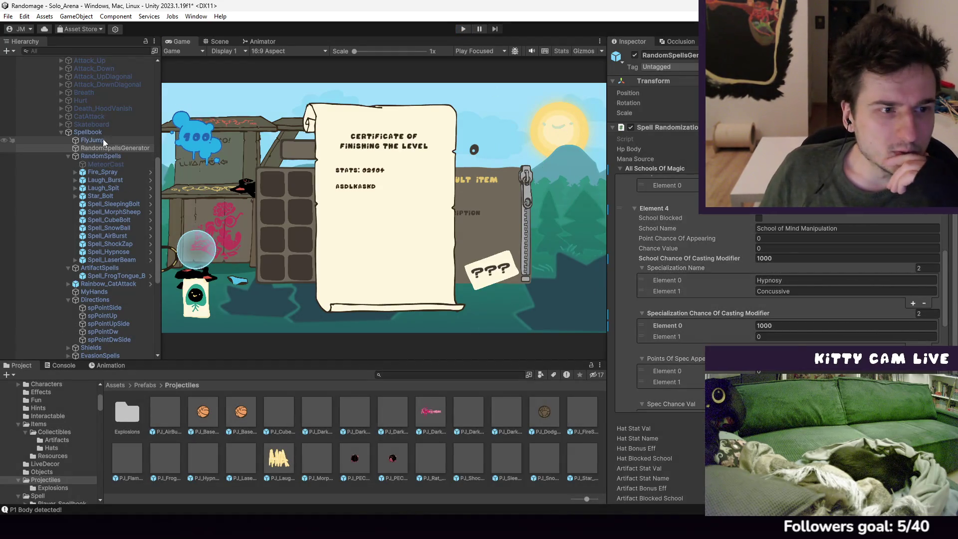
Check Spellbook, then show Spell_LaserBeam's Spell (Script) settings
click(89, 132)
scroll(796, 257, down, 5)
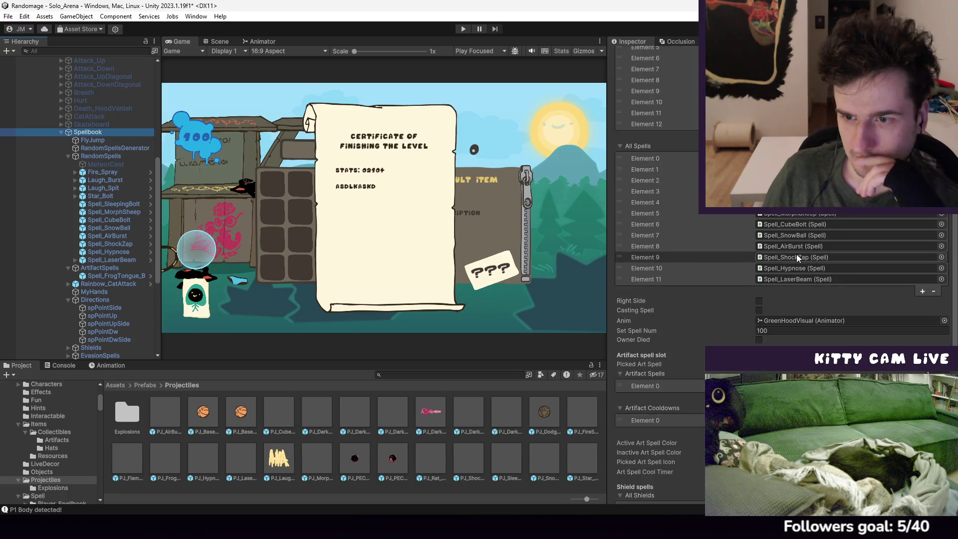
scroll(797, 257, down, 4)
scroll(109, 279, down, 5)
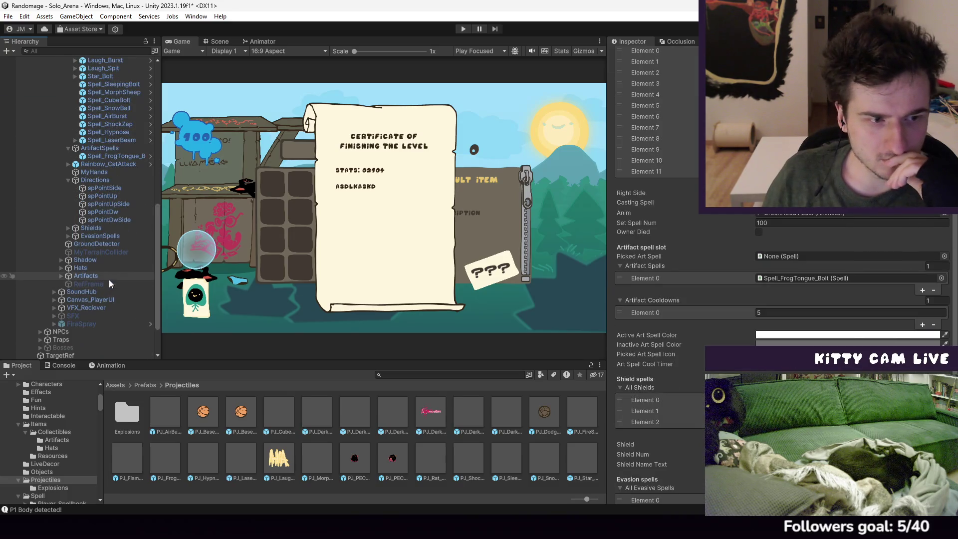
scroll(93, 203, up, 3)
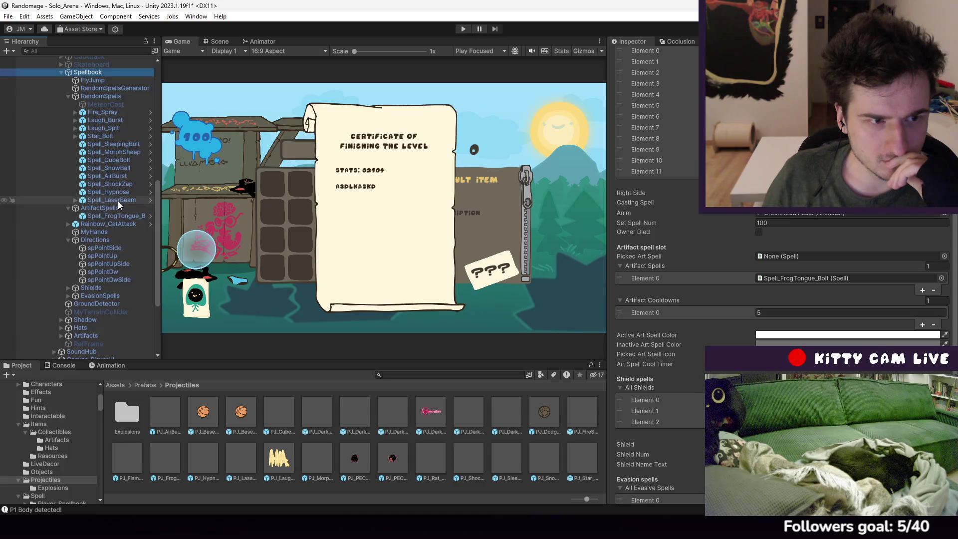
click(118, 201)
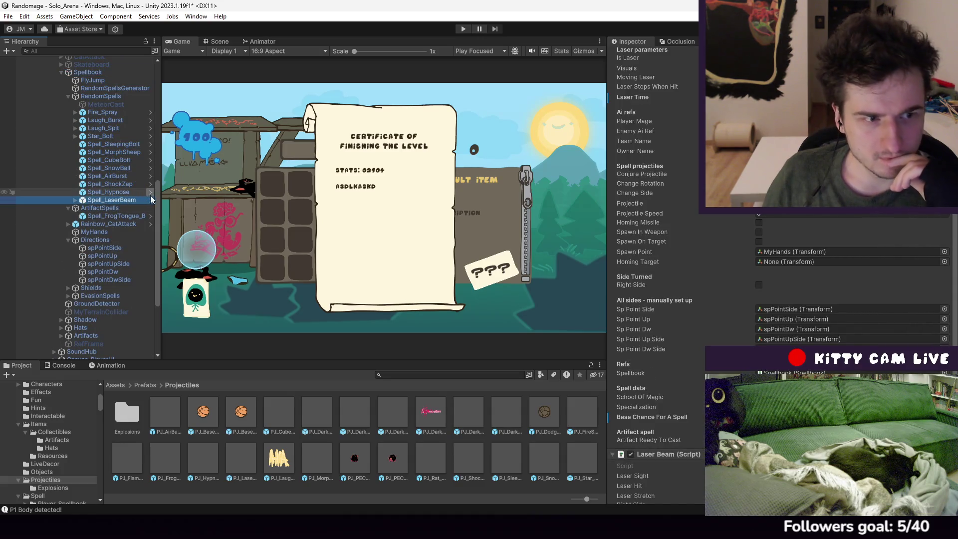
scroll(778, 249, up, 10)
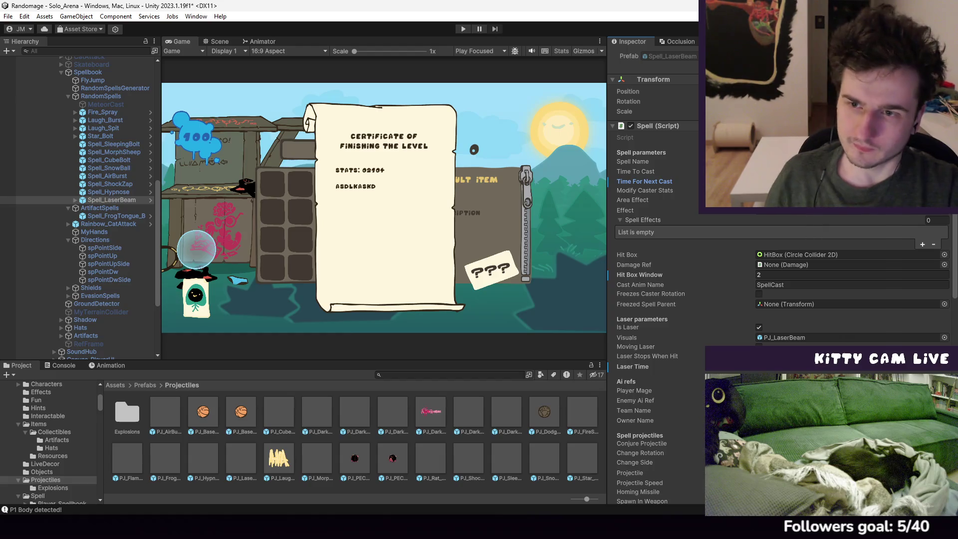
Revert Time For Next Cast and Hit Box Window to prefab values, Hit Box Window becoming 1.5
right_click(660, 181)
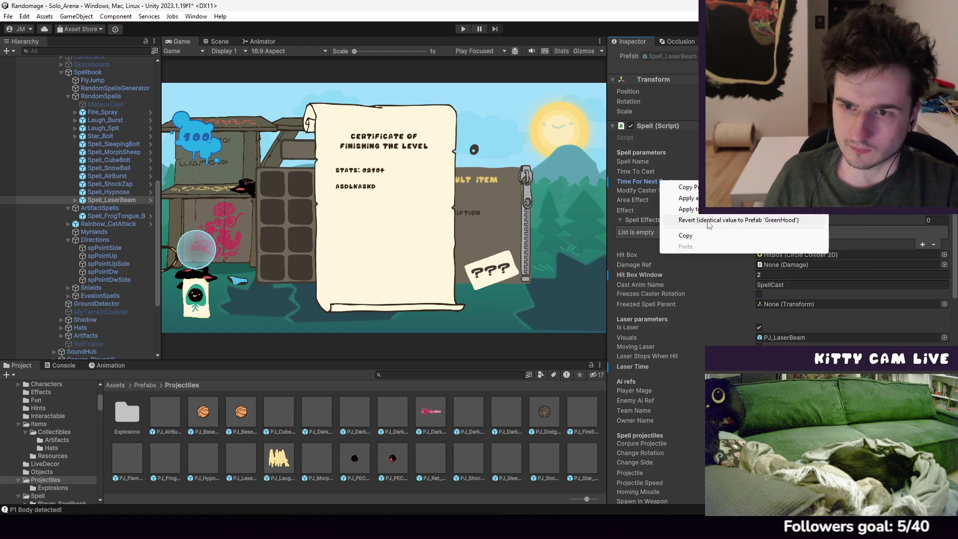
click(709, 220)
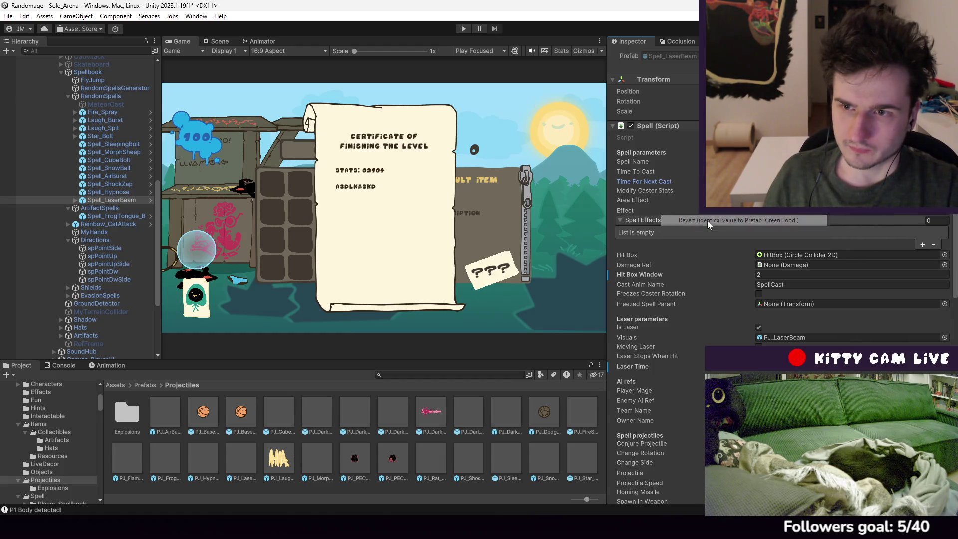
right_click(667, 274)
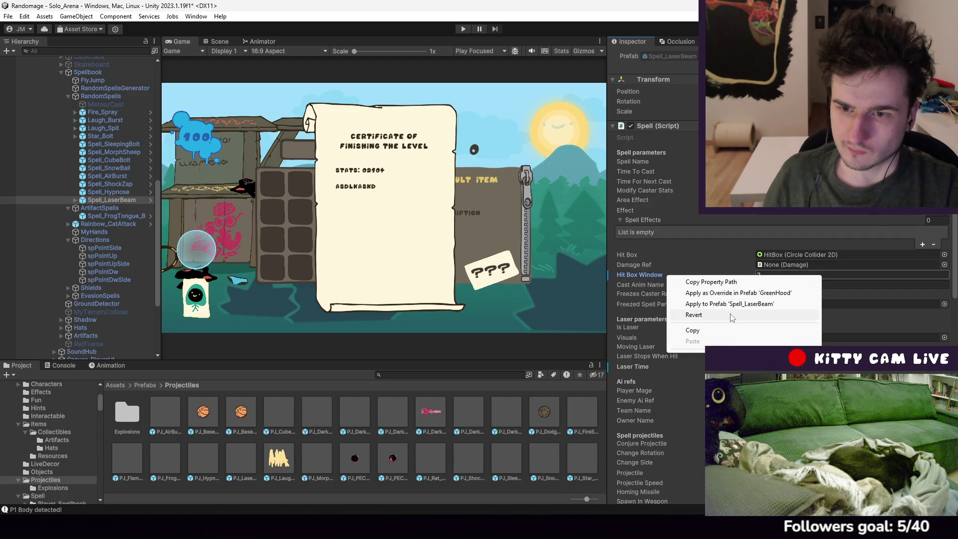
click(730, 313)
click(770, 274)
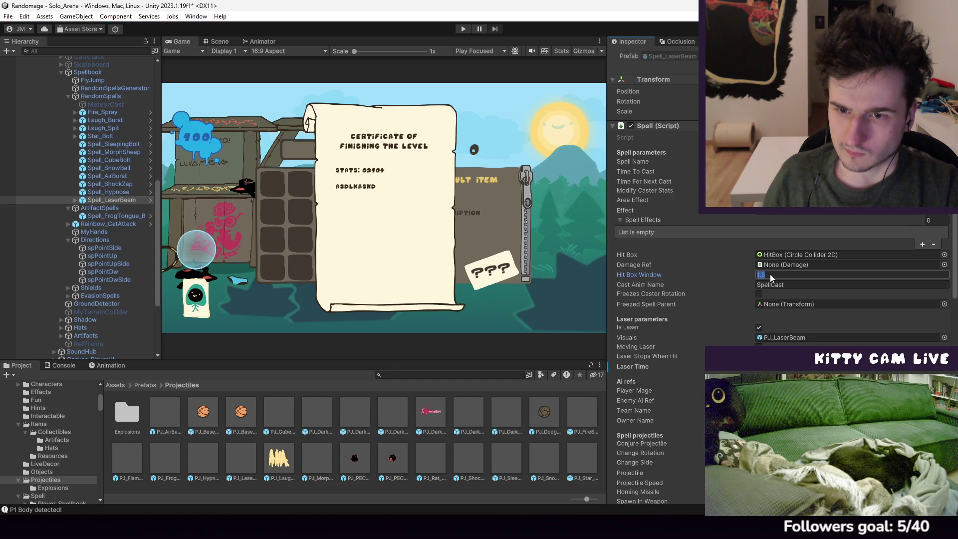
Revert Laser Time to its prefab value and start a new test run
right_click(651, 364)
click(696, 404)
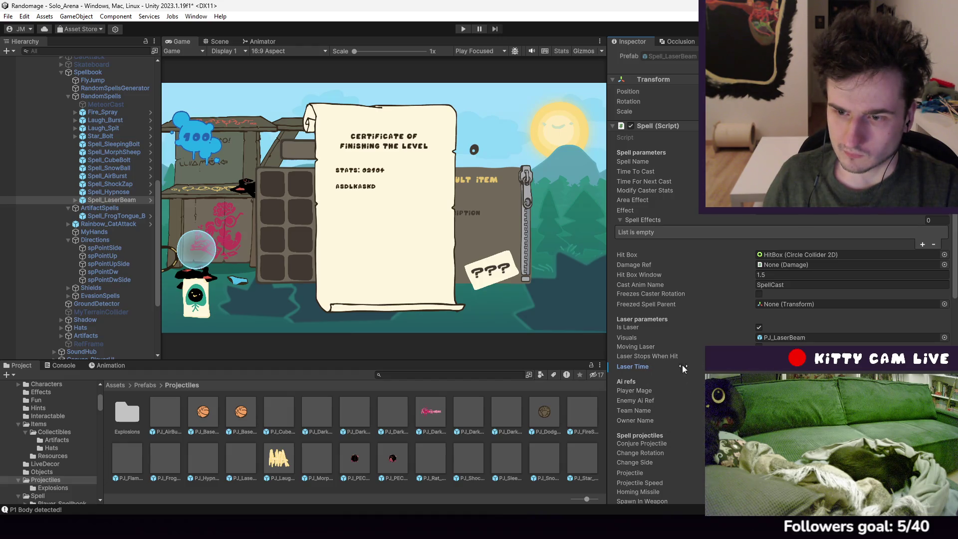
right_click(636, 366)
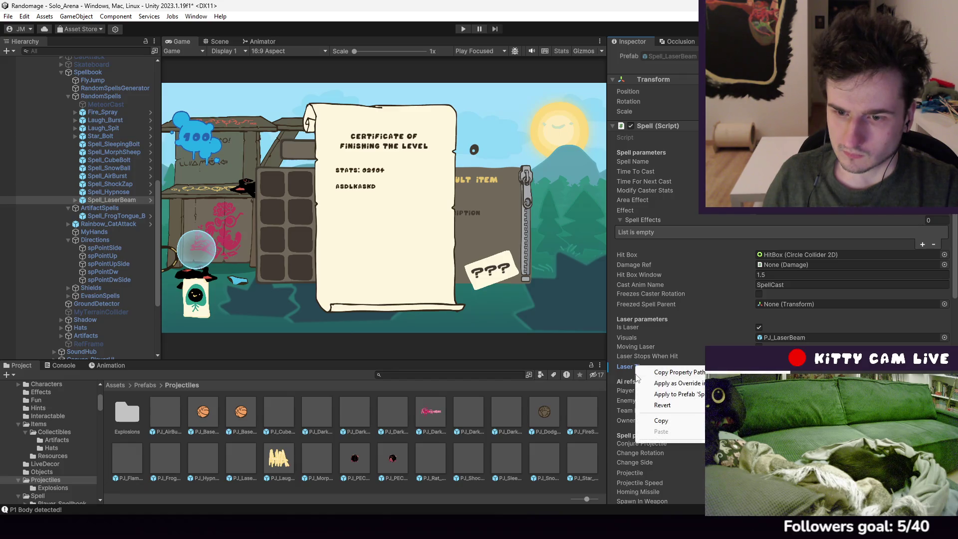
click(628, 370)
right_click(630, 367)
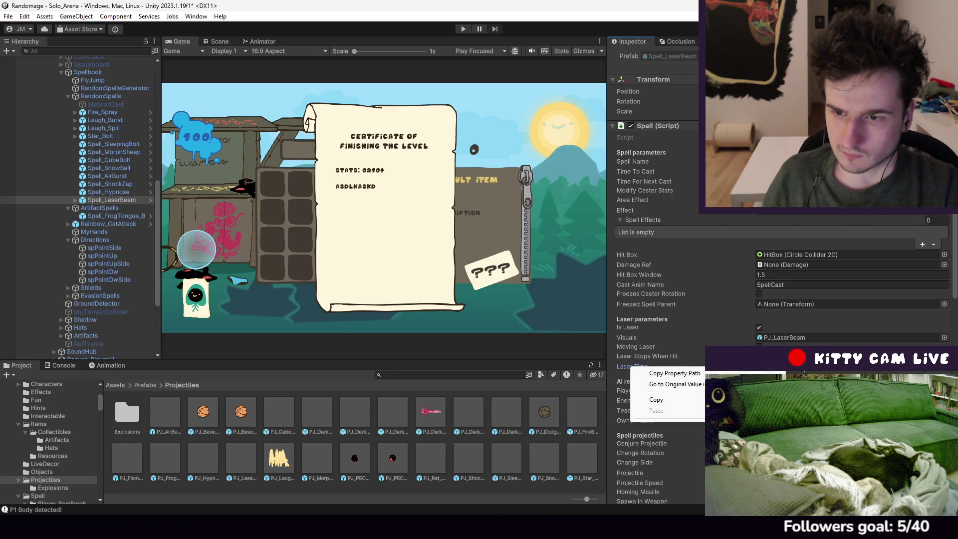
key(Escape)
click(463, 27)
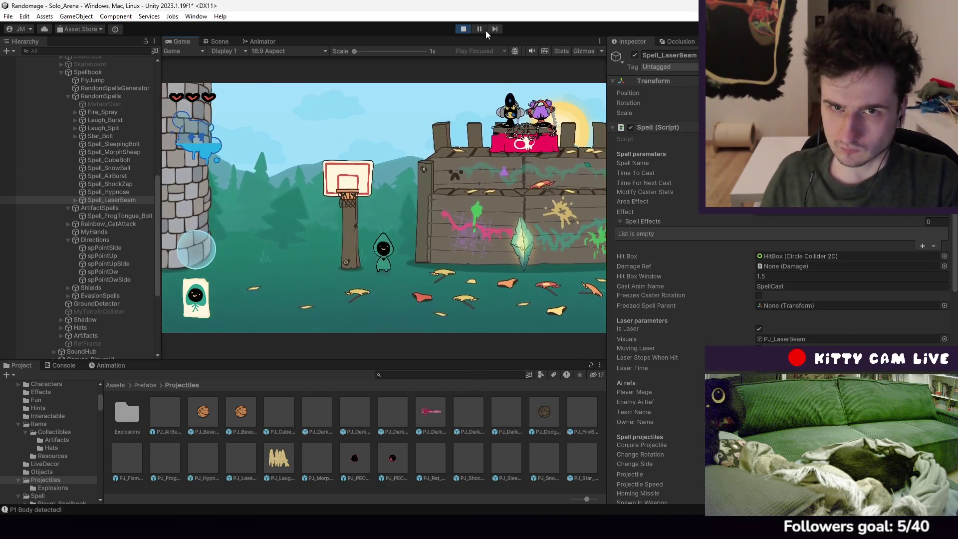
key(ctrl+p)
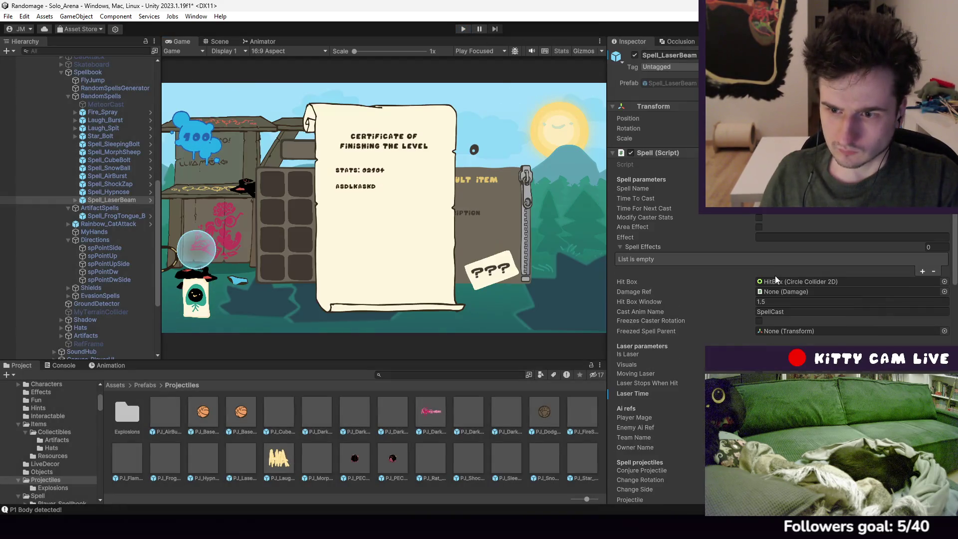
text(2)
Set Hit Box Window to 2, briefly test the laser firing, then stop
click(774, 302)
text(2)
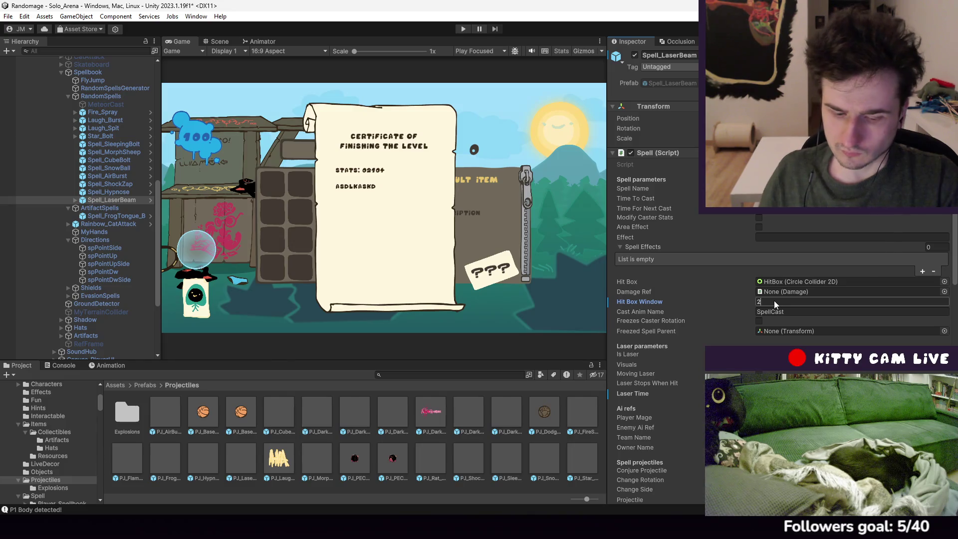
click(463, 30)
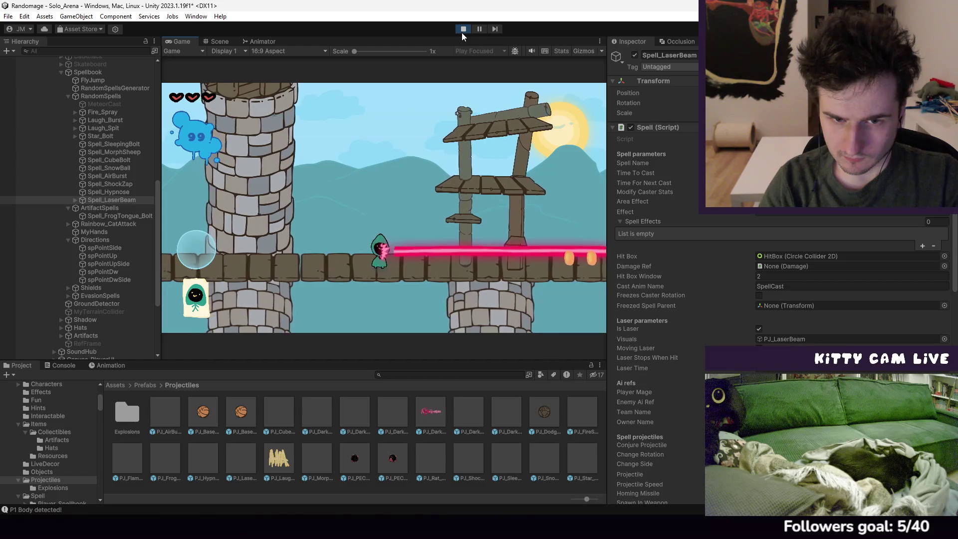
click(462, 31)
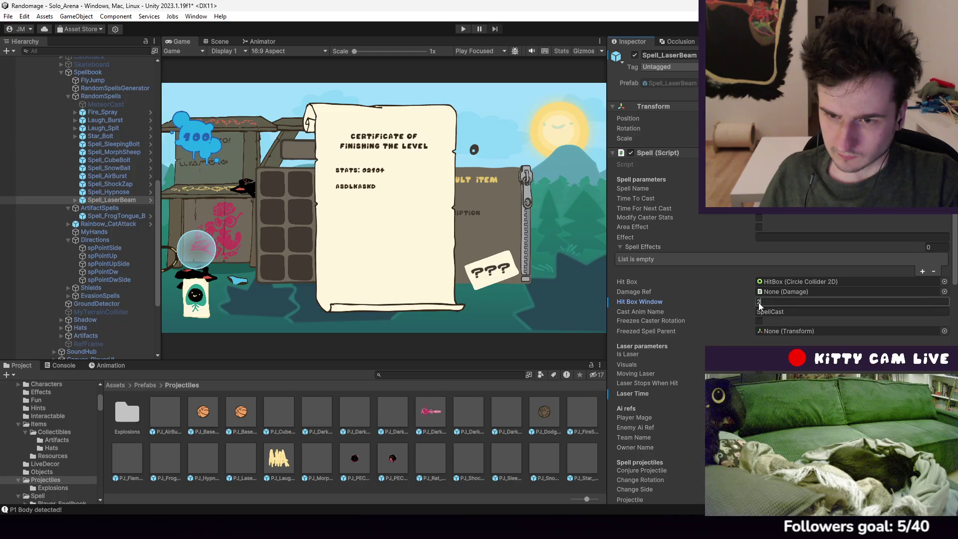
Apply the Hit Box Window (1.75) and Laser Time overrides to the prefab, then test
right_click(656, 302)
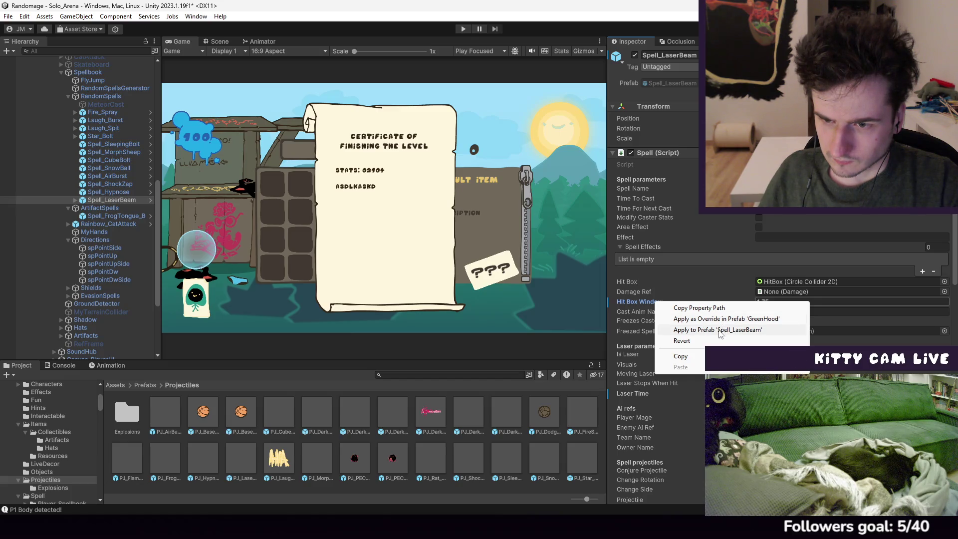
click(721, 319)
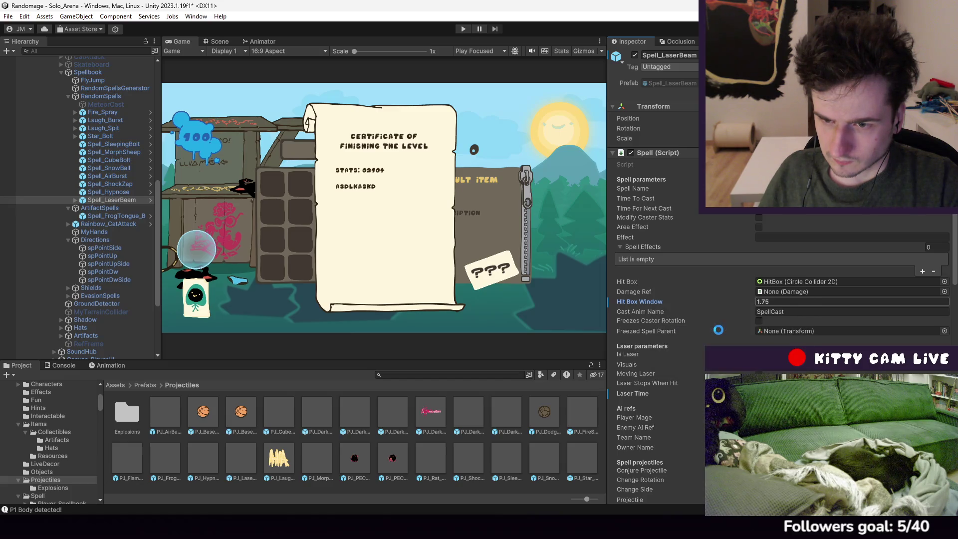
right_click(656, 300)
click(721, 316)
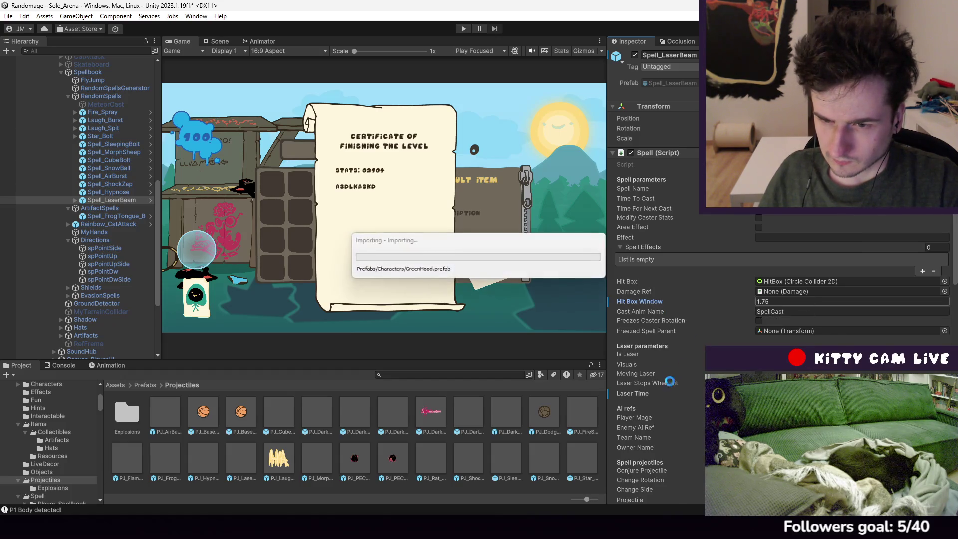
right_click(639, 394)
click(674, 412)
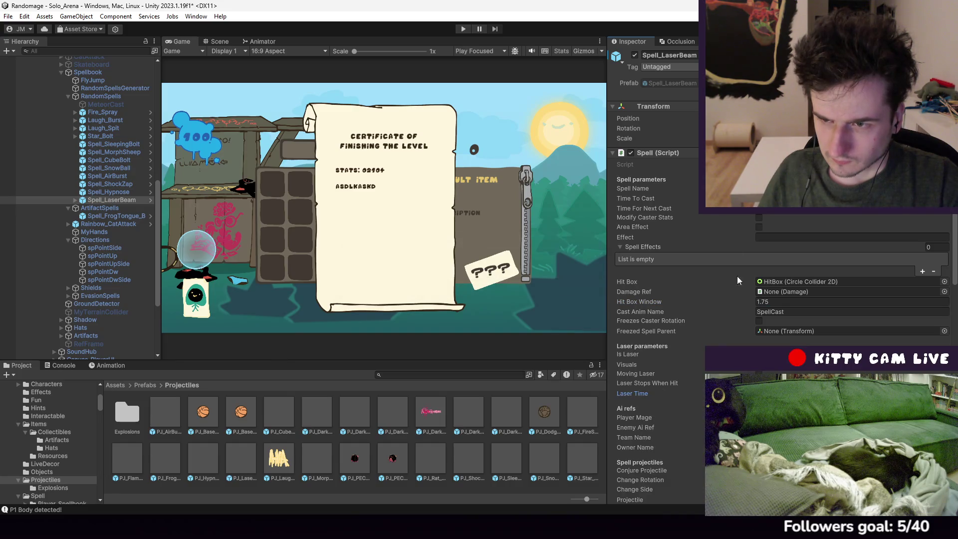
click(464, 28)
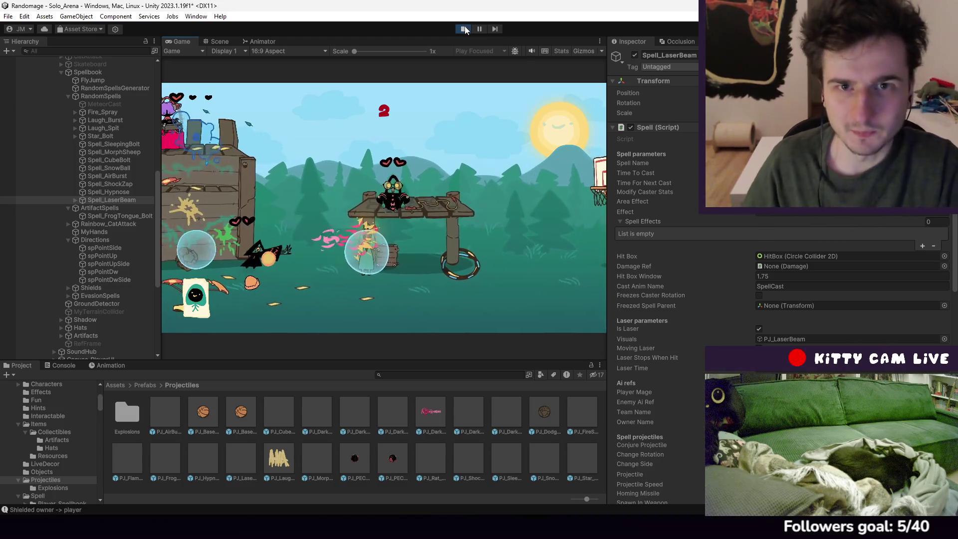
Stop the laser beam play-test after it strikes enemies on the wooden platform
click(464, 29)
Scroll to Spell_LaserBeam's spell data and check its Base Chance For A Spell value of 1000
scroll(804, 329, down, 10)
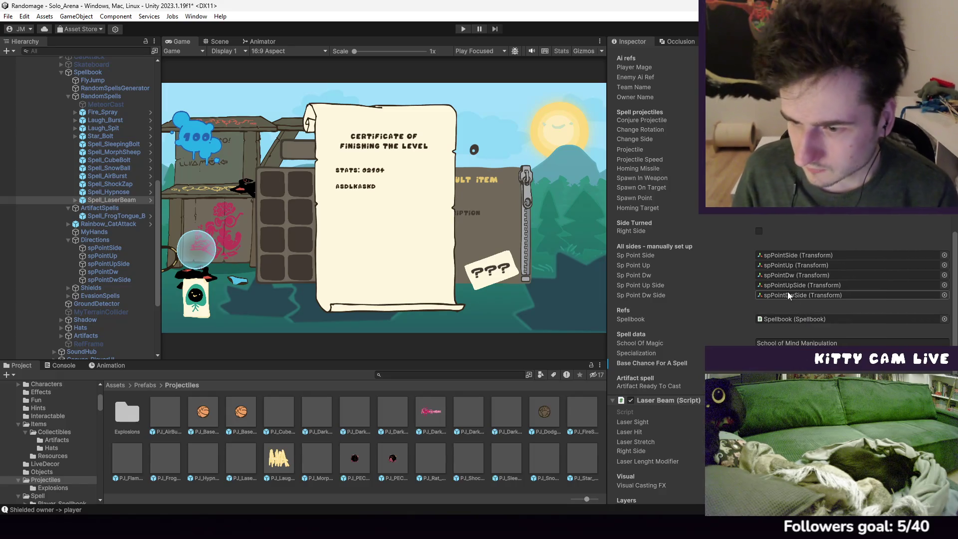
scroll(795, 326, down, 3)
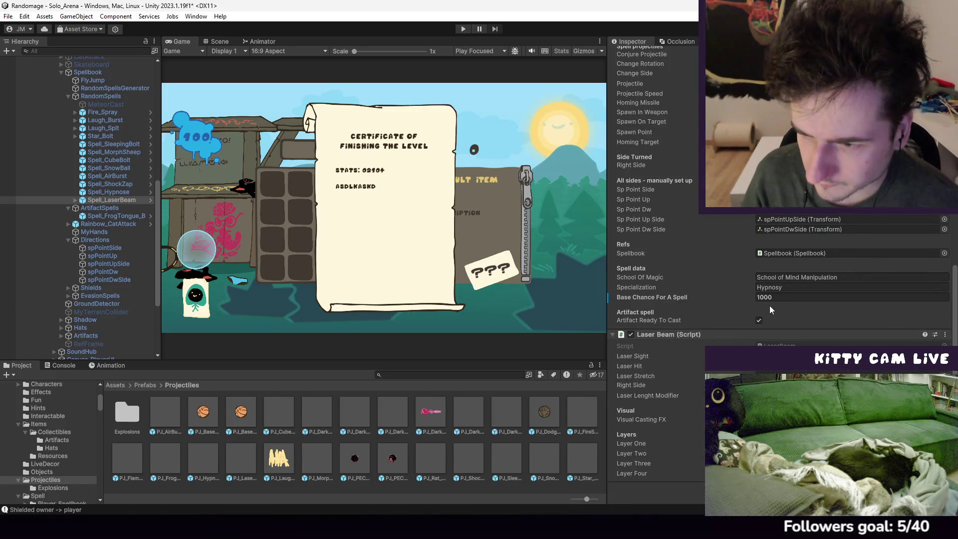
scroll(777, 325, up, 5)
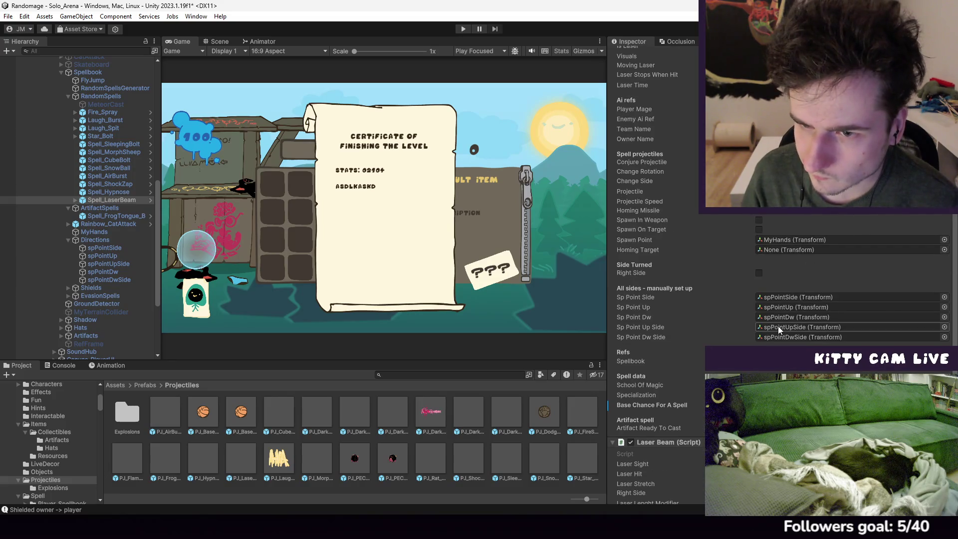
scroll(778, 326, down, 5)
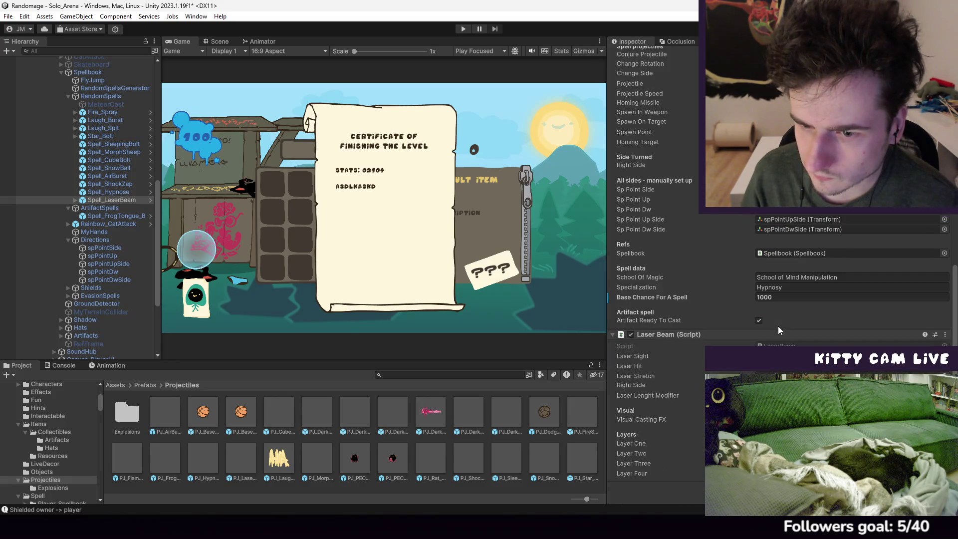
right_click(666, 298)
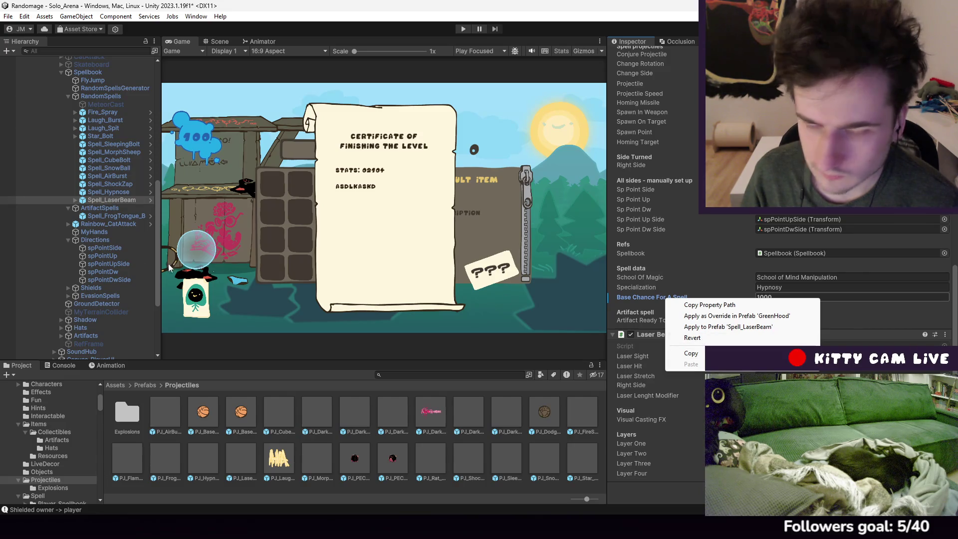
Expand Spell_LaserBeam in the Hierarchy and select its PJ_LaserBeam projectile
click(100, 205)
click(75, 200)
click(114, 208)
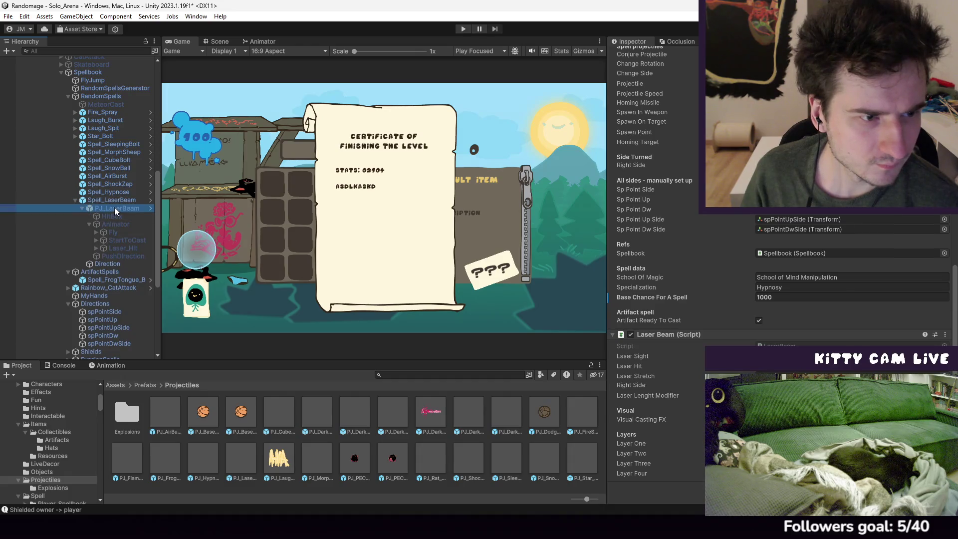
Apply PJ_LaserBeam's Constant Damage setting from its Damage script to the prefab
click(118, 218)
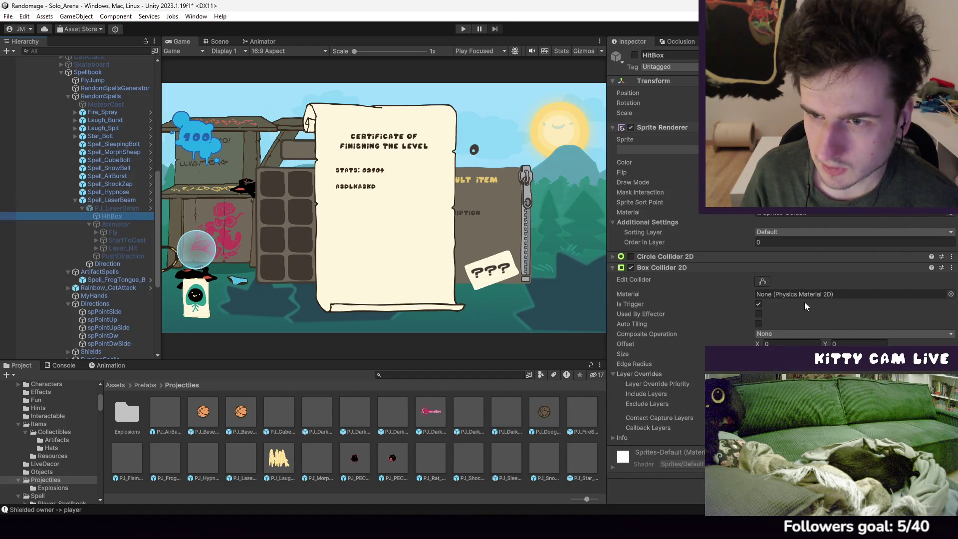
click(117, 209)
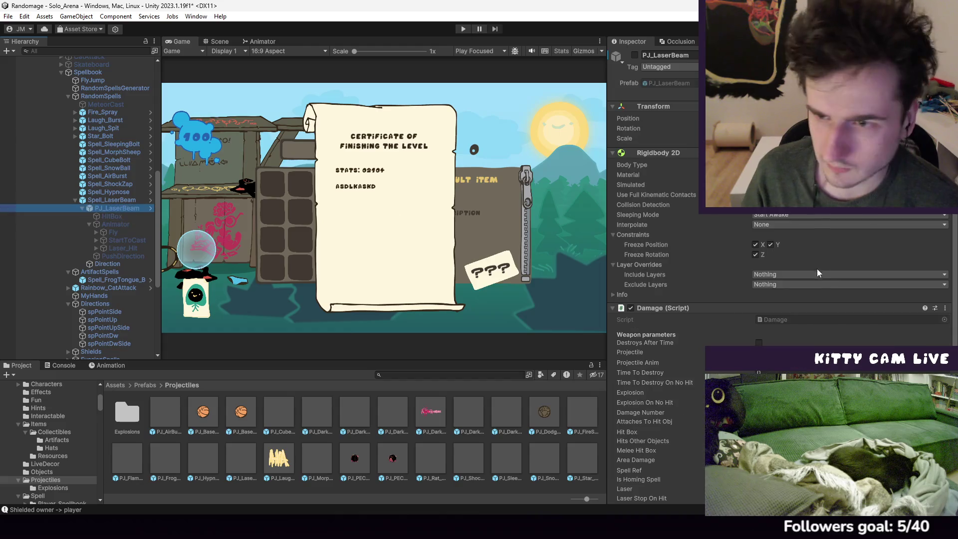
scroll(804, 282, down, 10)
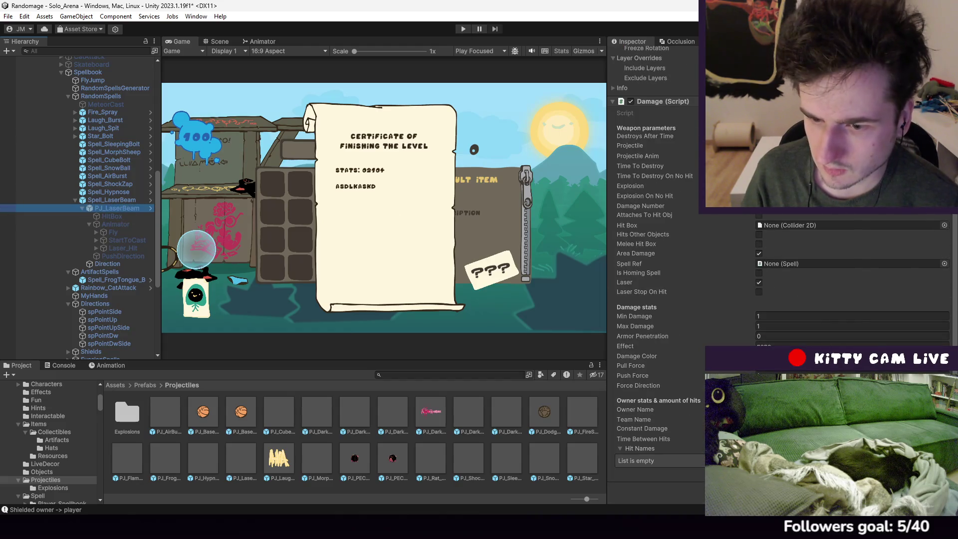
right_click(656, 432)
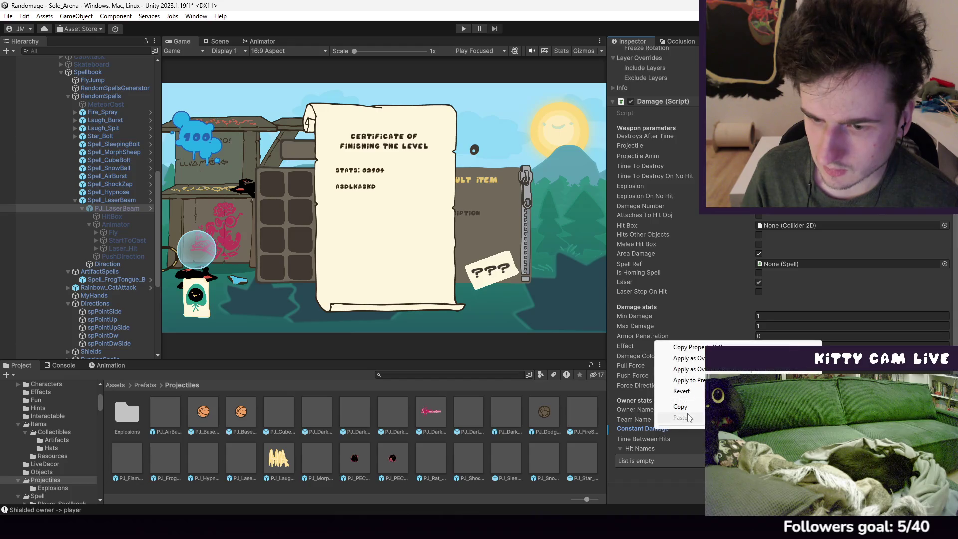
click(698, 381)
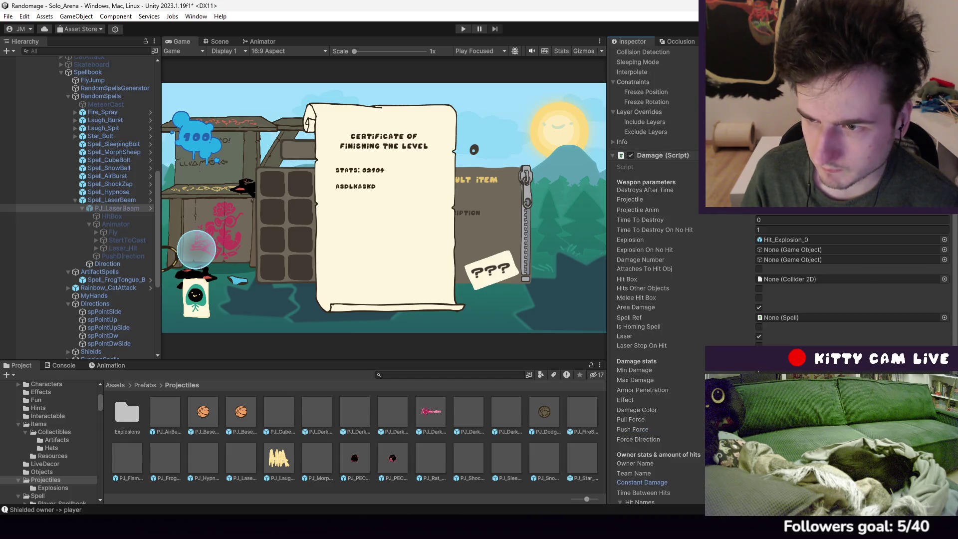
scroll(674, 267, down, 2)
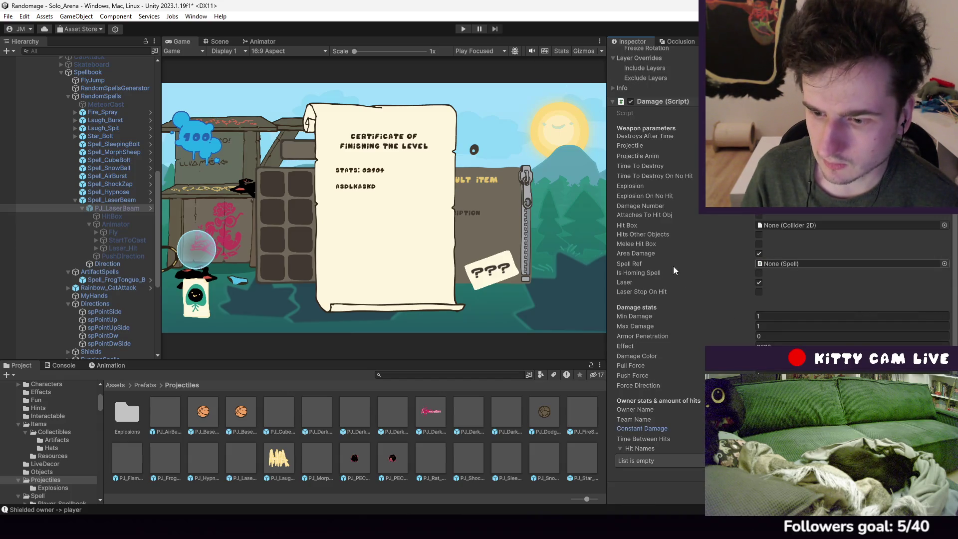
Run the game, fire the laser beam at an enemy, then stop the test
click(465, 30)
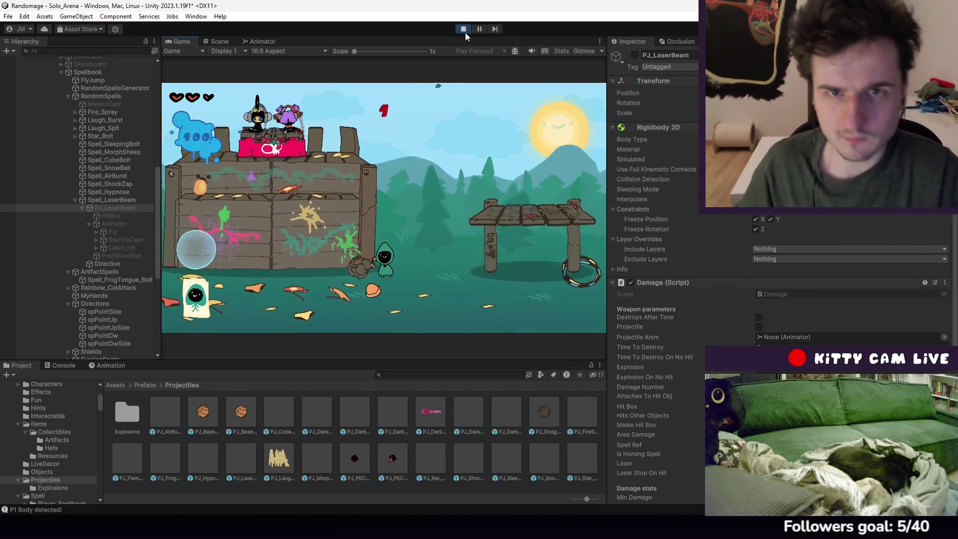
click(465, 32)
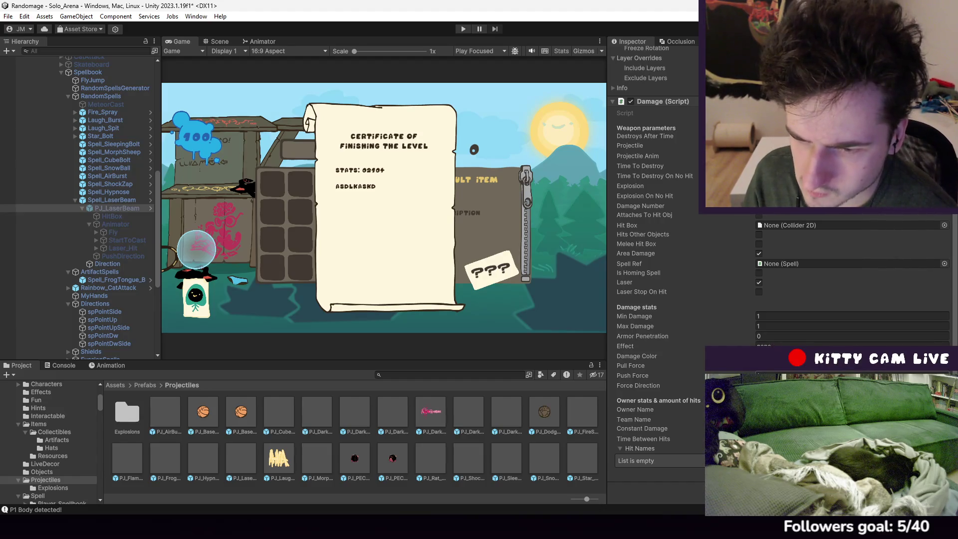
Expand the Fly object and inspect its Fly_Shot and Fly_Prepare parts
scroll(654, 300, up, 3)
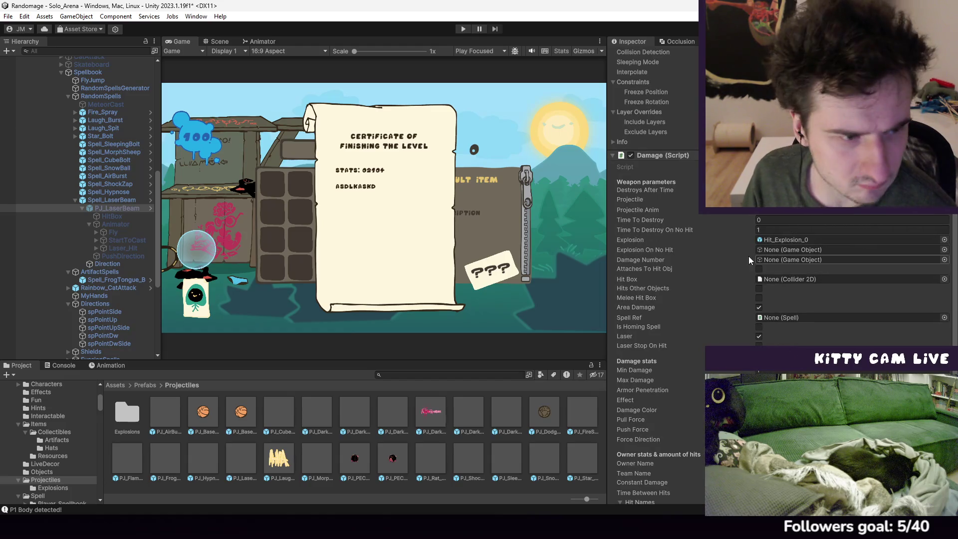
scroll(753, 255, down, 3)
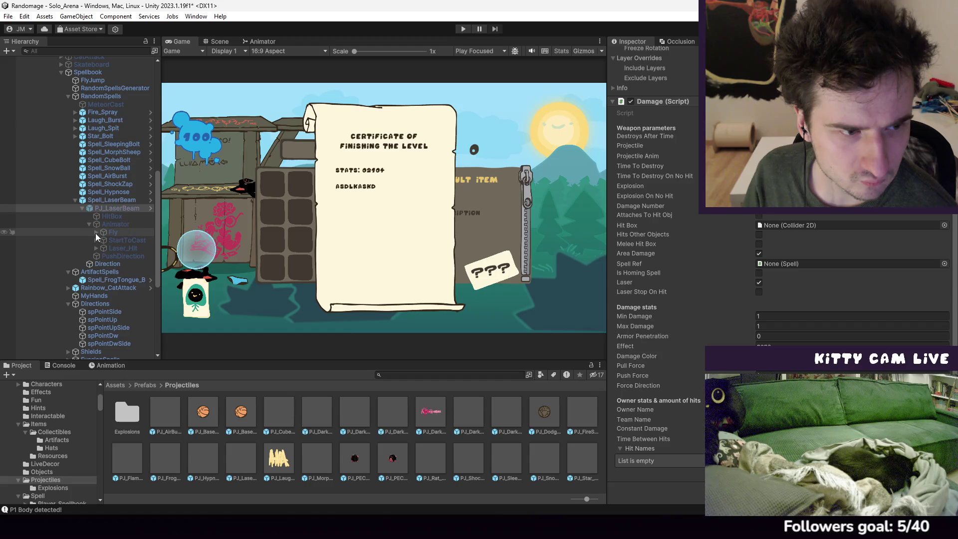
click(108, 231)
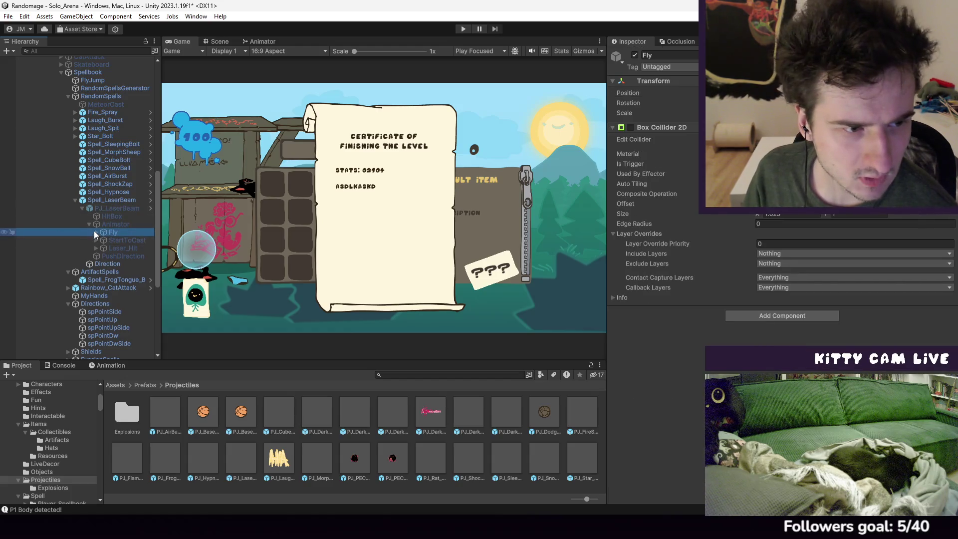
click(95, 232)
click(124, 244)
click(131, 241)
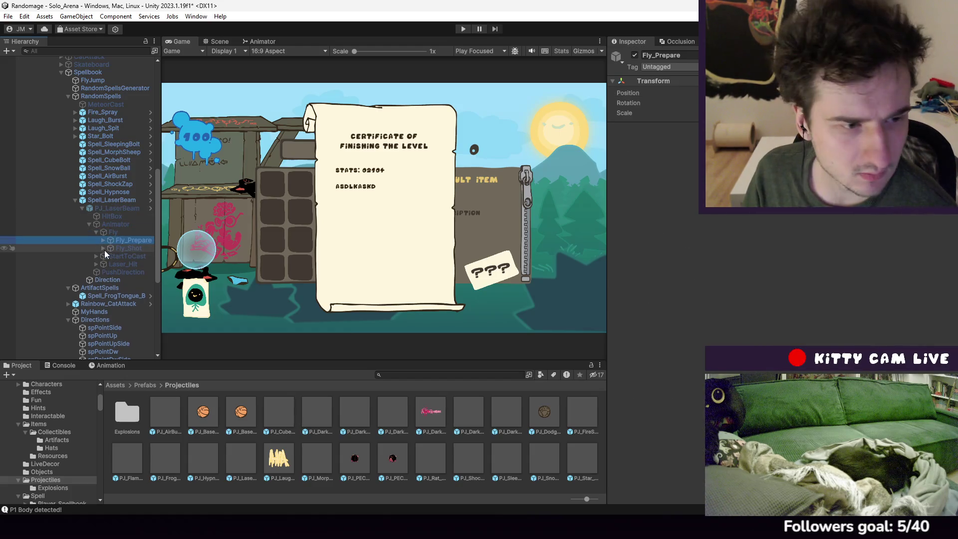
Expand Laser_Hit, step through its Frame sprites, then collapse it again
click(109, 262)
click(97, 264)
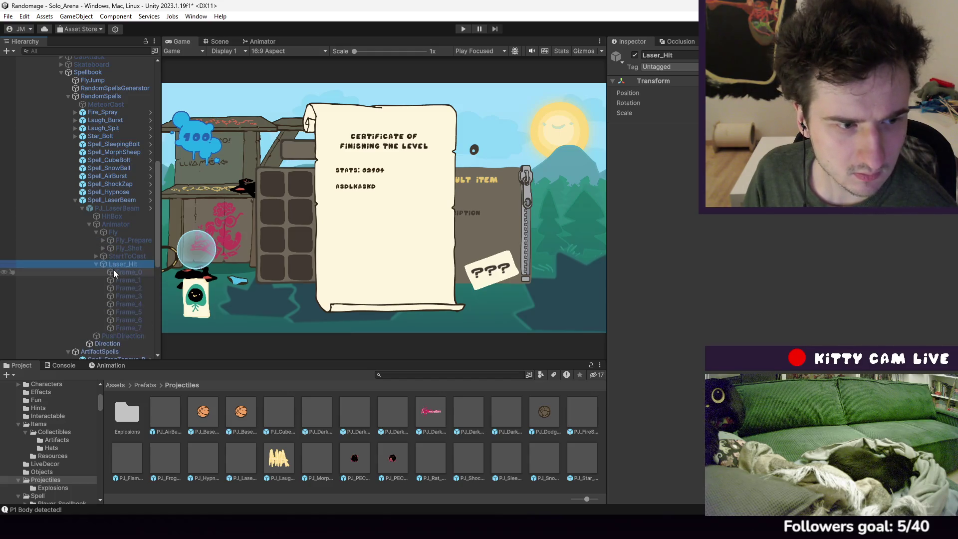
click(114, 272)
click(125, 289)
click(127, 304)
click(122, 272)
click(112, 264)
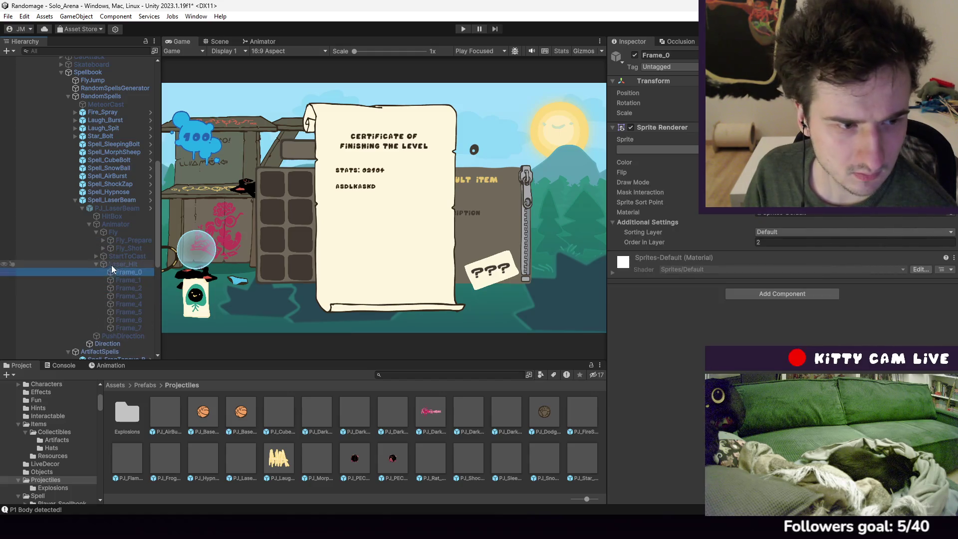
click(96, 265)
Inspect PushDirection, Direction and Laser_Hit, then reselect the PJ_LaserBeam projectile
click(117, 272)
click(112, 280)
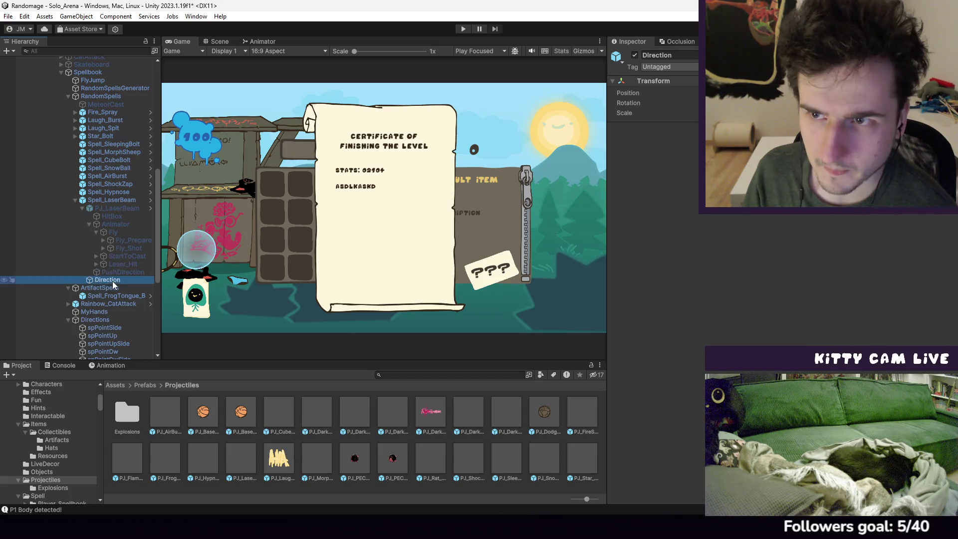
click(130, 264)
click(116, 207)
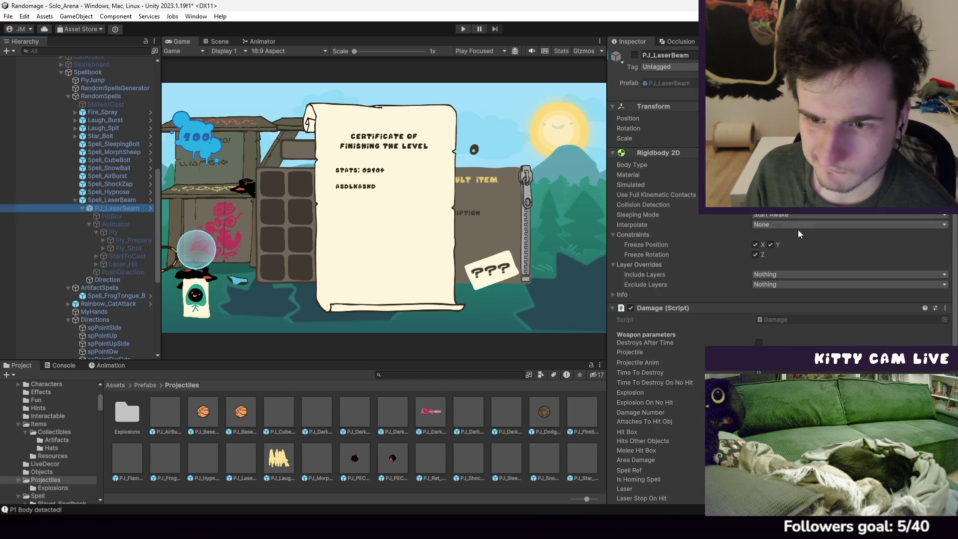
scroll(779, 279, down, 6)
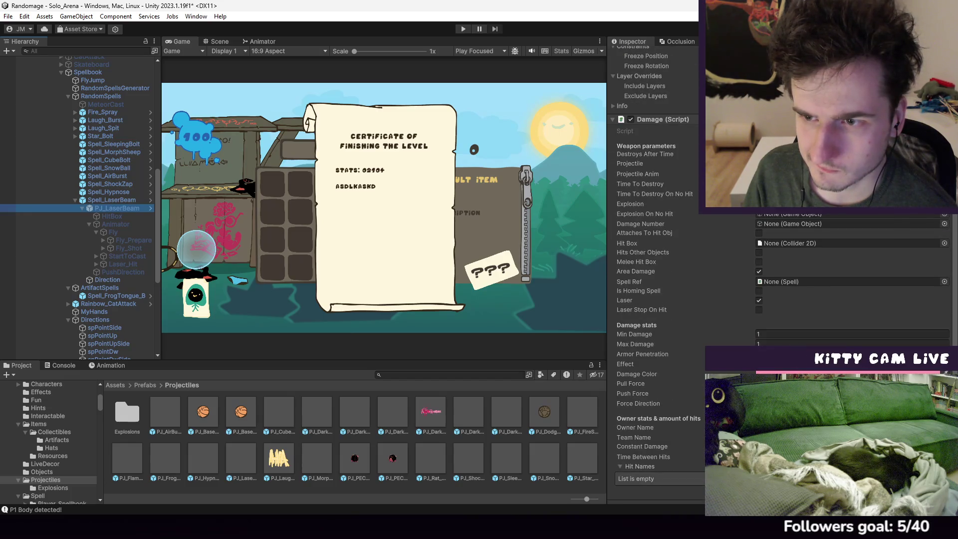
scroll(779, 275, down, 1)
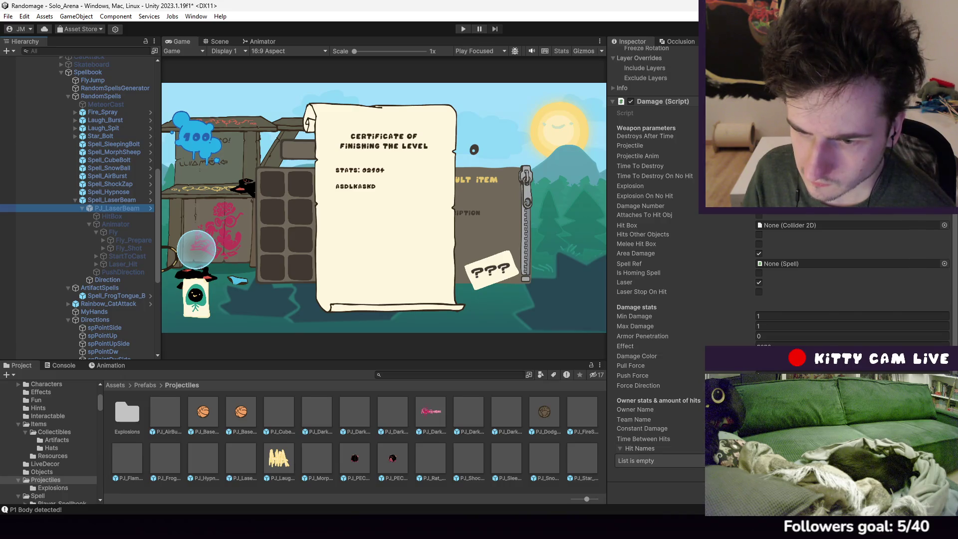
click(699, 439)
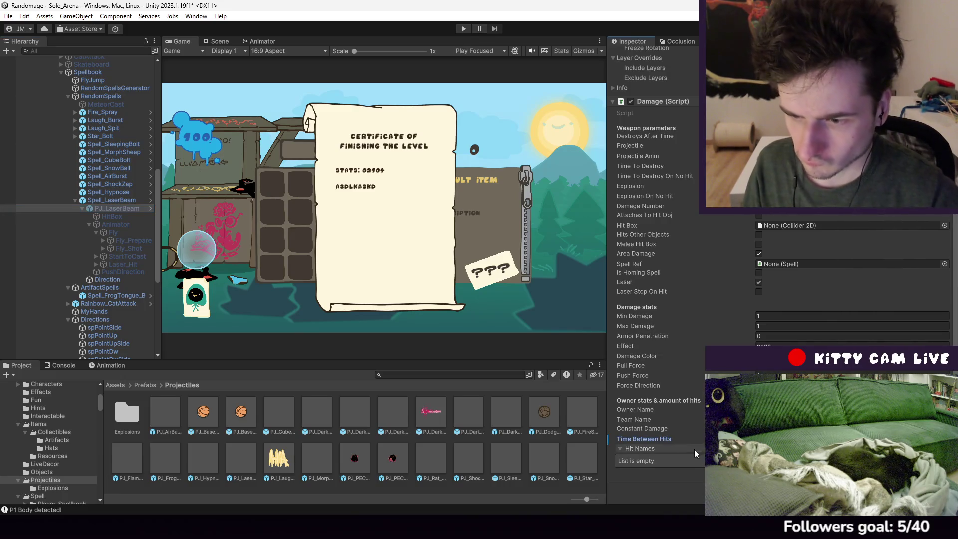
right_click(662, 439)
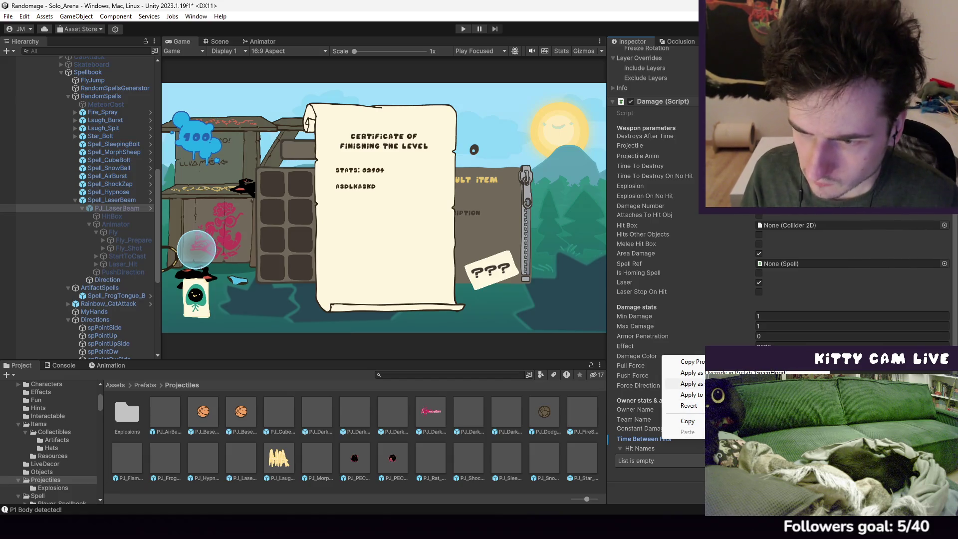
click(692, 384)
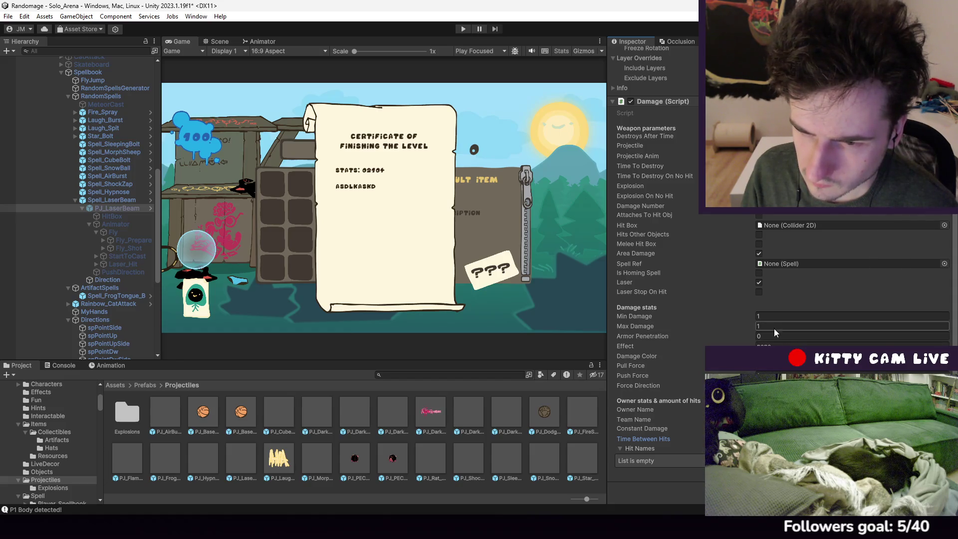
scroll(769, 324, up, 3)
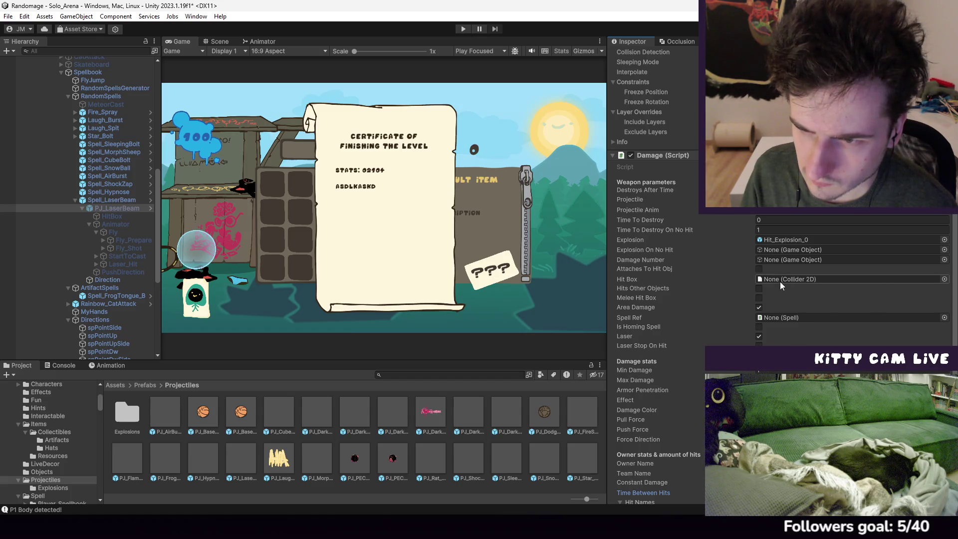
scroll(781, 282, down, 2)
scroll(781, 285, down, 2)
scroll(784, 297, up, 15)
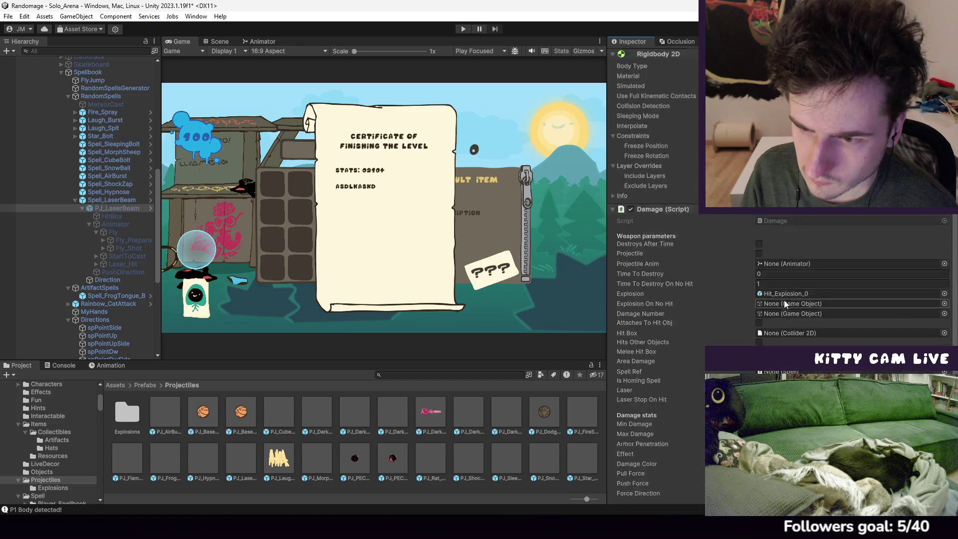
scroll(784, 301, down, 10)
scroll(785, 305, down, 5)
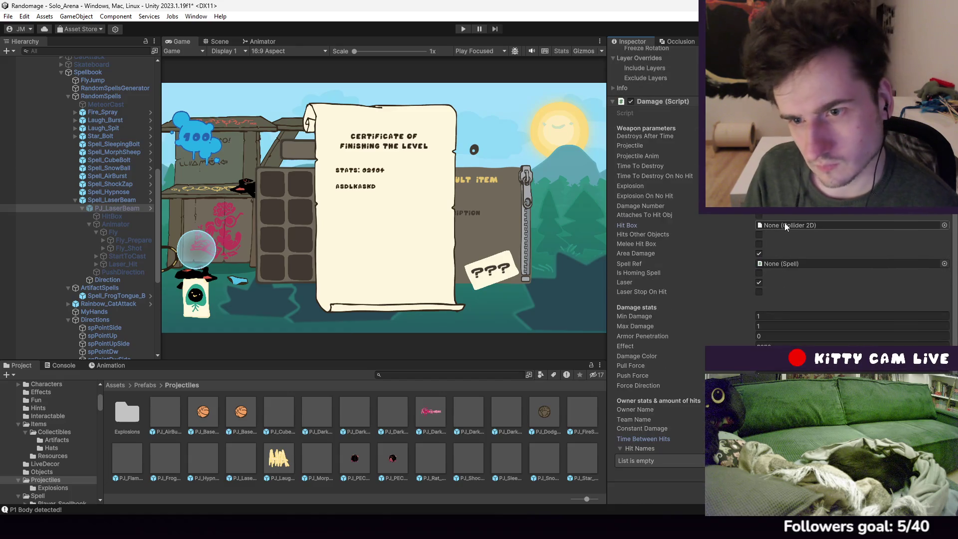
click(461, 31)
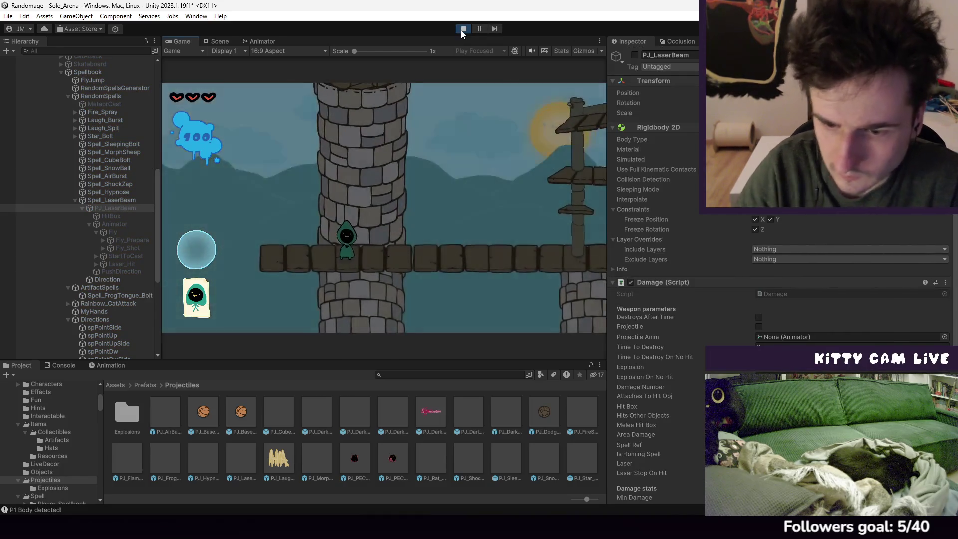
Play through the level testing the laser beam, then stop Play mode
scroll(780, 287, down, 5)
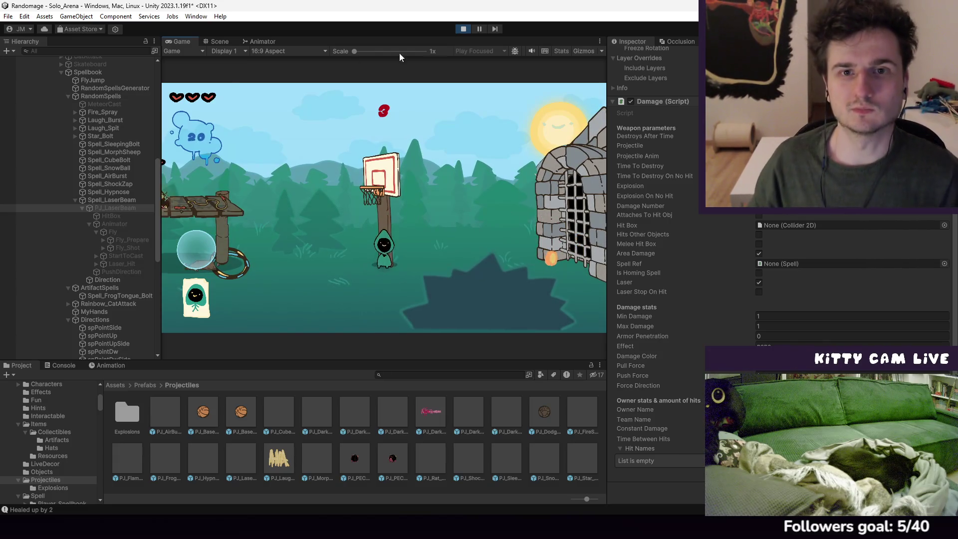
click(468, 29)
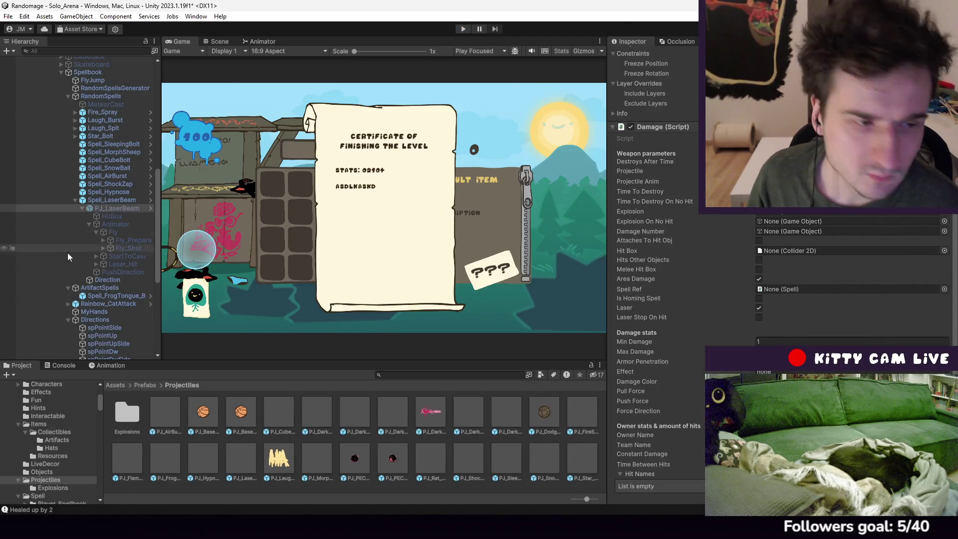
Check HitBox, then view PJ_LaserBeam's Damage script with Min and Max Damage at 1
click(113, 217)
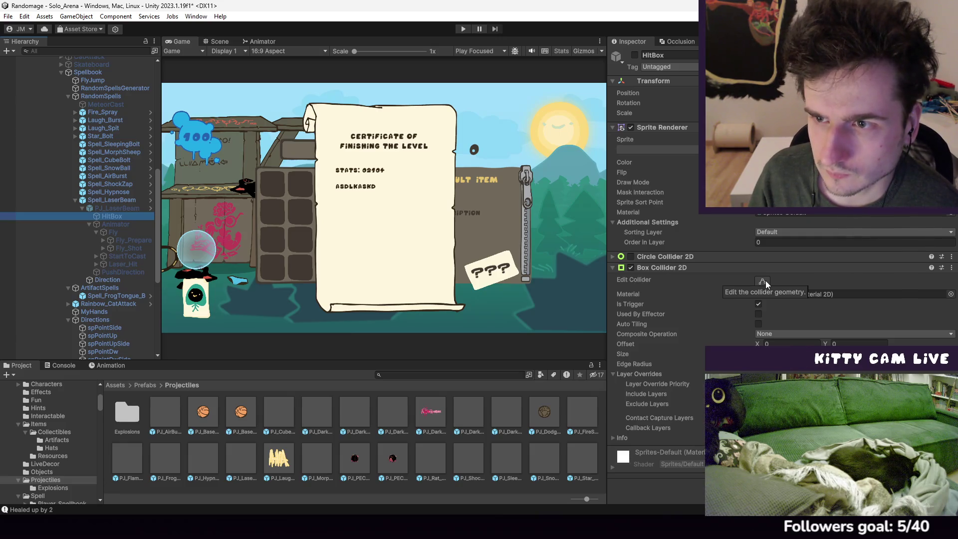
click(124, 210)
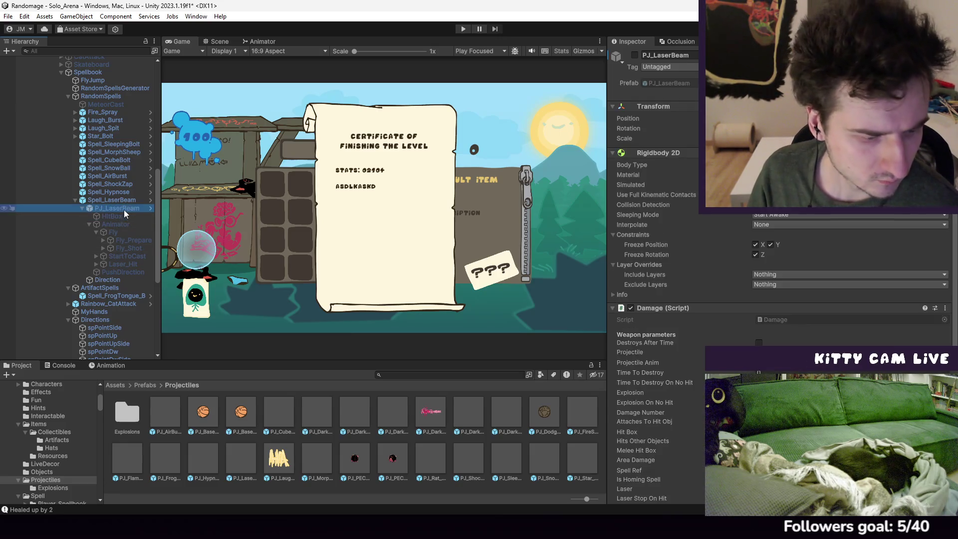
scroll(844, 294, down, 3)
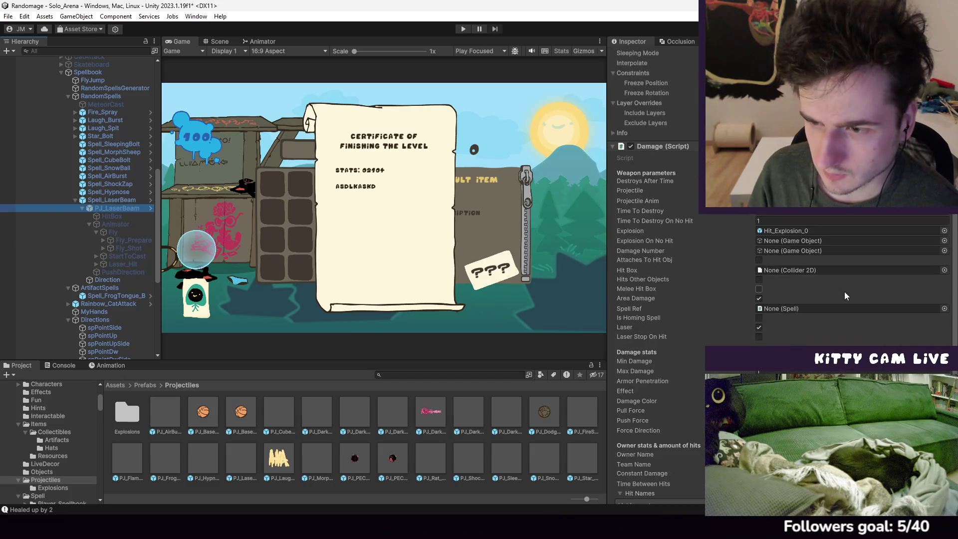
scroll(845, 292, down, 1)
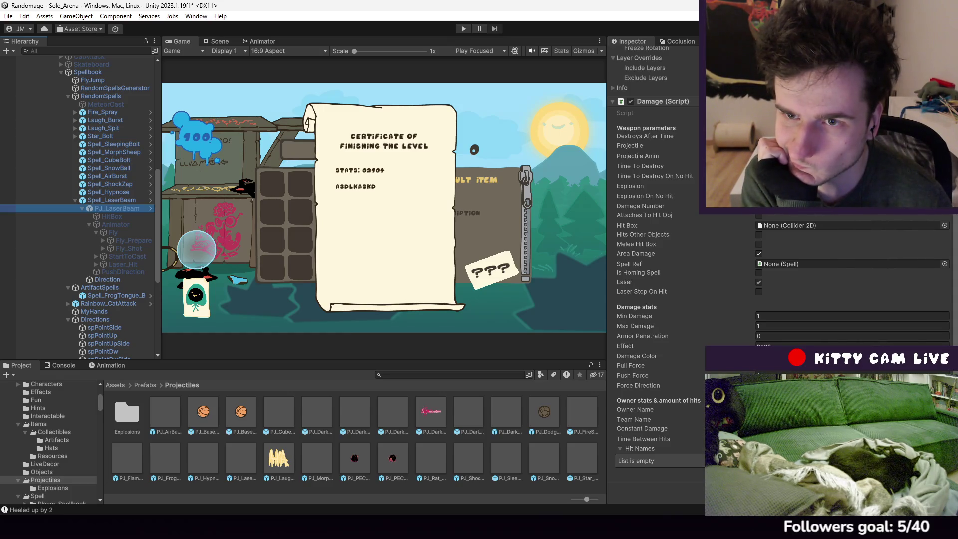
Select Spell_LaserBeam, briefly checking the HitBox object's colliders first
click(112, 200)
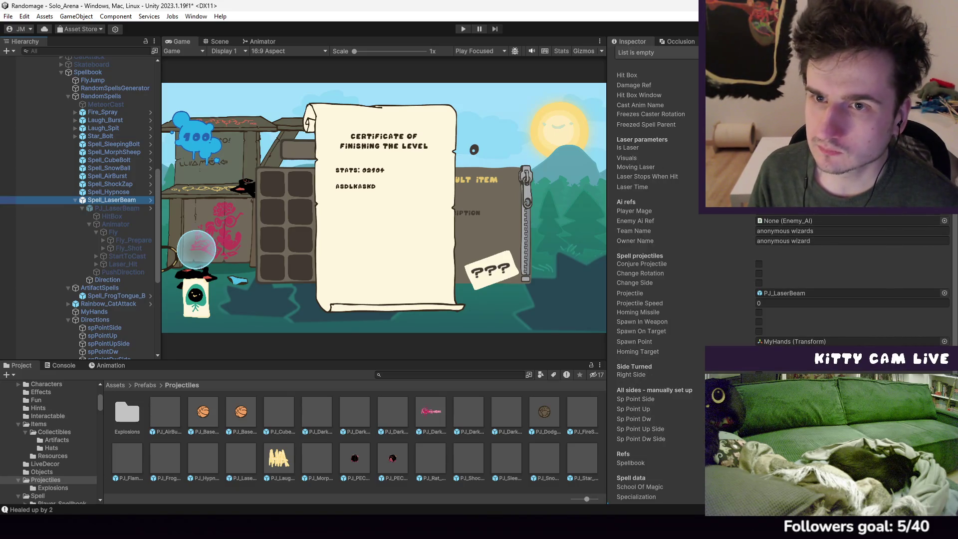
scroll(653, 199, up, 5)
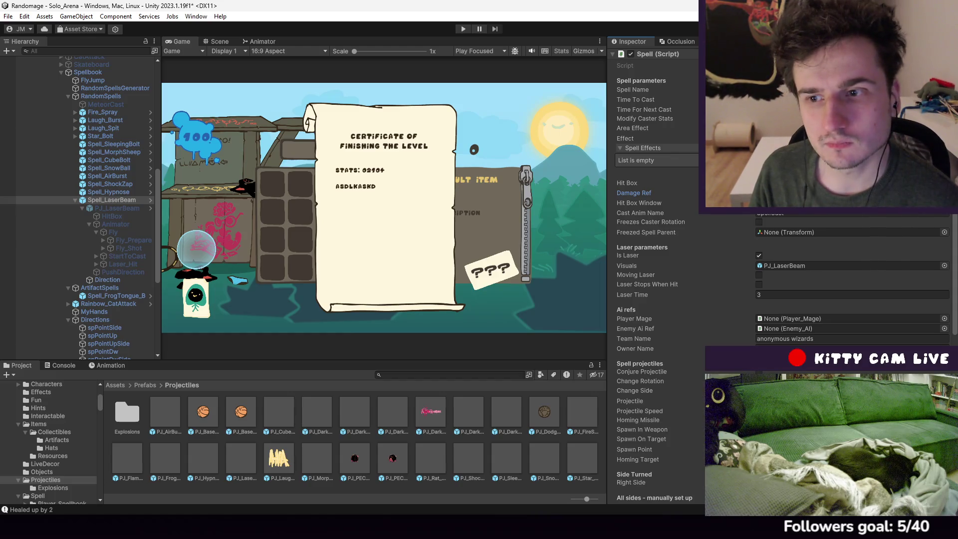
click(109, 216)
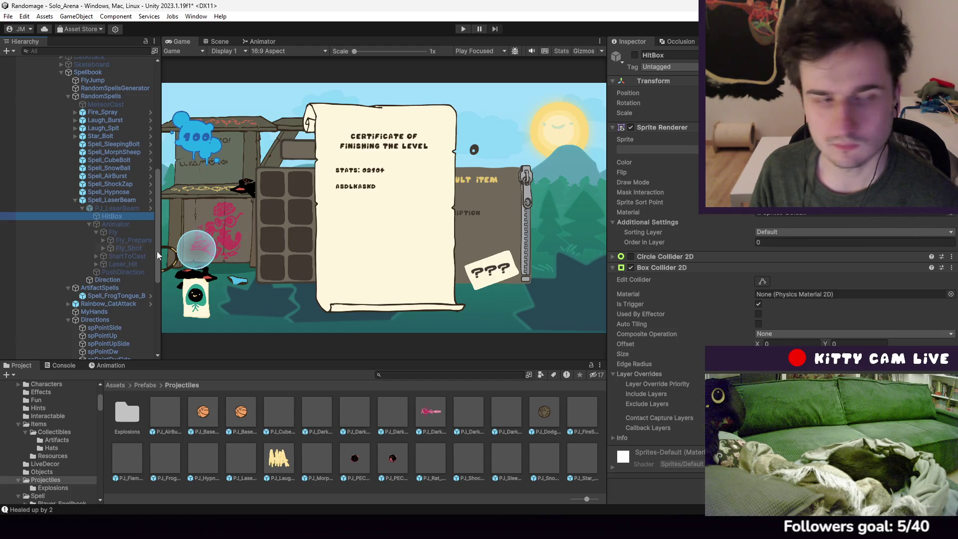
click(111, 200)
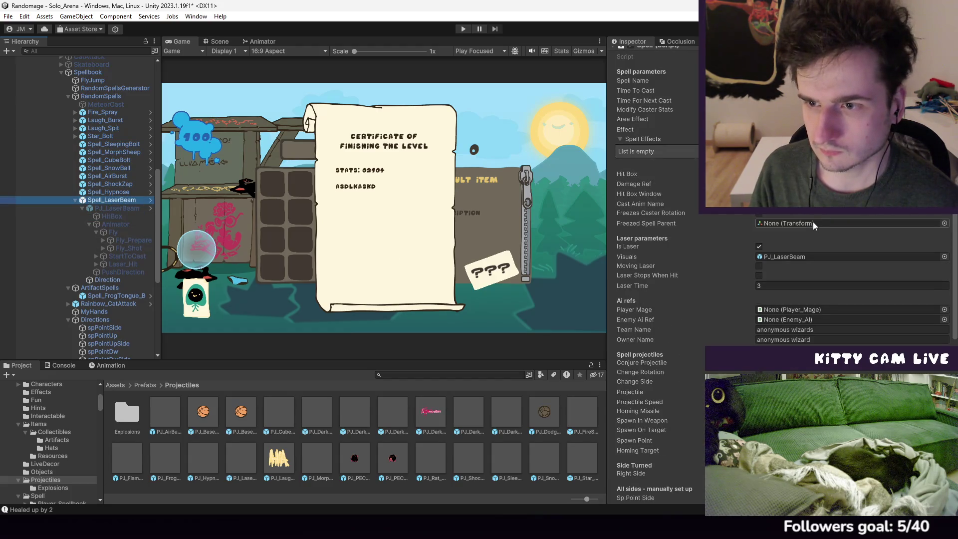
Review the Spell script's laser parameters and spell data, then open Spell.cs in Visual Studio
scroll(654, 280, down, 5)
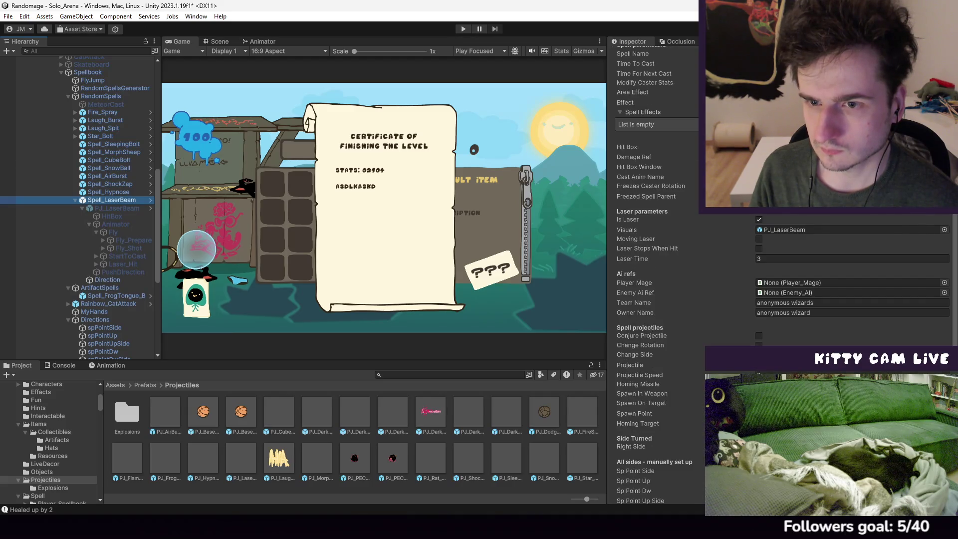
scroll(778, 279, down, 2)
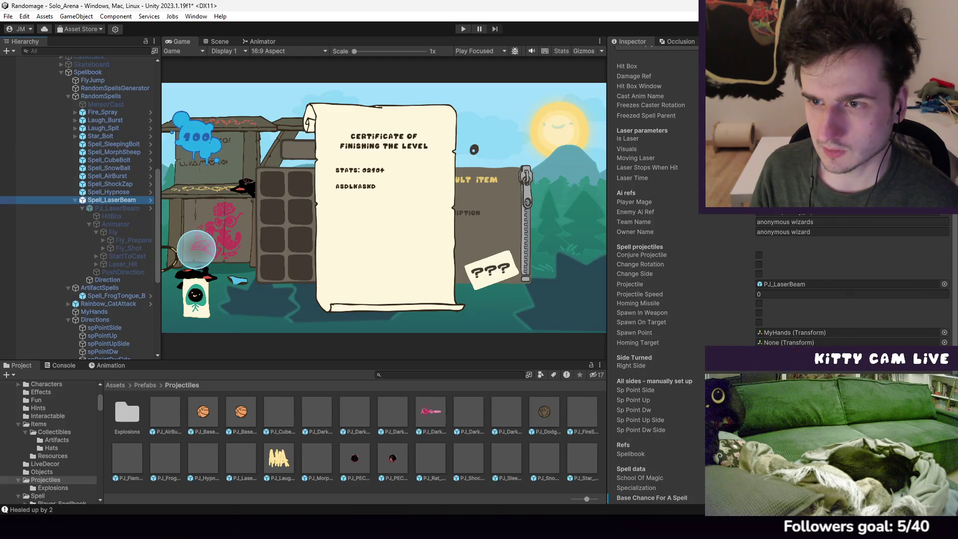
scroll(779, 279, down, 13)
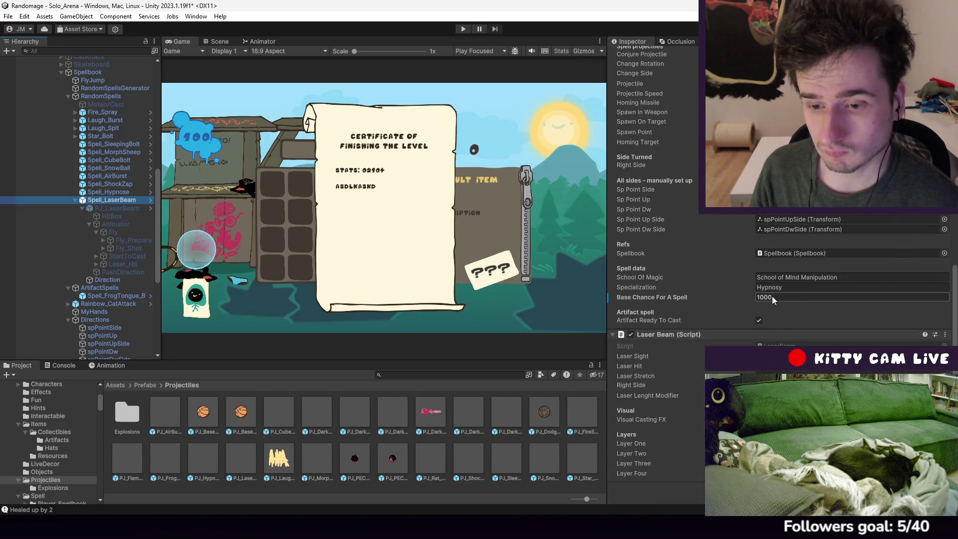
scroll(771, 295, up, 20)
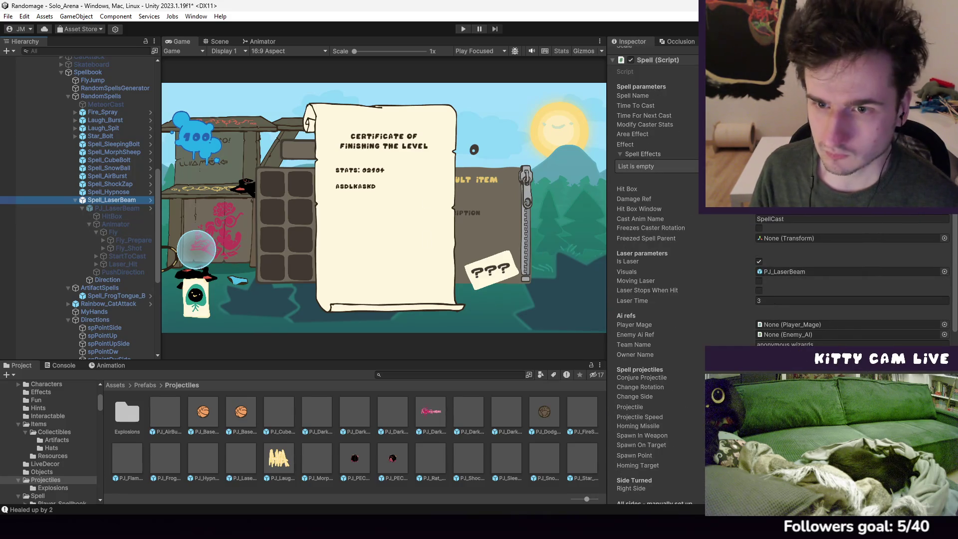
double_click(779, 71)
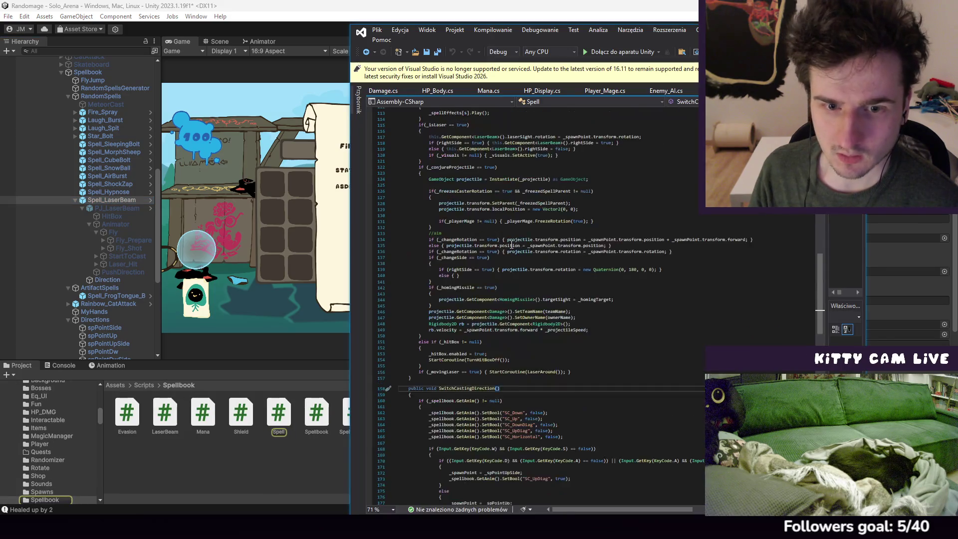
Read through Spell.cs's laser and projectile casting code, then return to Unity
scroll(655, 250, up, 20)
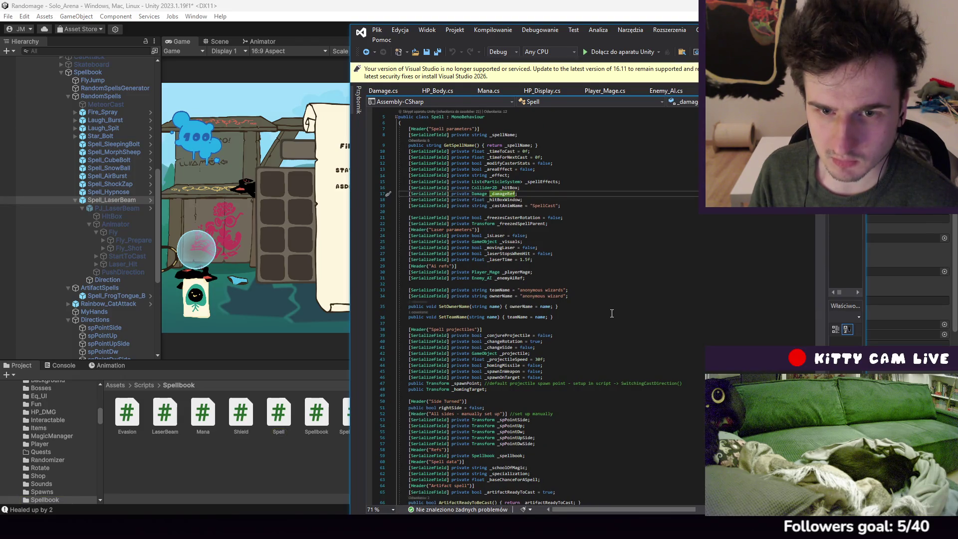
scroll(612, 313, down, 20)
scroll(607, 289, down, 20)
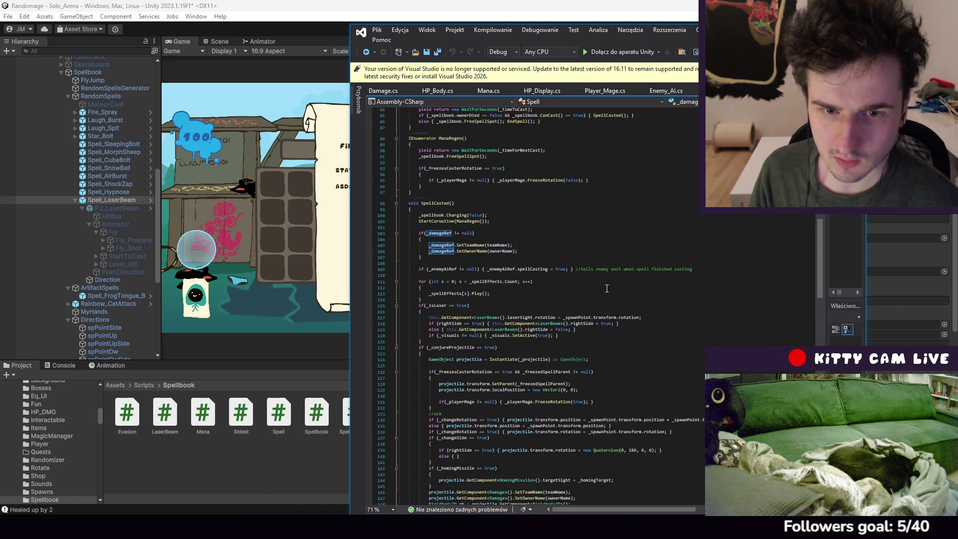
scroll(604, 290, down, 13)
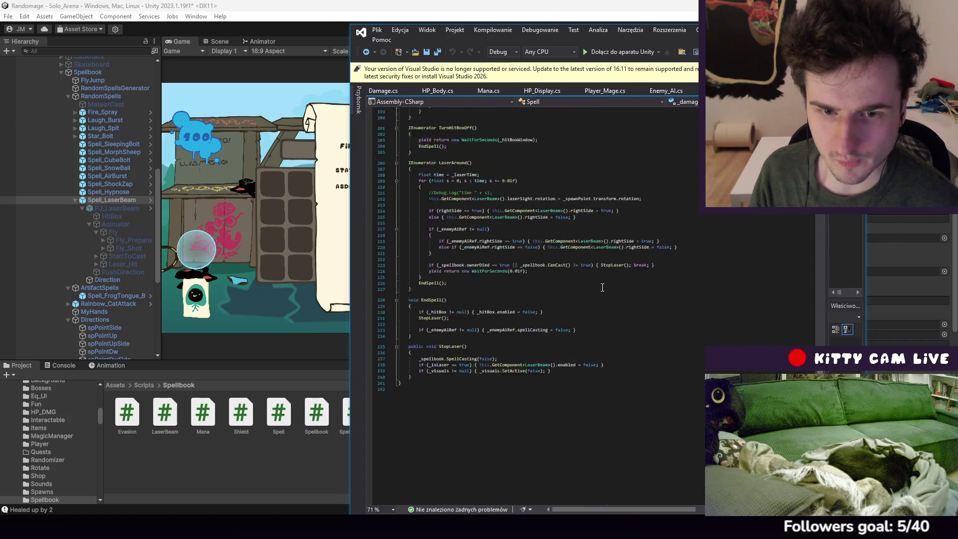
click(120, 202)
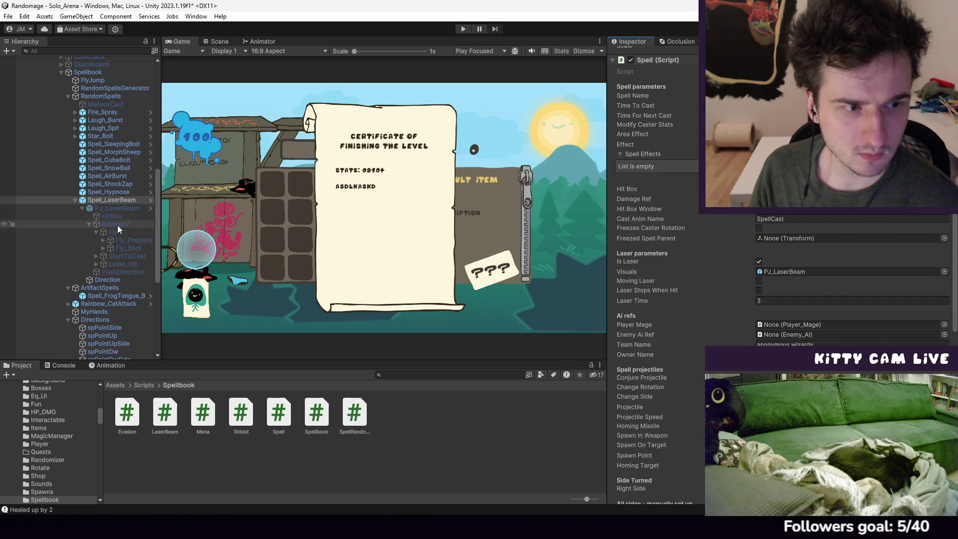
Set the spell's Damage Ref to PJ_LaserBeam, apply it to the GreenHood prefab, and start playing
drag(120, 213, 795, 229)
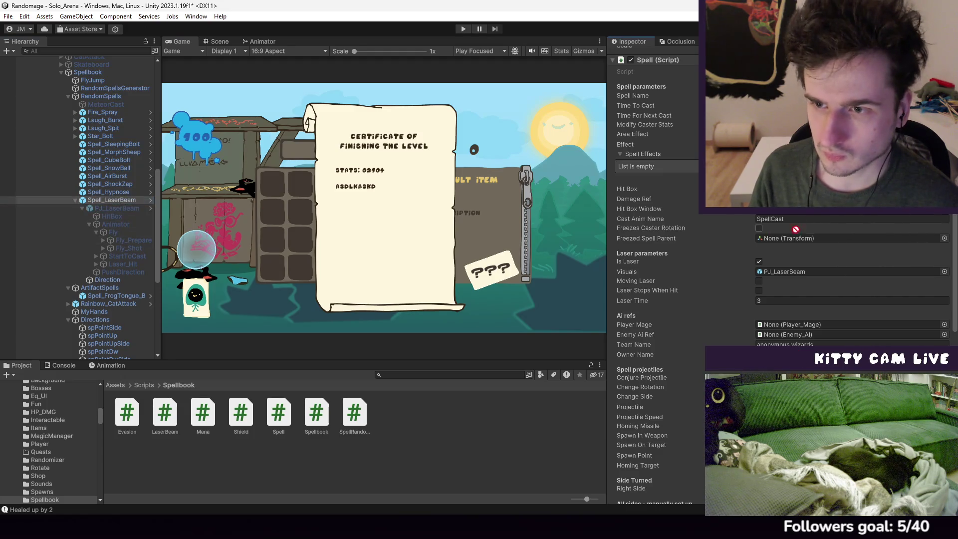
right_click(637, 200)
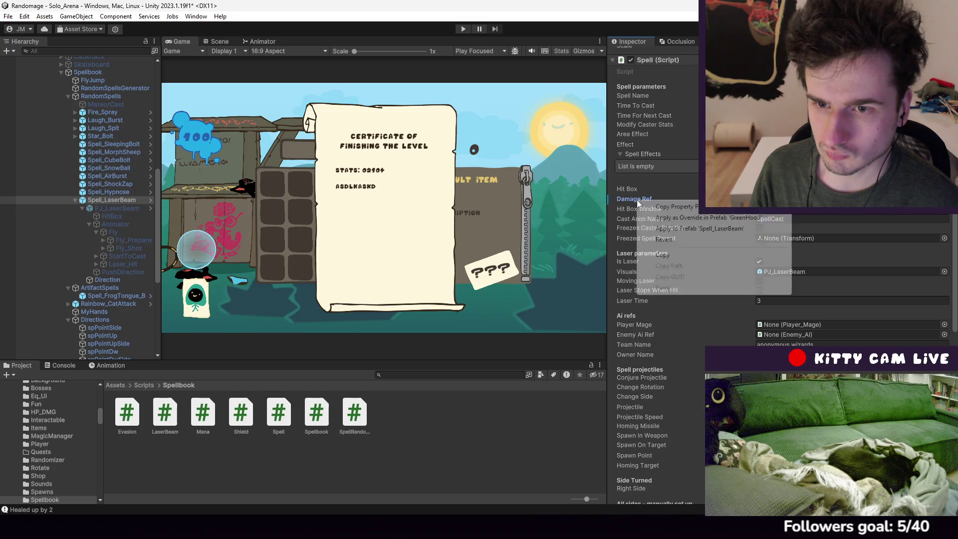
click(684, 219)
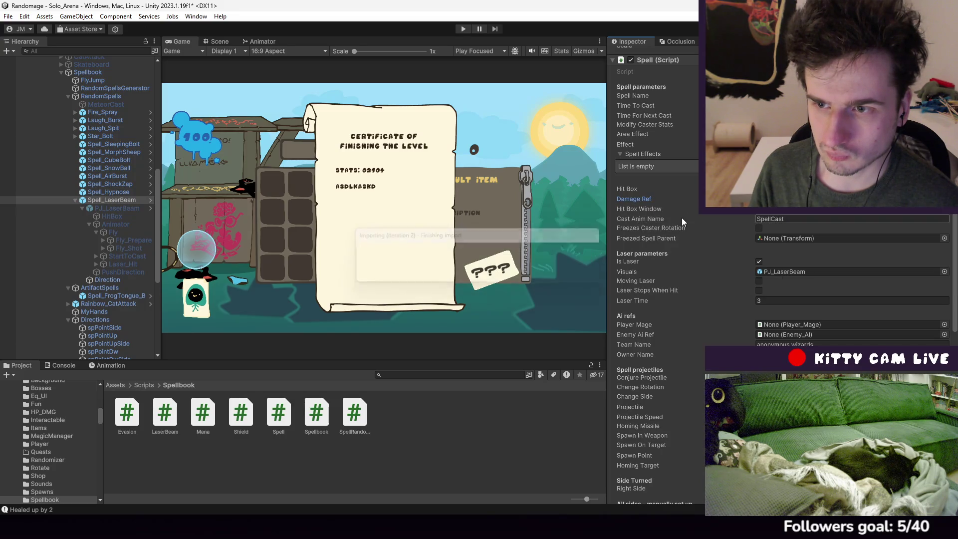
click(460, 30)
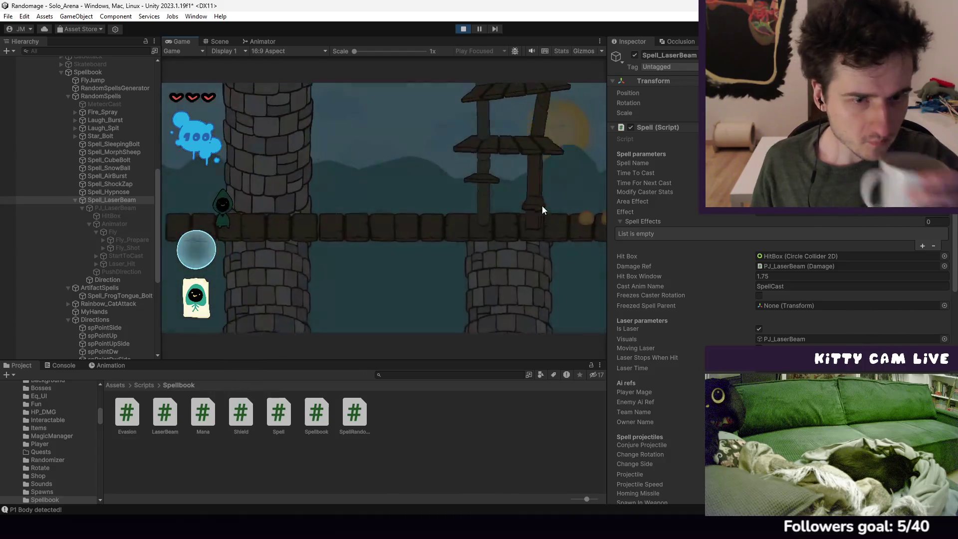
Walk the wizard right past the merchant into the boss arena, casting the laser at enemies
scroll(860, 304, down, 10)
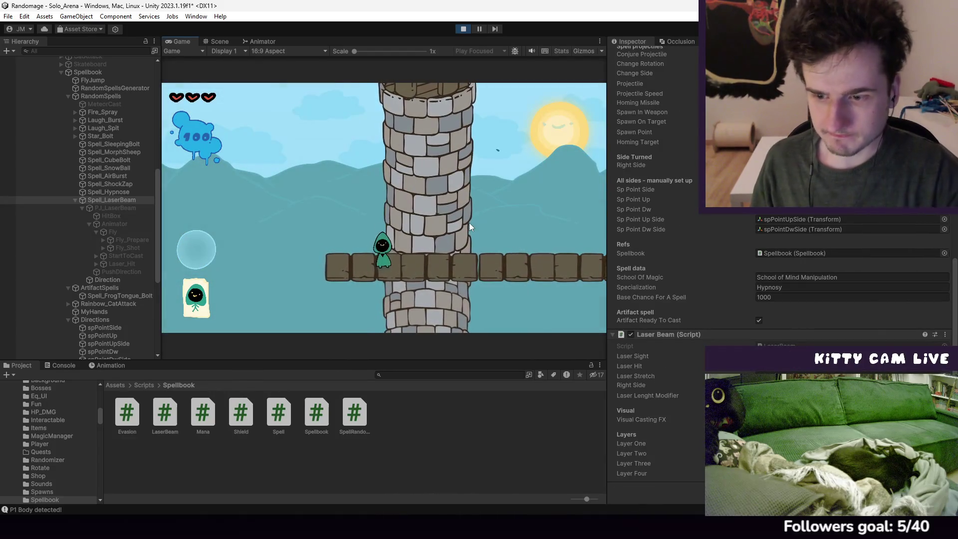
click(469, 222)
key(d)
click(470, 224)
key(d)
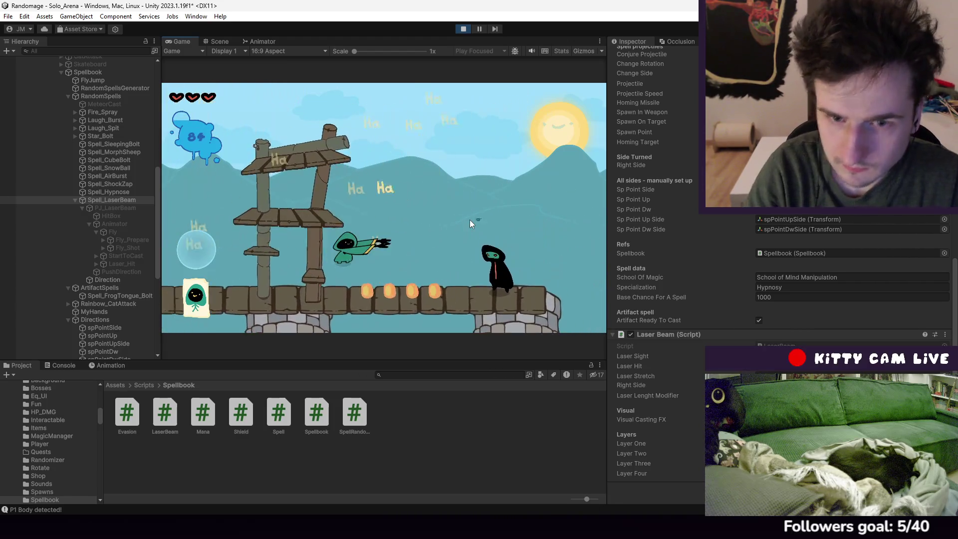
key(d)
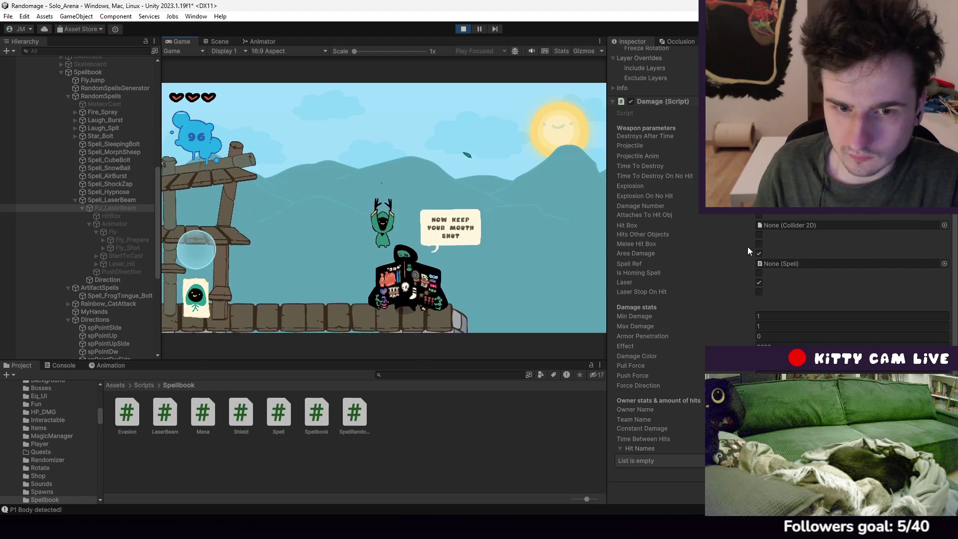
key(d)
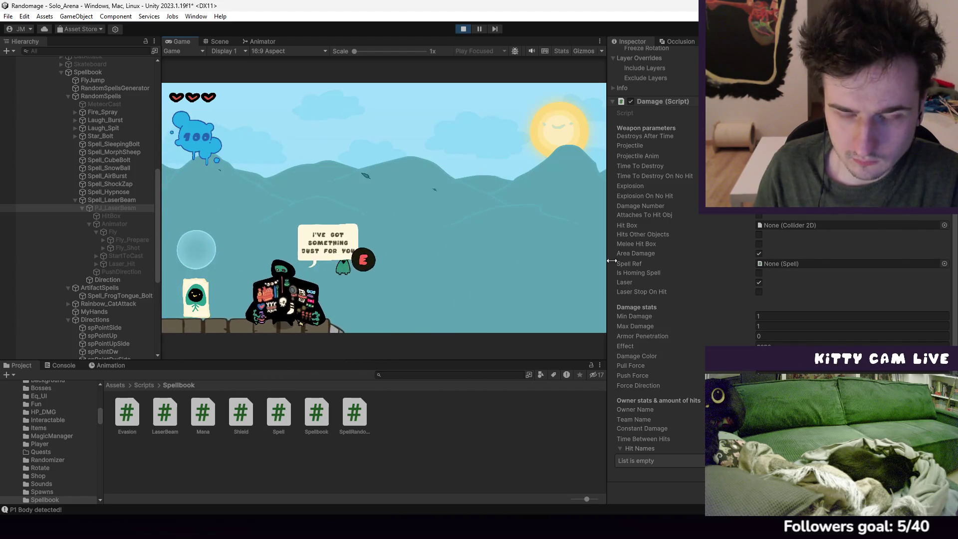
key(d)
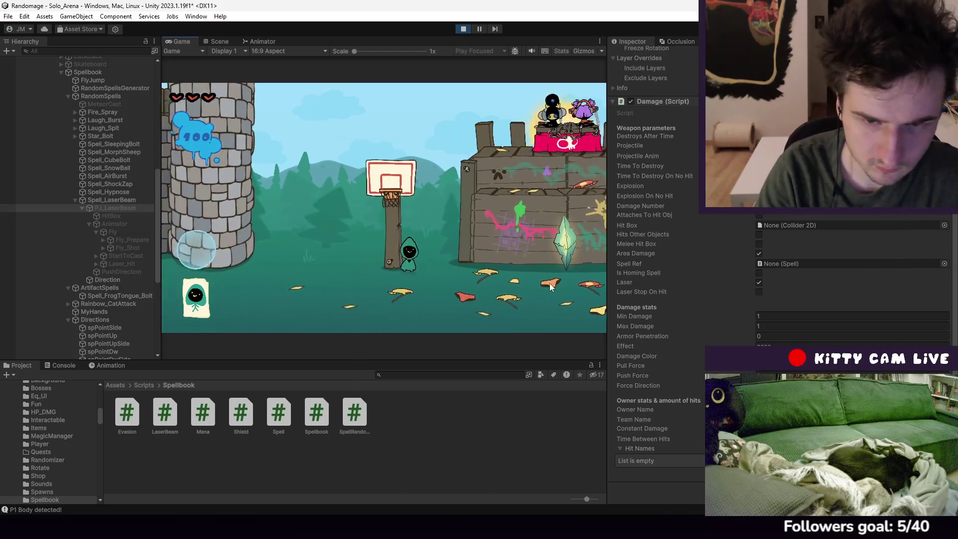
key(d)
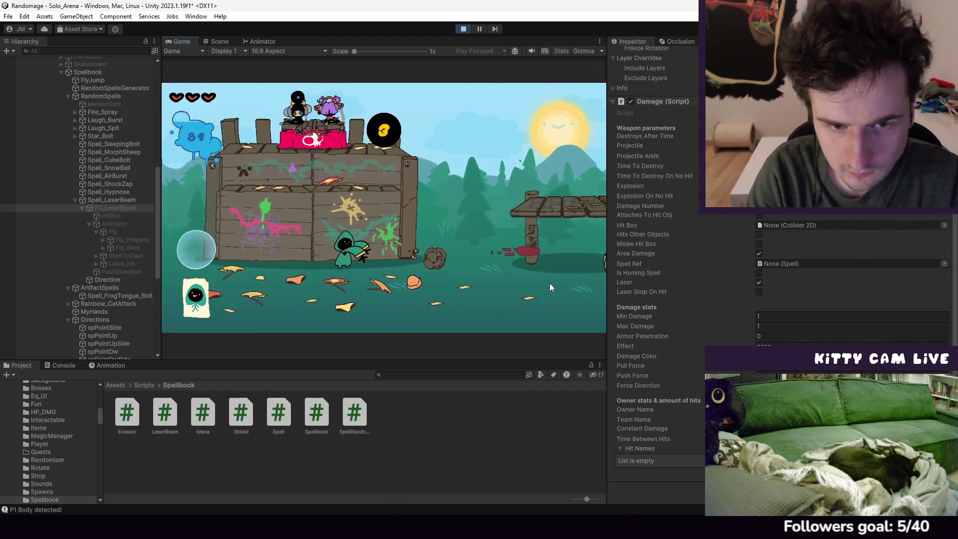
key(d)
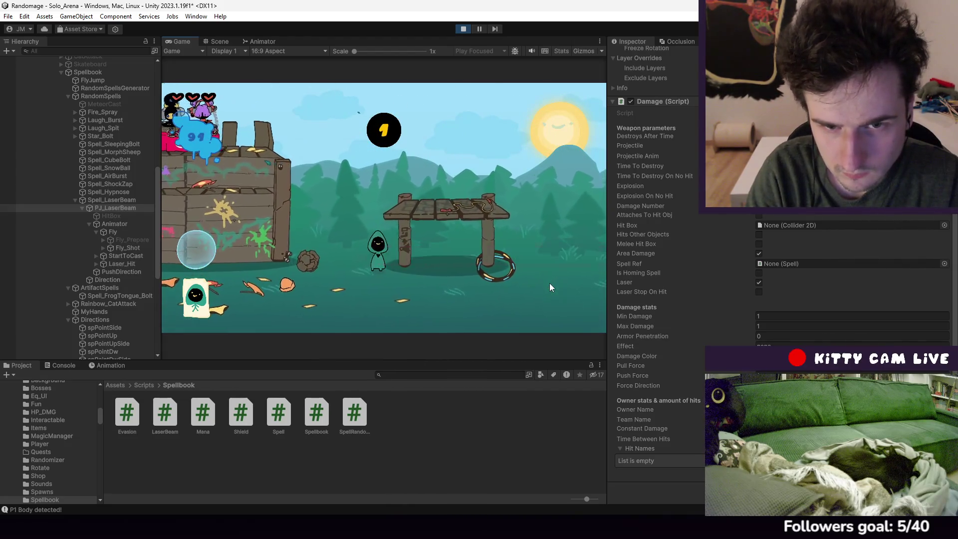
key(space)
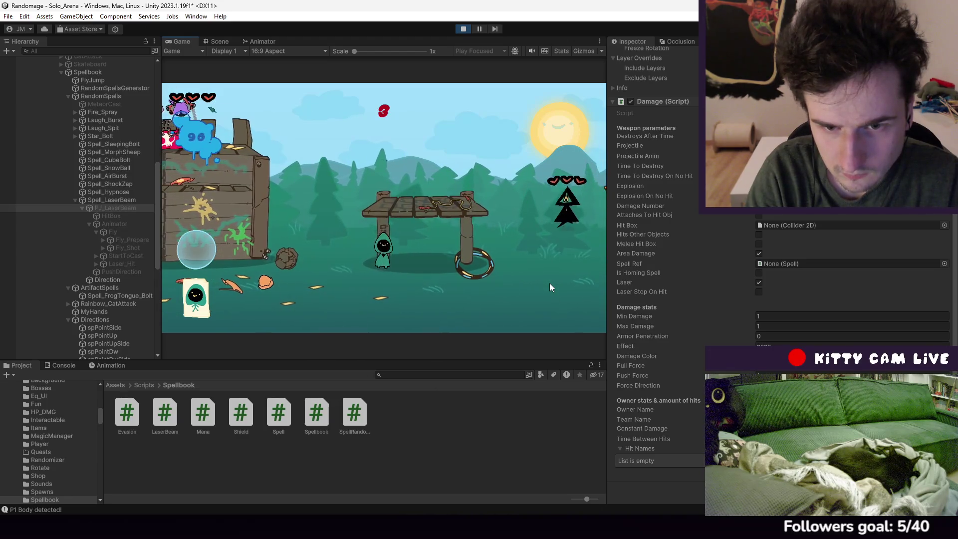
key(space)
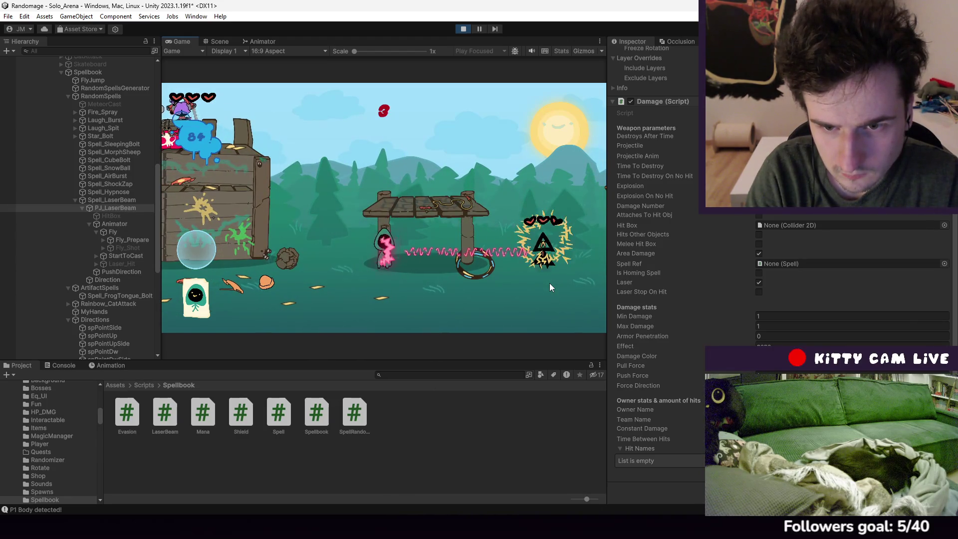
Move back left onto the crates, firing the laser left and right at enemies
key(d)
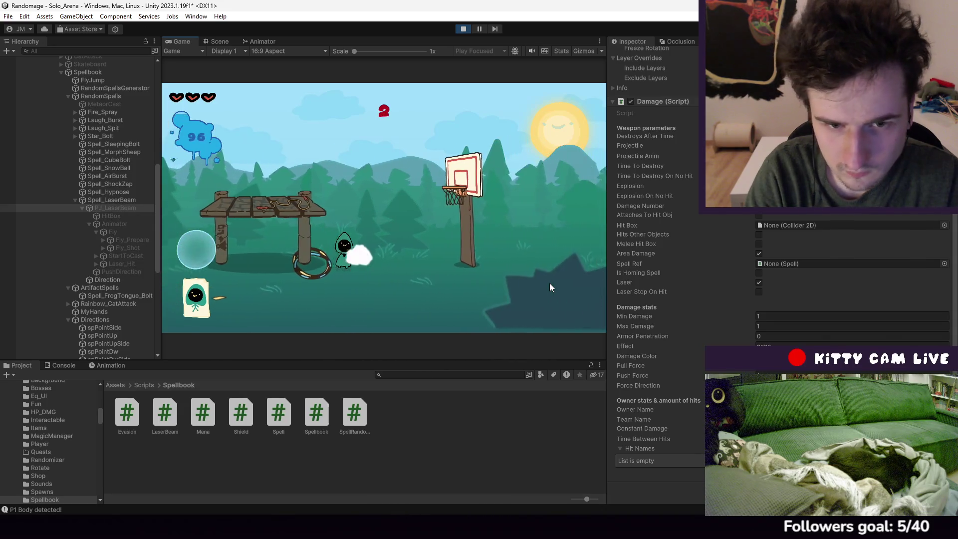
key(a)
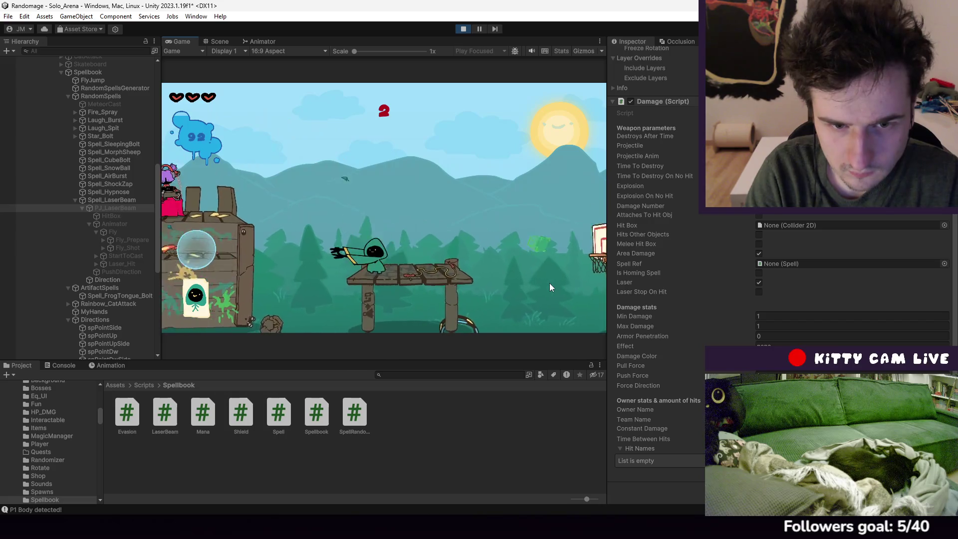
key(space)
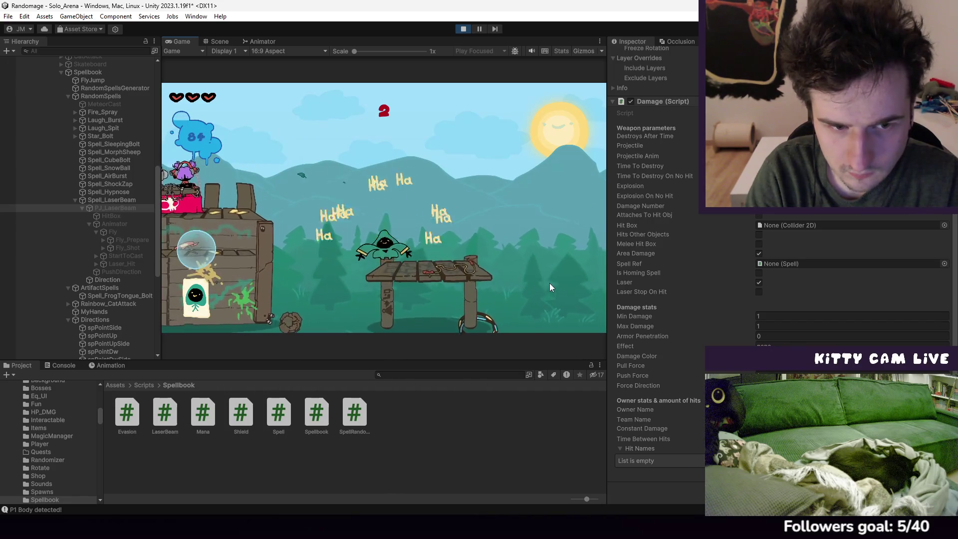
key(a)
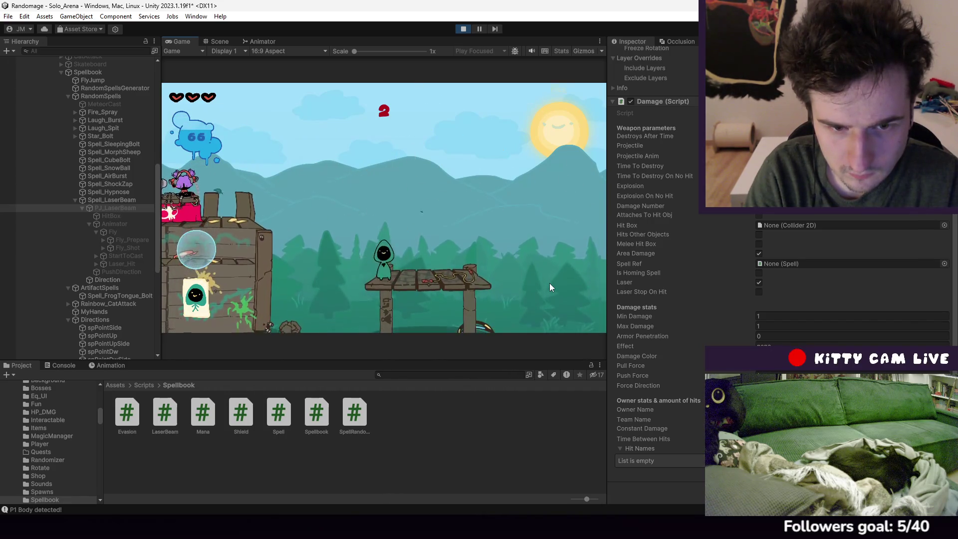
key(space)
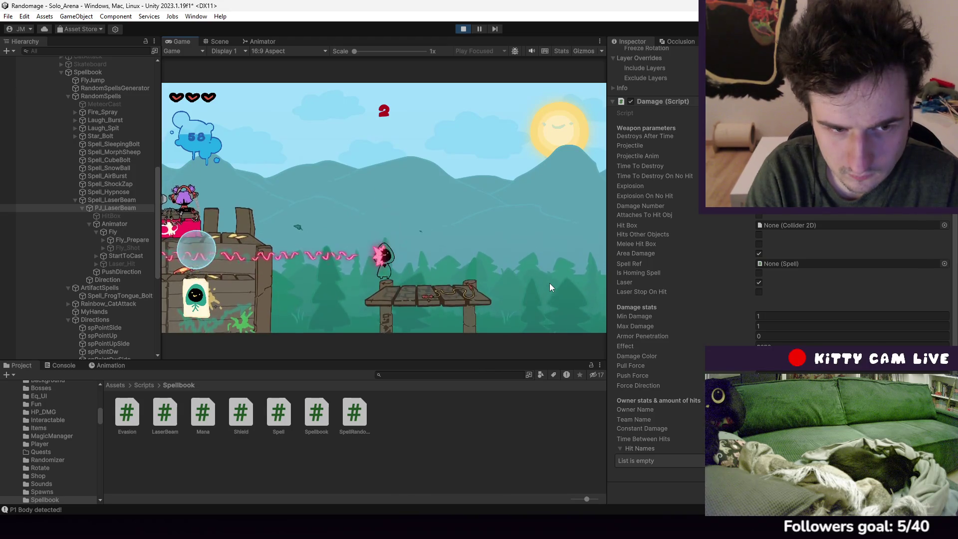
key(a)
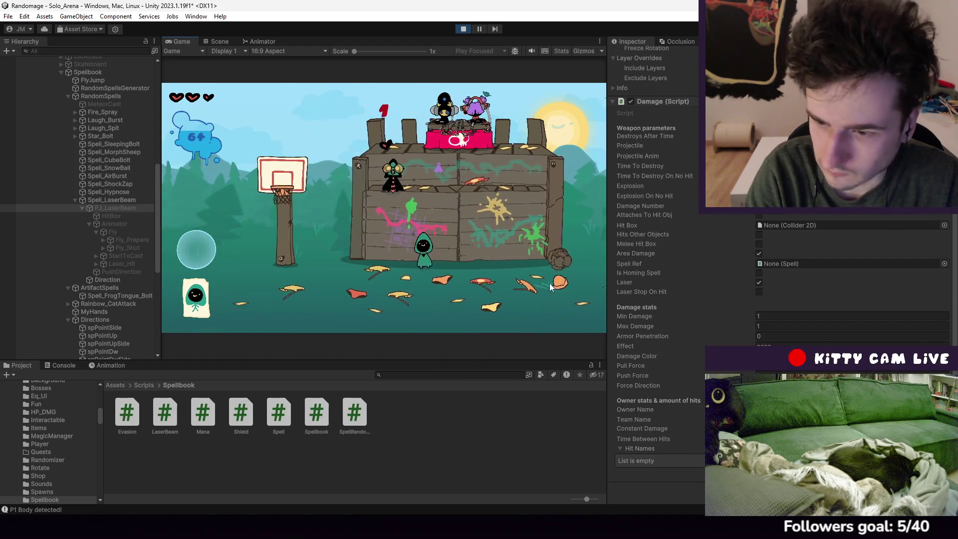
key(a)
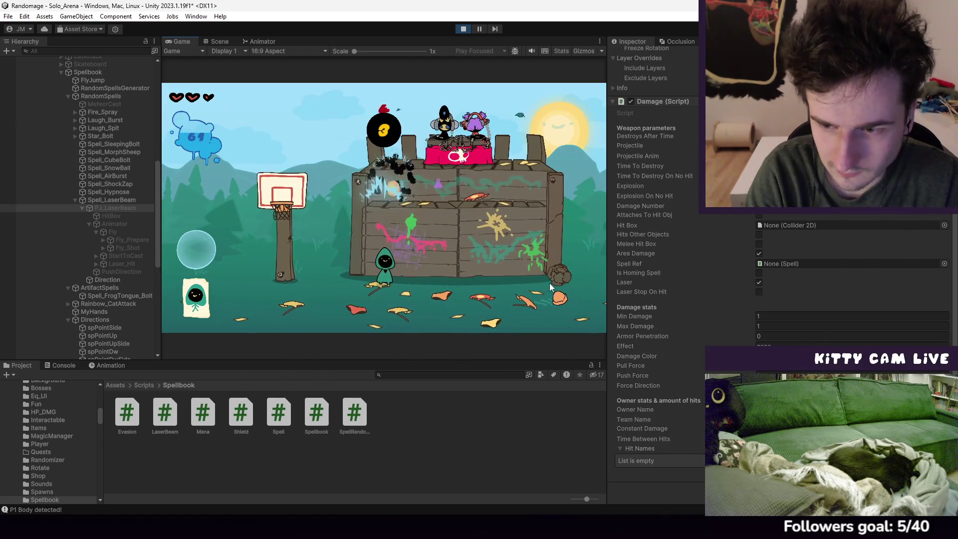
key(a)
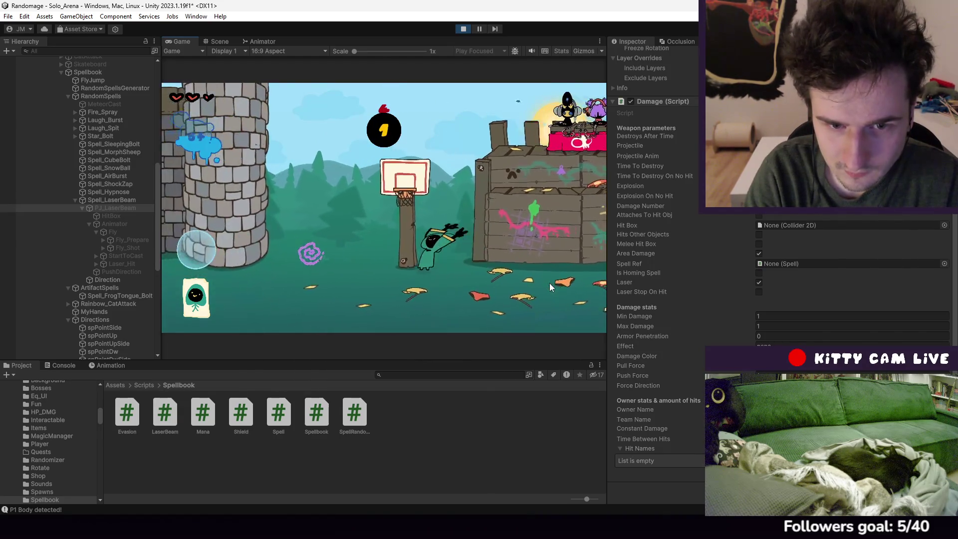
key(a)
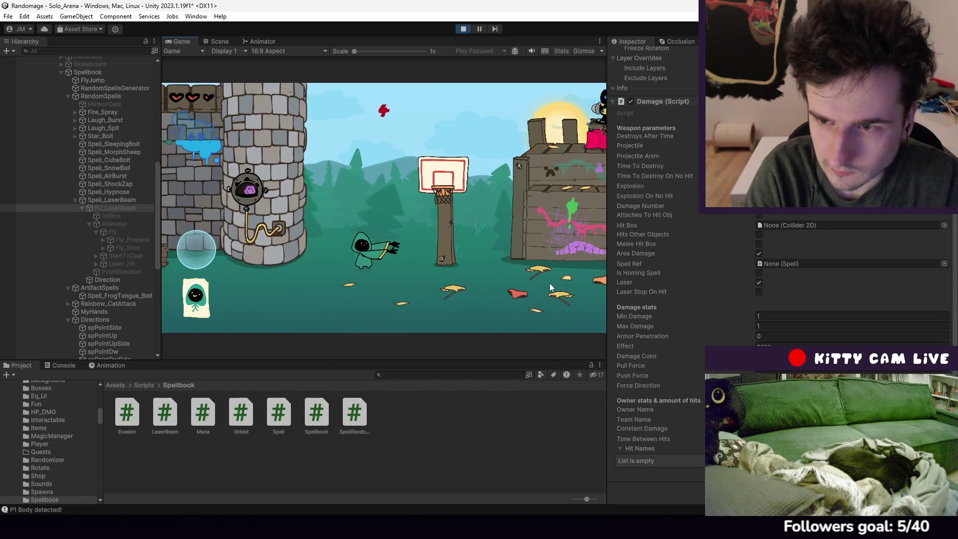
key(d)
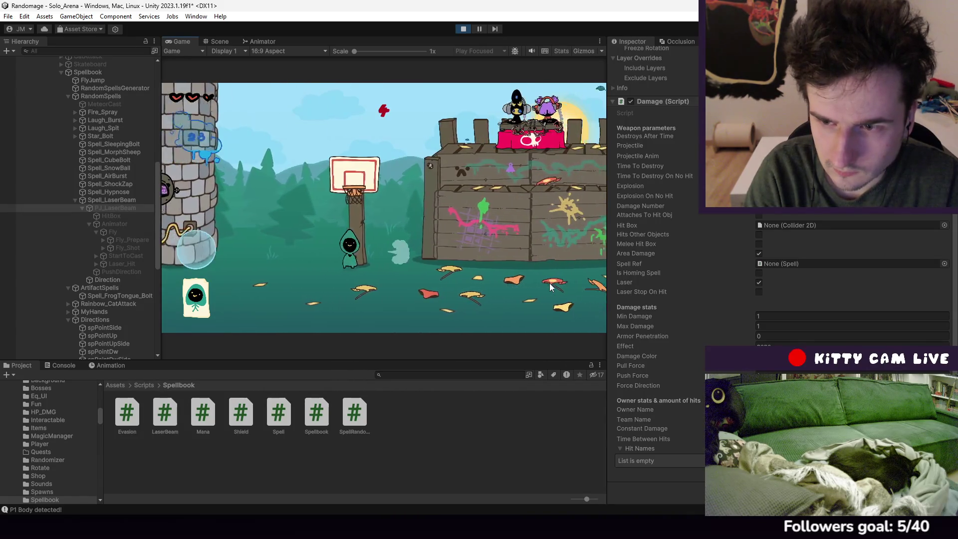
key(d)
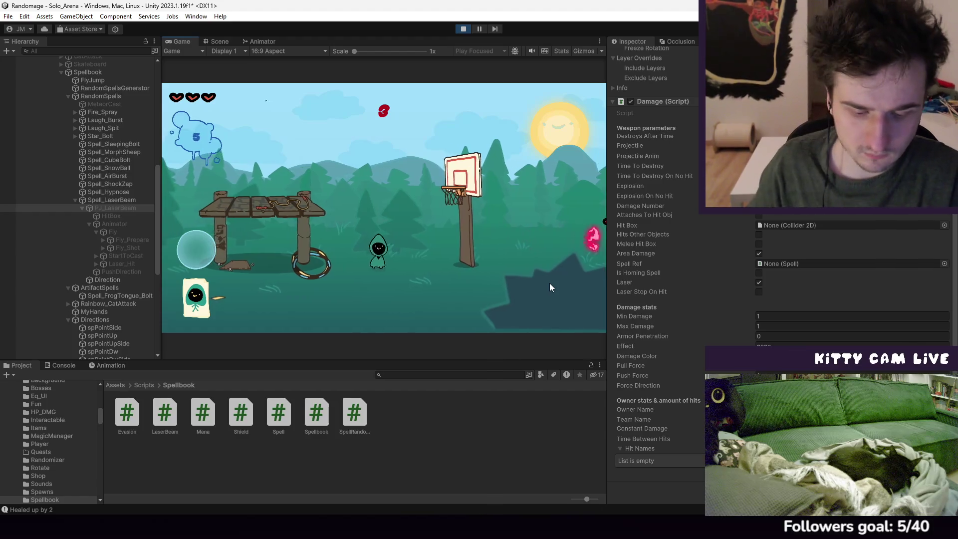
click(549, 283)
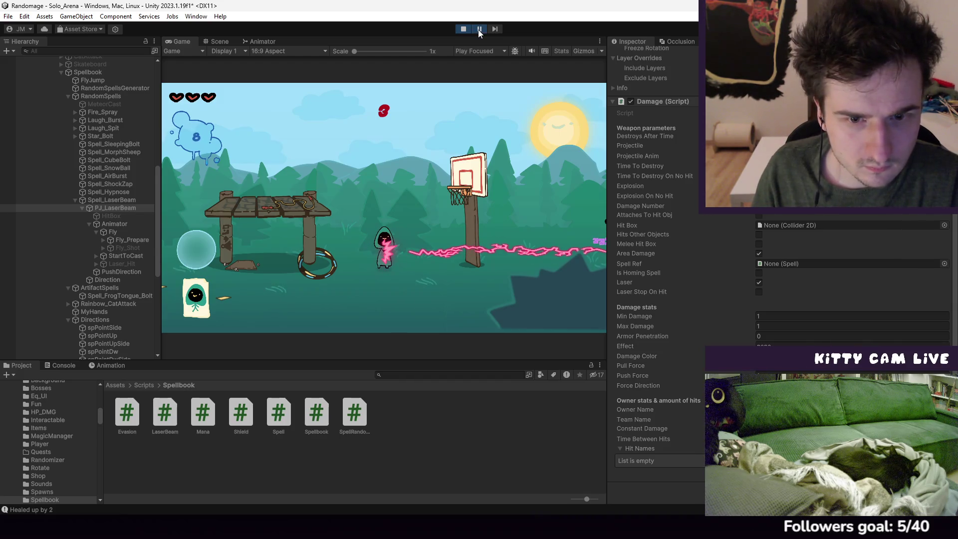
Select Fly_Shot and HitBox in the Hierarchy to inspect their box colliders
click(104, 248)
click(120, 248)
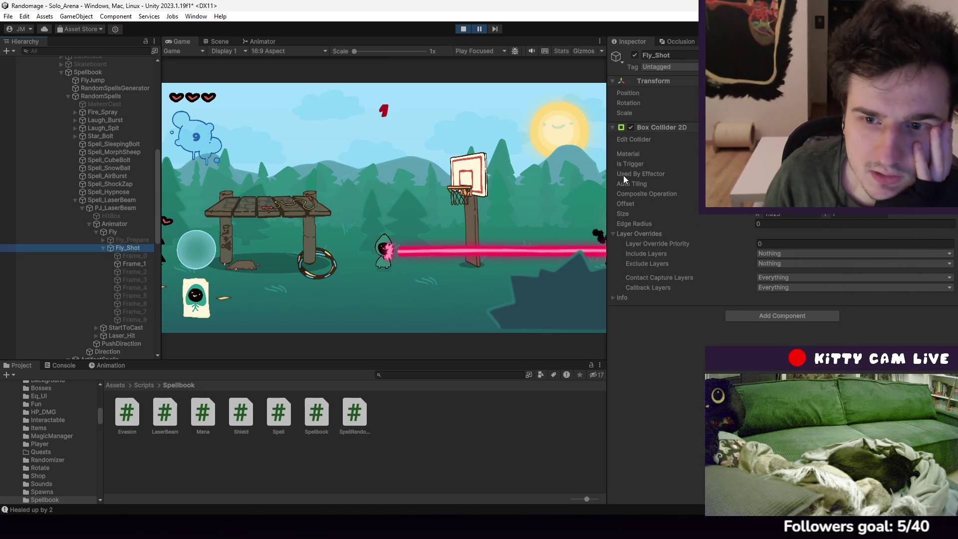
mouse_move(607, 168)
mouse_down()
mouse_move(743, 168)
mouse_move(676, 169)
mouse_up()
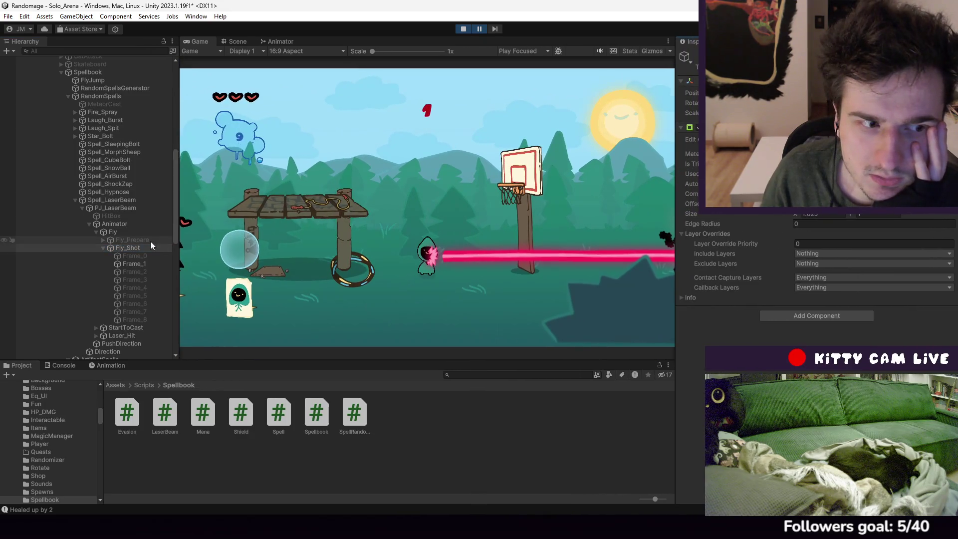
click(119, 216)
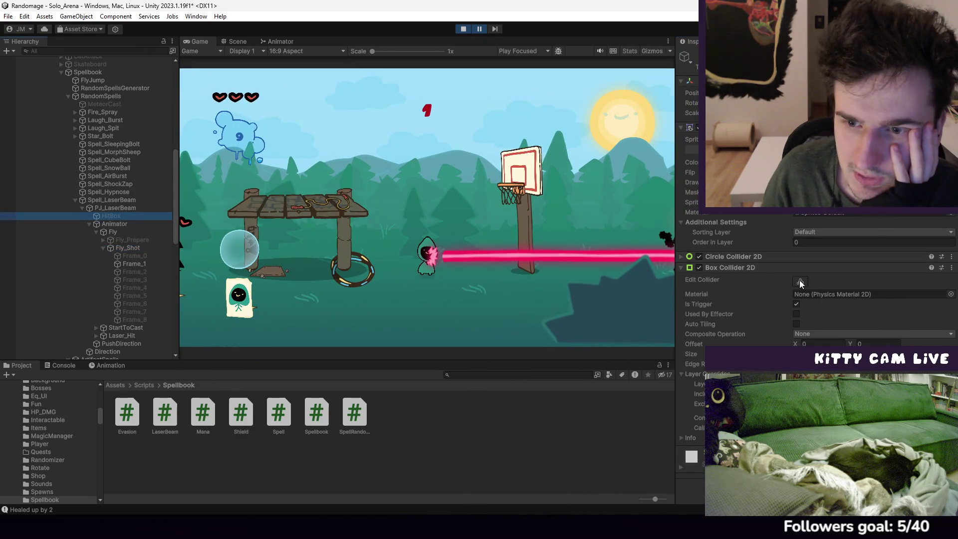
Frame HitBox in the Scene view, then select PJ_LaserBeam and stop Play mode
click(251, 42)
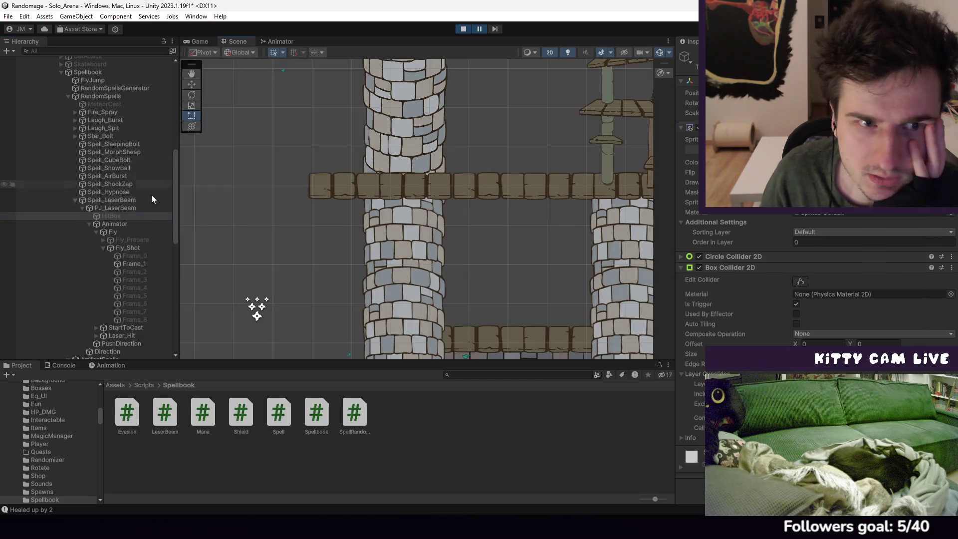
double_click(123, 219)
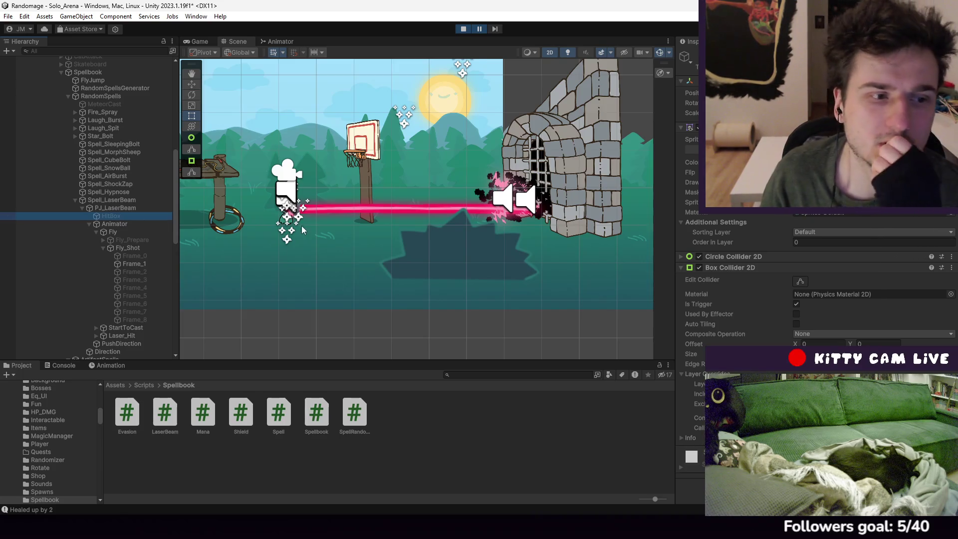
key(f)
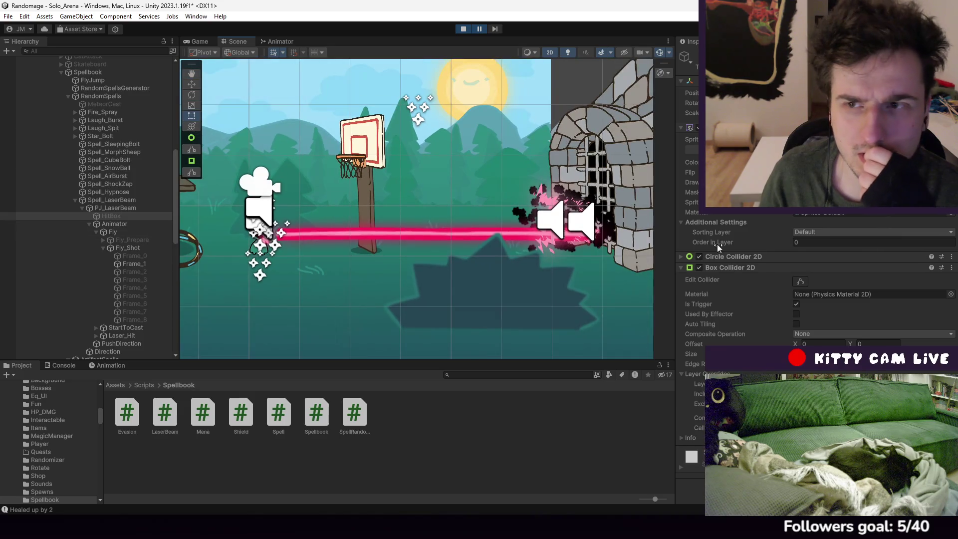
click(137, 250)
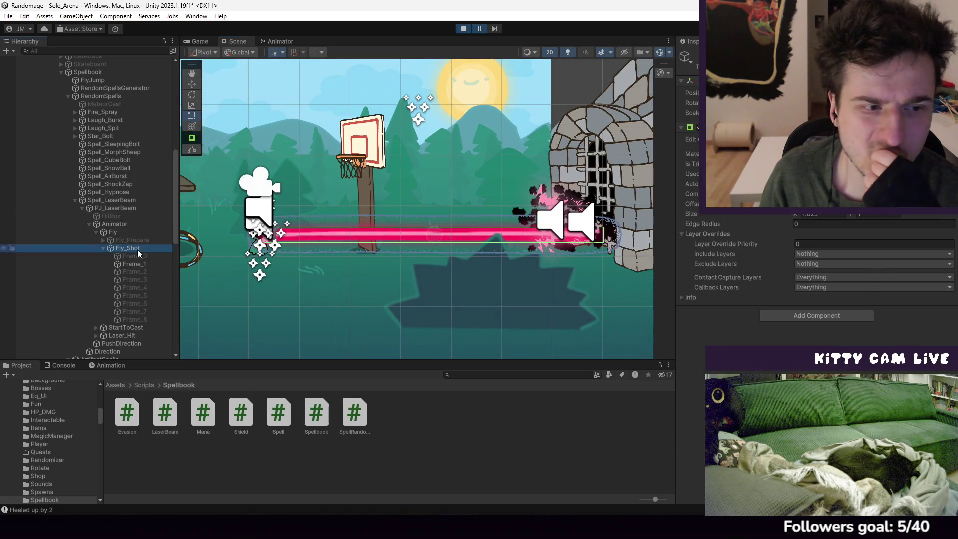
click(122, 208)
key(ctrl+p)
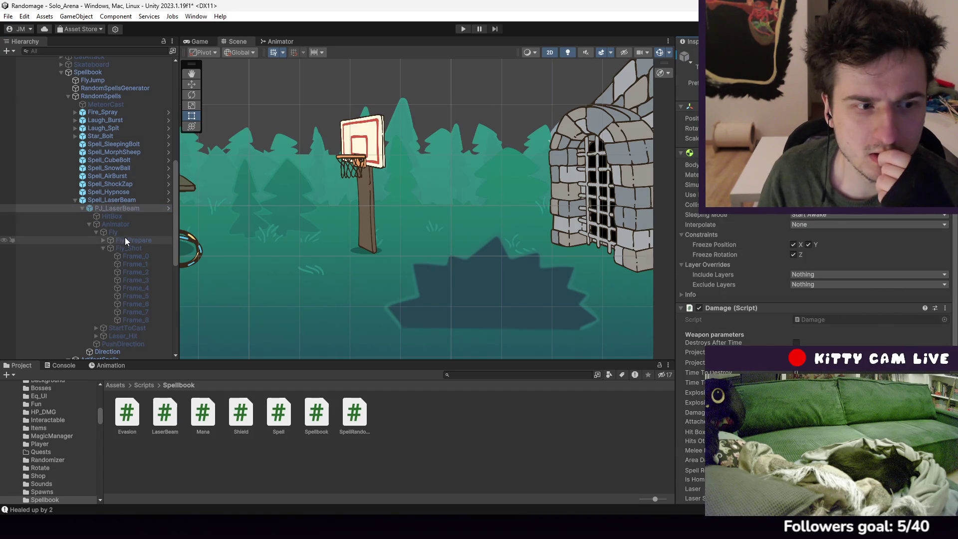
Select PJ_LaserBeam and assign Fly_Shot to its Damage Hit Box field
click(119, 207)
scroll(864, 243, down, 8)
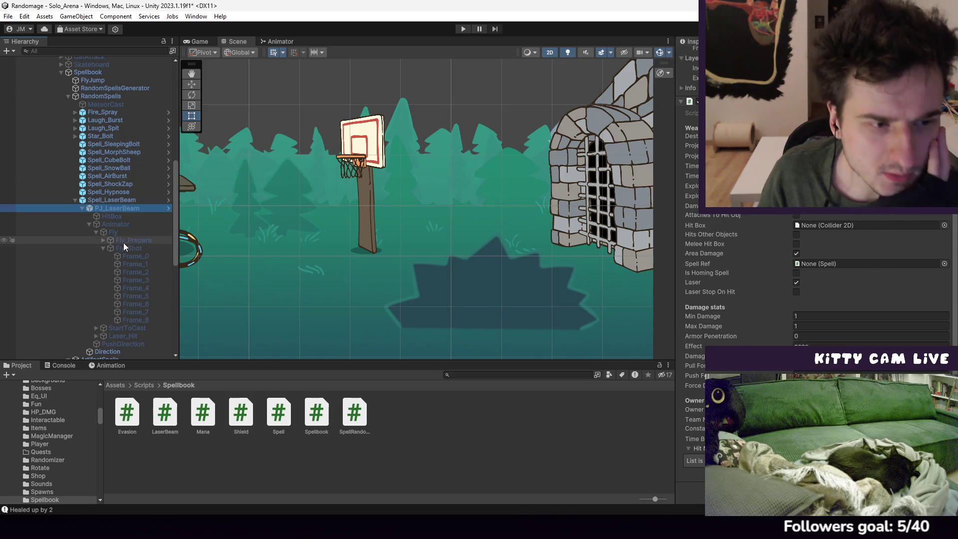
drag(123, 245, 819, 227)
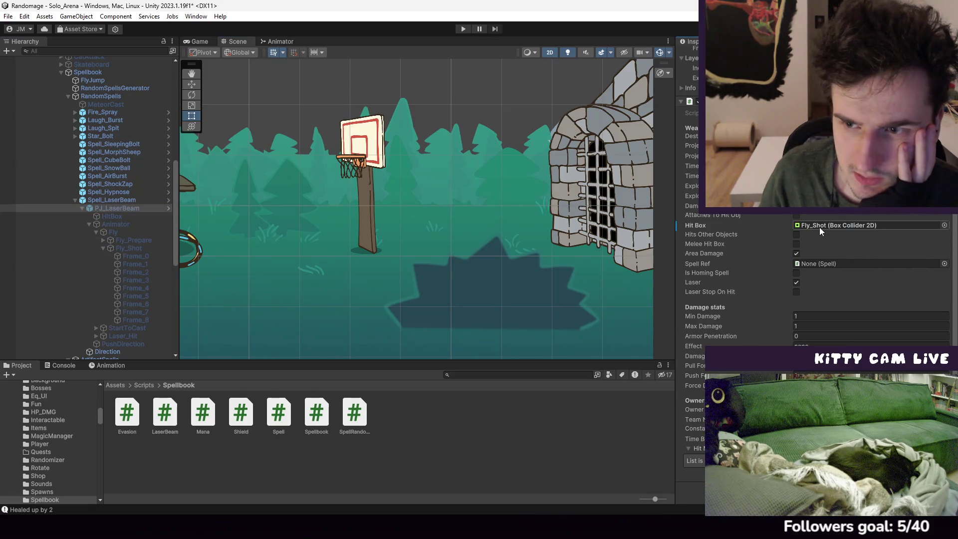
Check Fly_Shot and the Animator object, then open PJ_LaserBeam's Damage script in Visual Studio
click(133, 248)
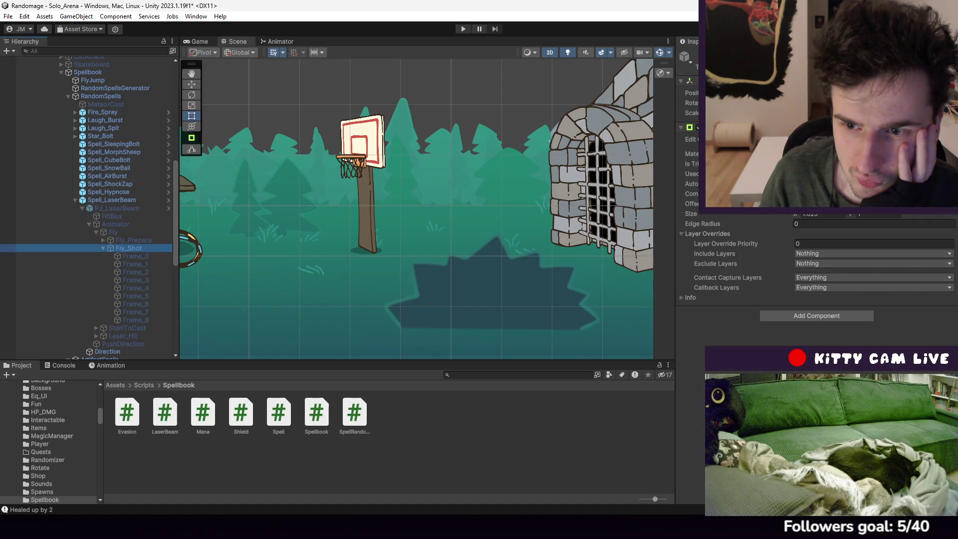
click(130, 244)
click(112, 223)
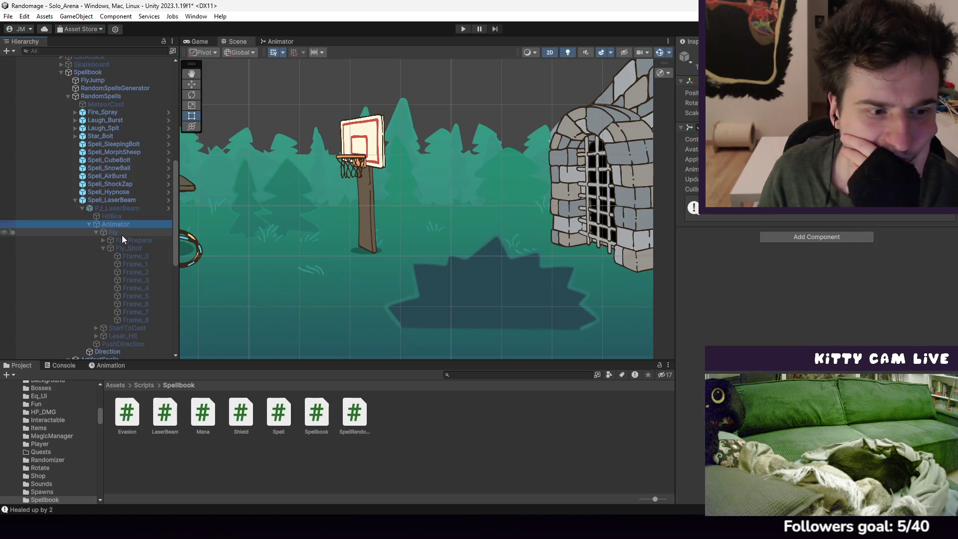
click(138, 329)
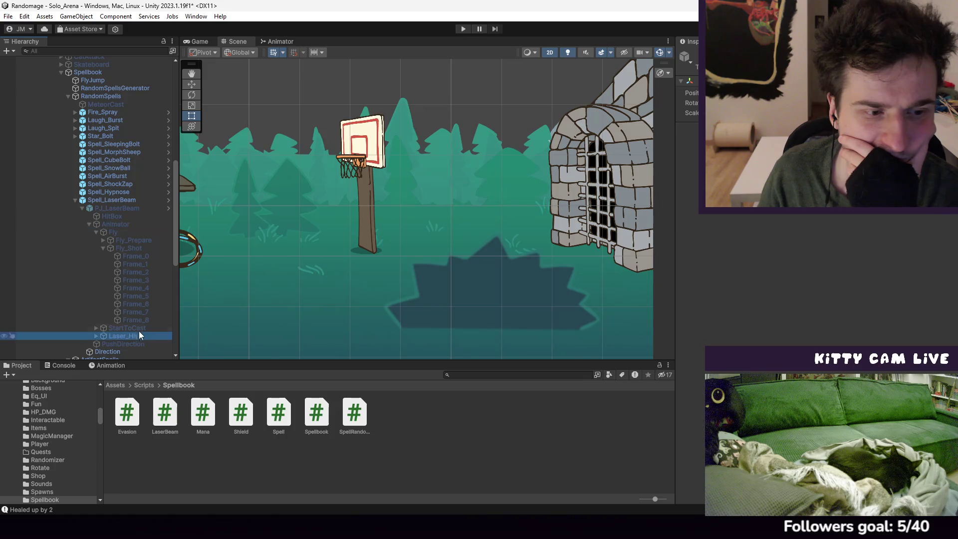
click(122, 226)
click(120, 210)
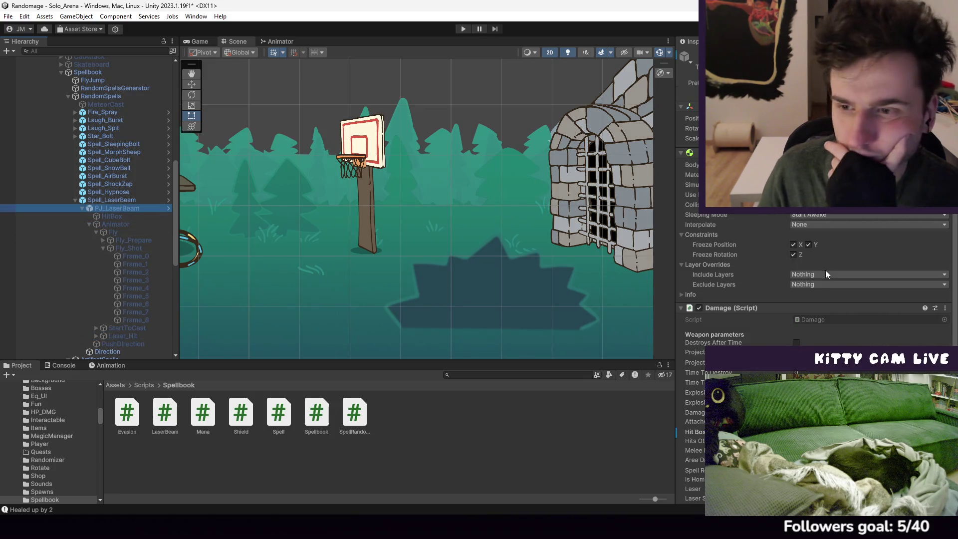
double_click(823, 158)
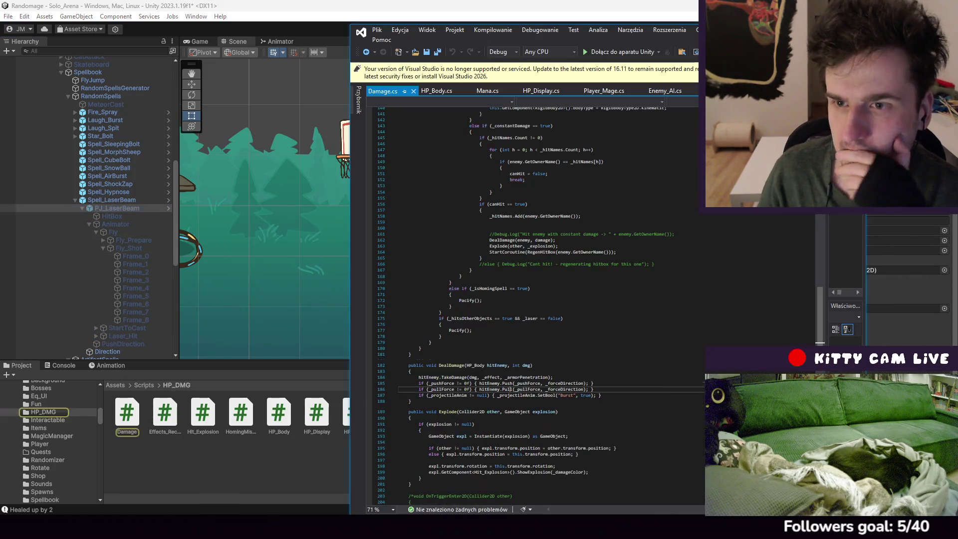
Read Damage.cs's _hitBox field and find where DeactivateHitBox is called, then return to Unity
scroll(625, 248, up, 20)
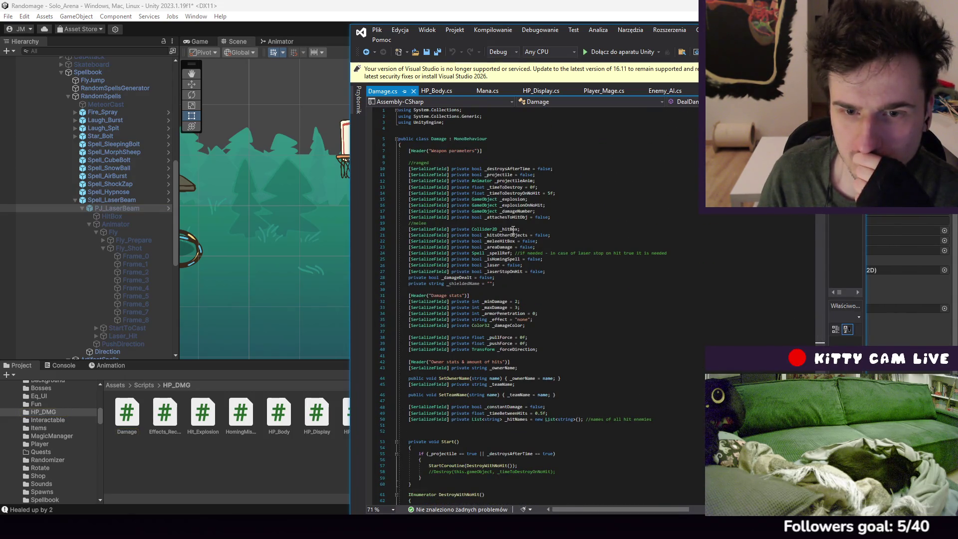
click(513, 230)
scroll(549, 260, down, 20)
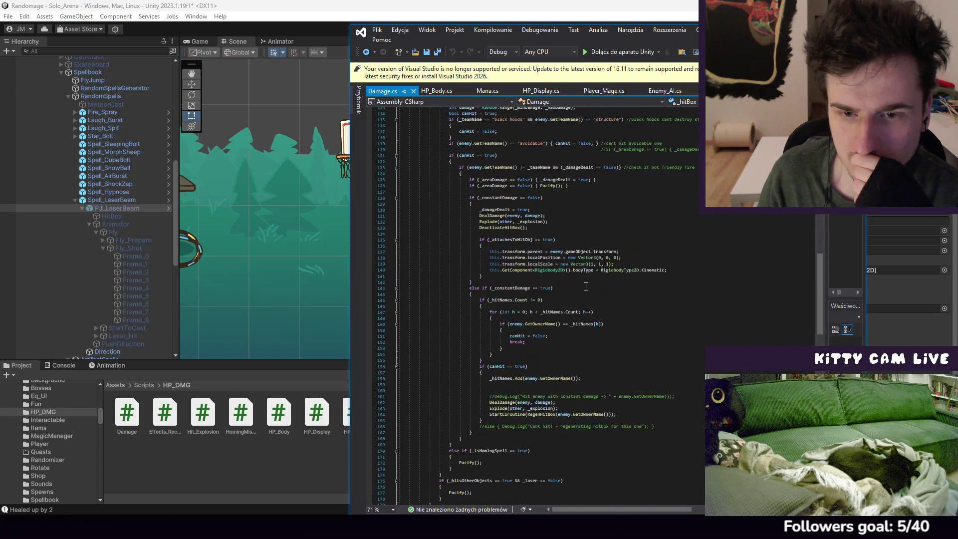
scroll(585, 286, down, 20)
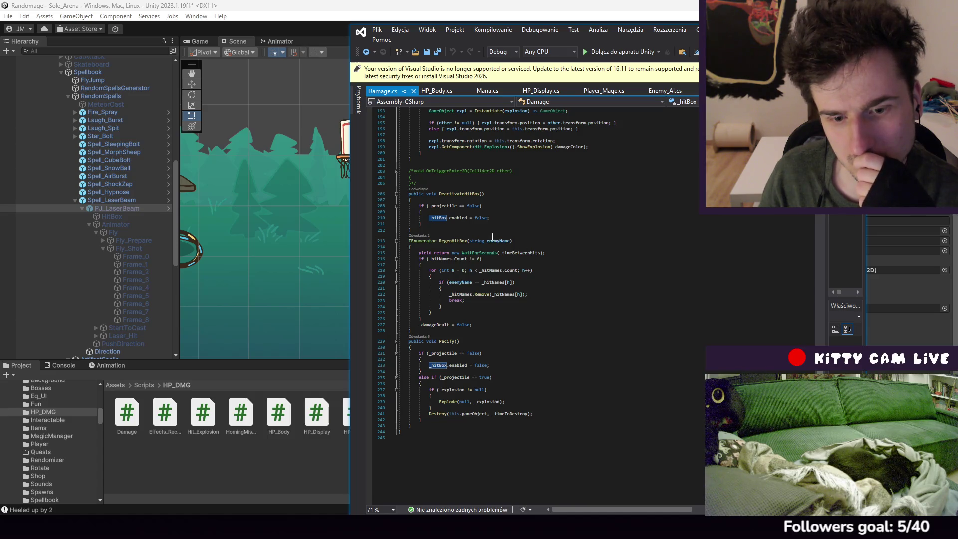
click(464, 193)
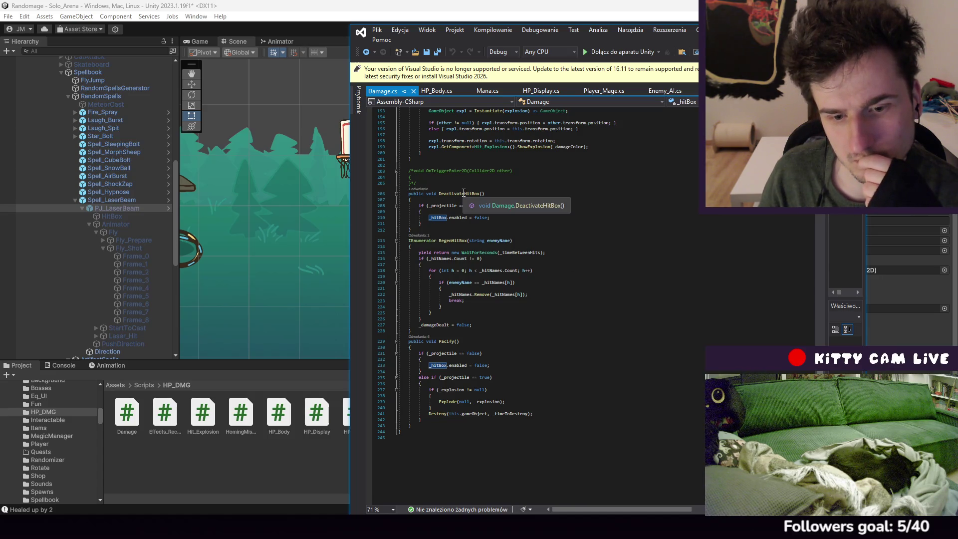
scroll(589, 284, up, 20)
scroll(589, 284, up, 10)
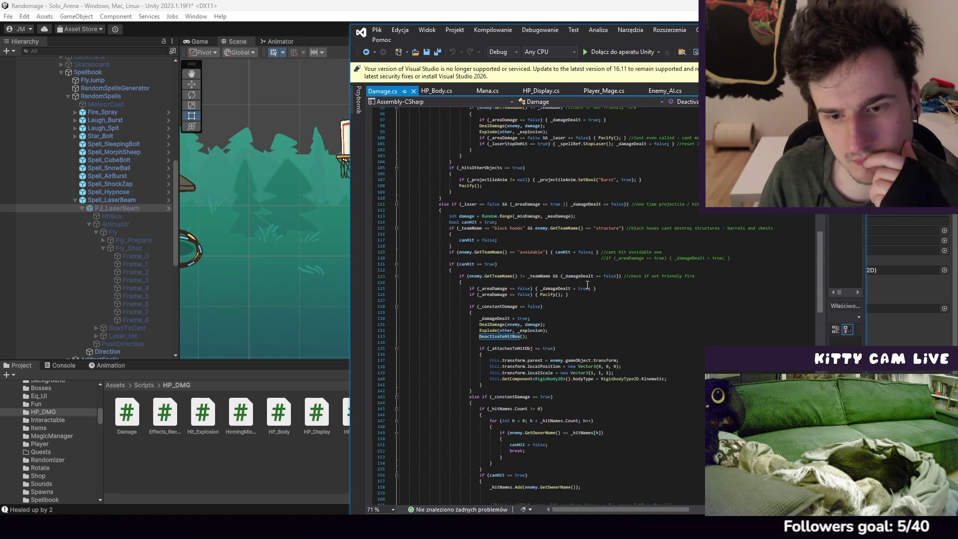
scroll(588, 284, down, 11)
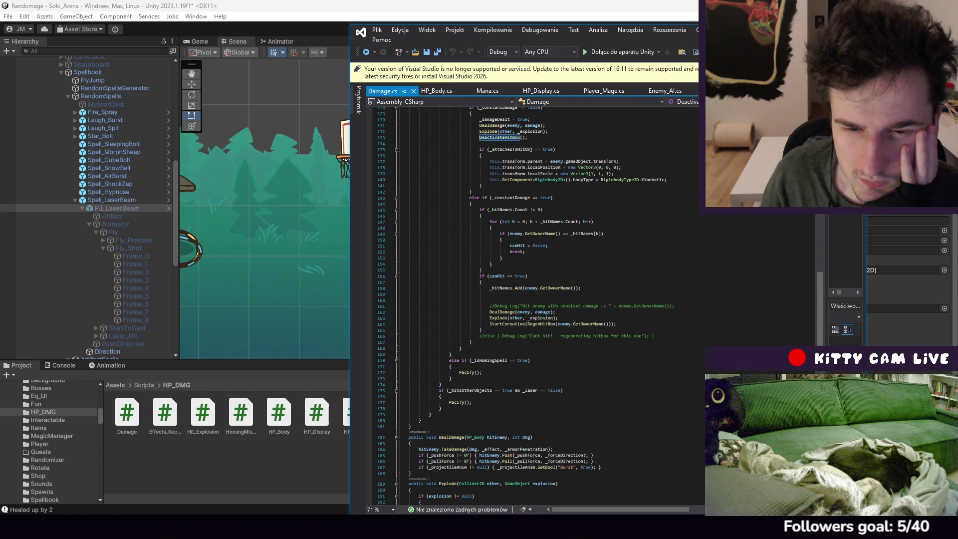
key(alt+Tab)
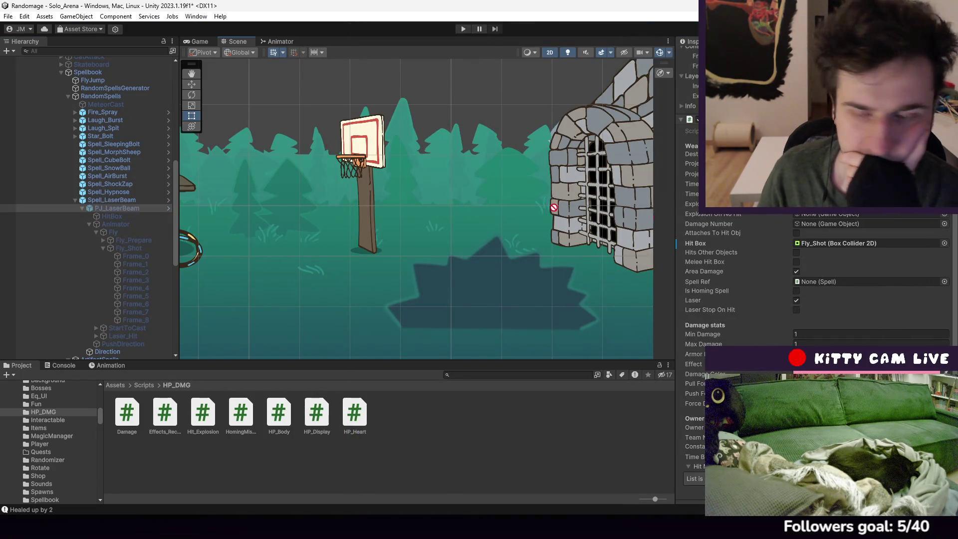
Assign Spell_LaserBeam to Spell Ref and apply the field change as a prefab override
drag(112, 199, 847, 284)
right_click(697, 280)
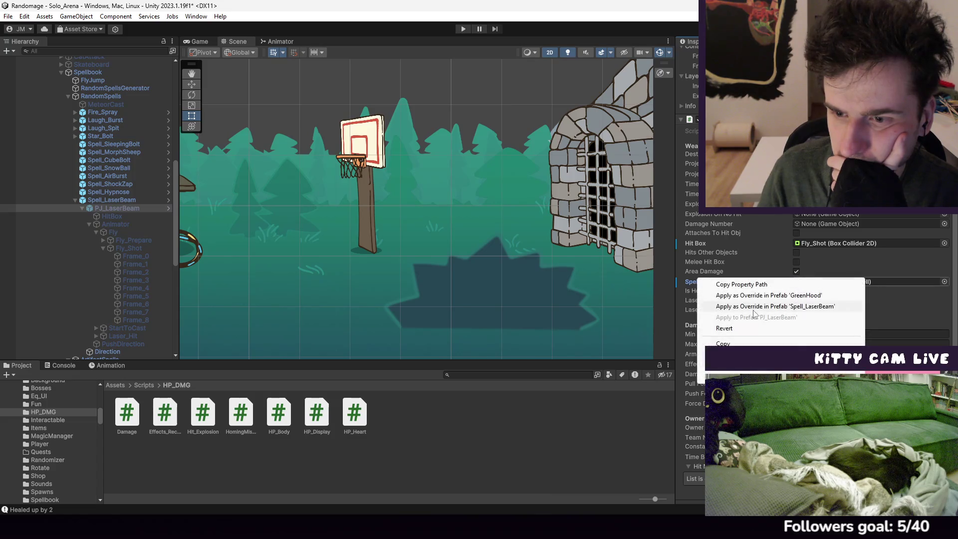
key(Escape)
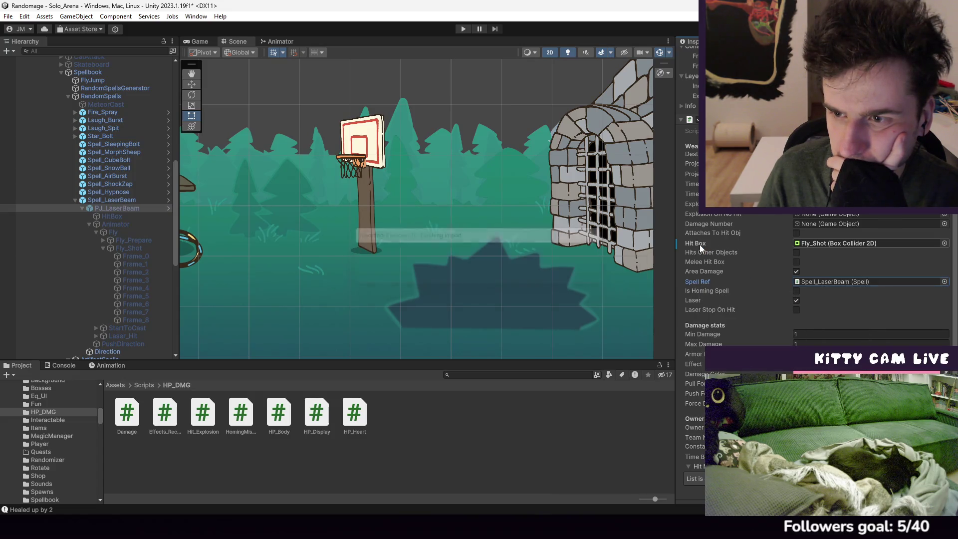
right_click(700, 244)
click(744, 263)
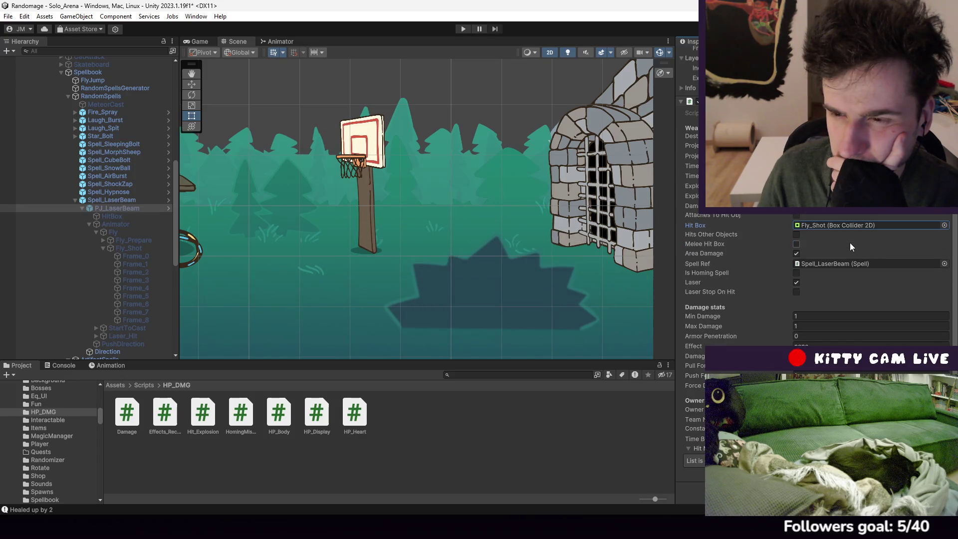
scroll(842, 268, up, 2)
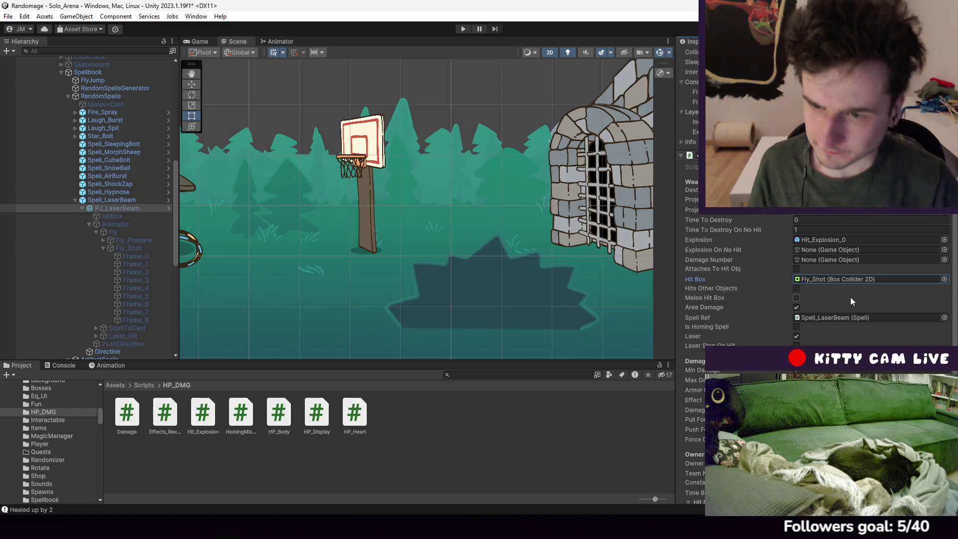
scroll(850, 299, down, 3)
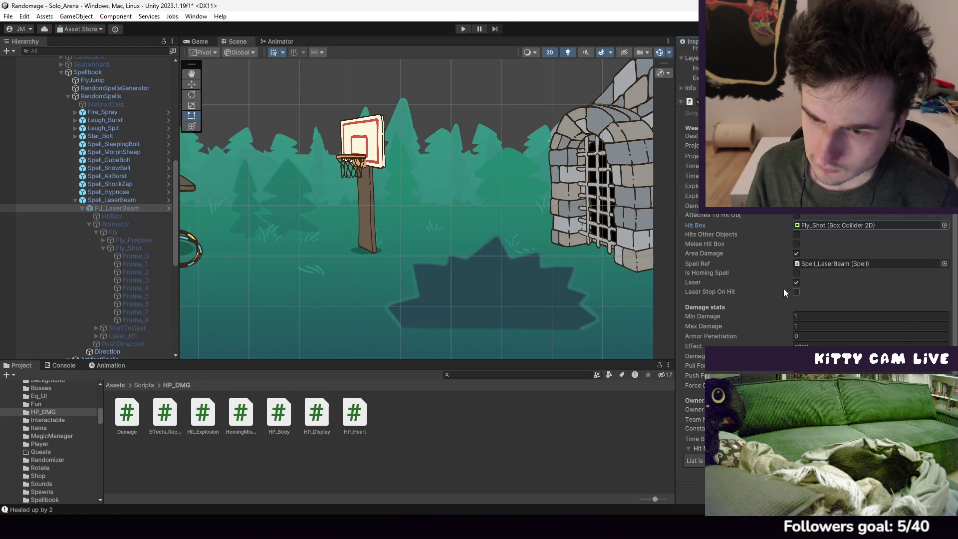
Enter Play mode and fire the laser beam in the running game
click(470, 29)
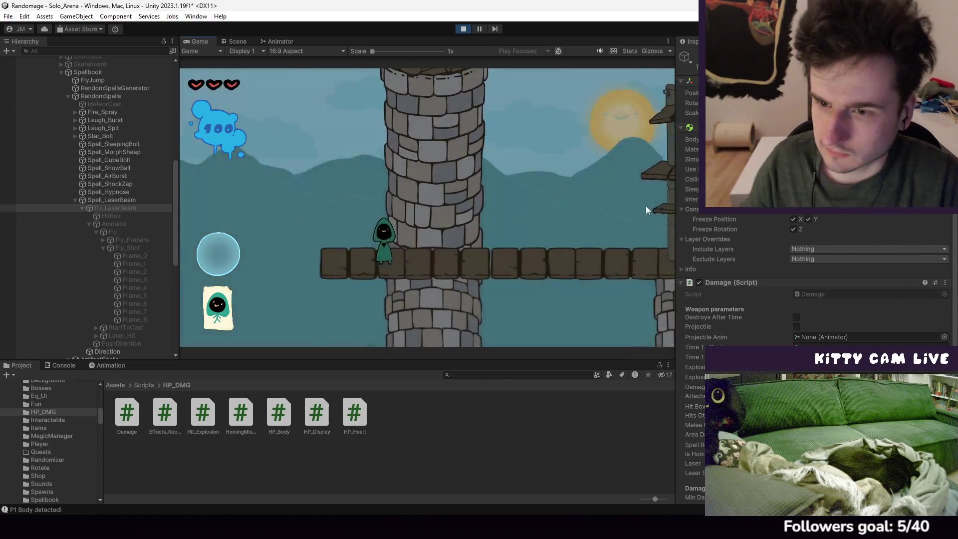
scroll(824, 228, down, 5)
click(562, 181)
Run the wizard left to the shopkeeper and back right, firing two laser beams
key(d)
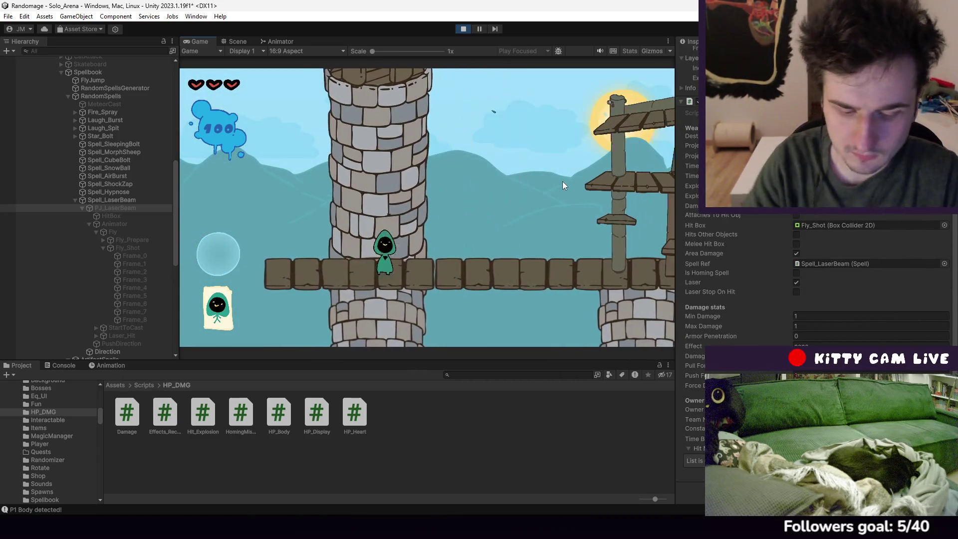
key(a)
click(562, 184)
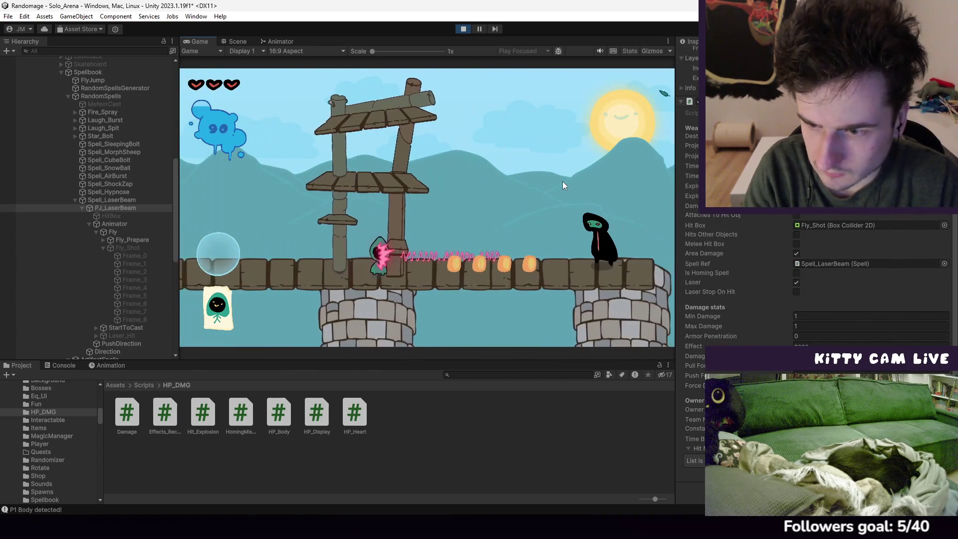
key(a)
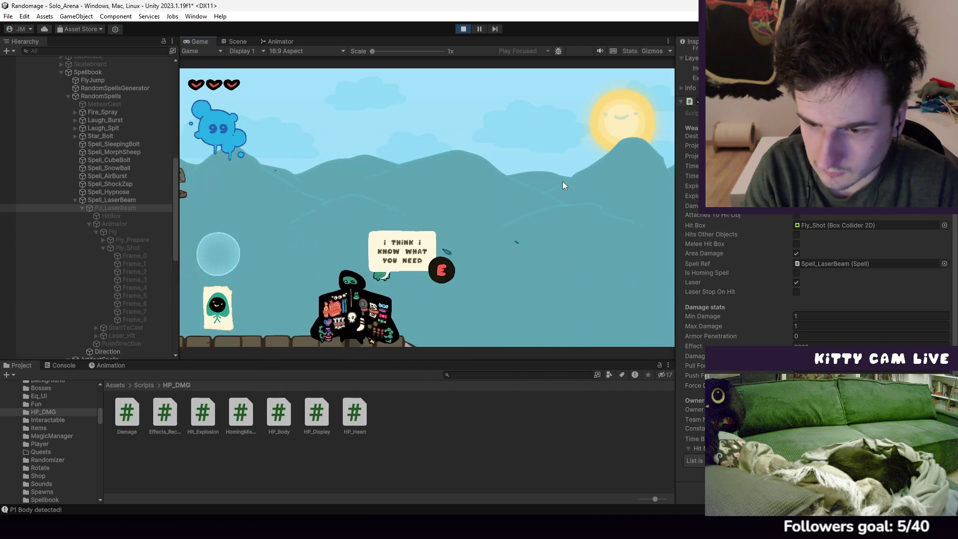
key(d)
click(562, 186)
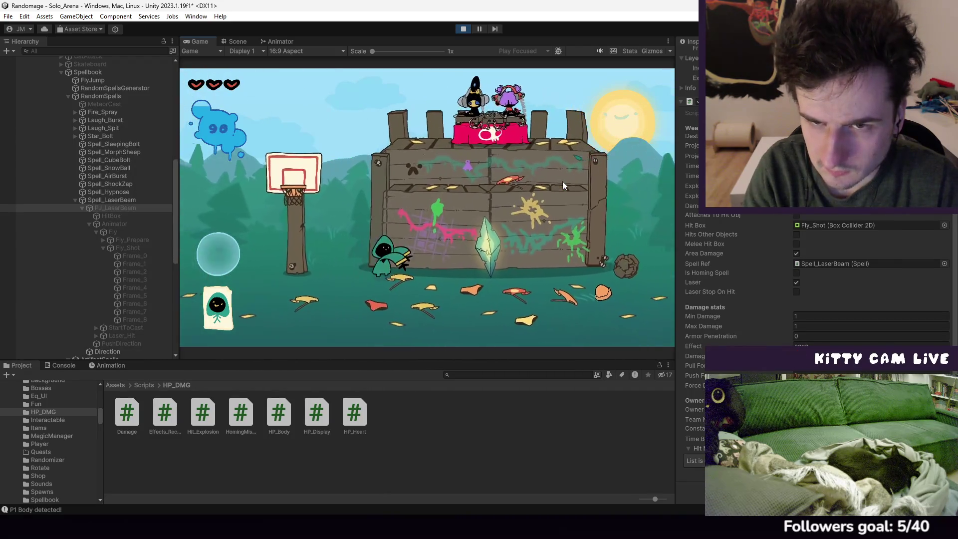
key(d)
Jump and run to the castle gate, fire near it, climb onto a crate, then pause
key(space)
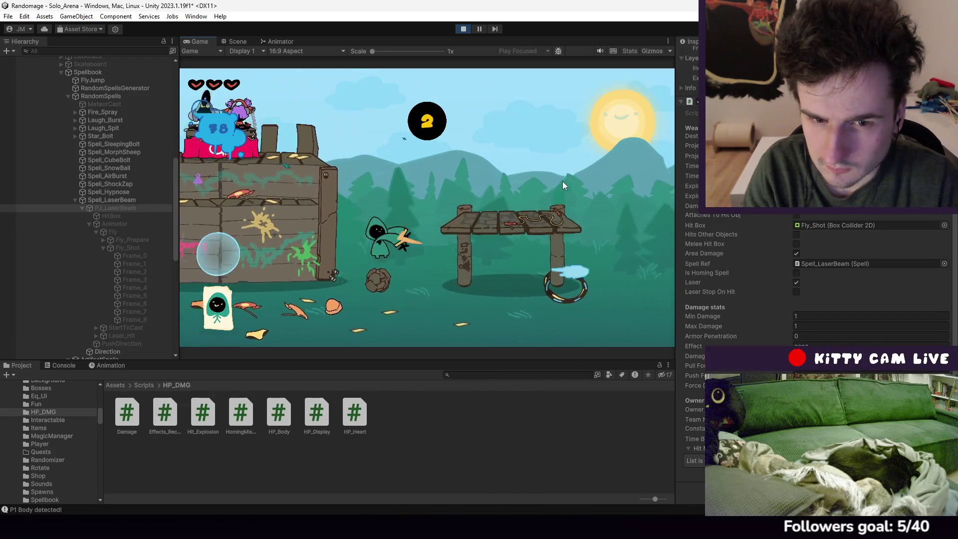
key(d)
click(563, 185)
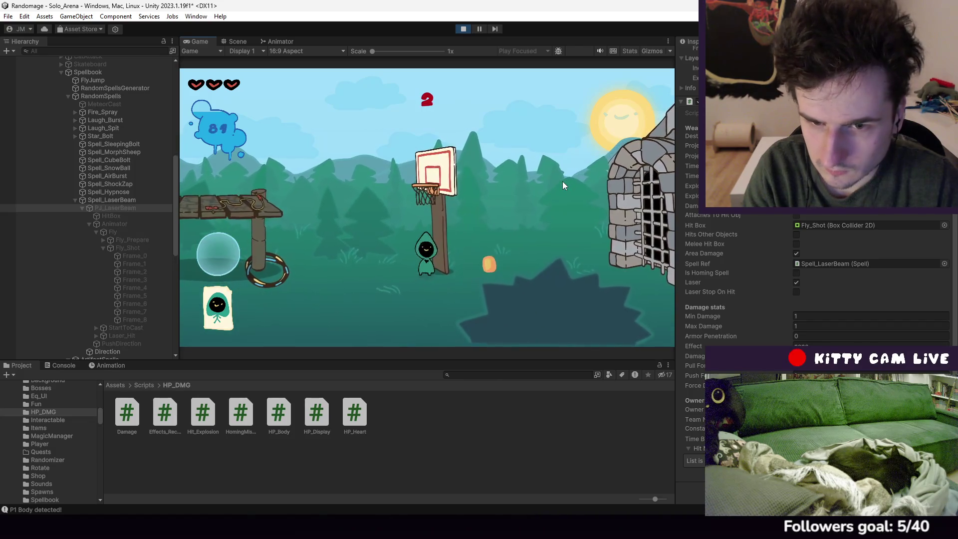
key(d)
key(a)
key(space)
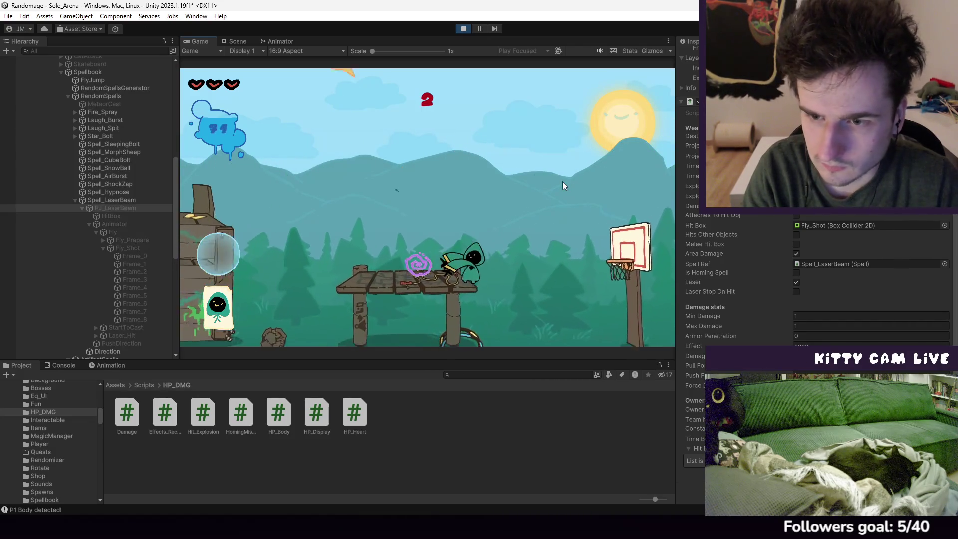
key(a)
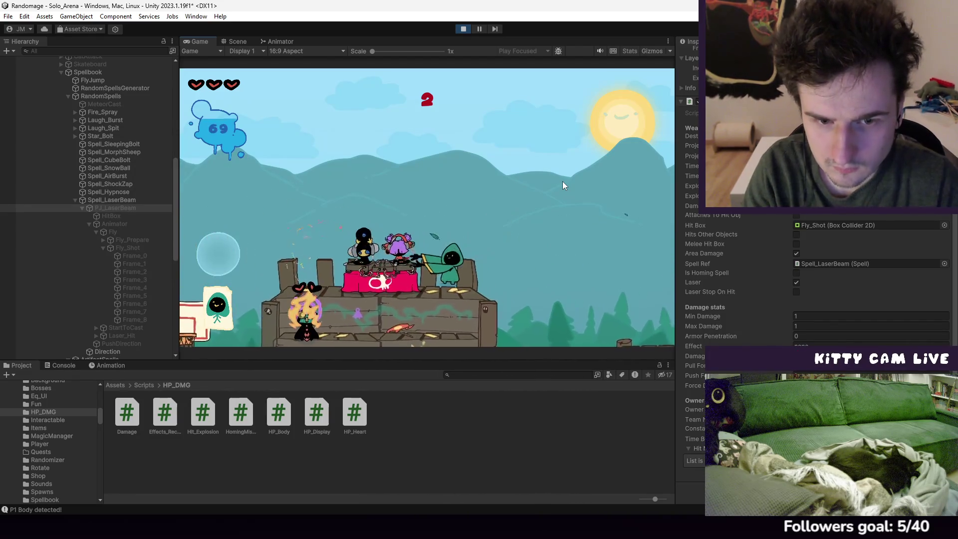
click(479, 29)
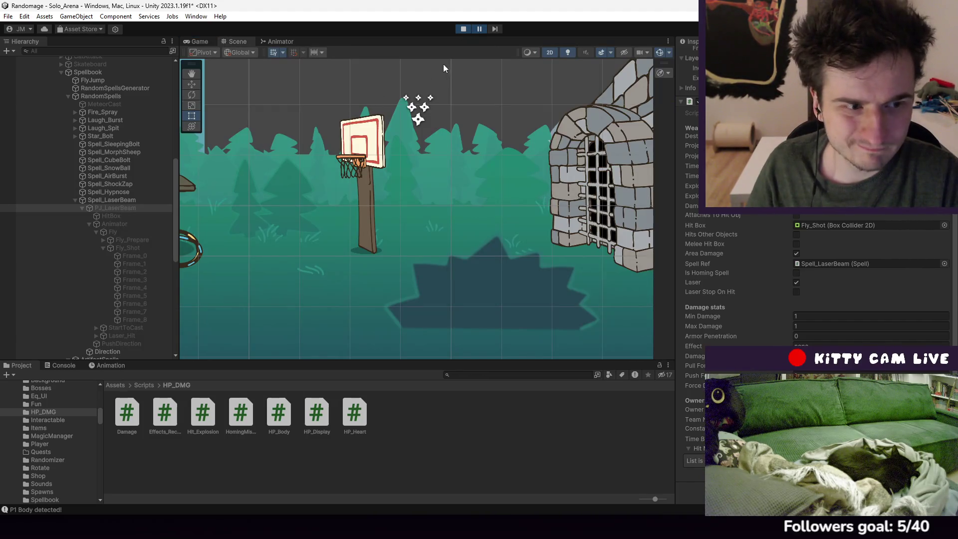
Toggle Pause repeatedly to freeze the laser mid-shot, finally pausing while it fires
click(481, 29)
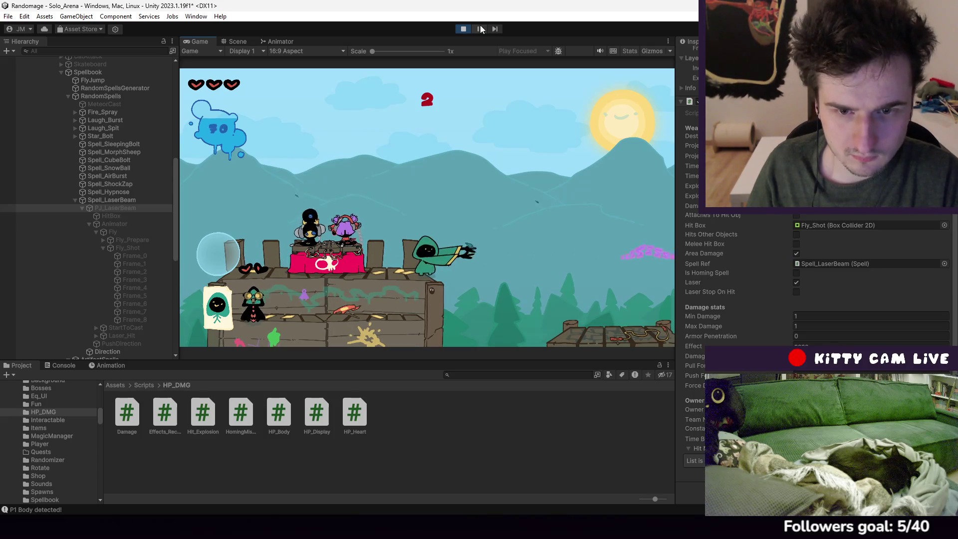
click(480, 27)
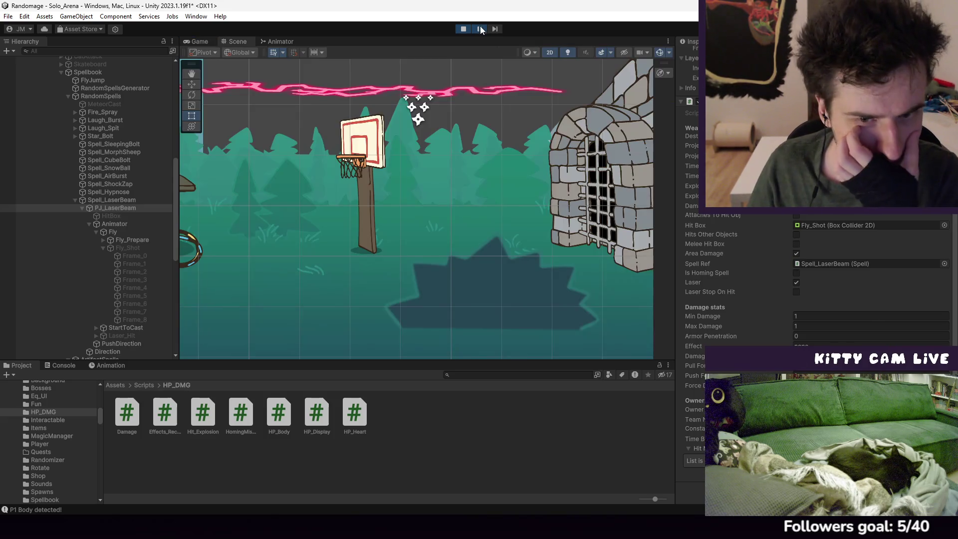
click(480, 27)
click(479, 29)
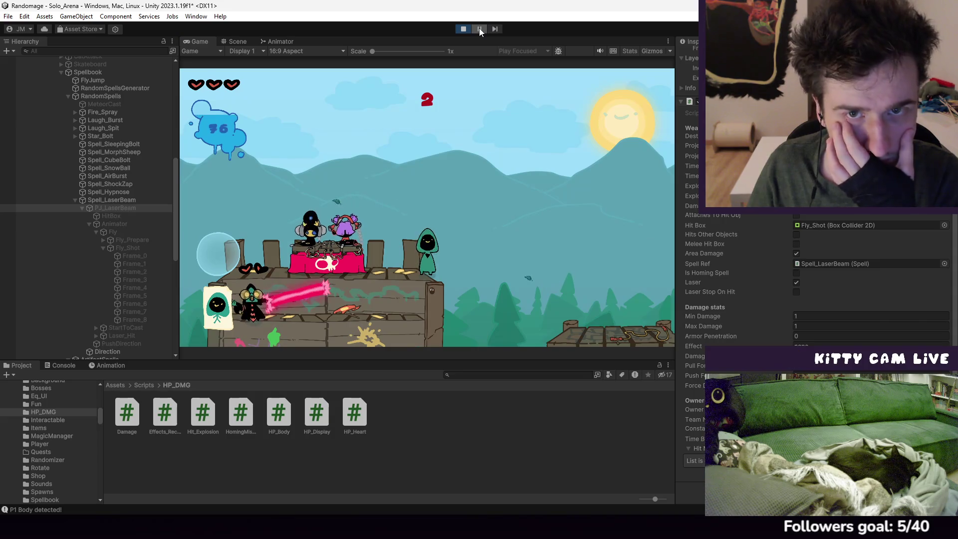
click(480, 29)
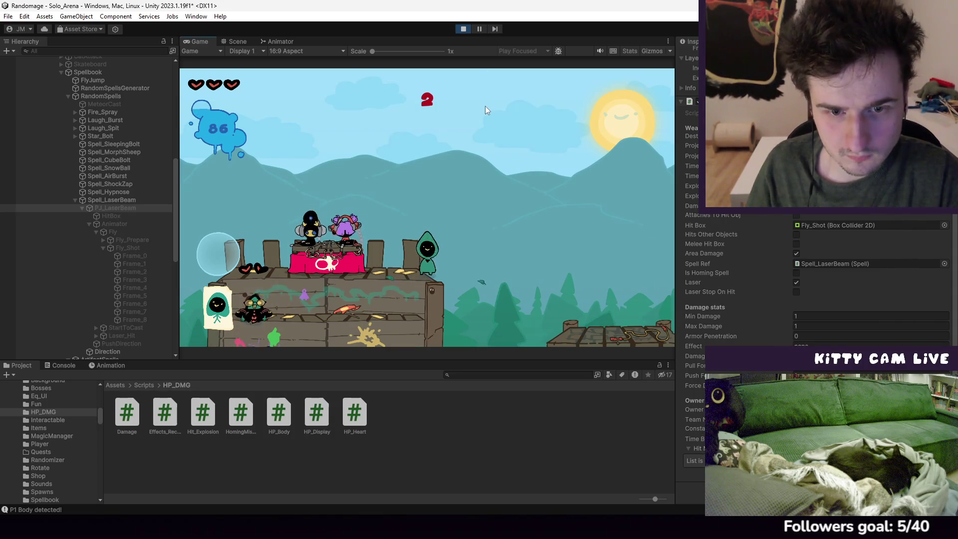
click(478, 30)
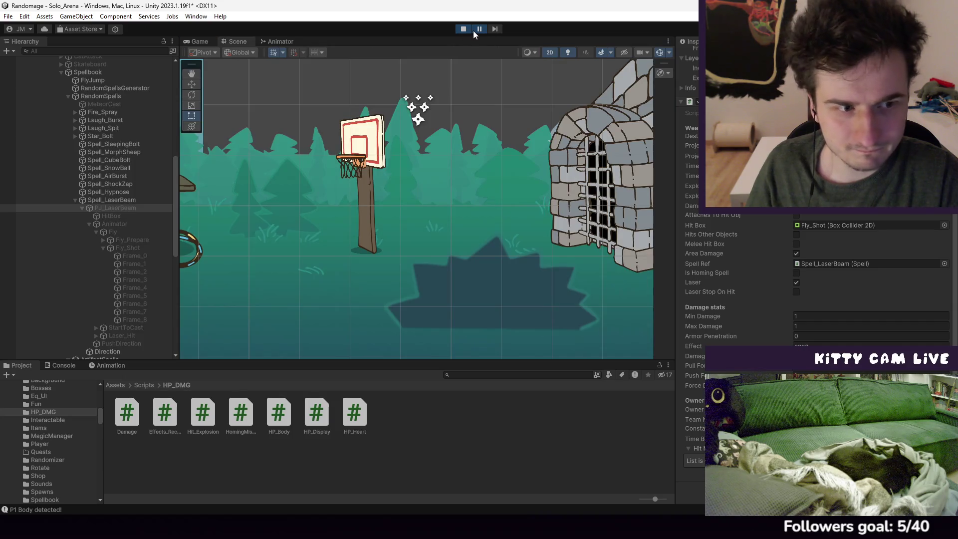
click(475, 30)
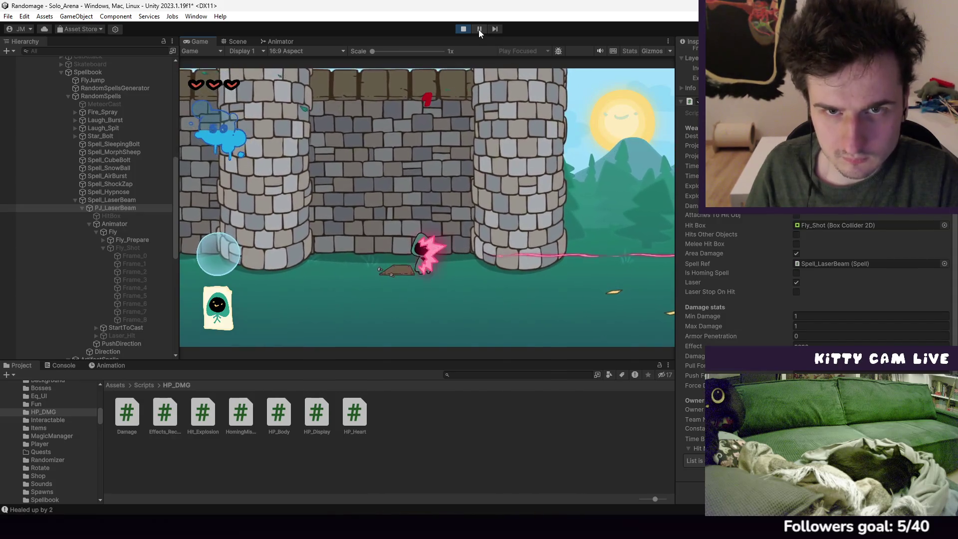
click(478, 29)
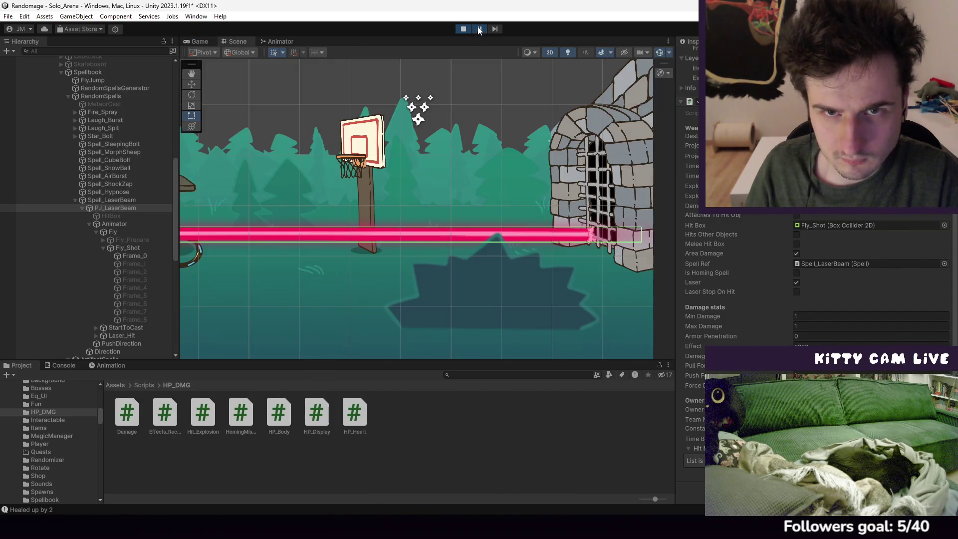
Inspect Frame_0 and Fly_Shot, then review PJ_LaserBeam's Damage settings with Area Damage and Laser on
click(147, 254)
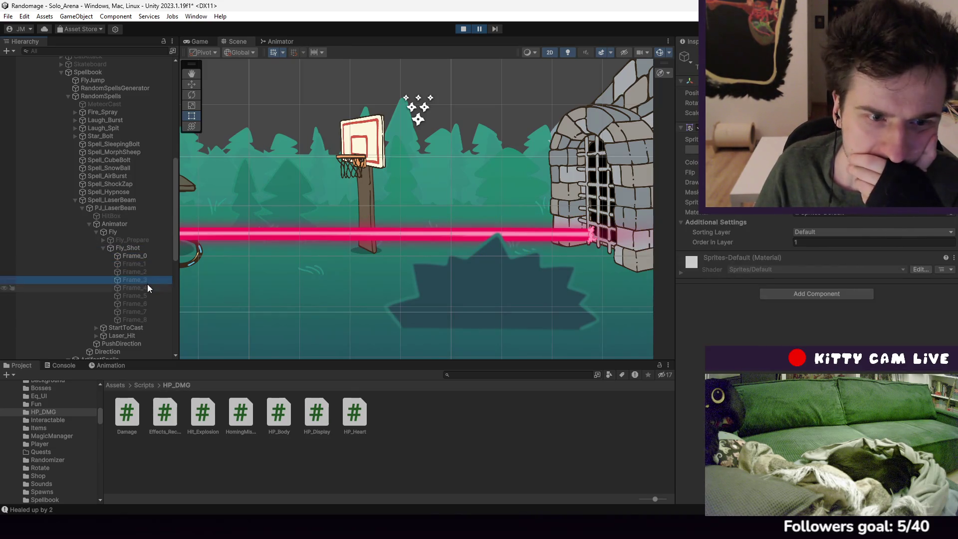
click(144, 247)
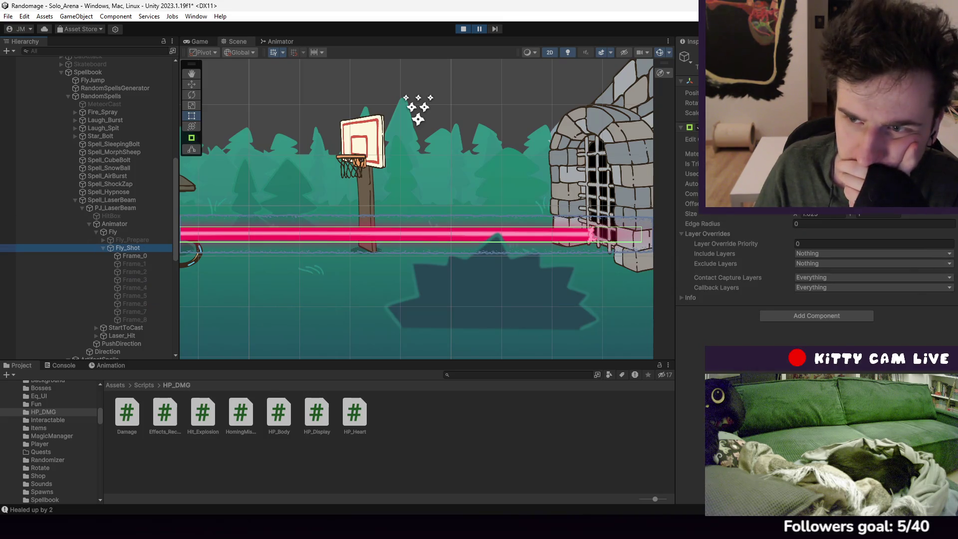
click(121, 207)
scroll(837, 214, down, 4)
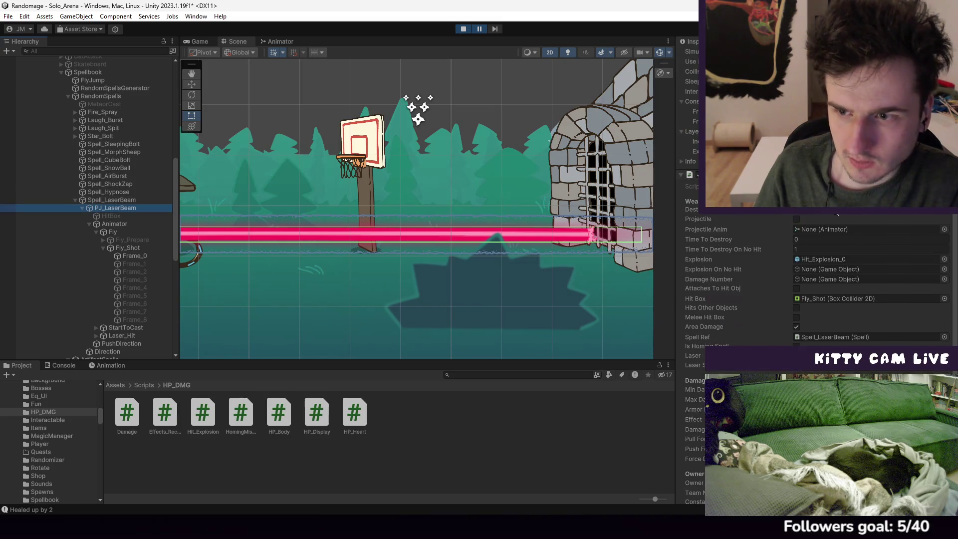
scroll(842, 214, down, 3)
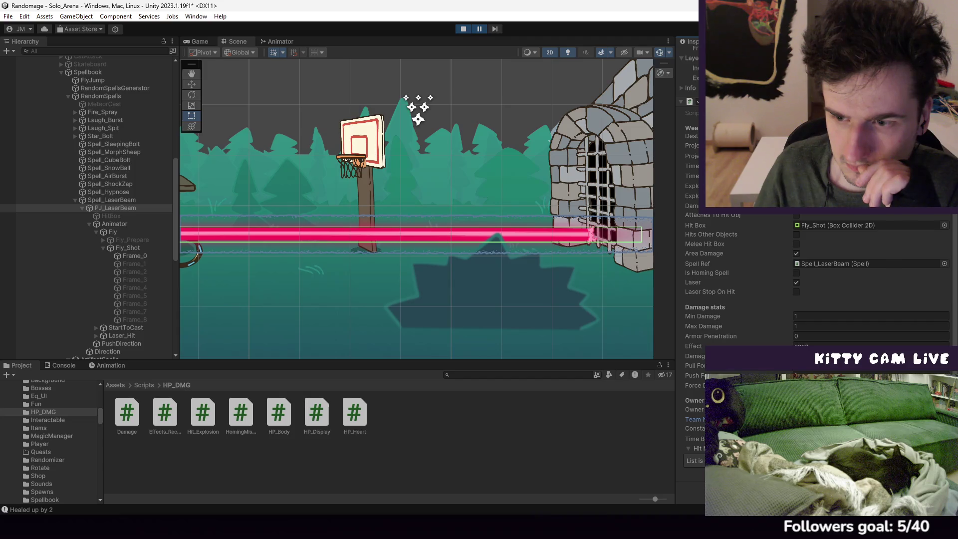
scroll(819, 280, up, 2)
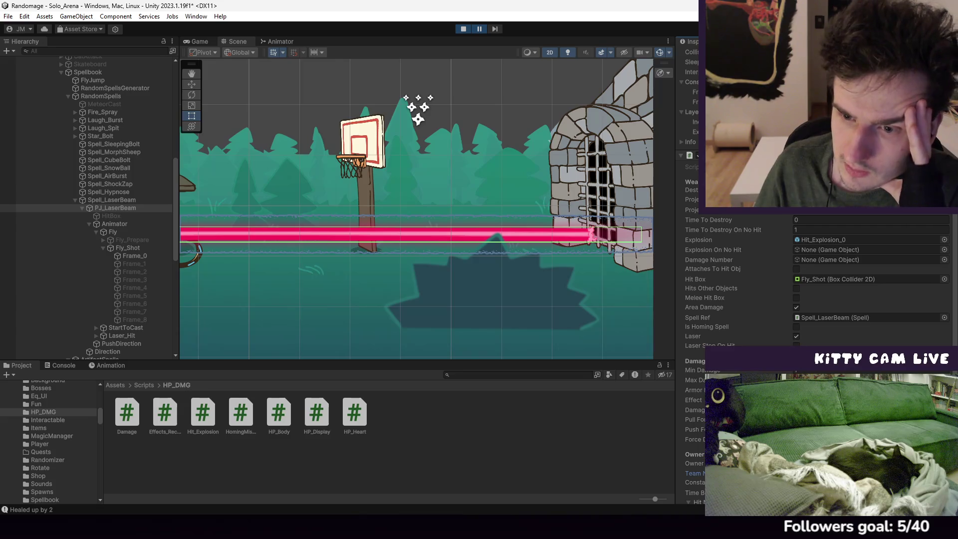
double_click(823, 166)
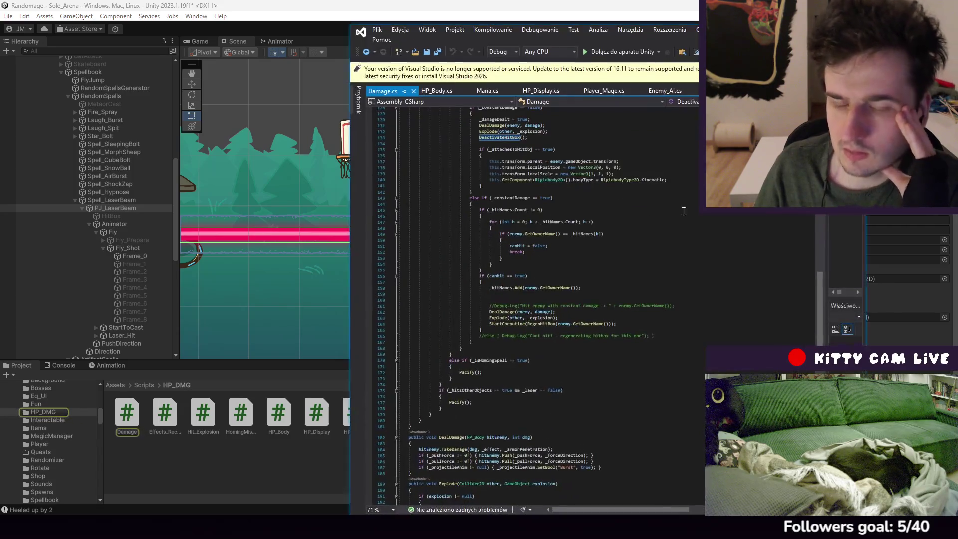
scroll(650, 258, up, 6)
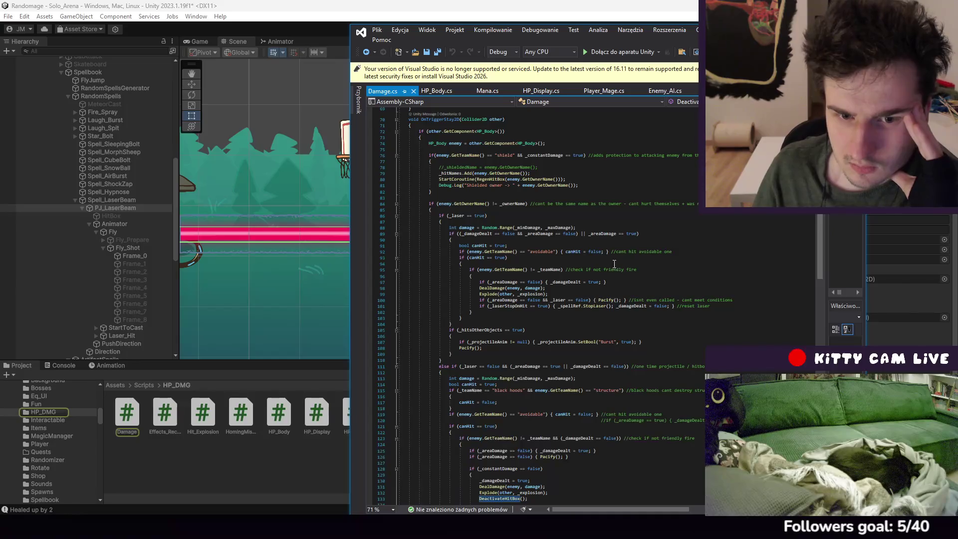
scroll(614, 264, up, 20)
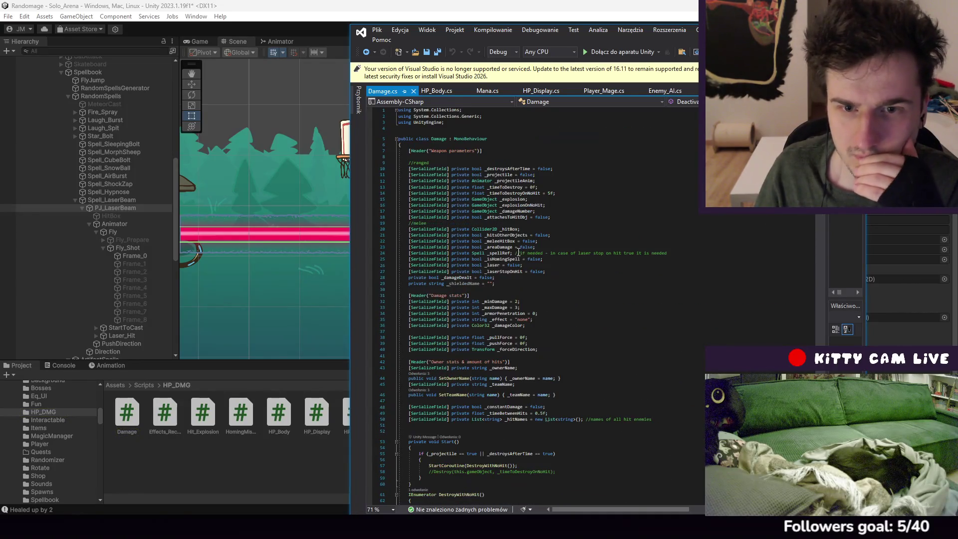
click(503, 247)
scroll(609, 342, down, 20)
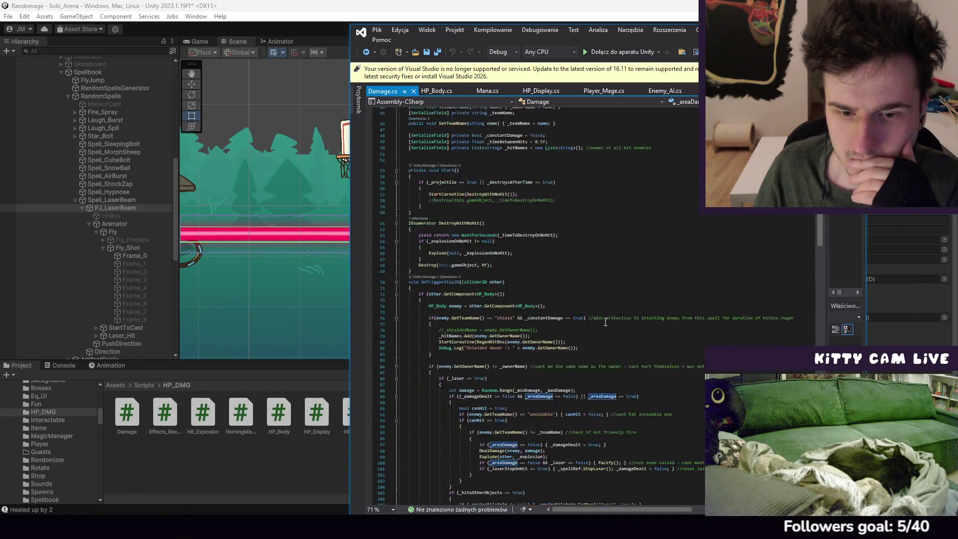
scroll(603, 300, up, 3)
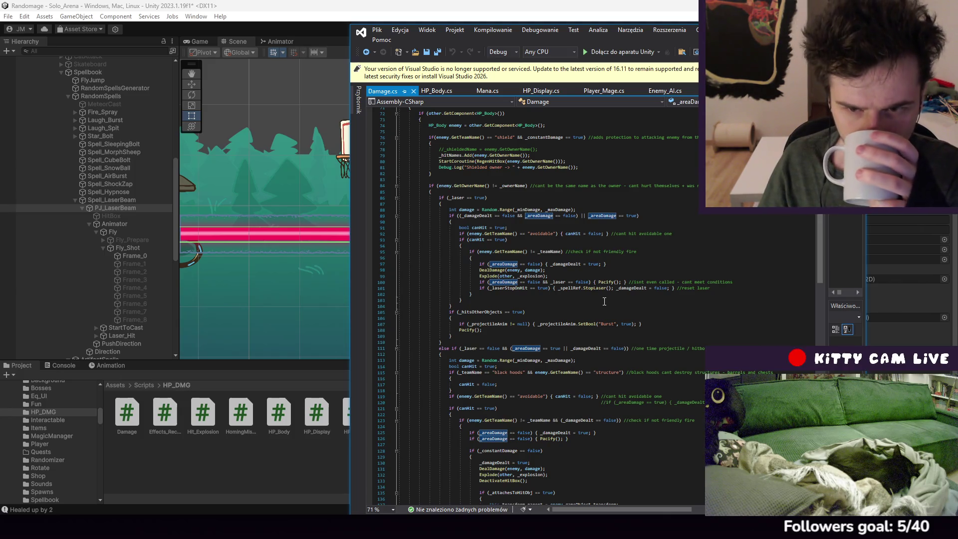
scroll(604, 301, down, 11)
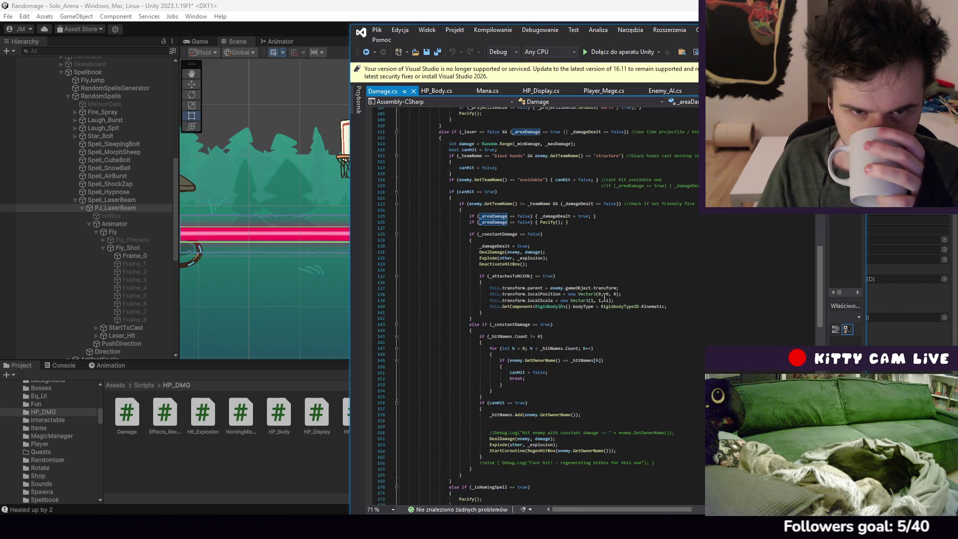
click(464, 17)
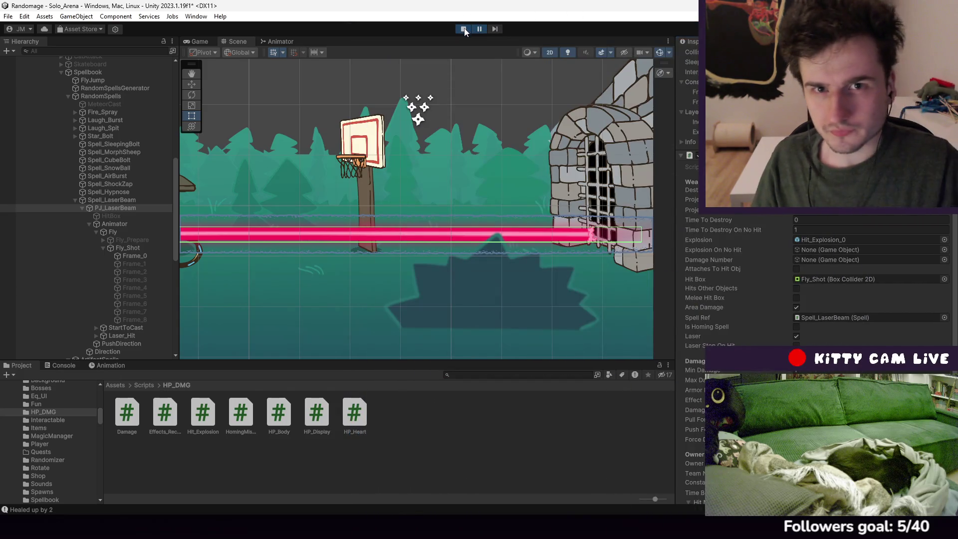
Stop the game, turn off Area Damage on PJ_LaserBeam's Damage component, and restart Play mode
click(464, 29)
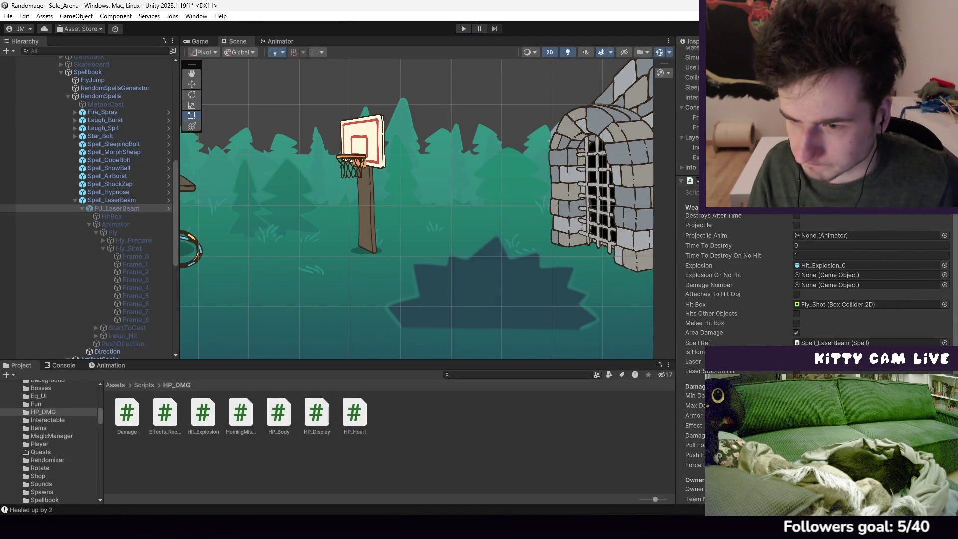
right_click(699, 331)
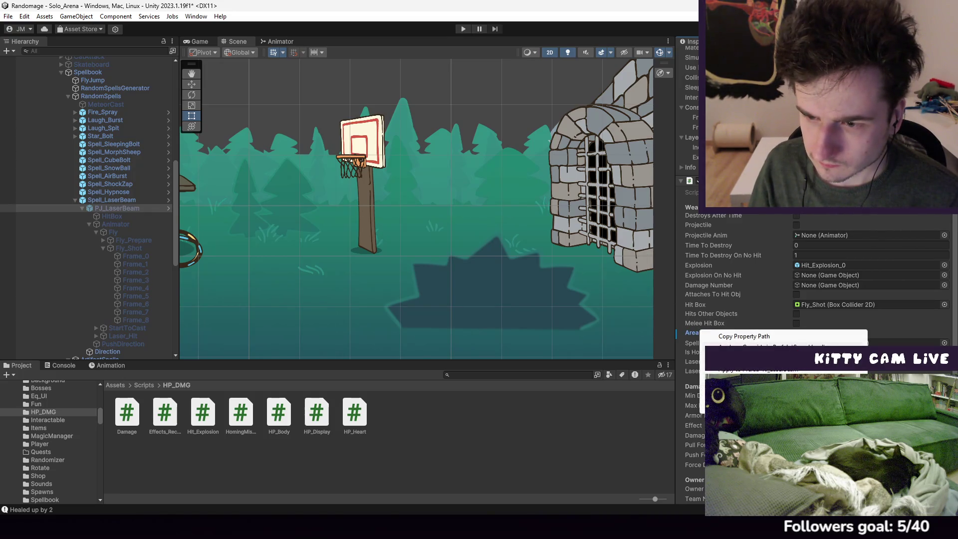
click(732, 301)
scroll(776, 330, down, 3)
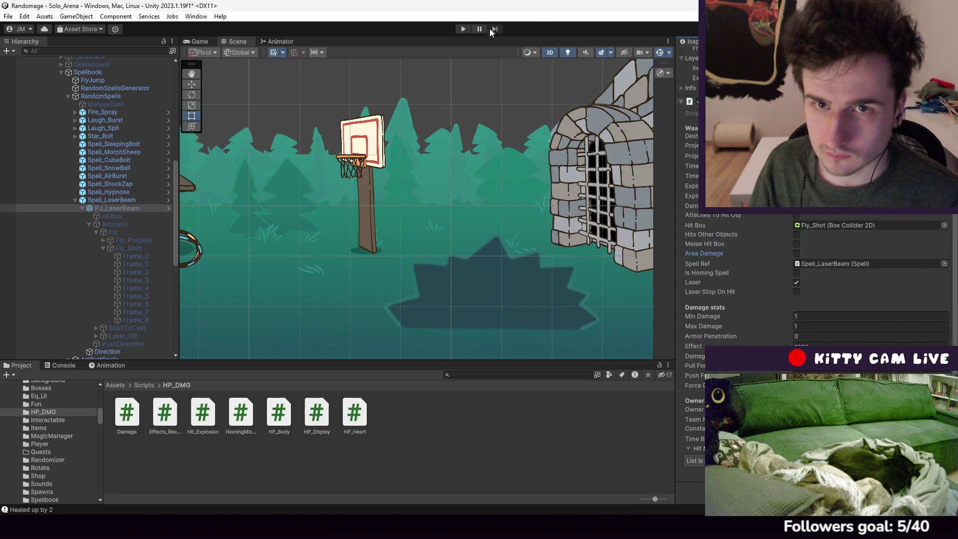
click(462, 30)
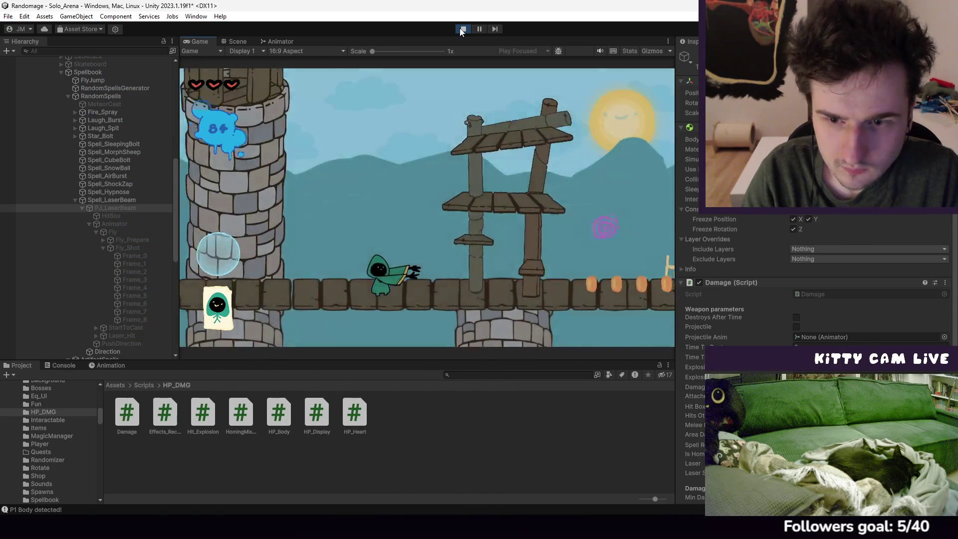
Walk and jump the wizard to the crate fort under the wooden table to fight enemies
key(d)
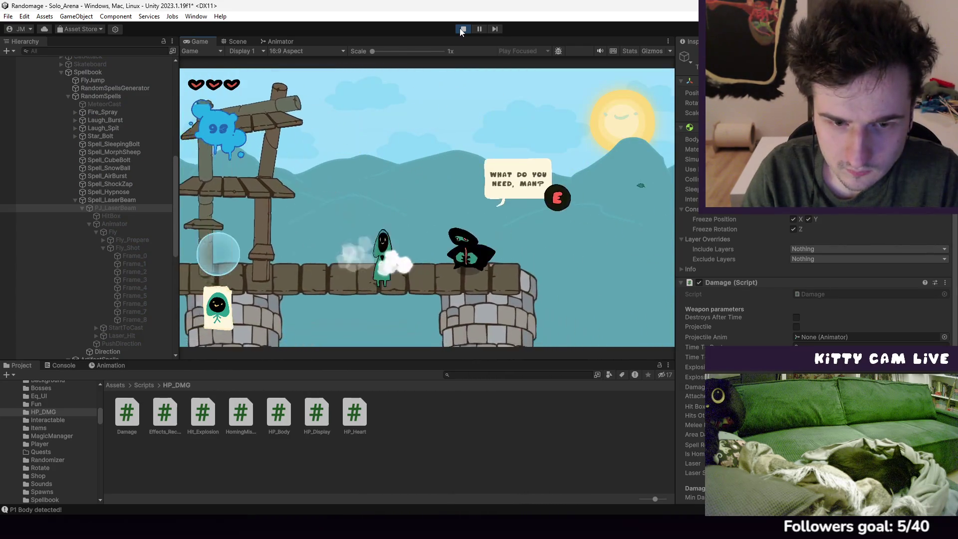
key(a)
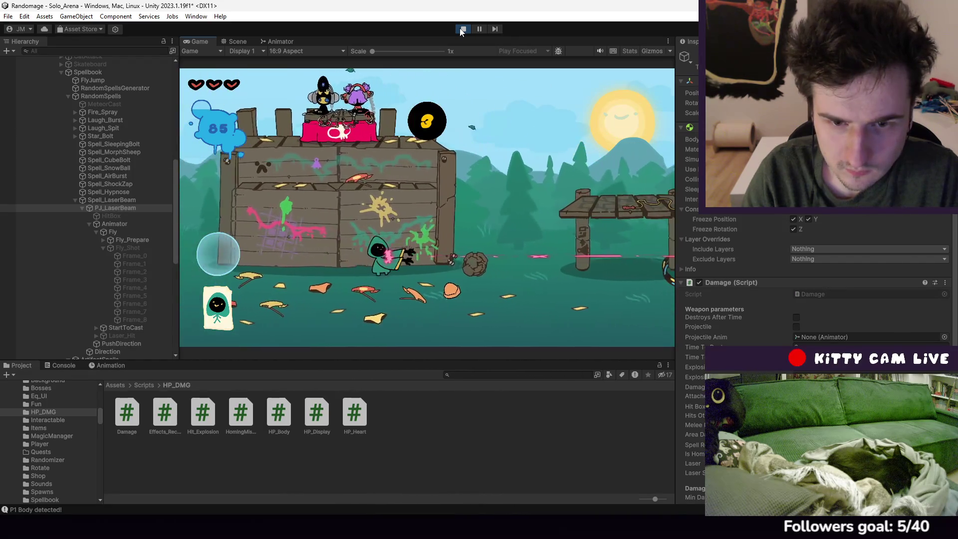
key(space)
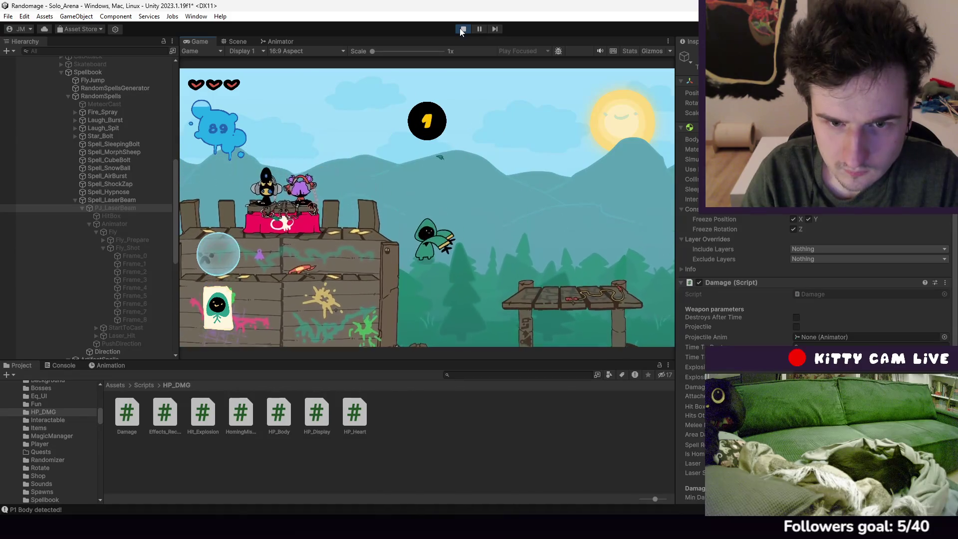
key(d)
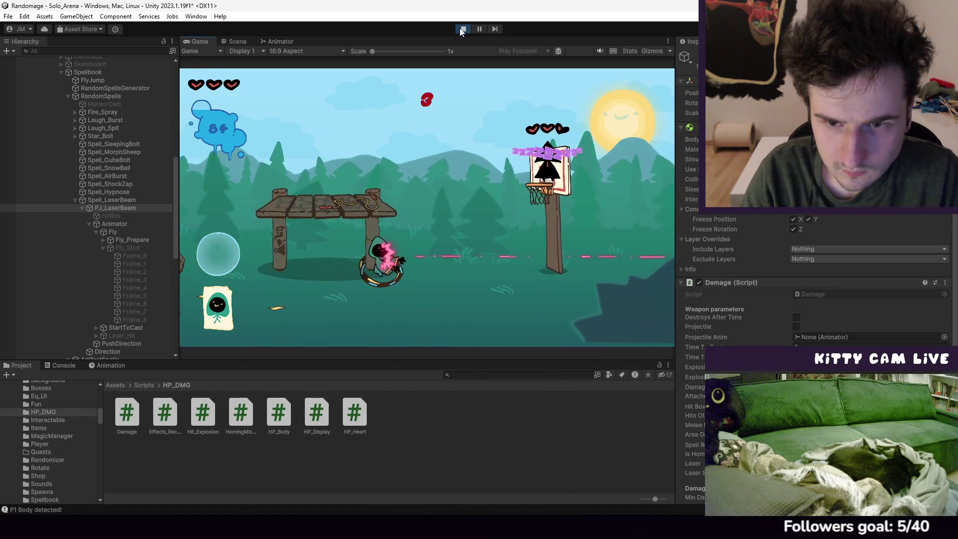
key(space)
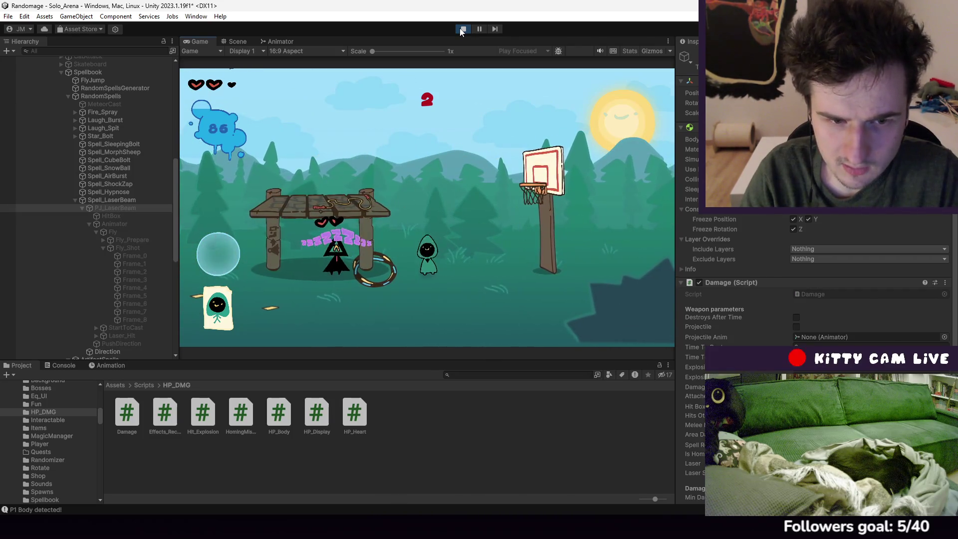
scroll(823, 279, down, 6)
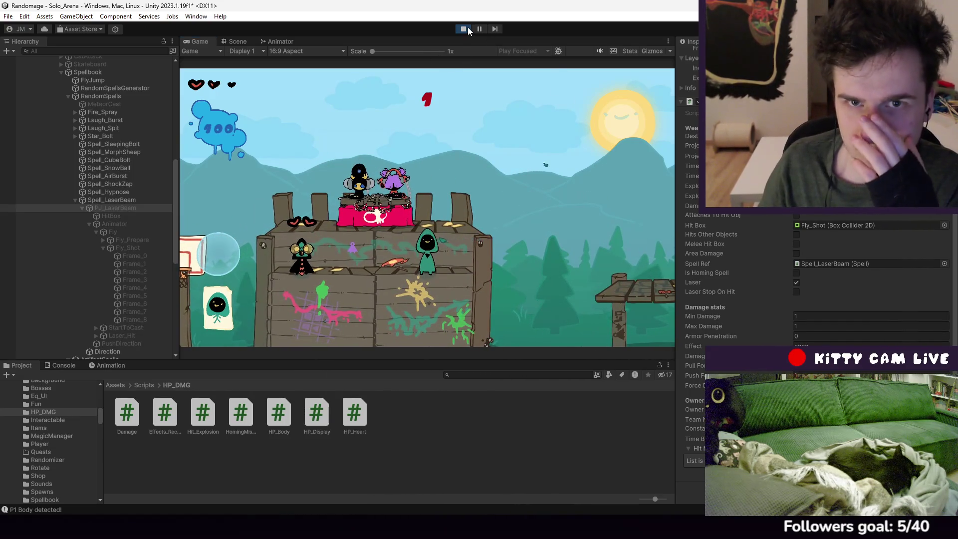
Stop the play test, check the Fly_Shot collider, and review PJ_LaserBeam's Hit Box field
click(468, 30)
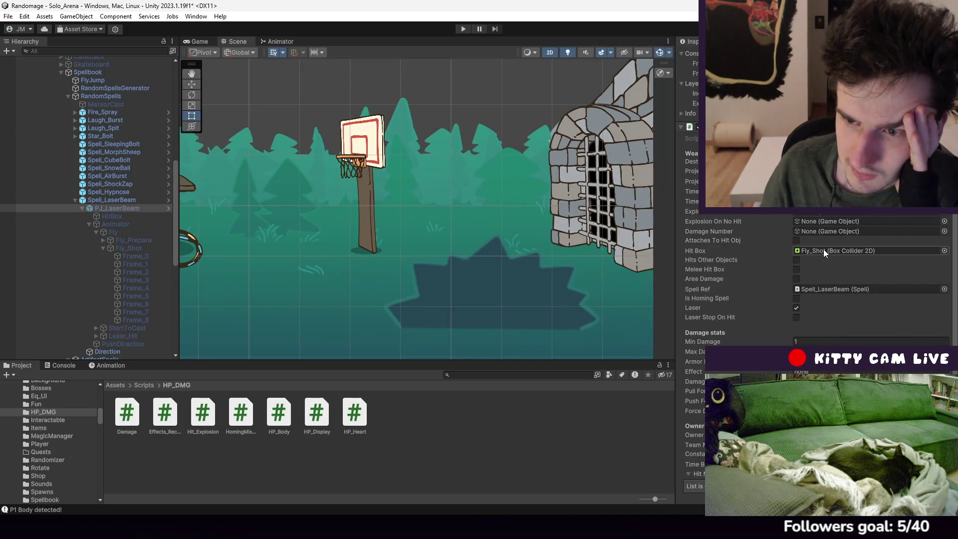
click(154, 251)
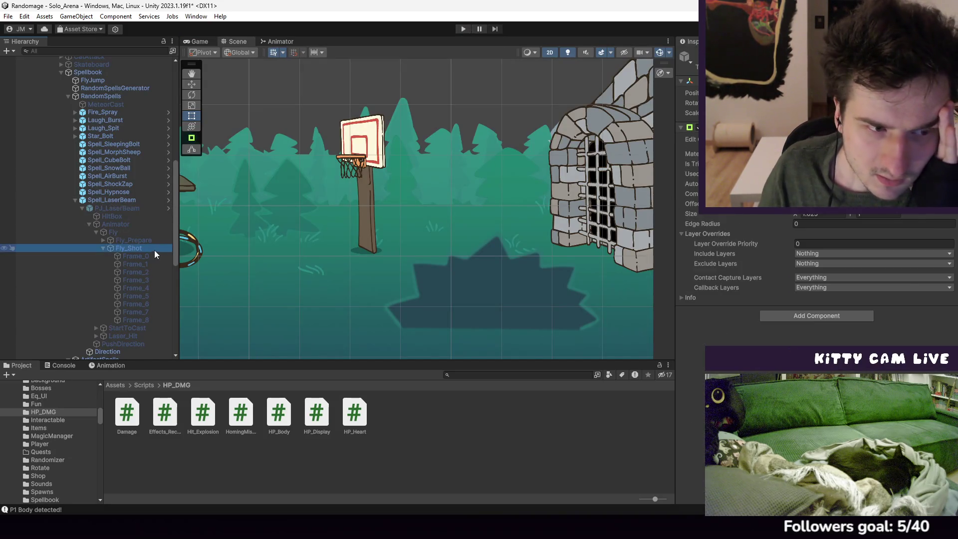
click(112, 208)
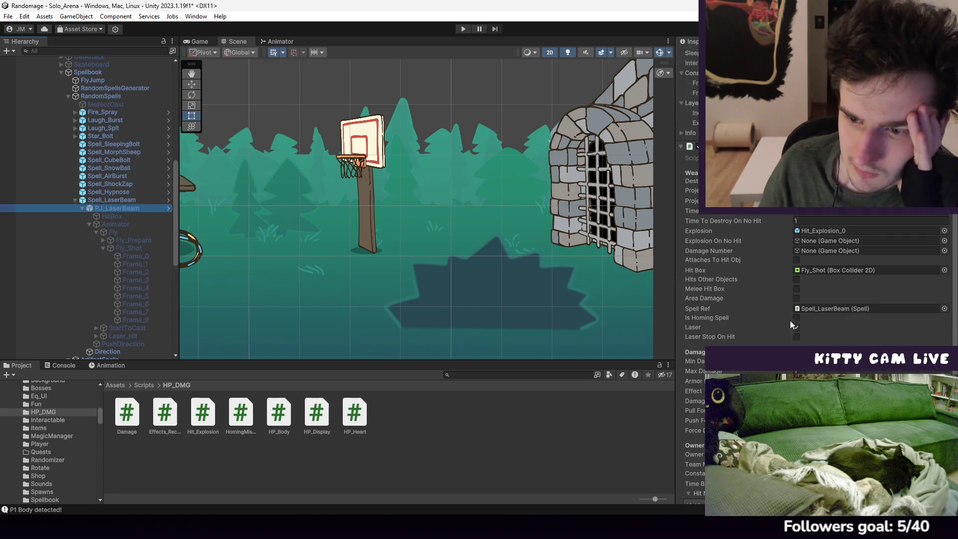
click(945, 270)
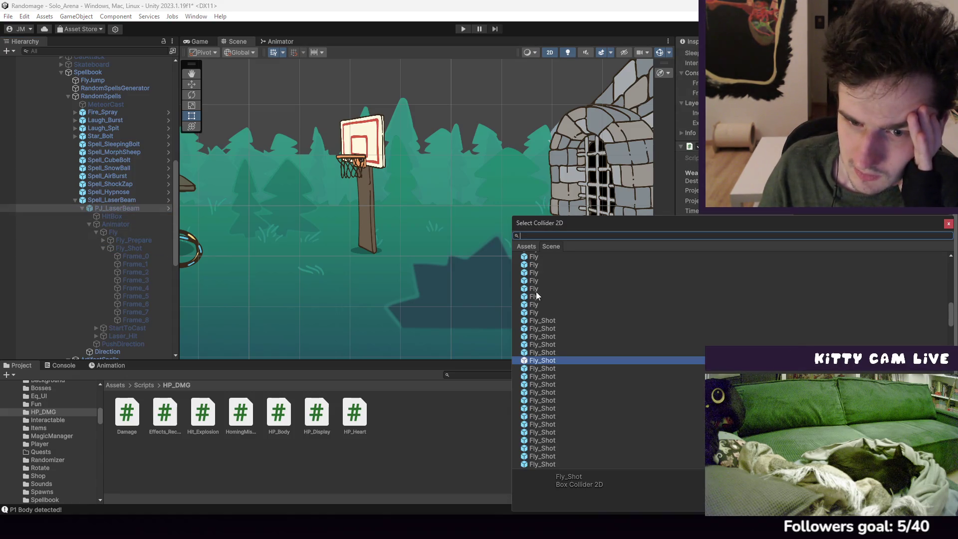
click(948, 224)
Revert PJ_LaserBeam's Hit Box to its prefab value
right_click(705, 272)
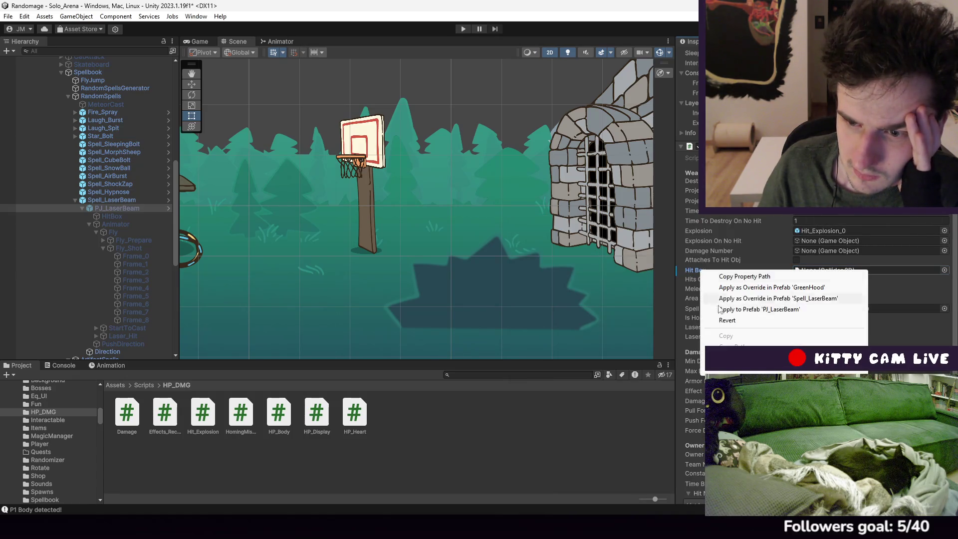
click(731, 320)
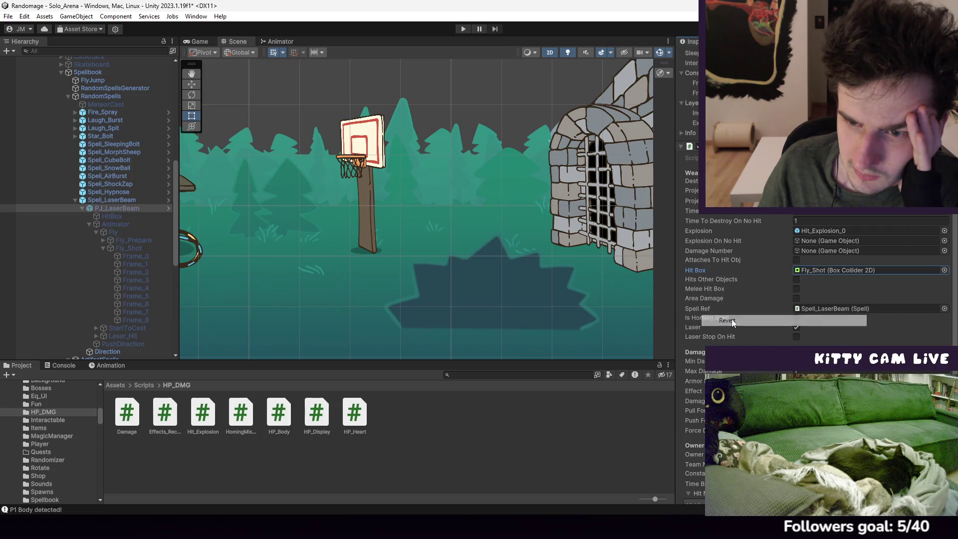
right_click(701, 271)
key(Escape)
Set the Hit Box to None and apply the change to the GreenHood prefab
click(945, 270)
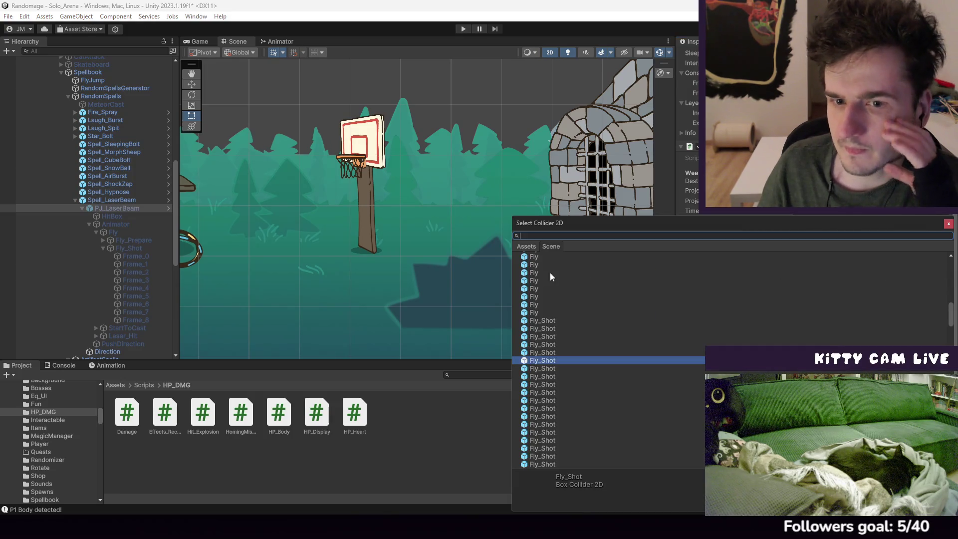
scroll(550, 272, up, 10)
click(537, 255)
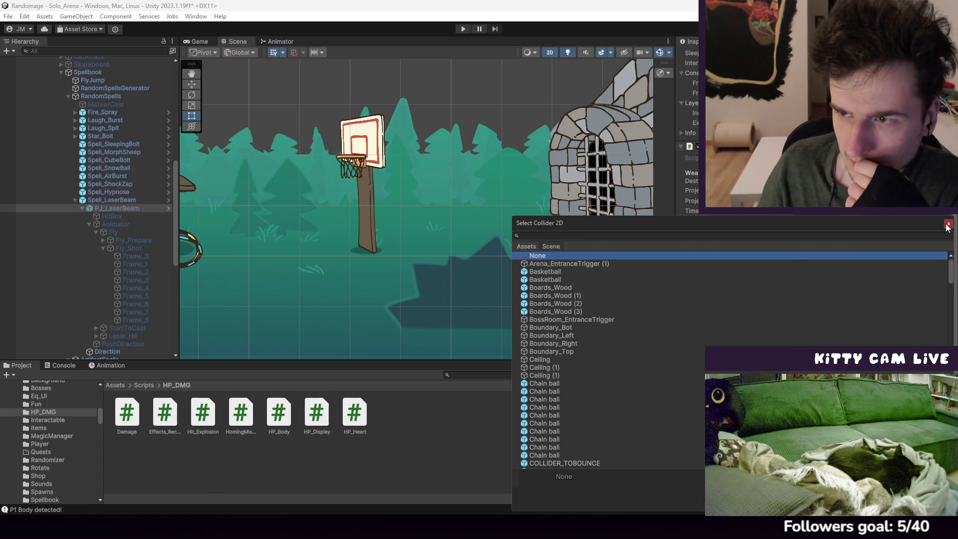
click(948, 224)
right_click(703, 269)
click(757, 286)
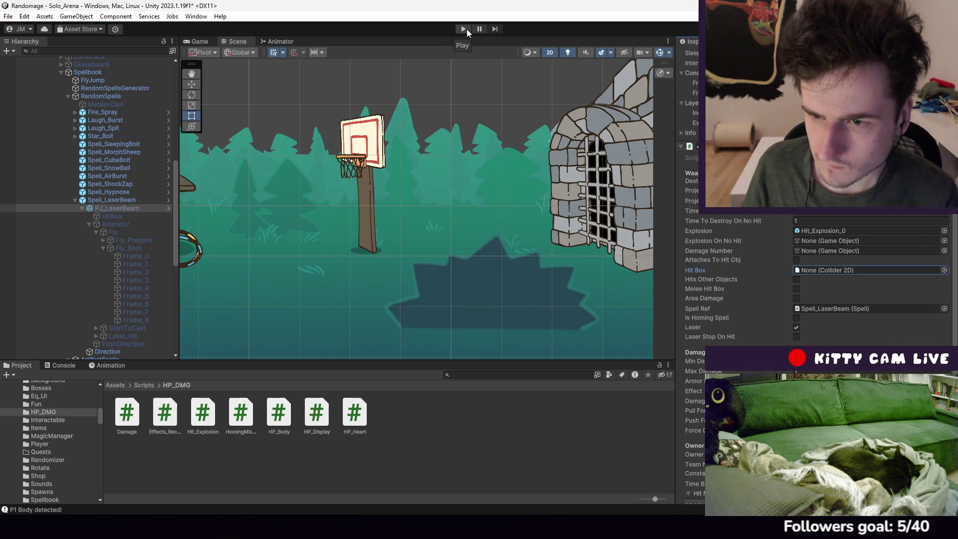
Play-test the laser without a hit box, inspecting Fly_Shot mid-run, then stop and select PJ_LaserBeam
scroll(842, 326, down, 3)
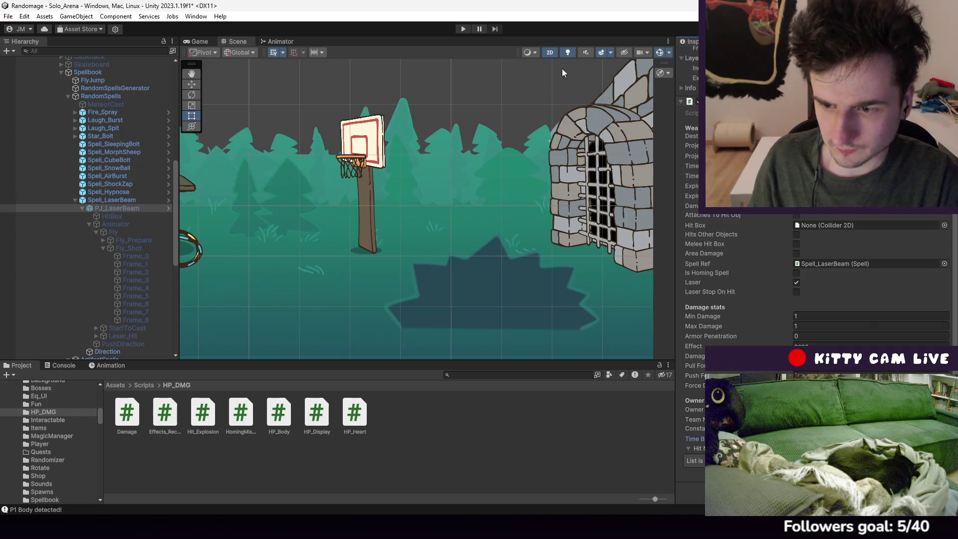
click(461, 29)
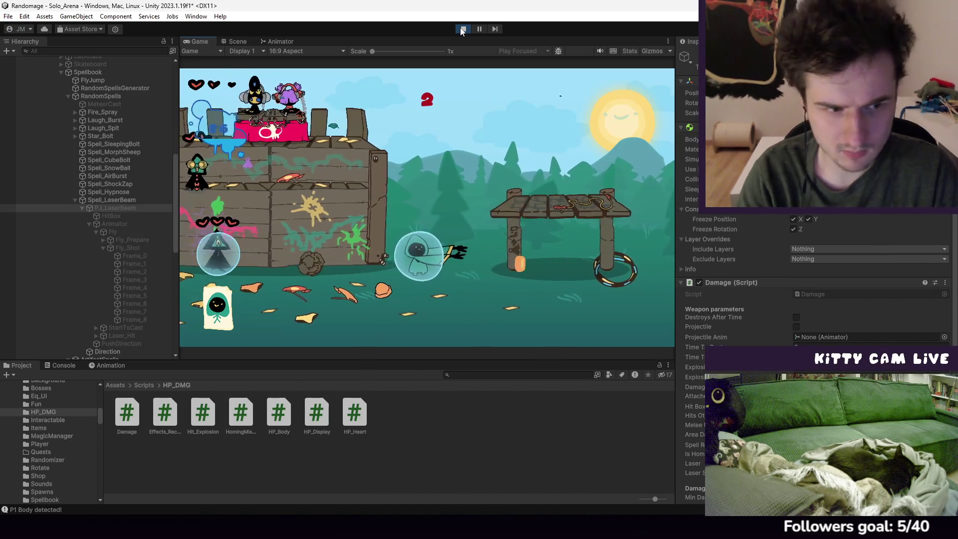
click(140, 248)
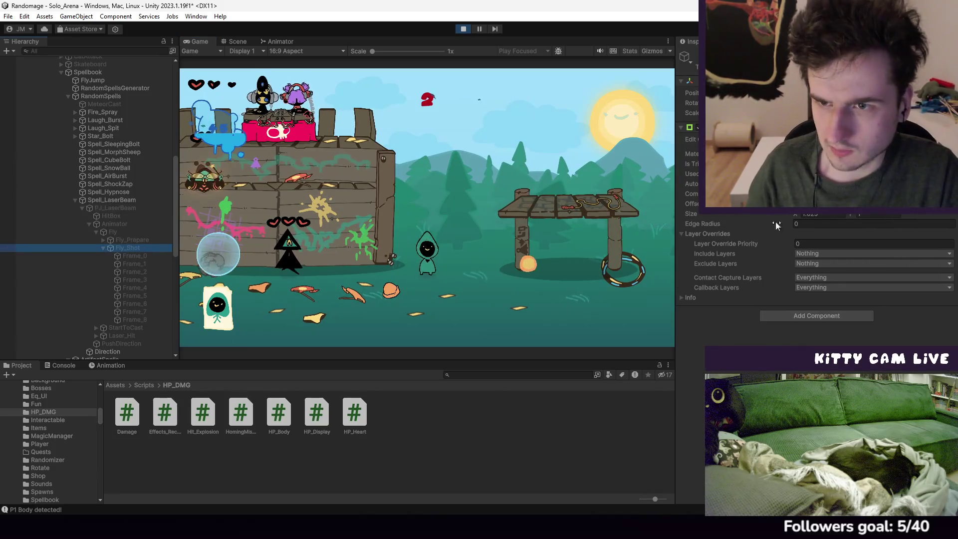
click(505, 194)
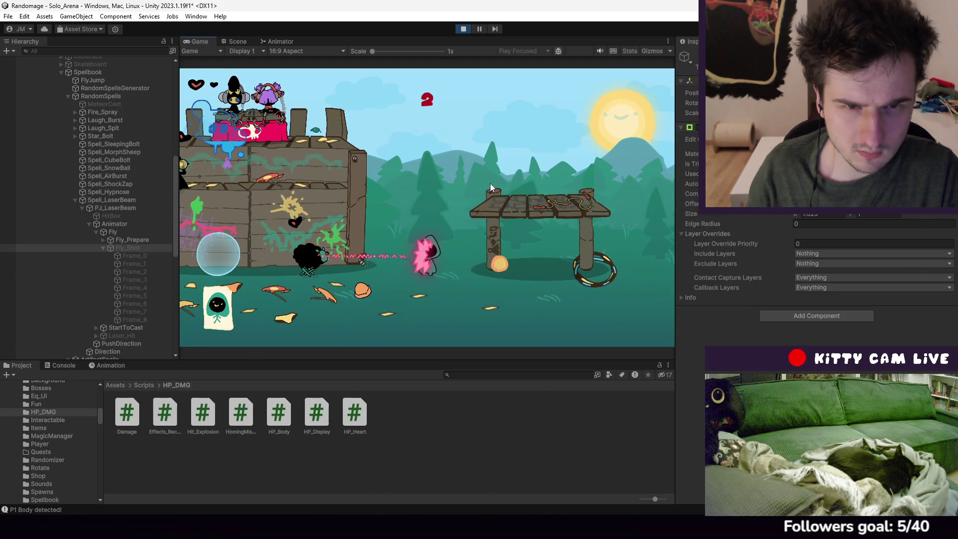
click(482, 30)
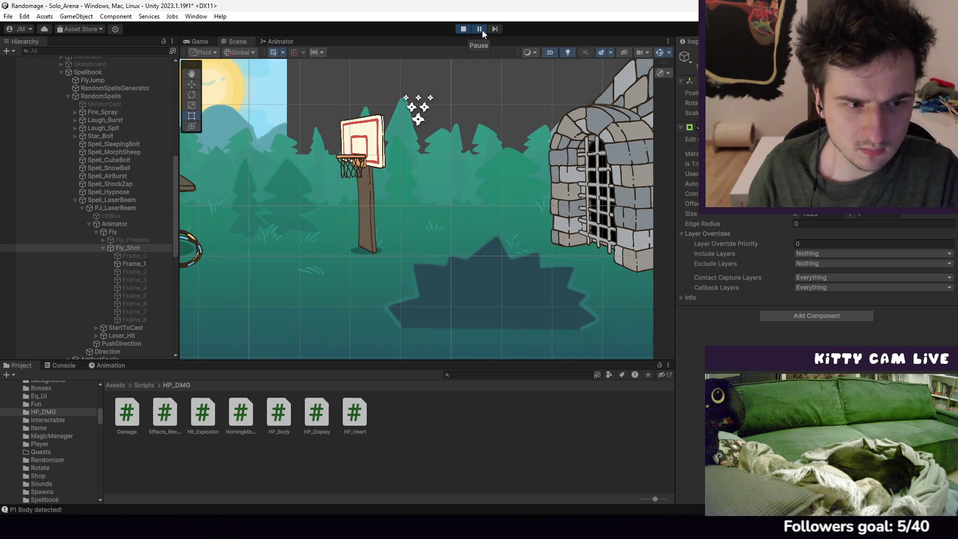
click(480, 30)
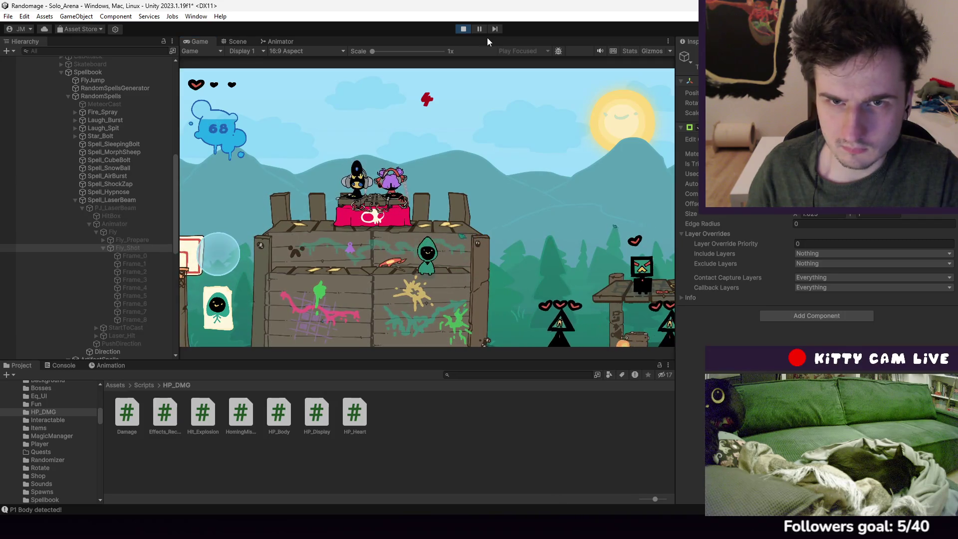
click(463, 29)
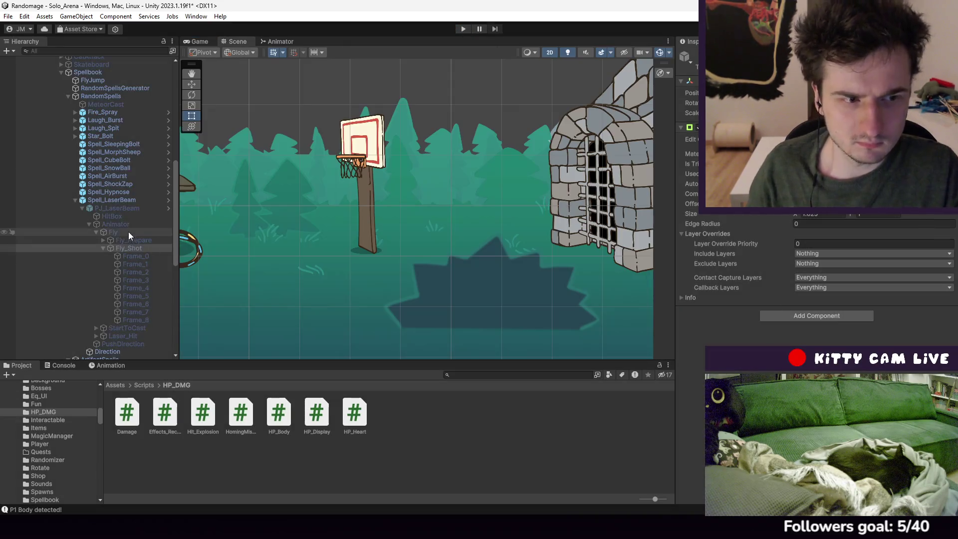
click(128, 209)
Review the Spell_LaserBeam settings and the Fly_Shot and HitBox colliders, then return to PJ_LaserBeam
scroll(918, 343, down, 5)
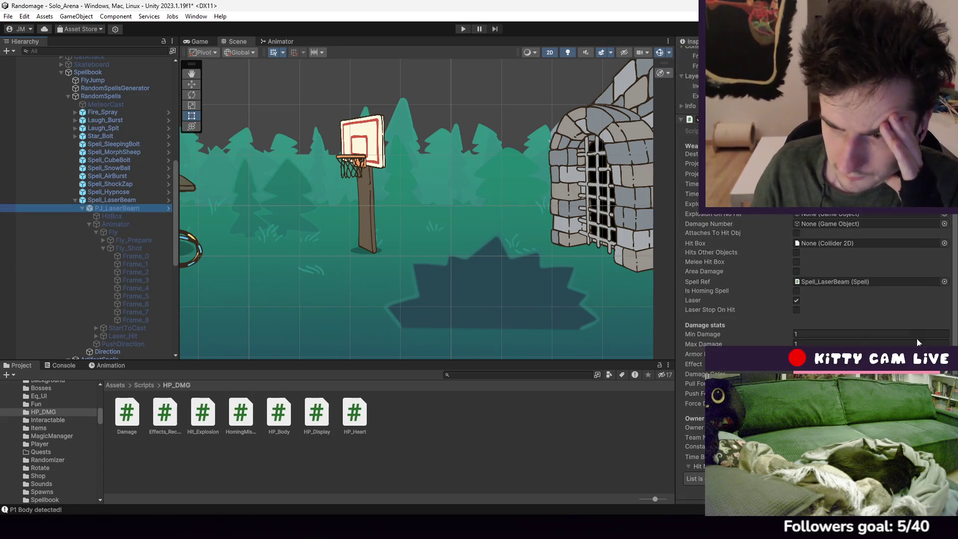
scroll(833, 238, down, 1)
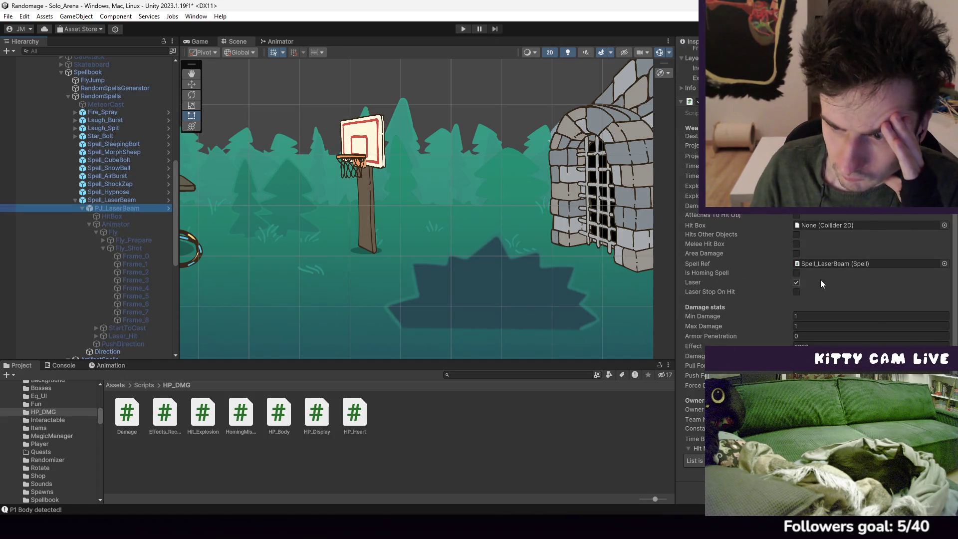
click(100, 200)
scroll(897, 290, down, 5)
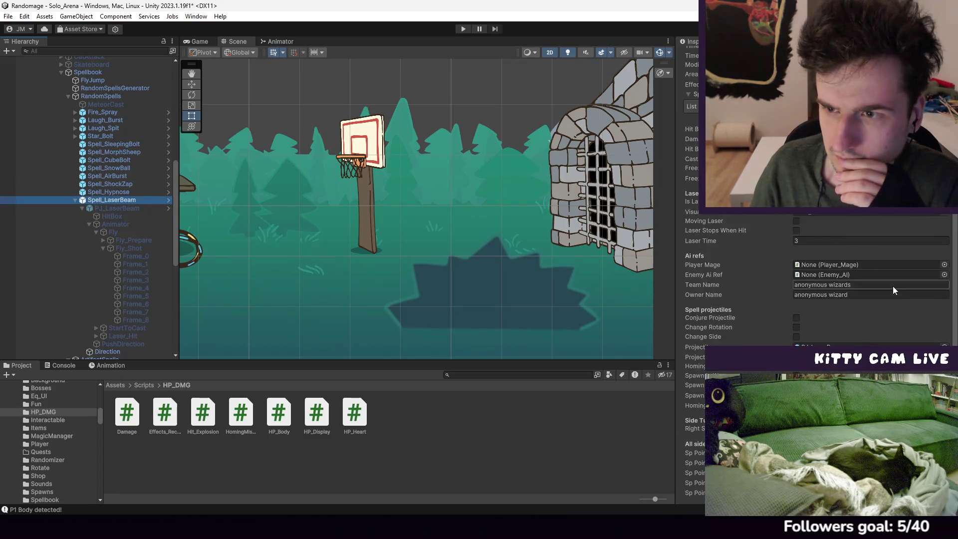
scroll(893, 290, up, 1)
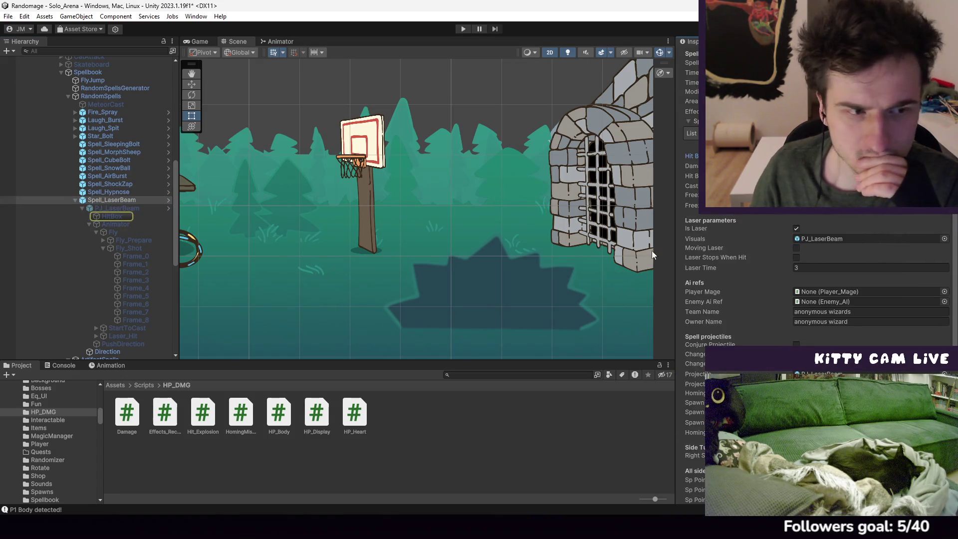
scroll(886, 265, down, 5)
scroll(871, 265, up, 5)
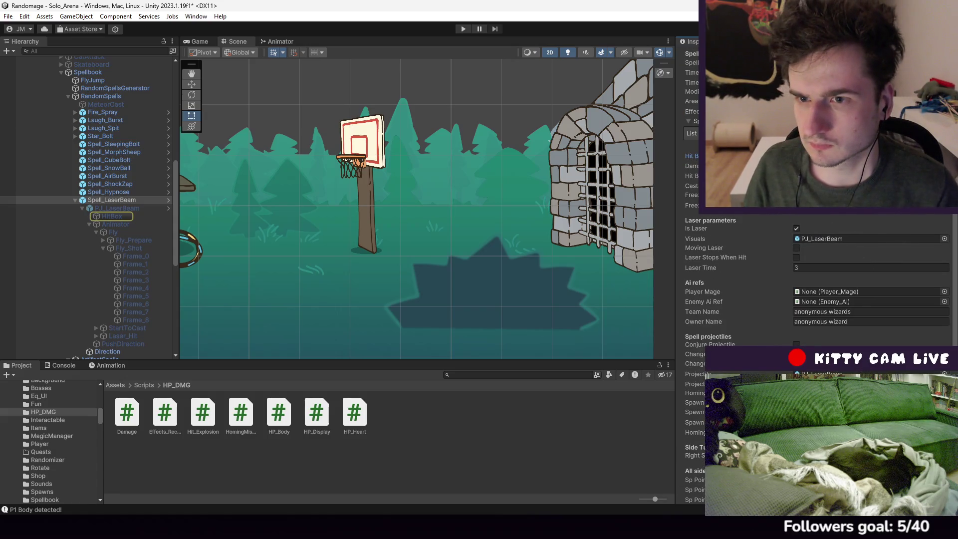
scroll(863, 256, down, 6)
scroll(869, 279, up, 3)
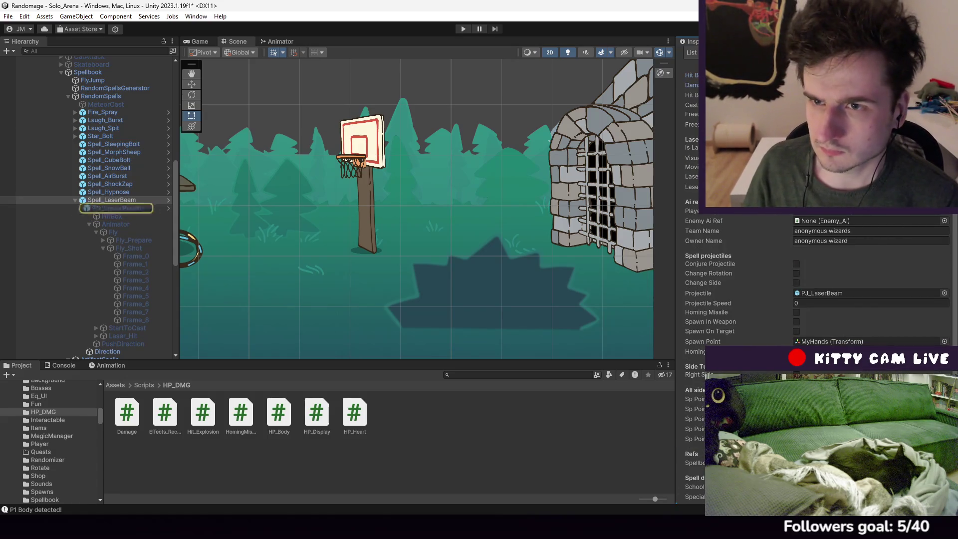
click(142, 247)
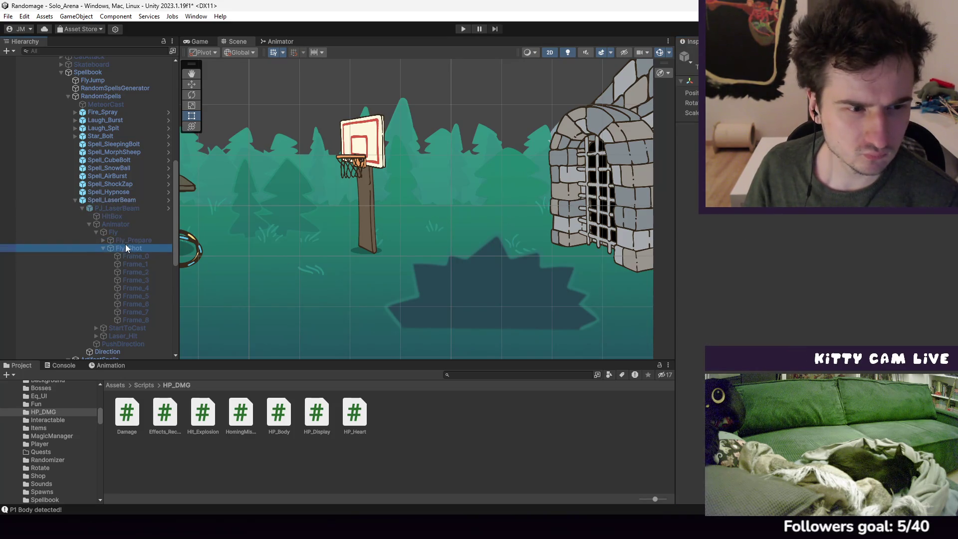
click(128, 218)
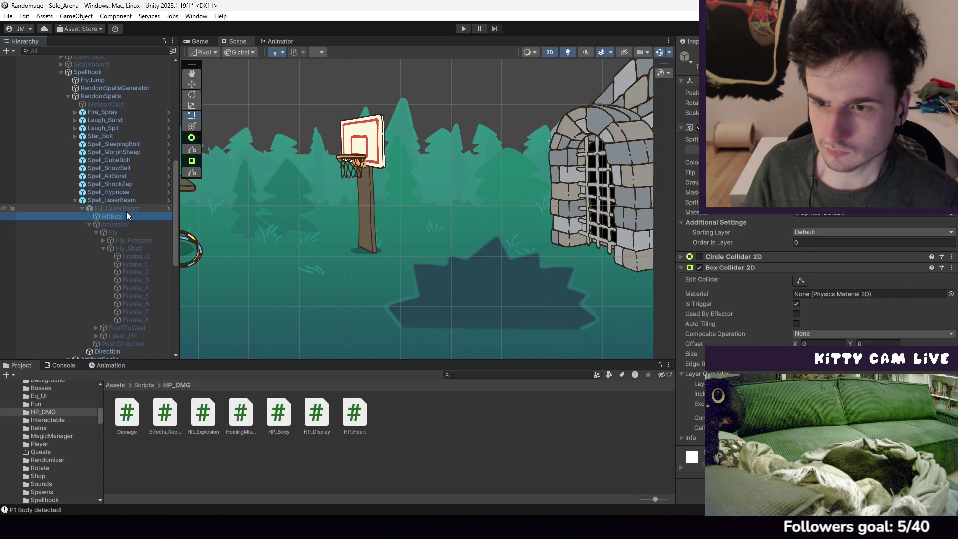
click(133, 208)
Set the Damage component's Spell Ref to None and apply it to the prefab
scroll(874, 319, down, 10)
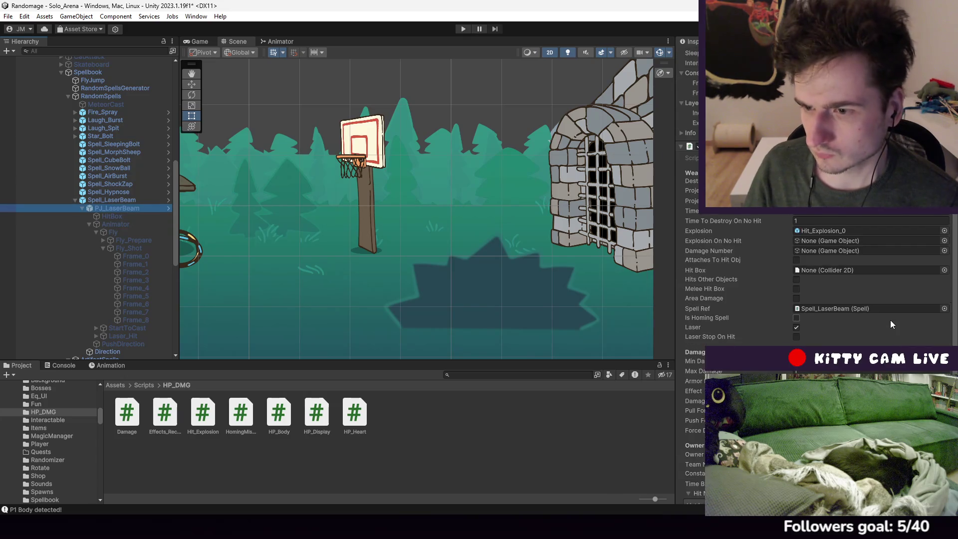
click(844, 264)
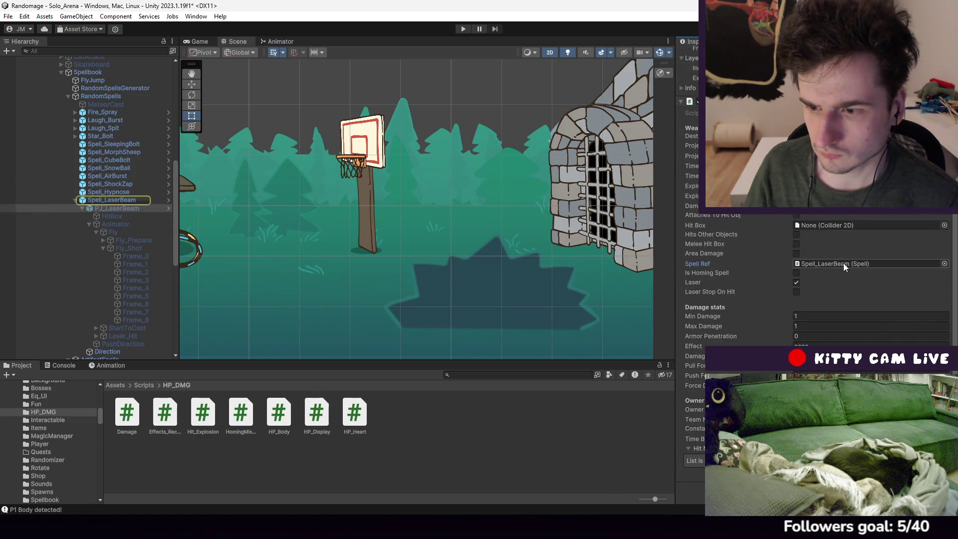
click(945, 263)
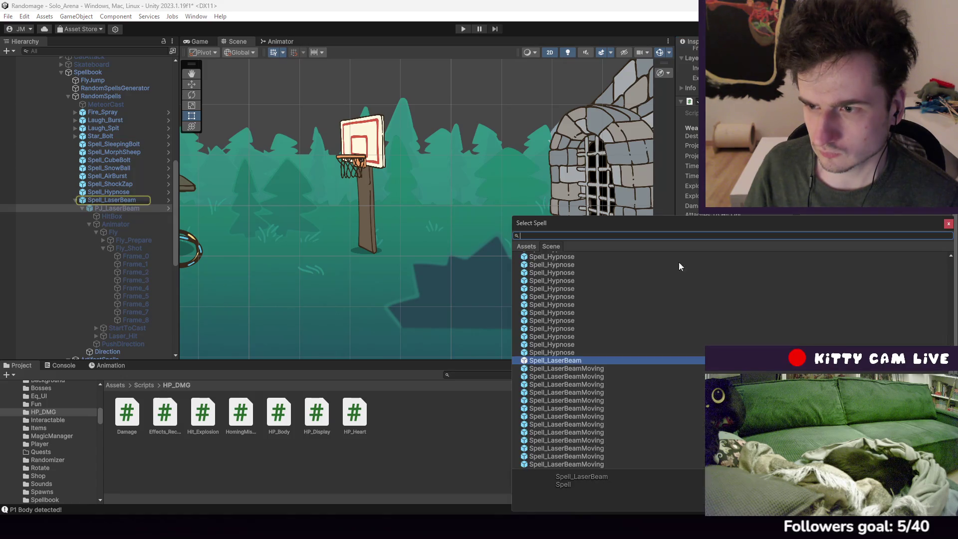
scroll(577, 264, up, 20)
click(556, 254)
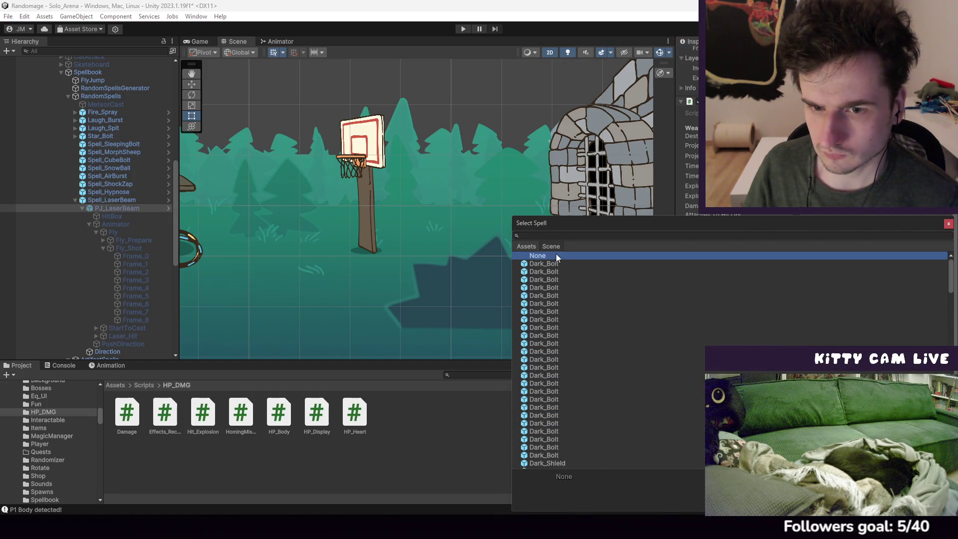
double_click(808, 257)
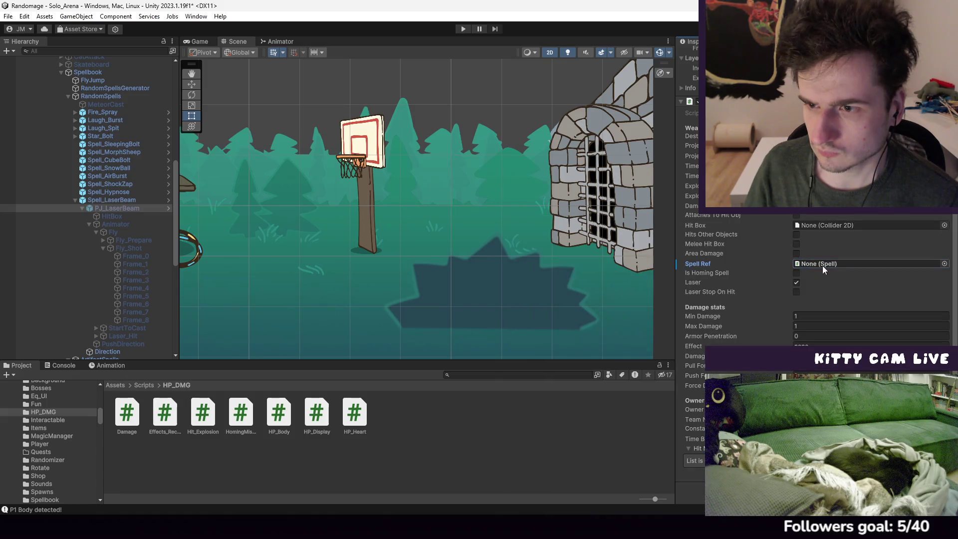
right_click(721, 267)
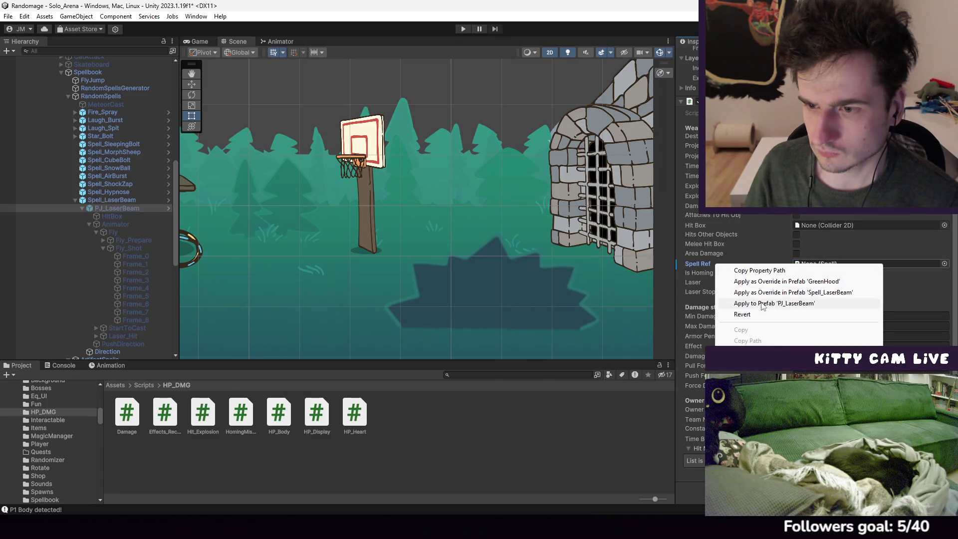
click(771, 286)
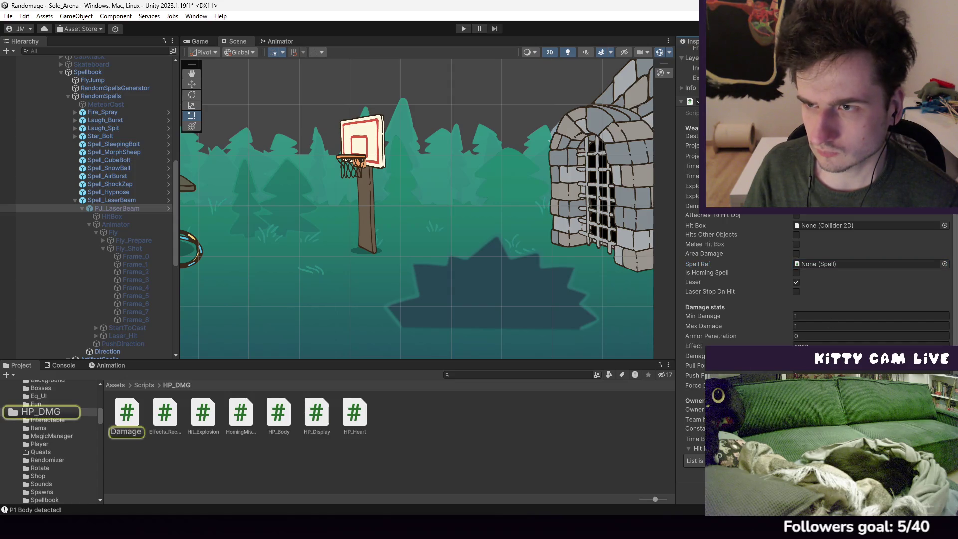
scroll(620, 294, down, 10)
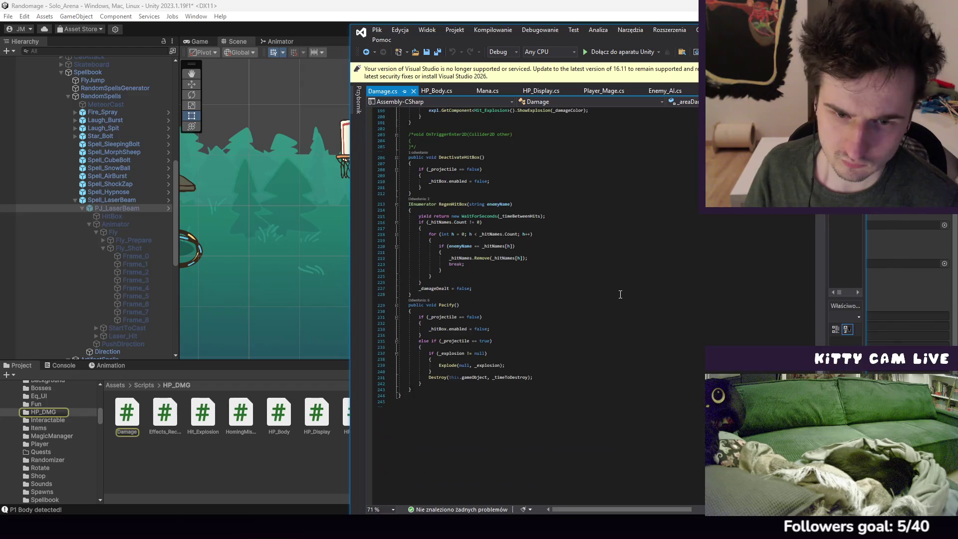
Highlight the RegenHitBox coroutine in Damage.cs and scroll through the script to trace its uses
scroll(617, 294, up, 5)
click(461, 296)
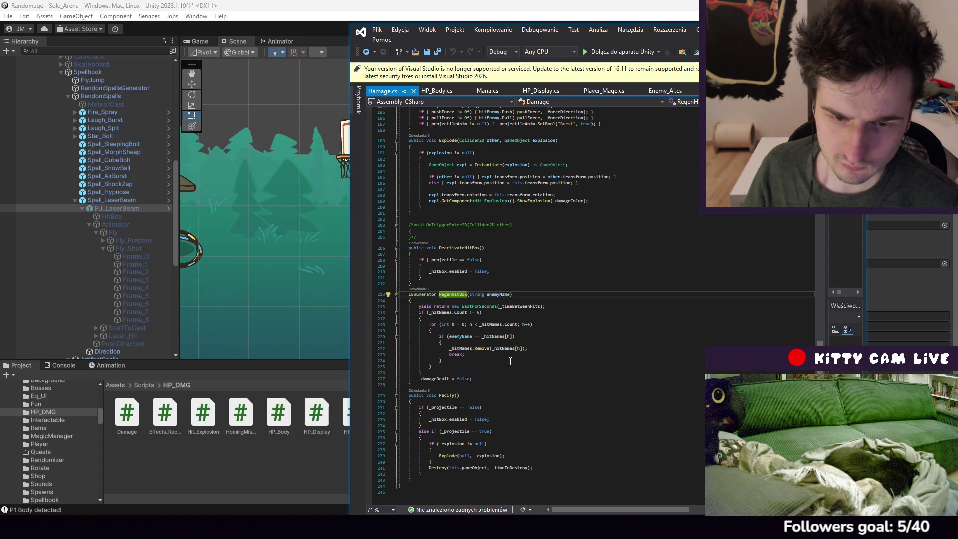
scroll(496, 379, up, 20)
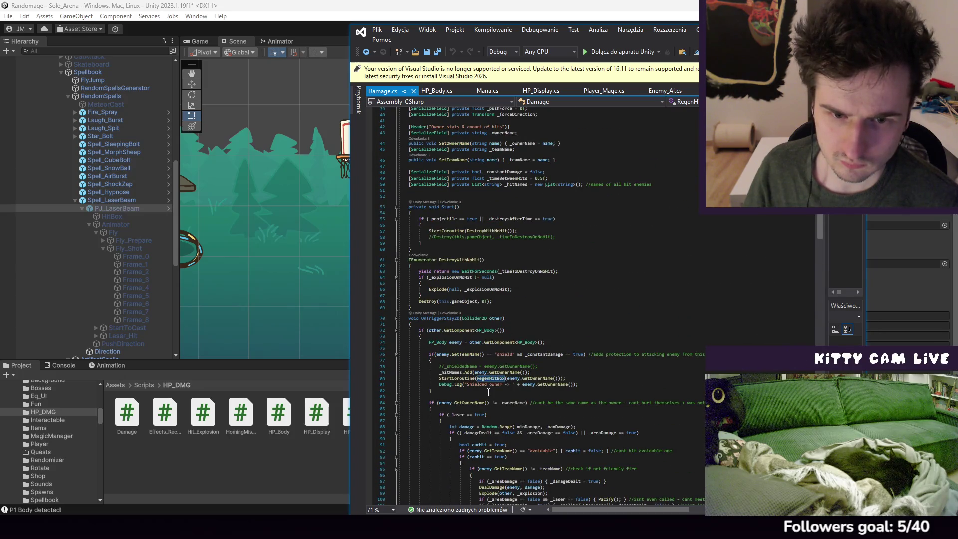
scroll(488, 392, up, 2)
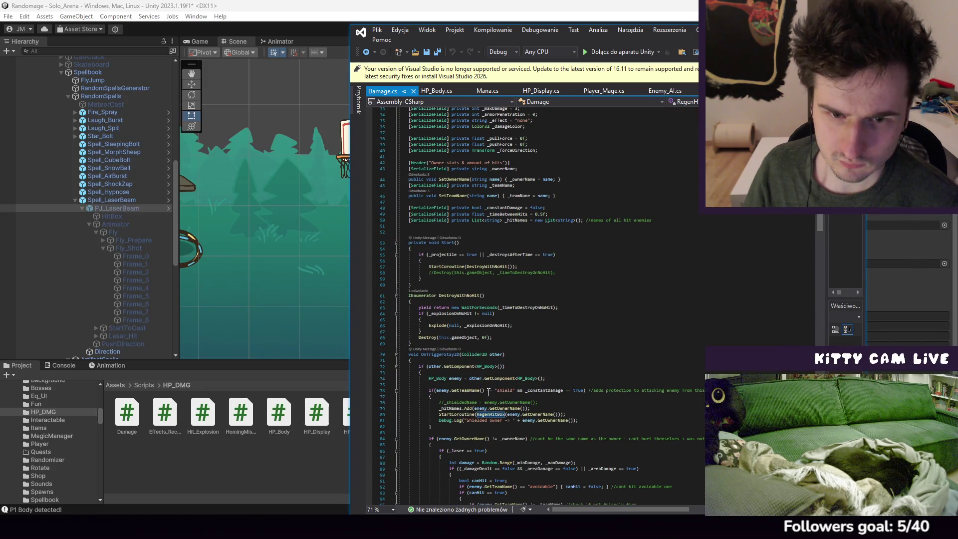
scroll(489, 393, down, 7)
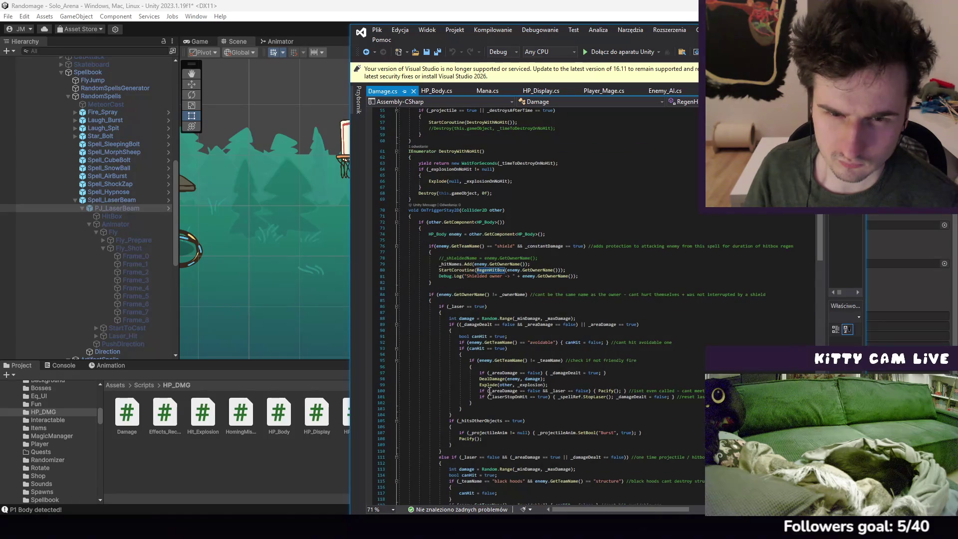
scroll(488, 392, down, 20)
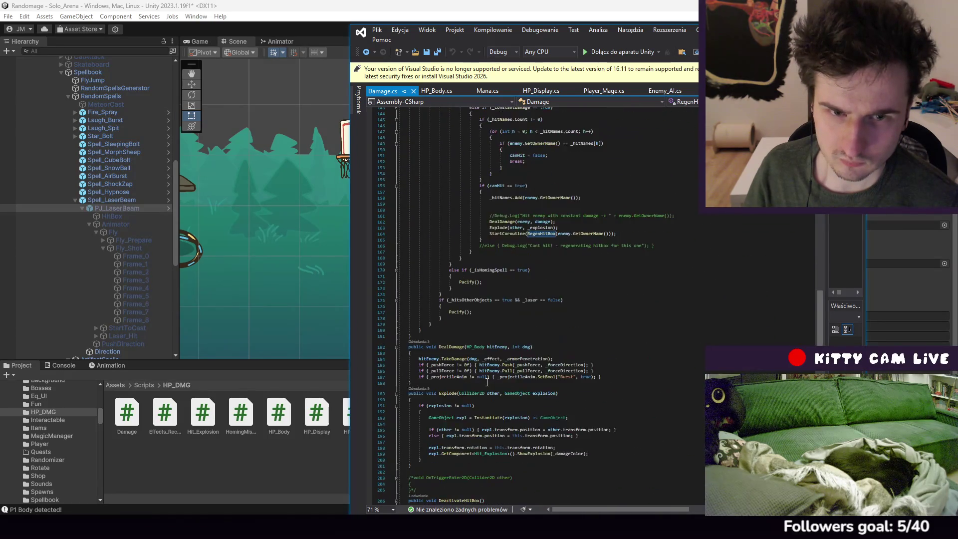
scroll(487, 382, down, 6)
scroll(487, 382, down, 7)
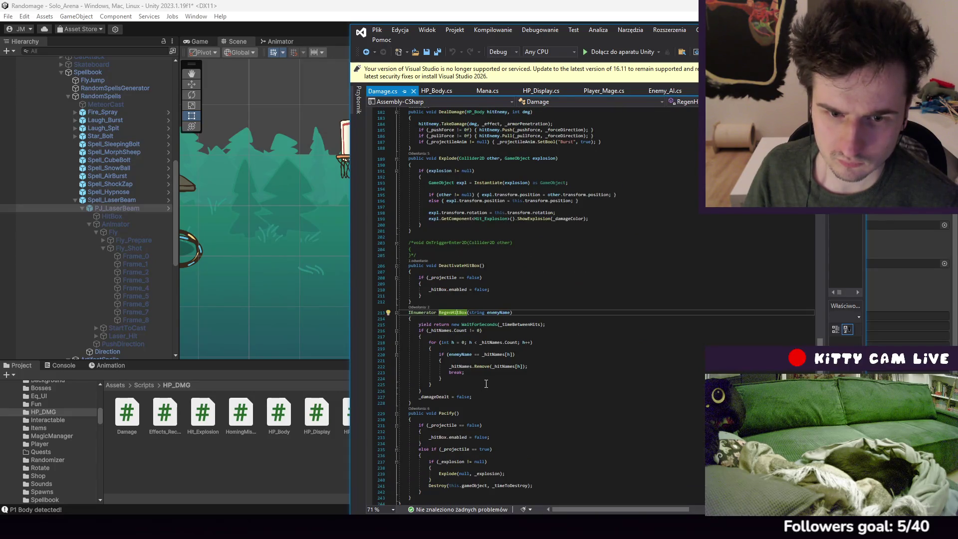
scroll(486, 383, down, 6)
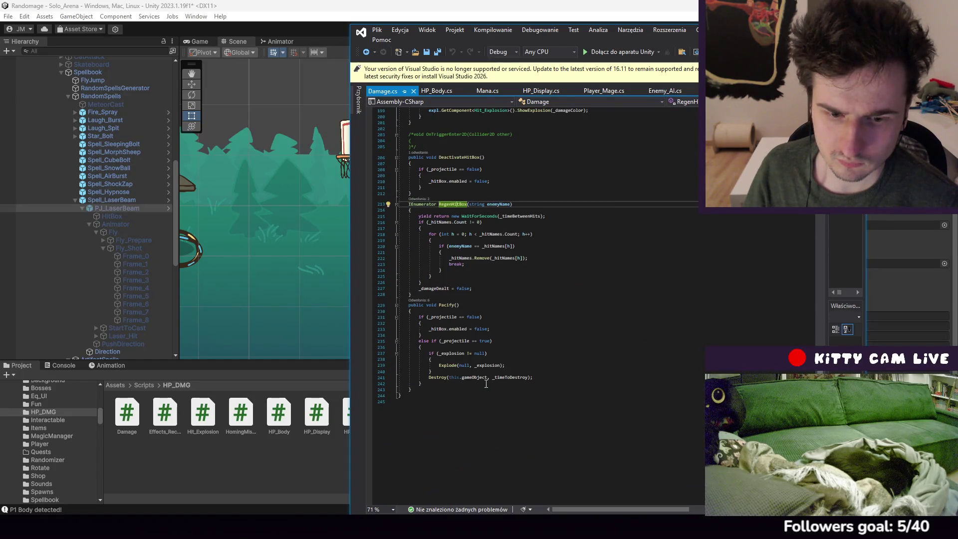
scroll(487, 384, up, 20)
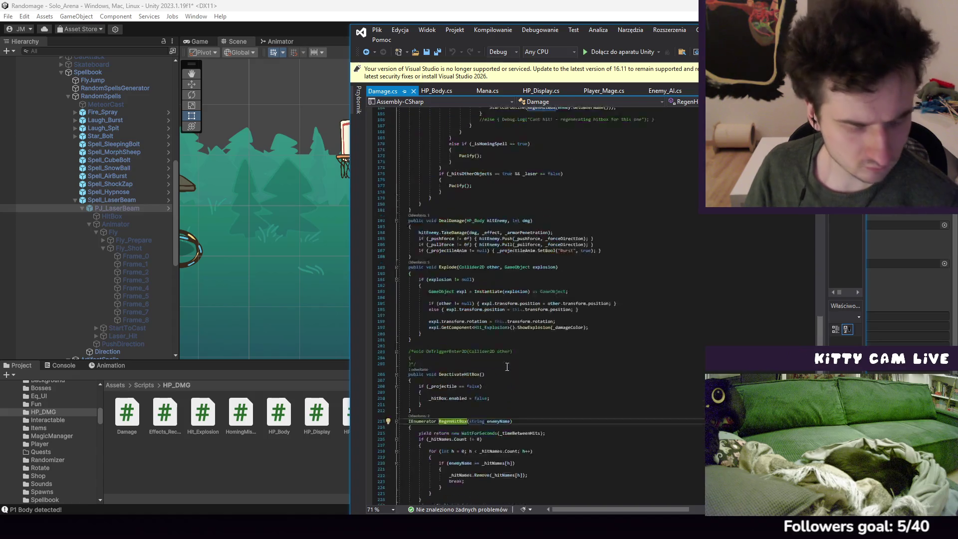
Add an empty OnEnable() method after the field declarations, save, and switch back to Unity
click(447, 246)
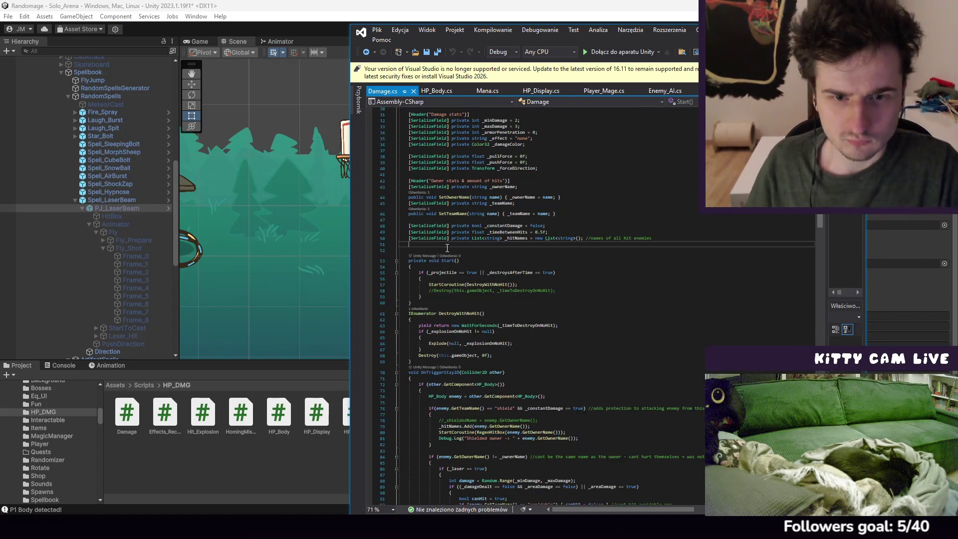
key(Return)
text(void )
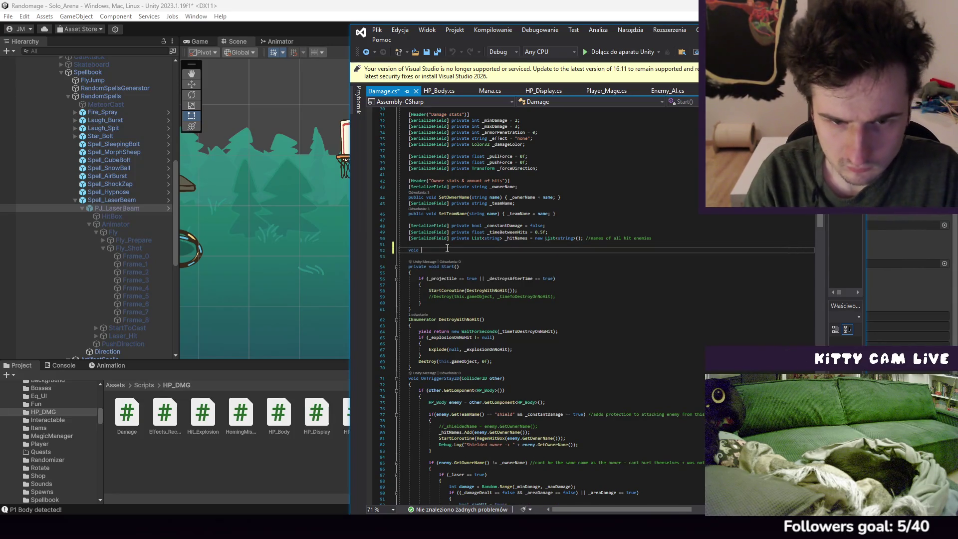
text(OnEn)
key(Tab)
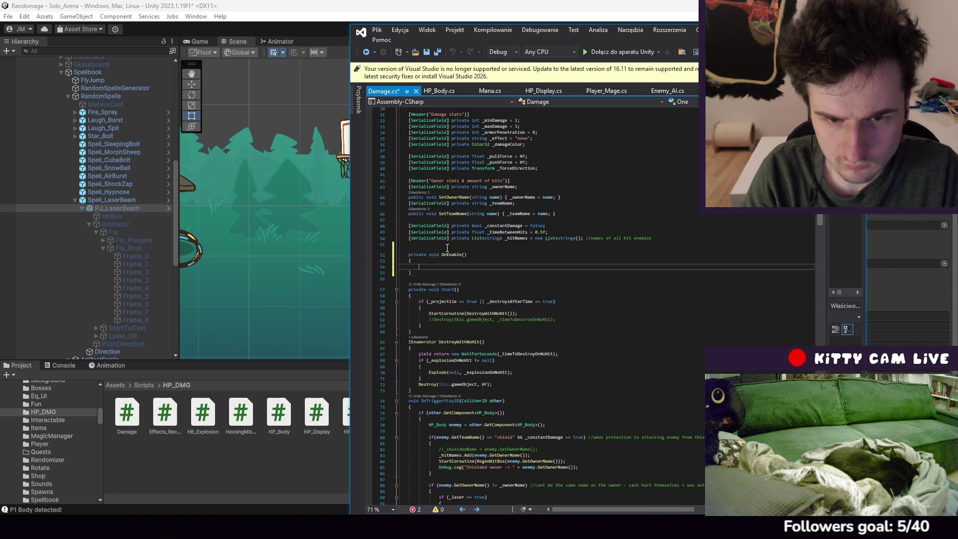
key(ctrl+s)
click(299, 10)
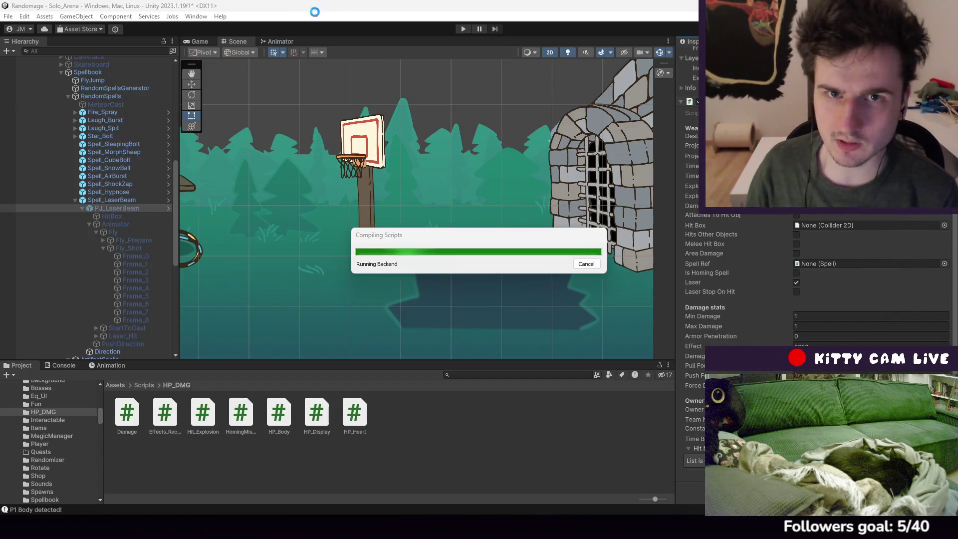
Start a new play test once compiling finishes and select Fly_Shot in the Hierarchy
click(464, 29)
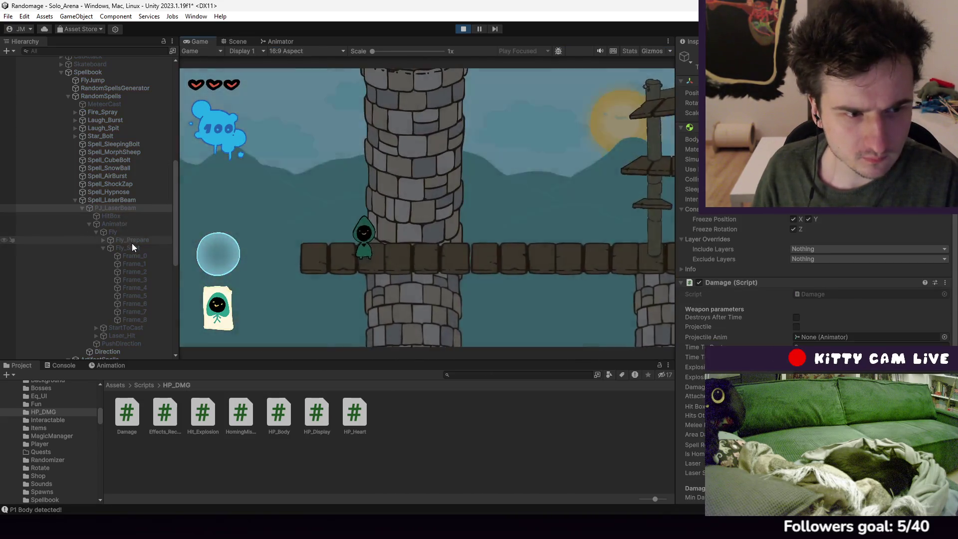
click(132, 247)
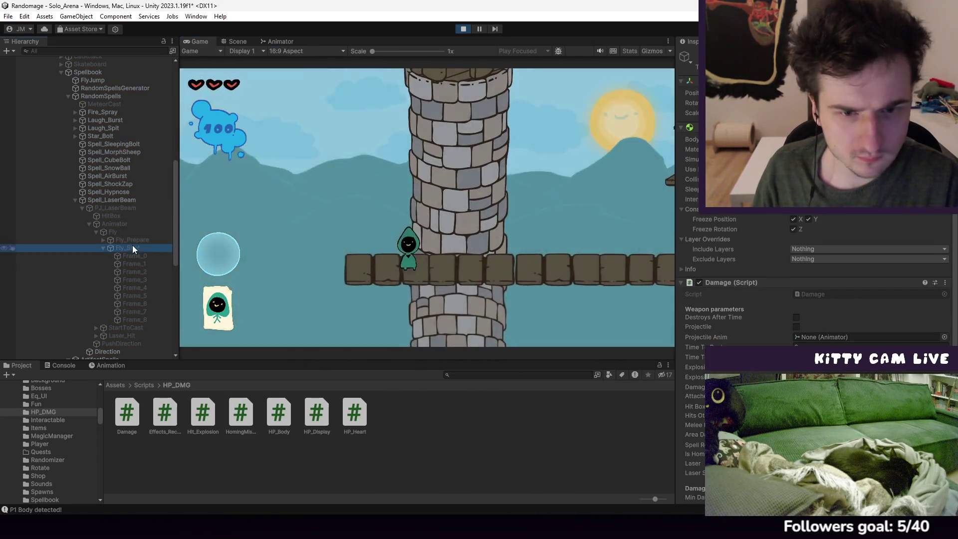
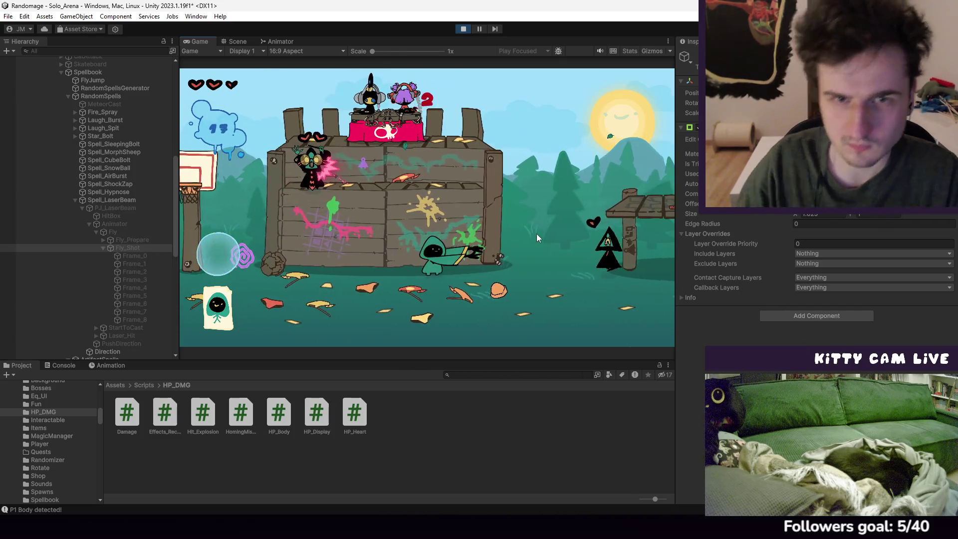
Stop Play mode and revert Spell_LaserBeam's Base Chance For A Spell to 0
key(ctrl+p)
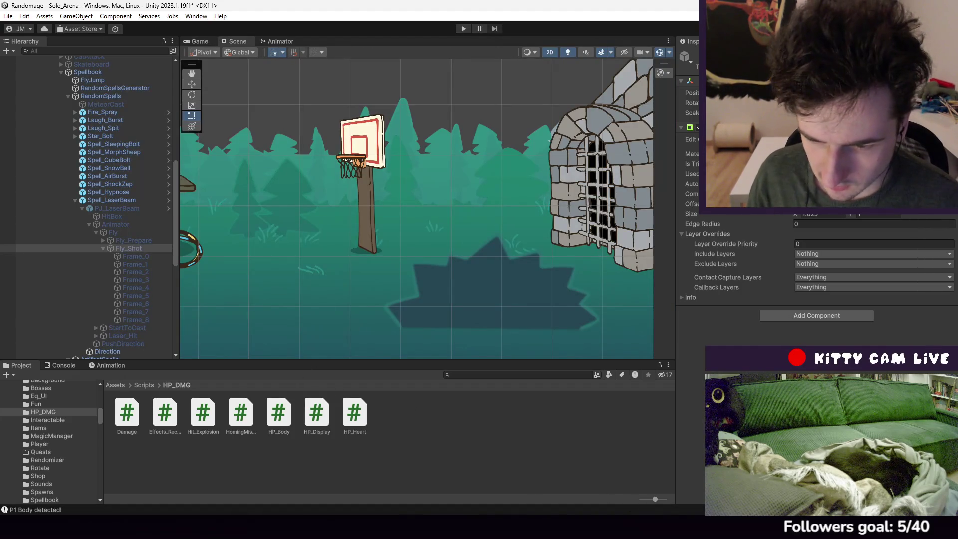
mouse_move(525, 524)
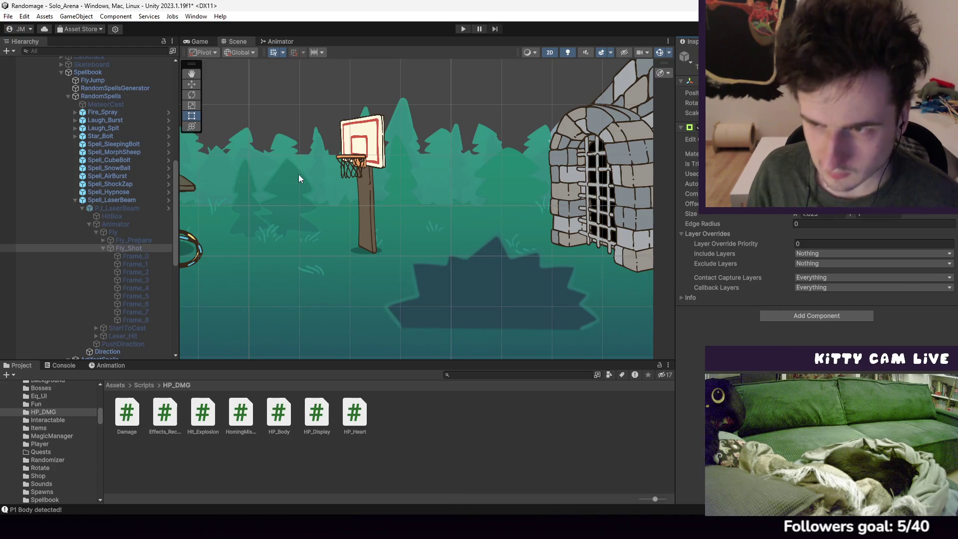
click(118, 201)
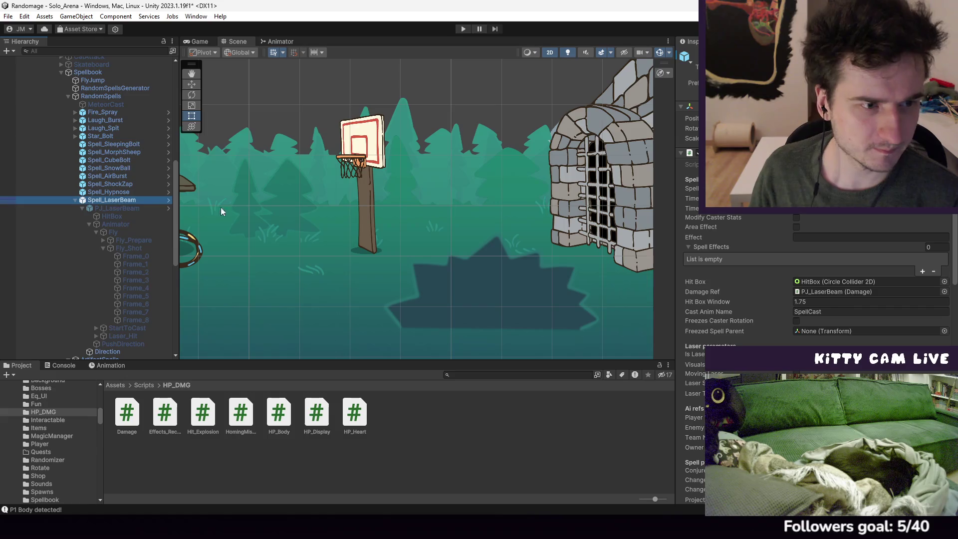
scroll(801, 331, down, 8)
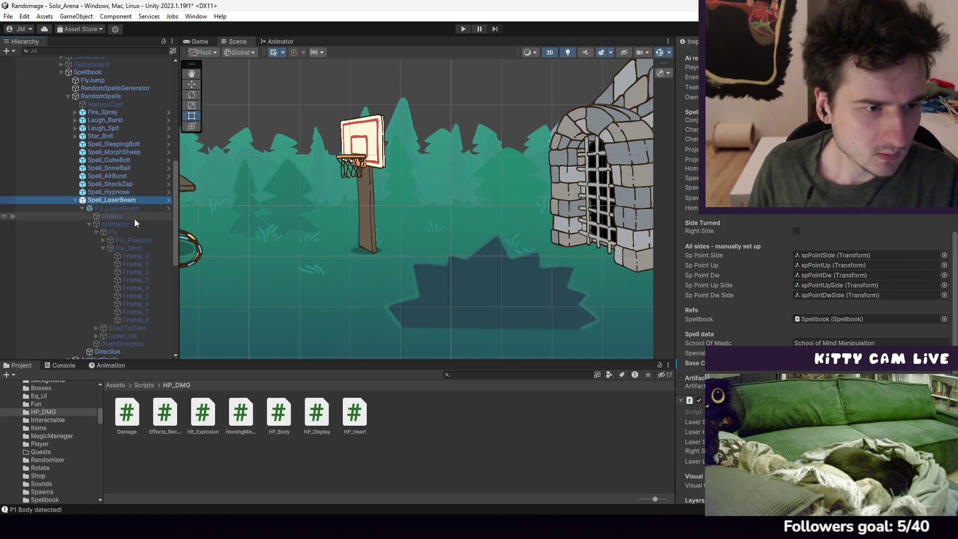
scroll(814, 260, down, 3)
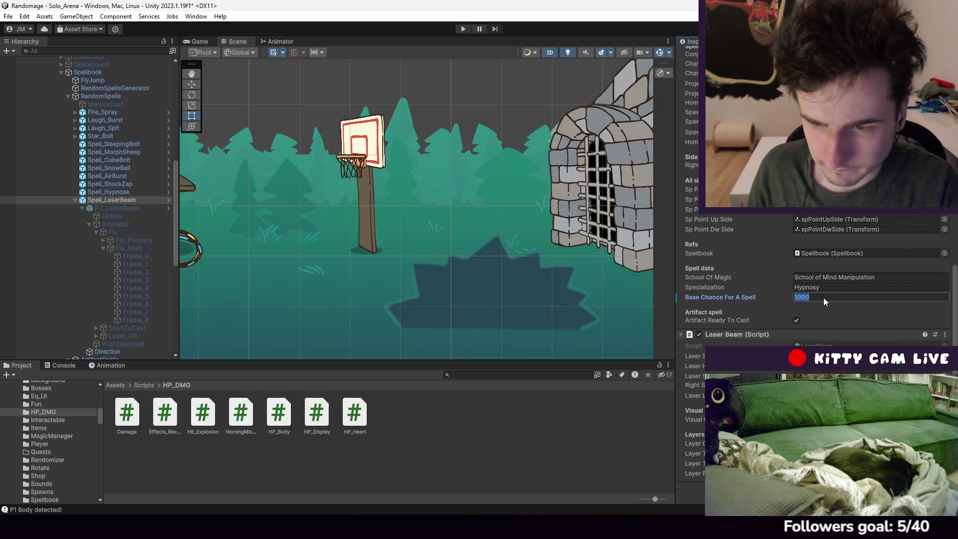
text(0)
right_click(724, 295)
click(757, 337)
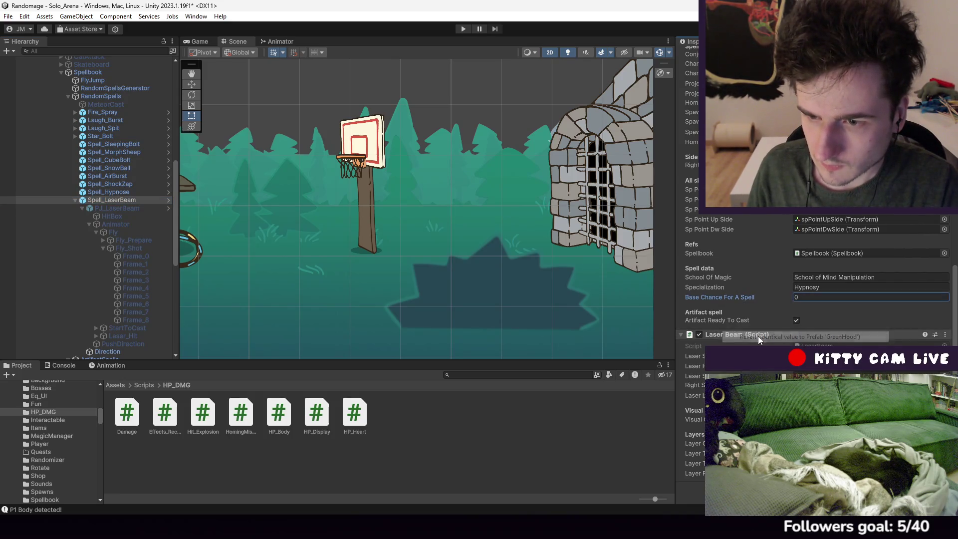
scroll(757, 340, up, 5)
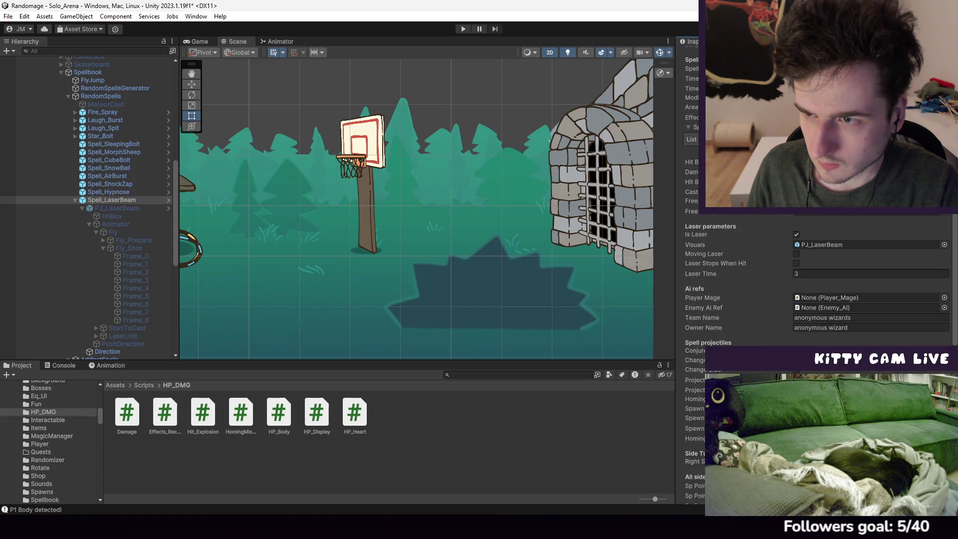
Inspect the laser's Fly_Prepare, Fly_Shot and Animator child objects and their colliders
click(135, 242)
click(138, 249)
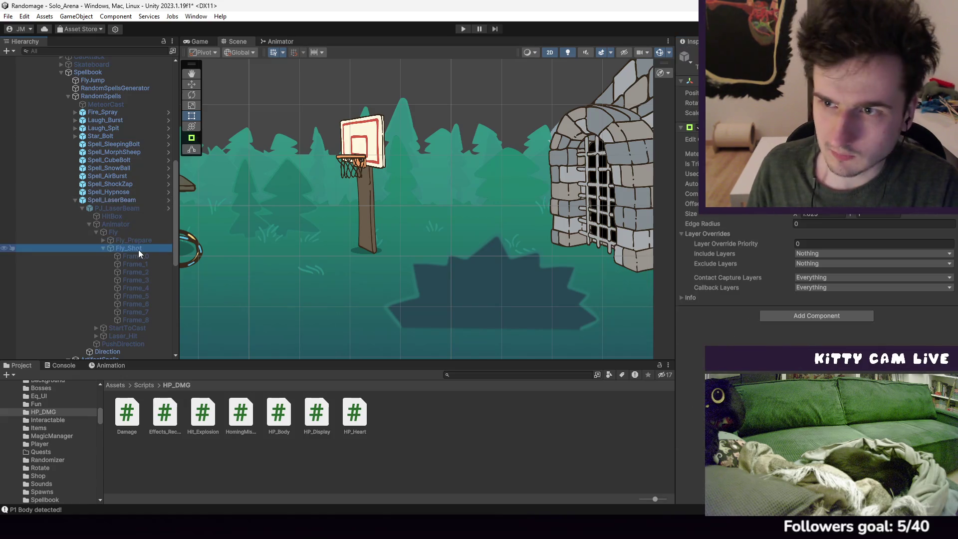
click(123, 225)
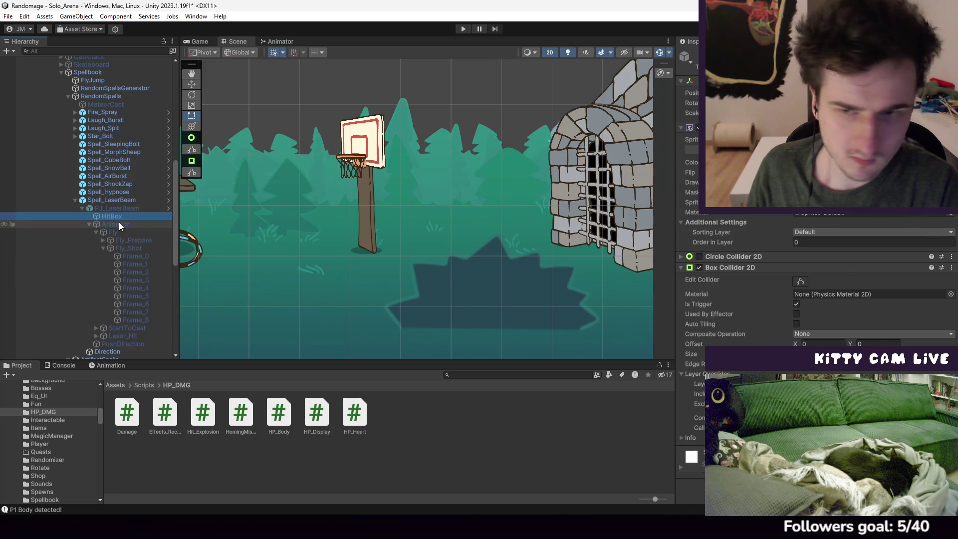
Set PJ_LaserBeam's Min and Max Damage to 3 and apply both to the prefab
click(118, 209)
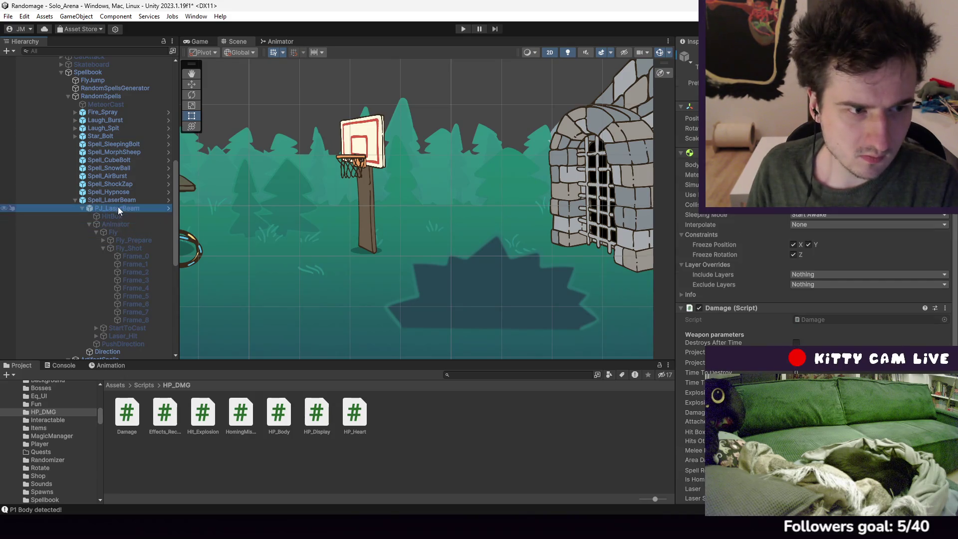
scroll(814, 248, down, 3)
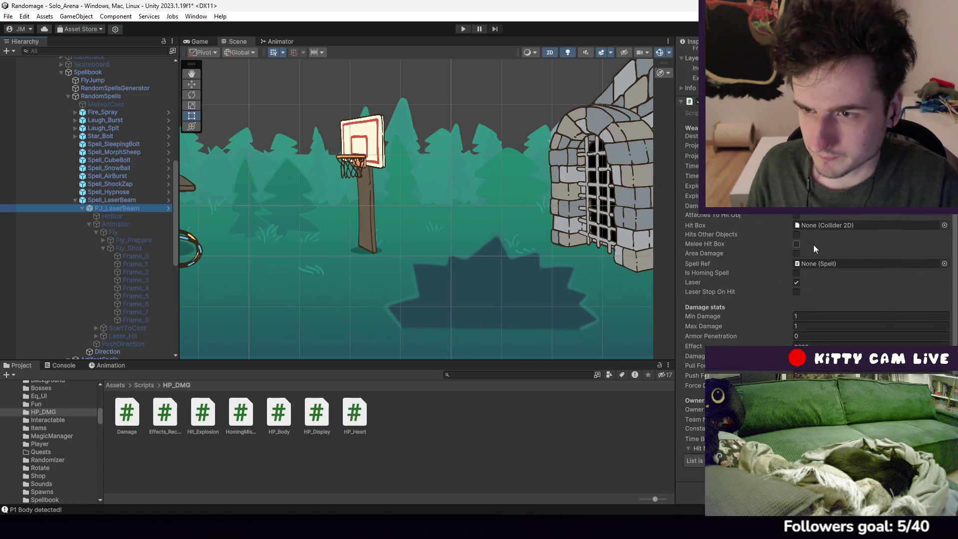
click(802, 321)
text(3)
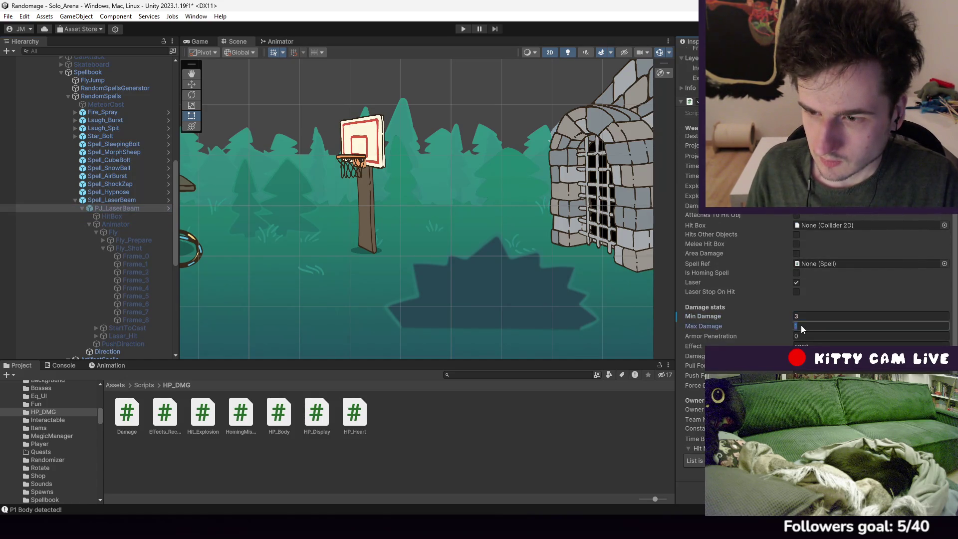
key(Return)
right_click(731, 318)
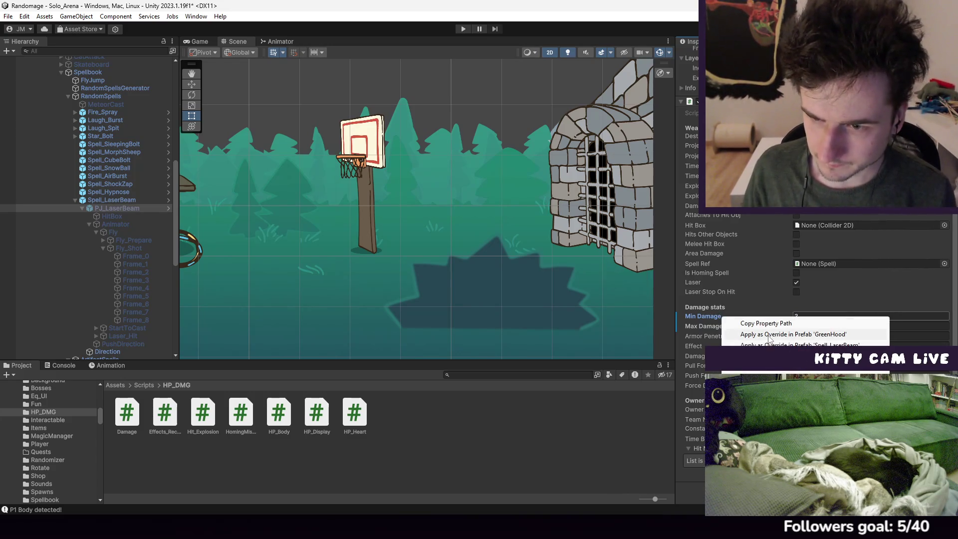
click(769, 339)
right_click(722, 327)
click(769, 344)
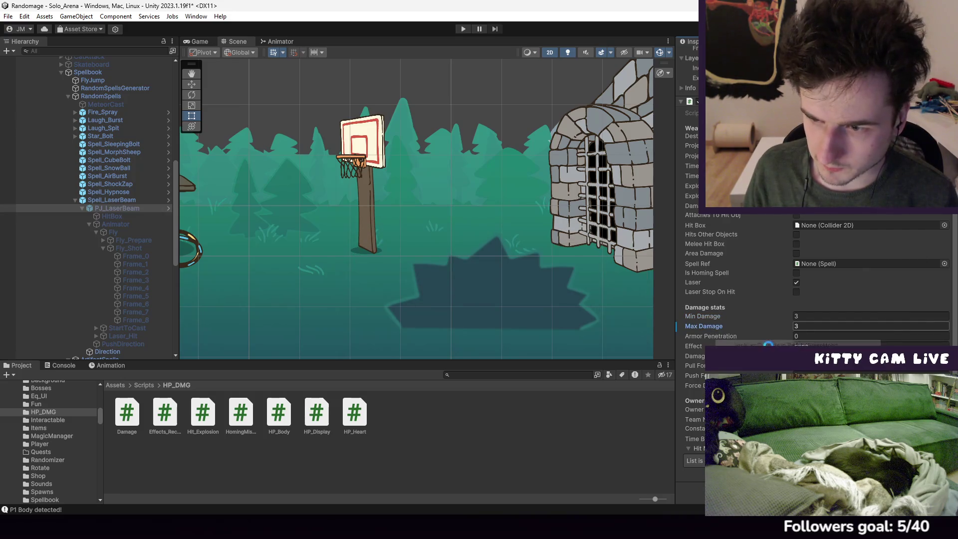
Return to Spell_LaserBeam and review its settings
click(122, 201)
scroll(787, 308, down, 2)
scroll(788, 309, up, 10)
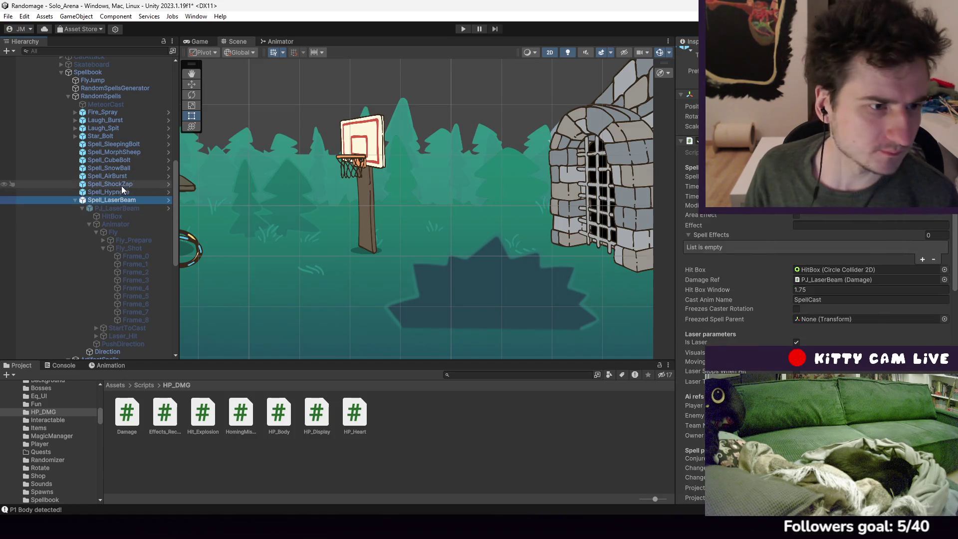
scroll(102, 144, up, 4)
Look through the Spellbook and FlyJump objects, then select RandomSpellsGenerator
click(88, 162)
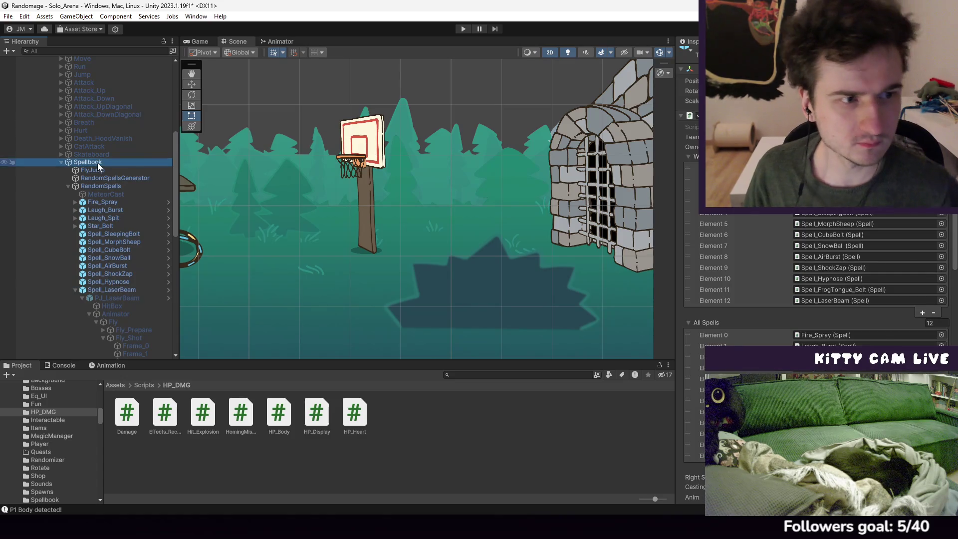
scroll(866, 286, down, 5)
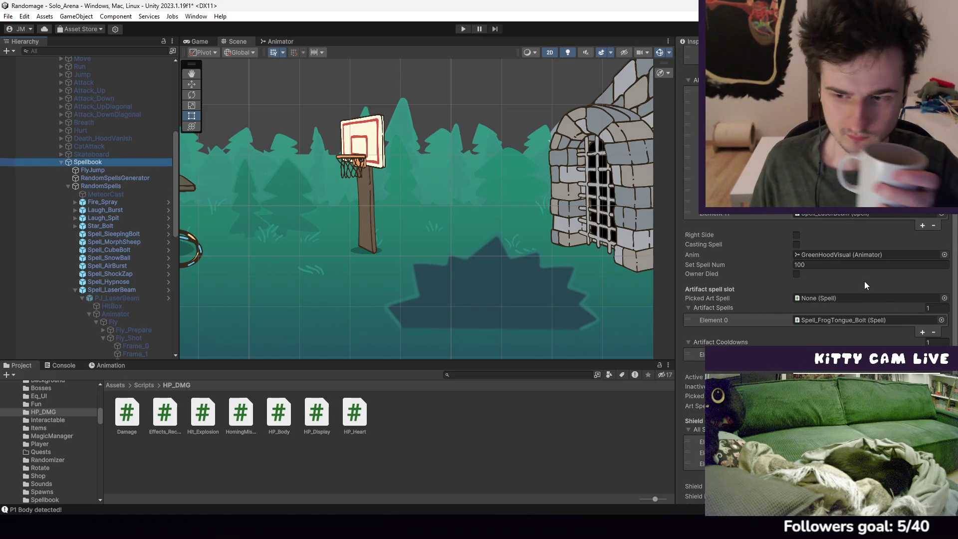
scroll(866, 286, down, 6)
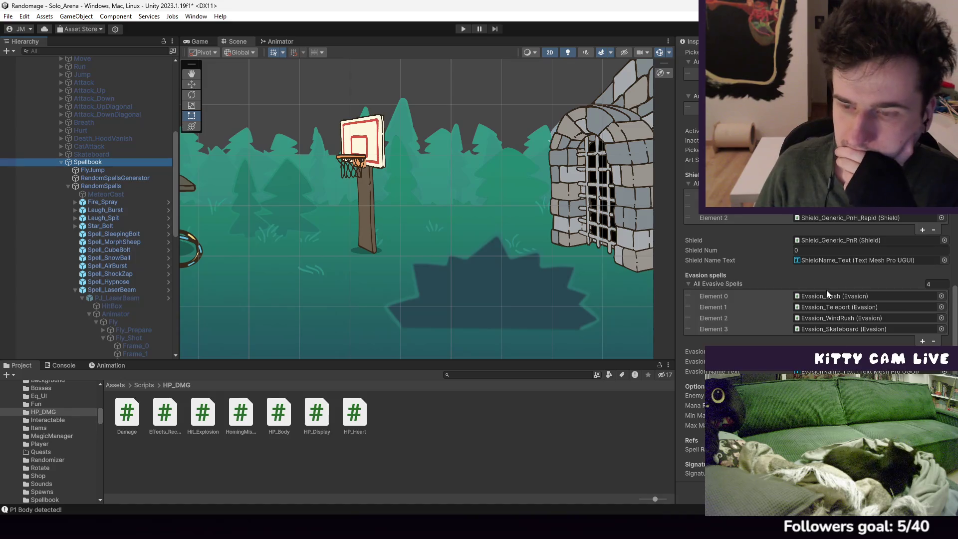
scroll(838, 274, up, 5)
scroll(819, 288, up, 5)
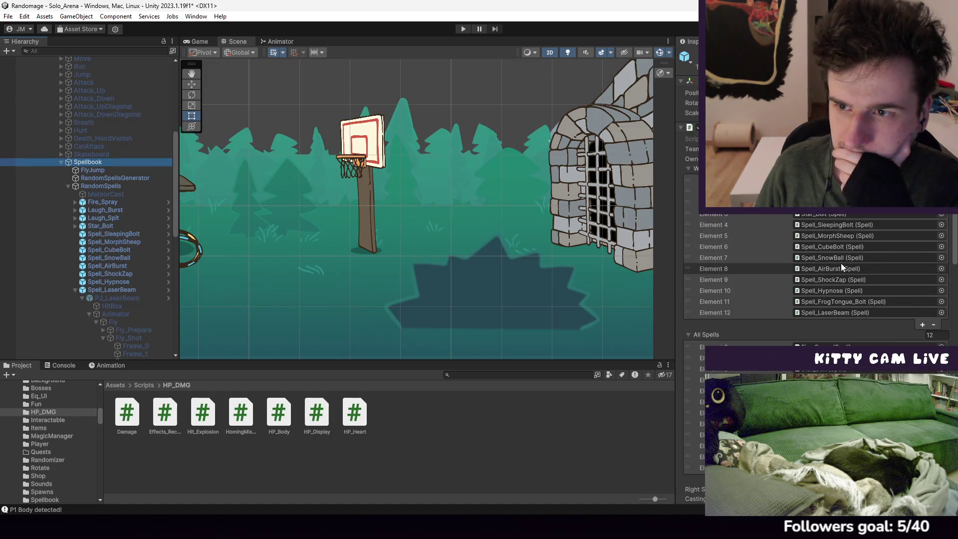
click(104, 171)
click(107, 178)
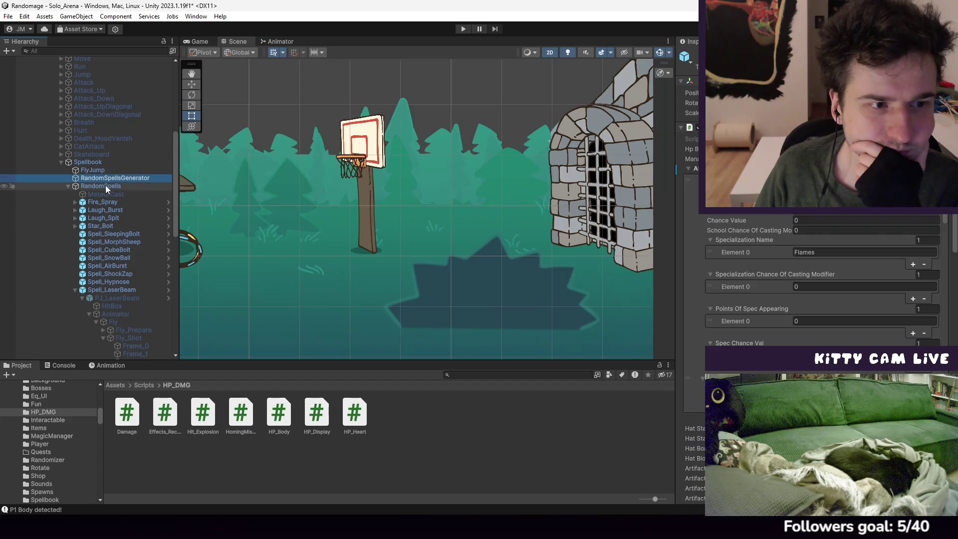
scroll(820, 281, up, 3)
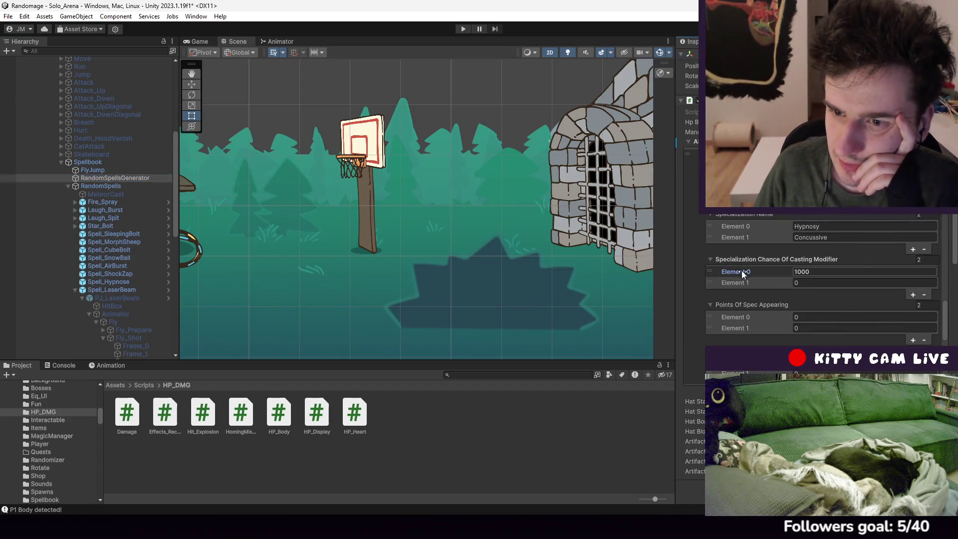
Revert the Hypnosy specialization chance and School Chance Of Casting Modifier from 1000 to 0
right_click(742, 271)
click(768, 300)
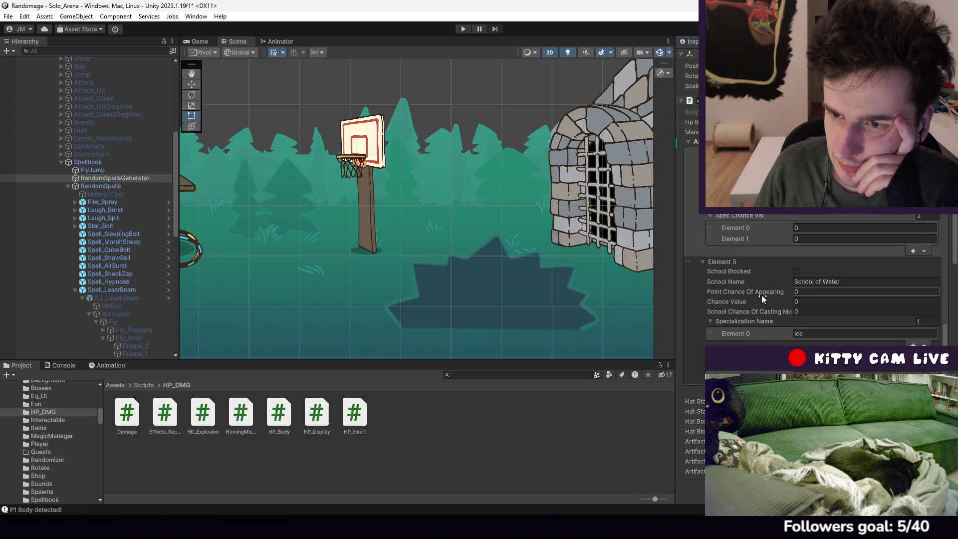
scroll(761, 299, up, 1)
right_click(748, 234)
click(774, 261)
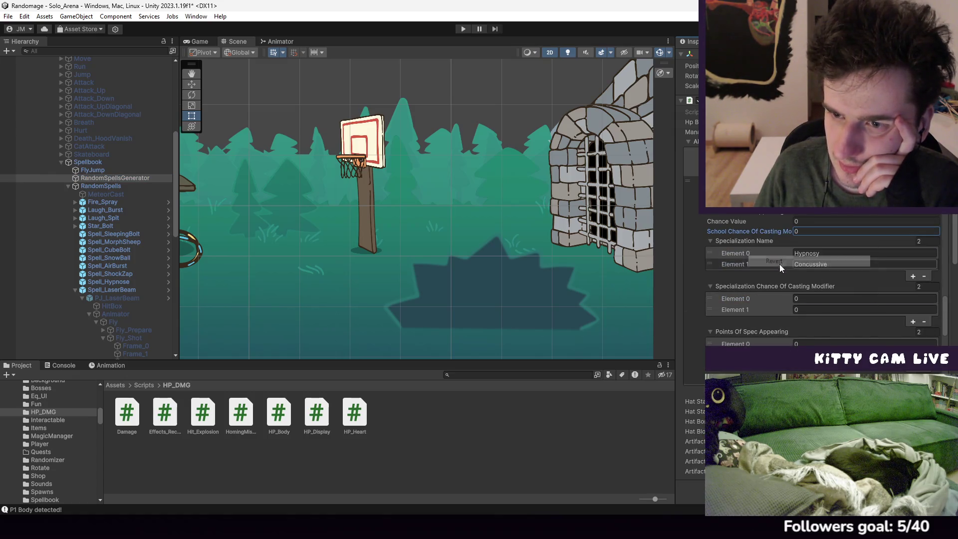
scroll(740, 274, down, 5)
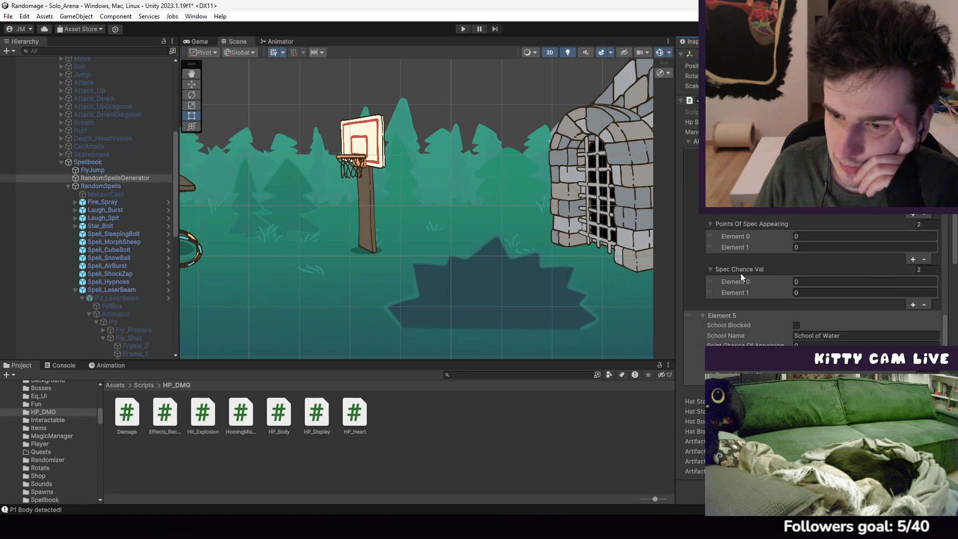
scroll(745, 283, up, 6)
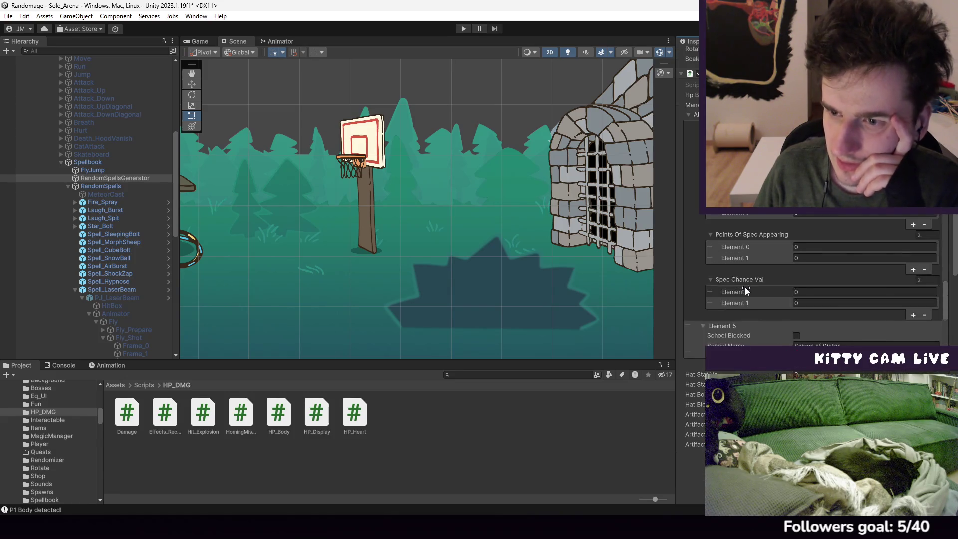
scroll(741, 281, up, 5)
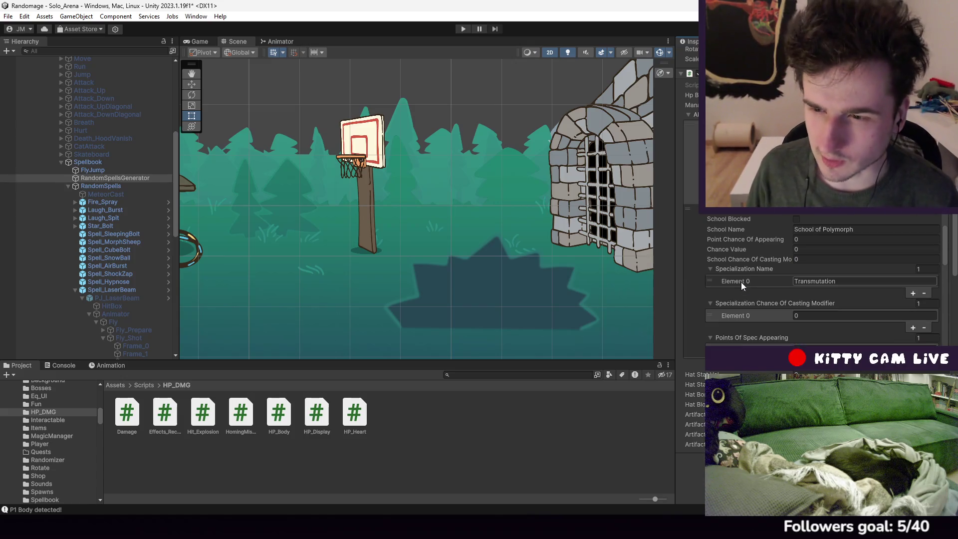
scroll(764, 286, down, 3)
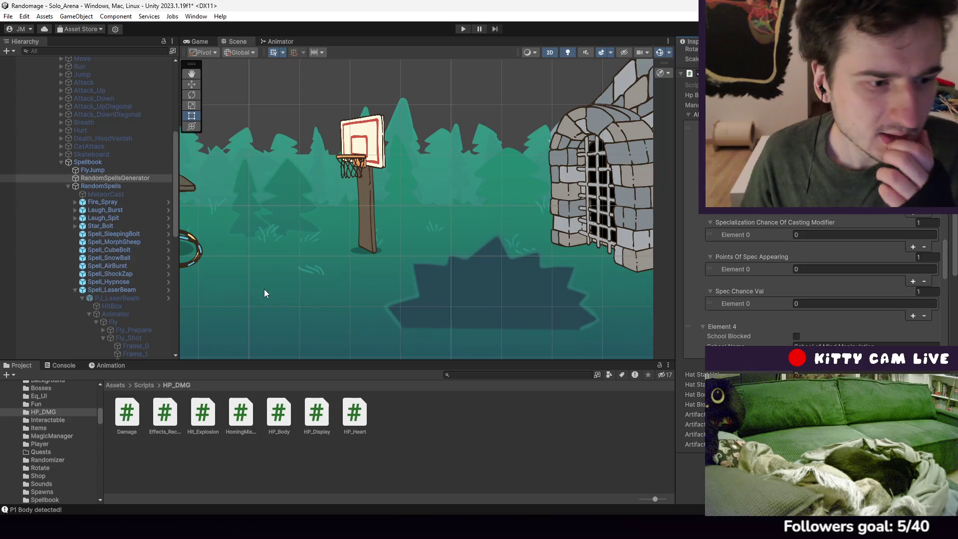
click(120, 293)
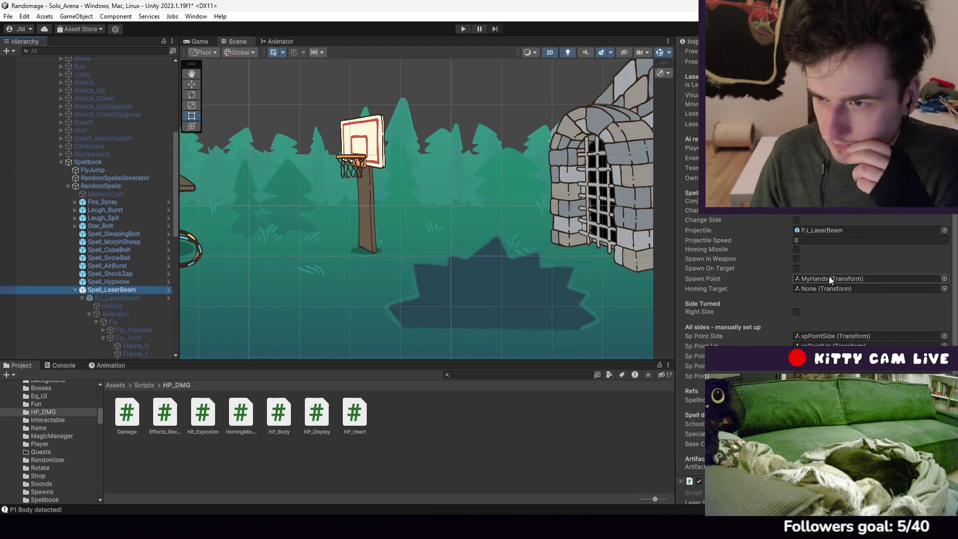
click(851, 313)
click(838, 339)
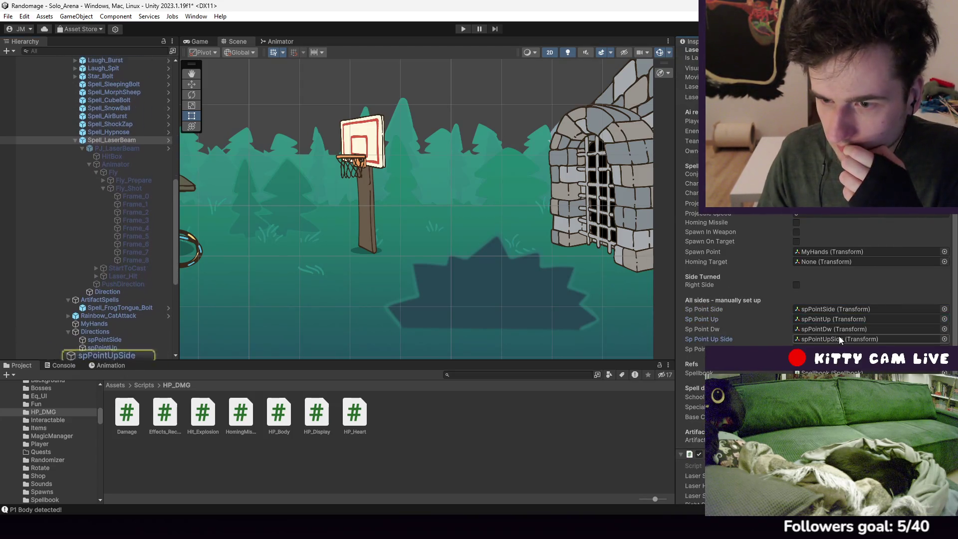
click(839, 349)
click(838, 329)
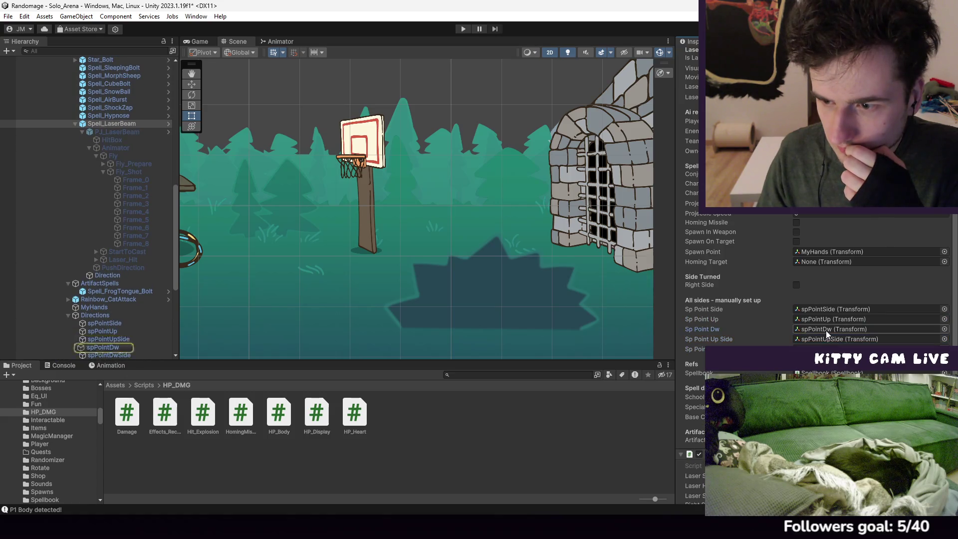
scroll(838, 372, down, 4)
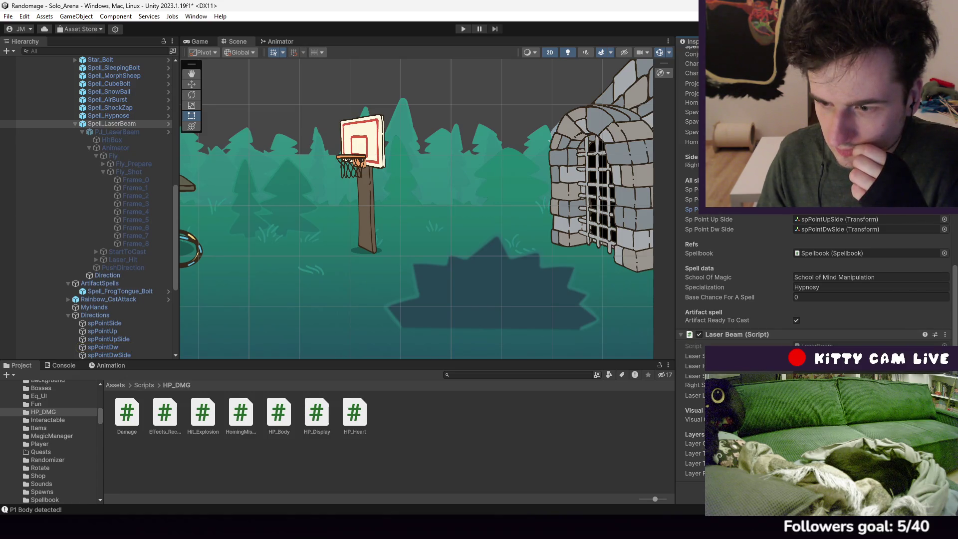
click(74, 117)
click(75, 124)
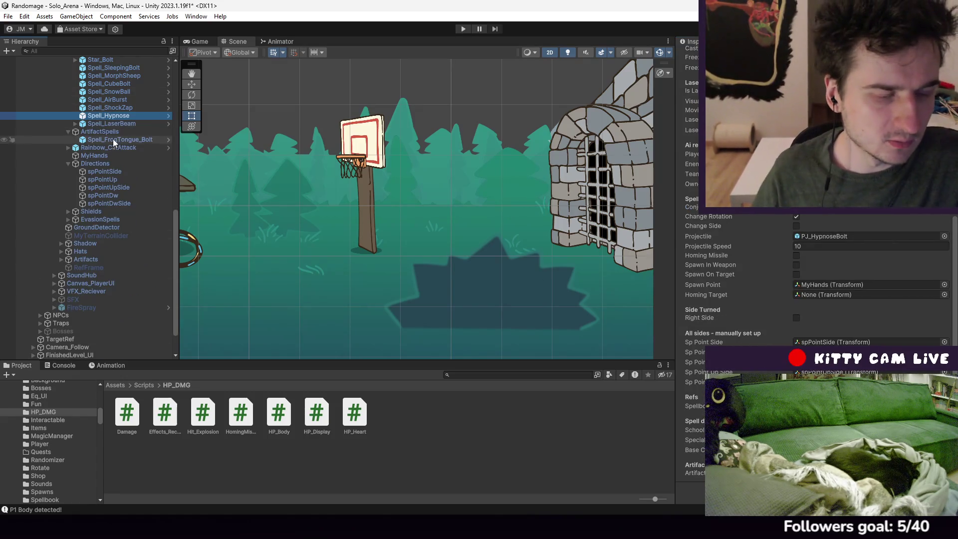
scroll(101, 157, up, 9)
scroll(115, 234, down, 4)
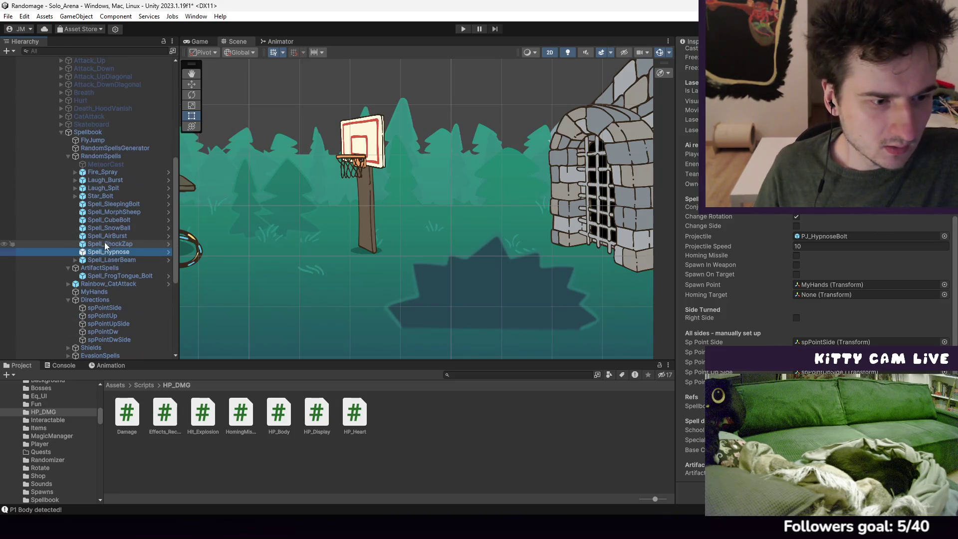
click(119, 261)
scroll(818, 279, up, 5)
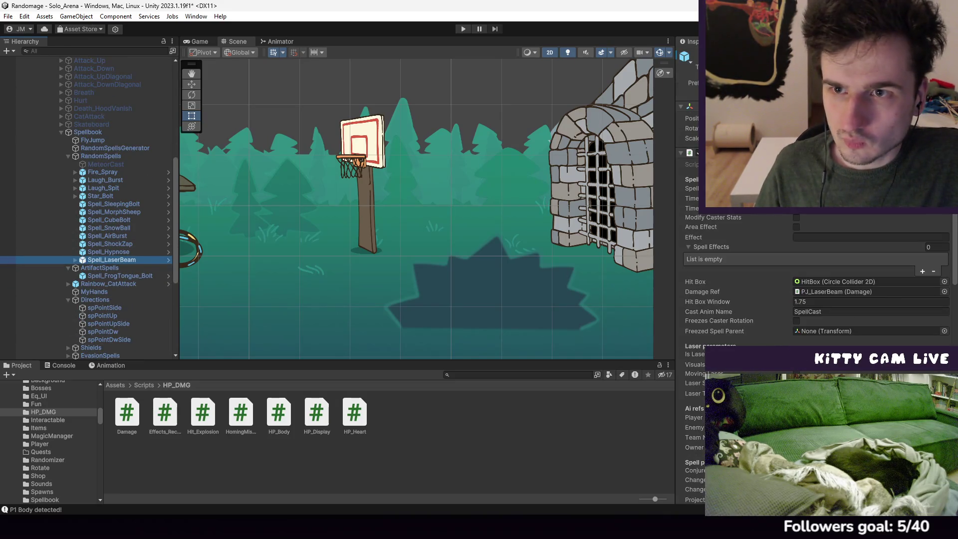
click(89, 132)
scroll(88, 149, up, 8)
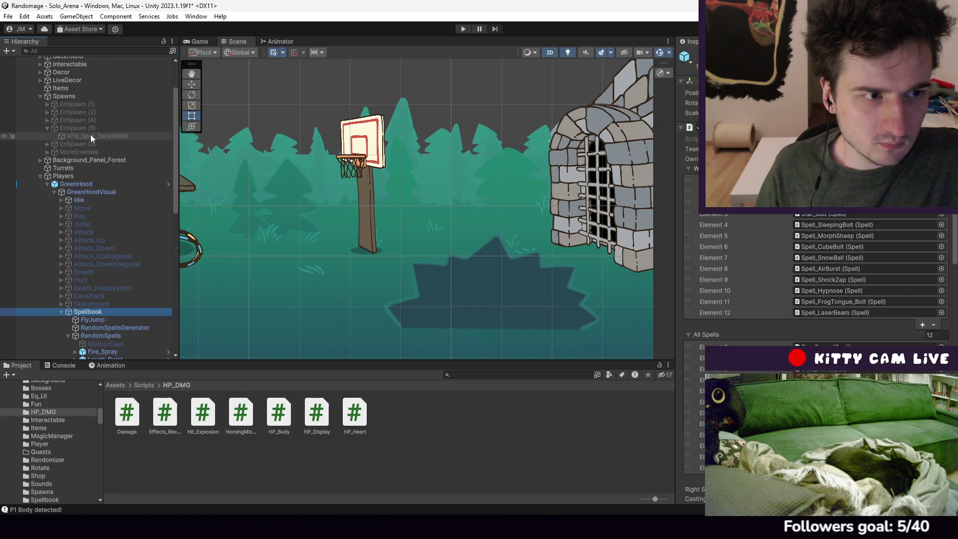
click(85, 188)
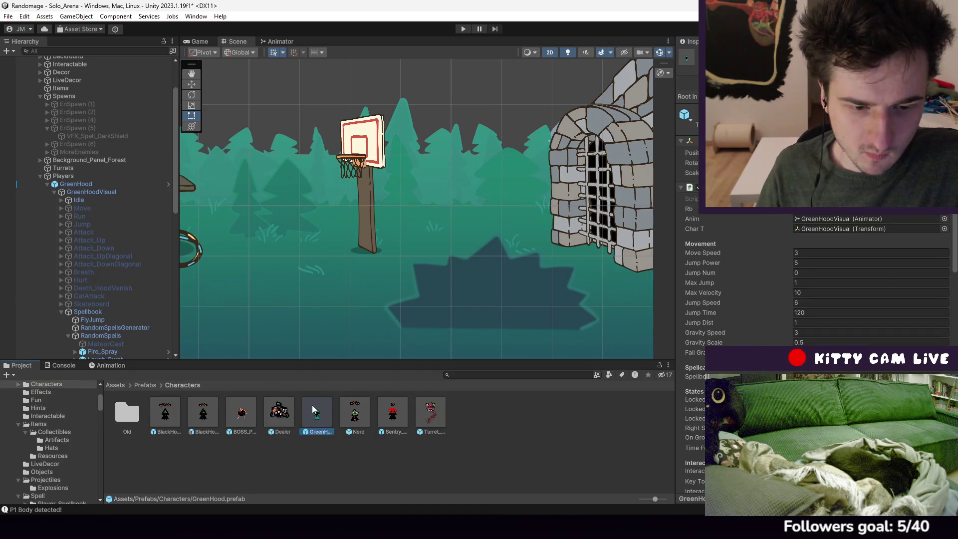
double_click(312, 405)
scroll(122, 299, down, 5)
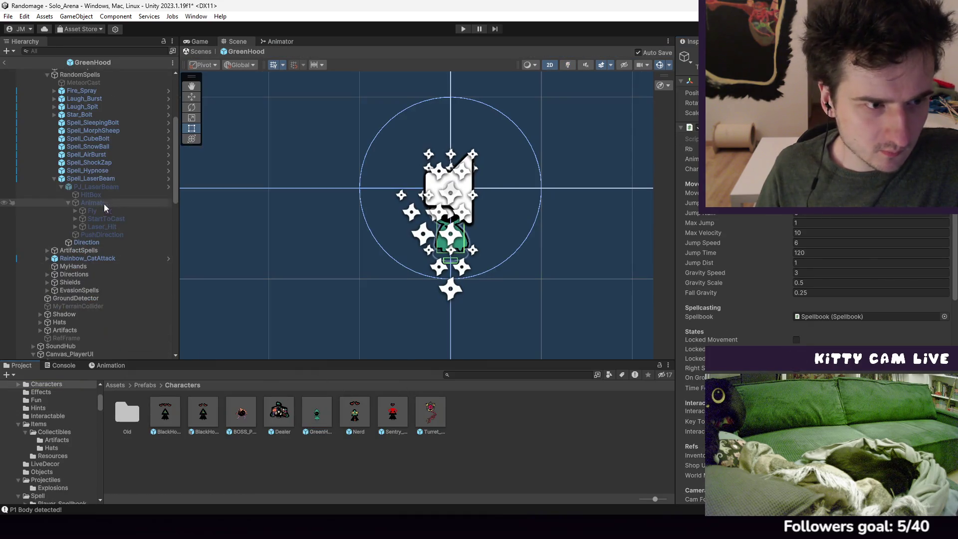
click(54, 179)
scroll(104, 200, up, 5)
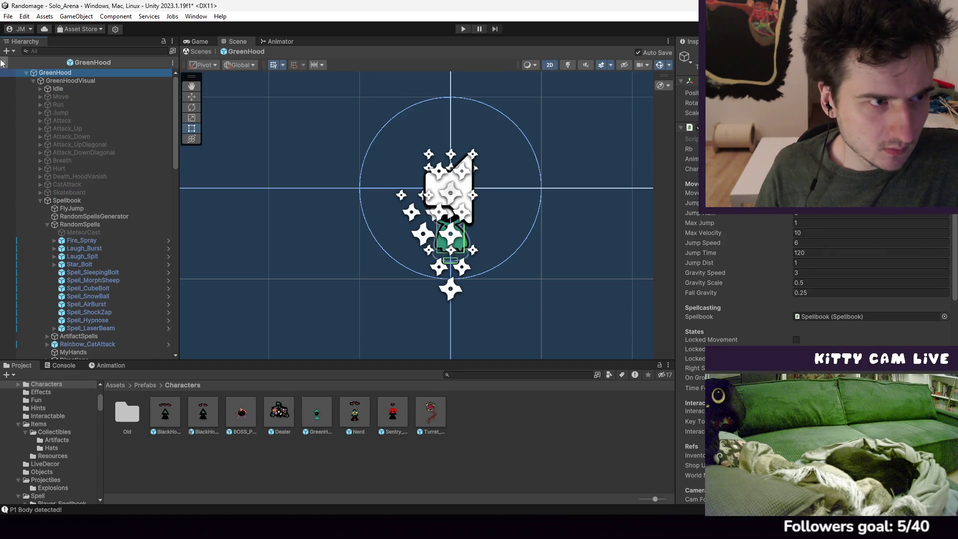
click(4, 63)
click(48, 187)
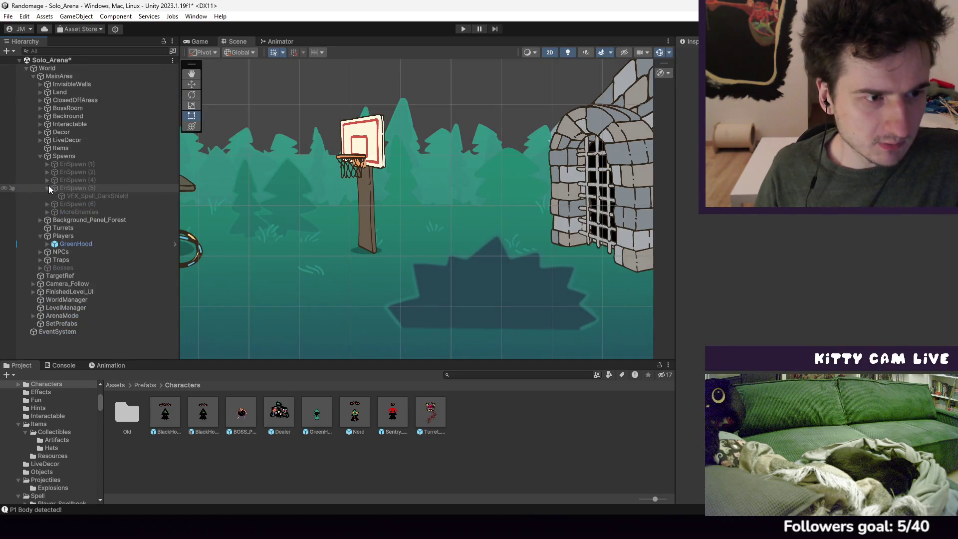
click(47, 244)
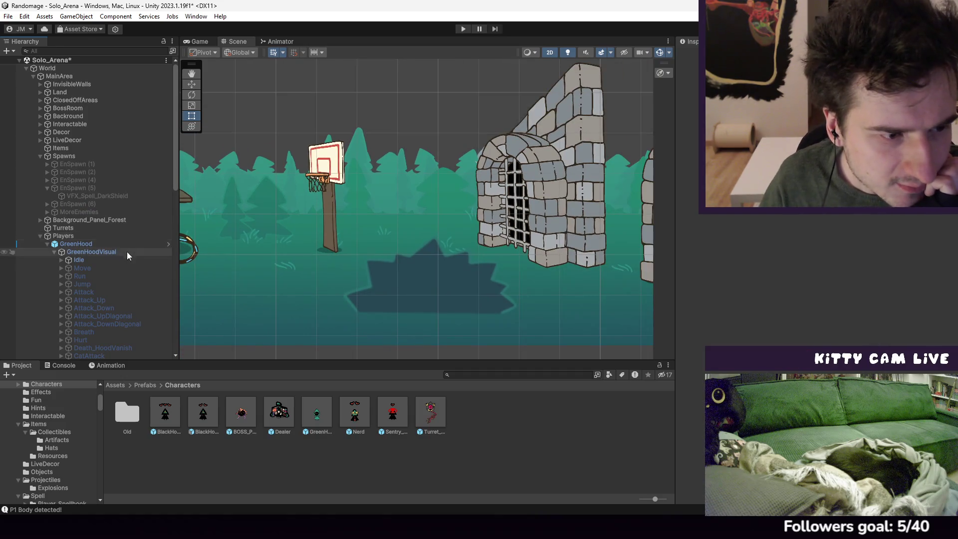
scroll(113, 256, down, 15)
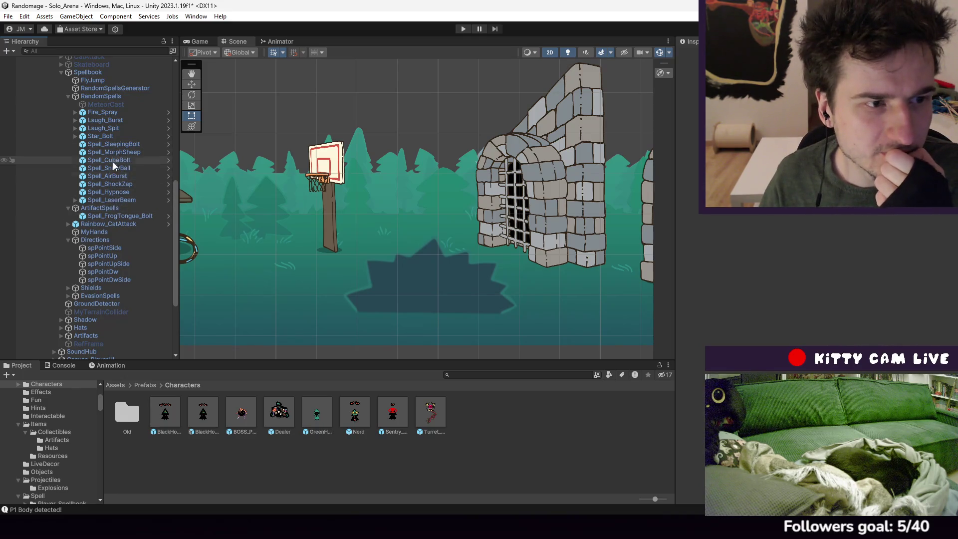
click(94, 120)
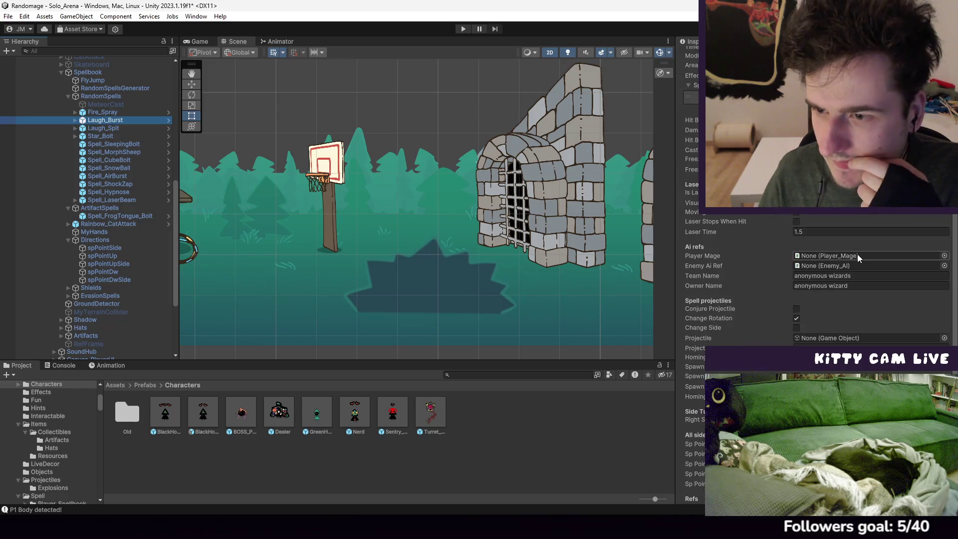
scroll(857, 254, down, 3)
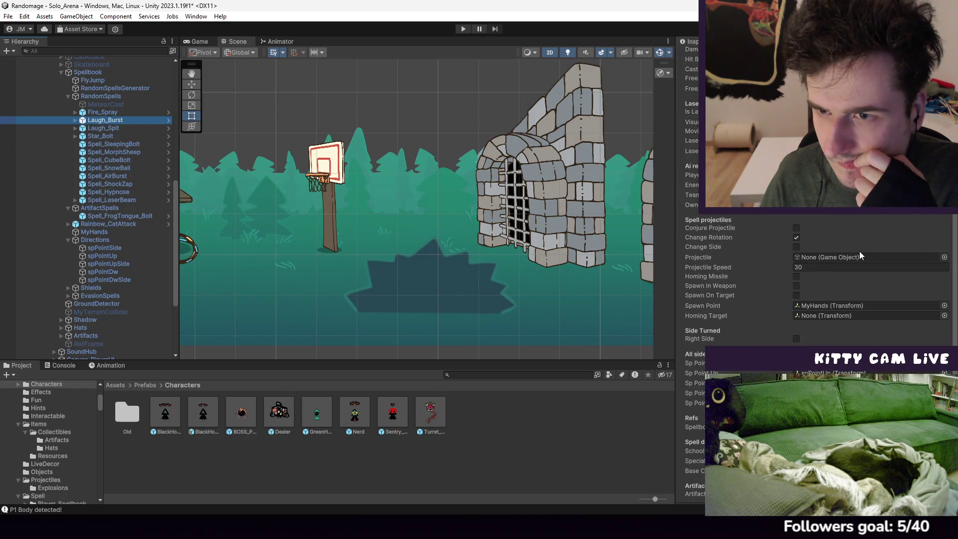
scroll(848, 250, up, 9)
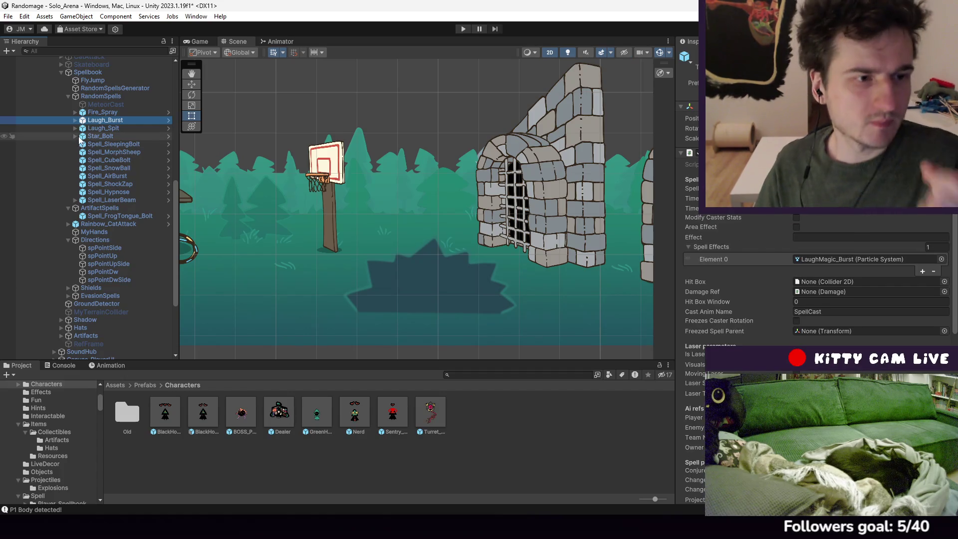
click(75, 120)
click(105, 127)
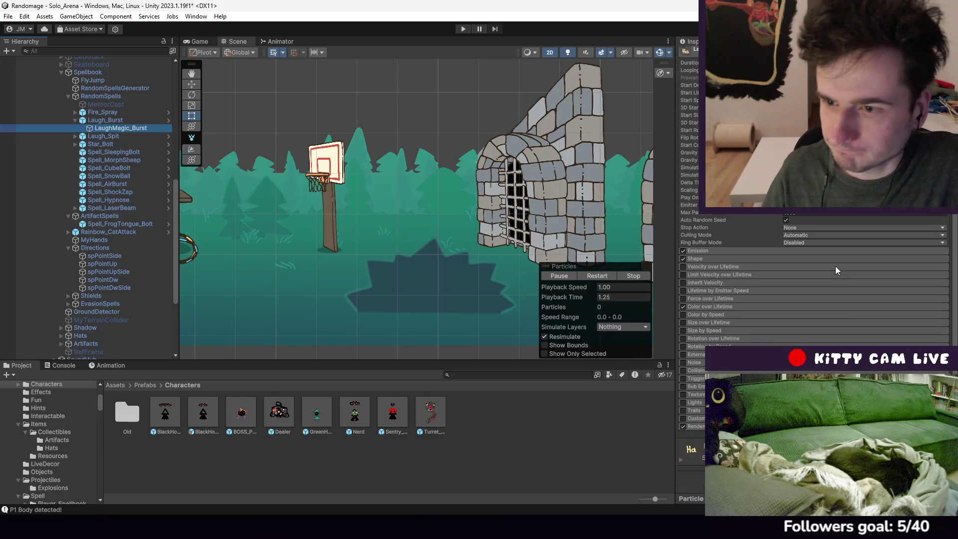
scroll(808, 257, up, 4)
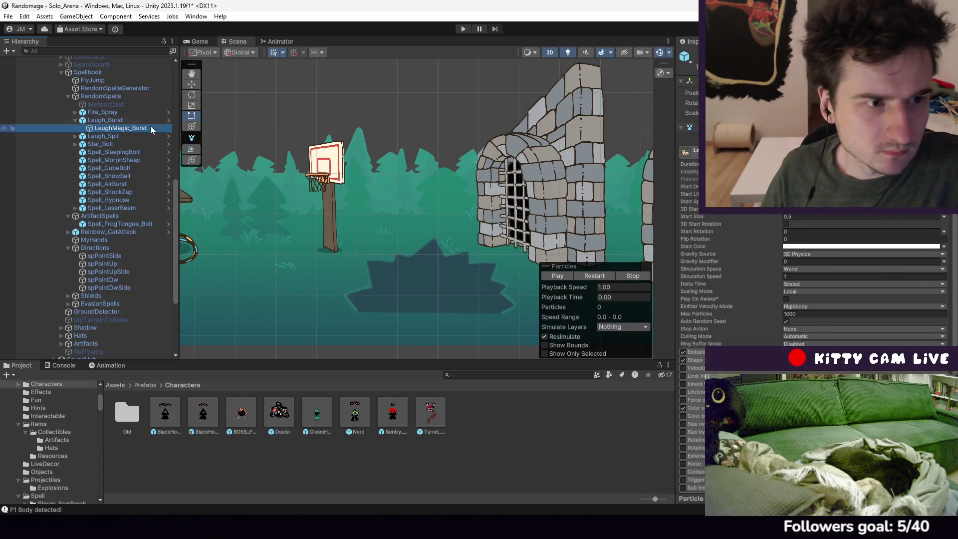
click(76, 121)
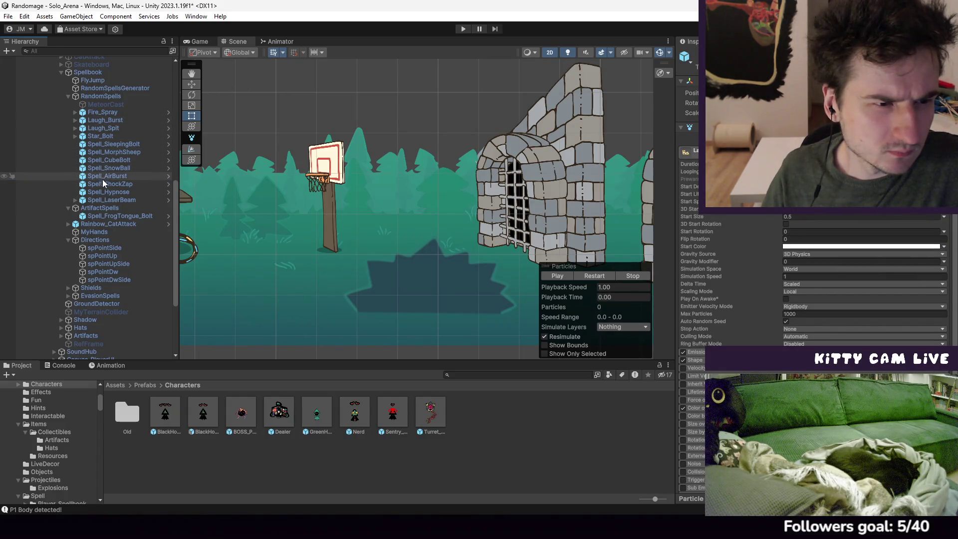
Inspect Fire_Spray's base chance and specialization fields
click(121, 113)
scroll(821, 237, down, 5)
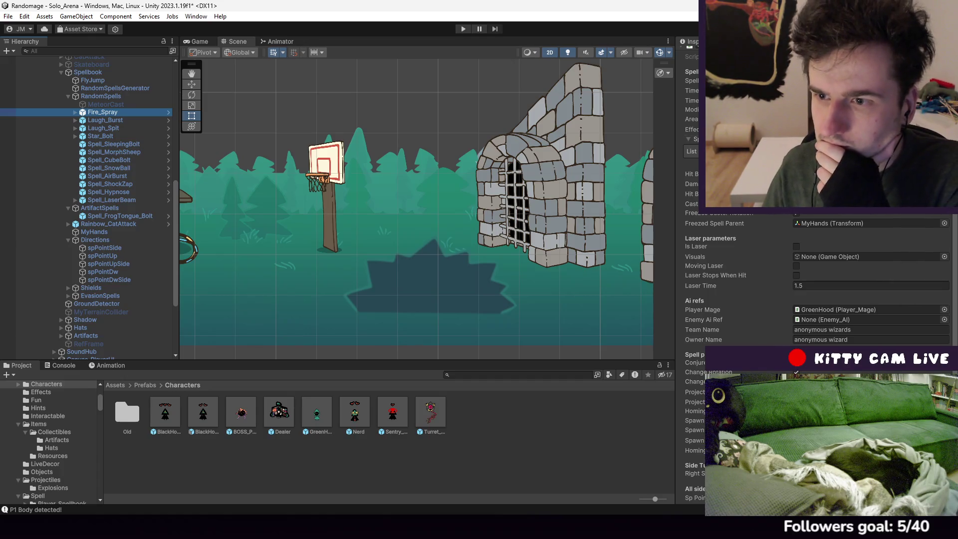
scroll(818, 279, down, 6)
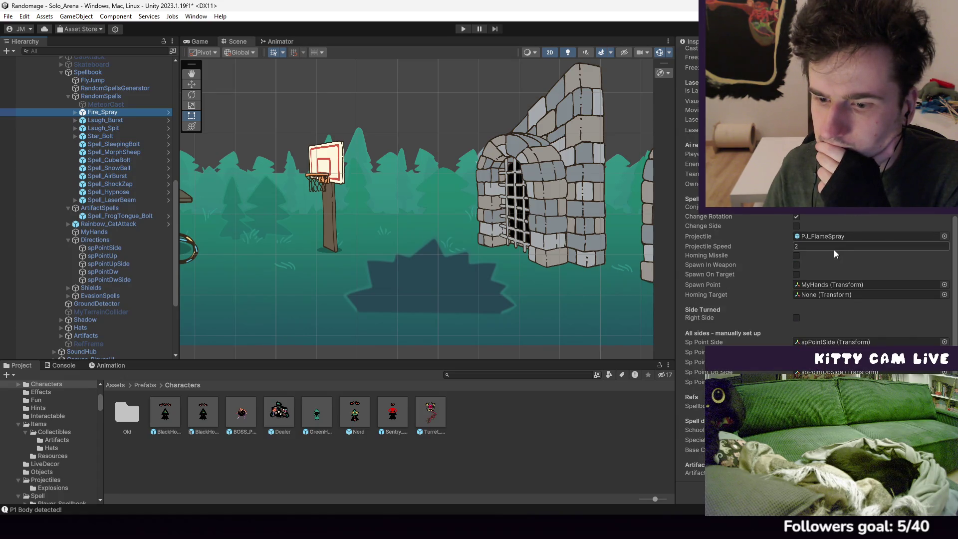
click(823, 449)
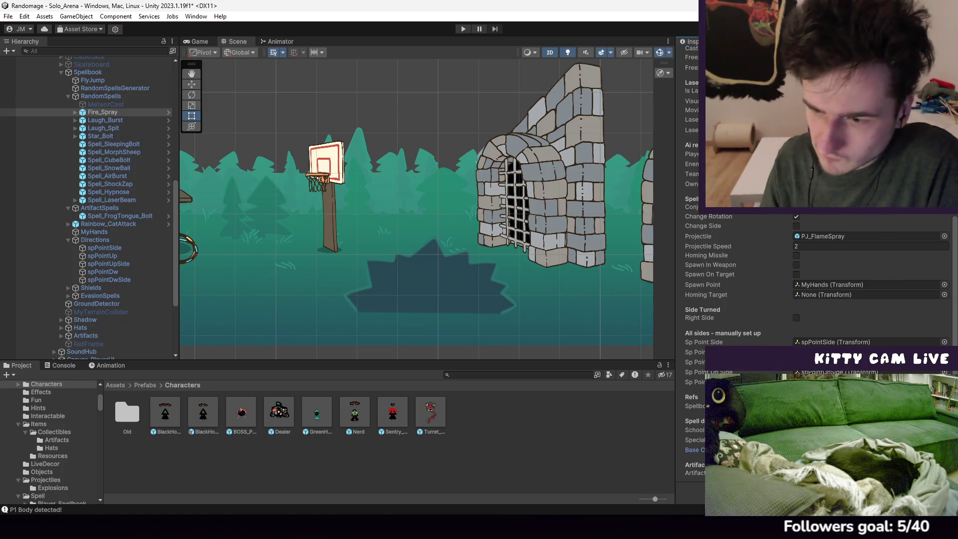
click(848, 440)
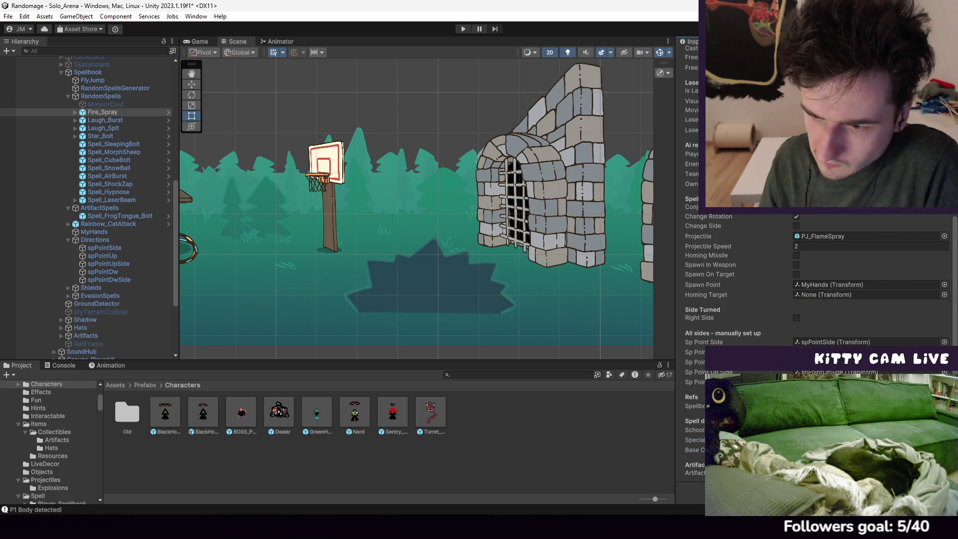
scroll(818, 300, up, 5)
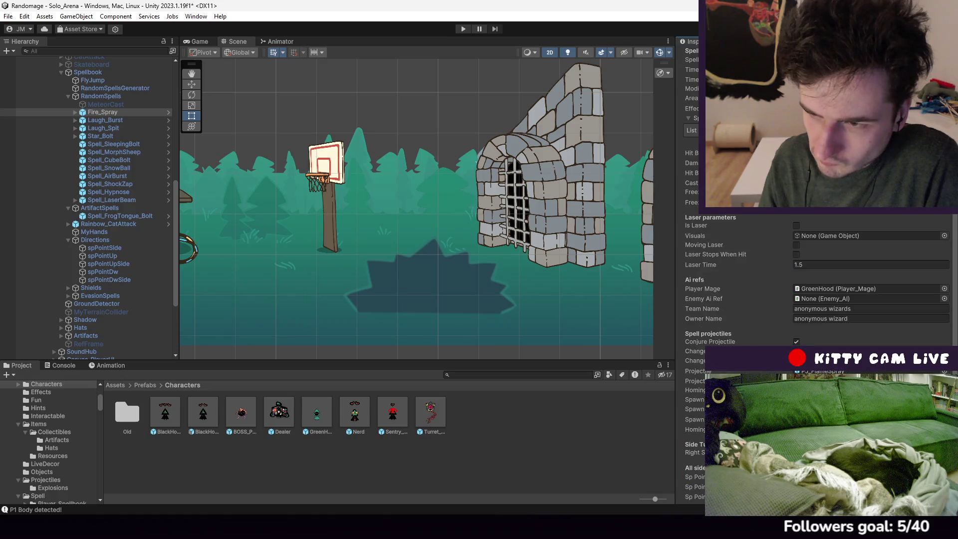
scroll(824, 227, down, 5)
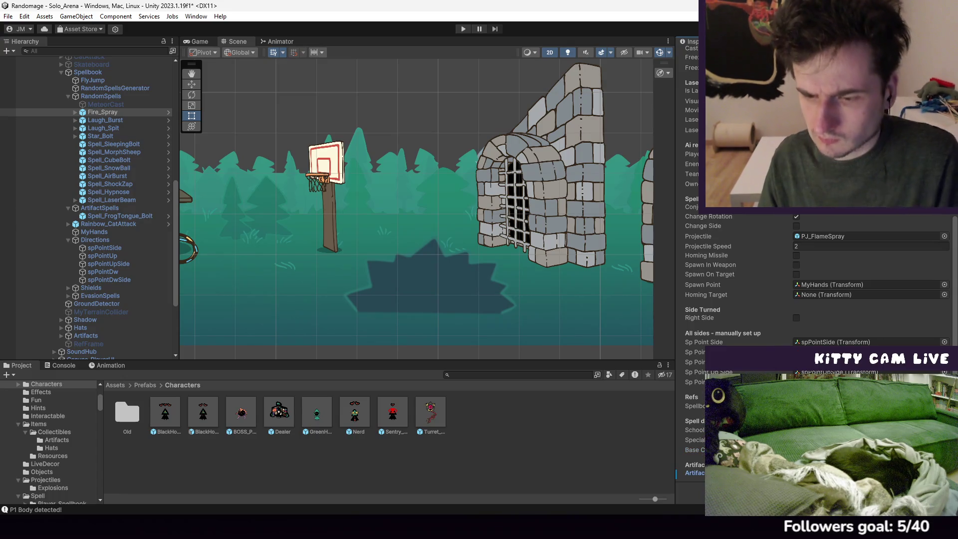
Compare SleepingBolt, AirBurst and LaserBeam spells, then ping Fire_Spray's PJ_FlameSpray projectile
click(103, 121)
click(121, 144)
click(138, 168)
click(143, 176)
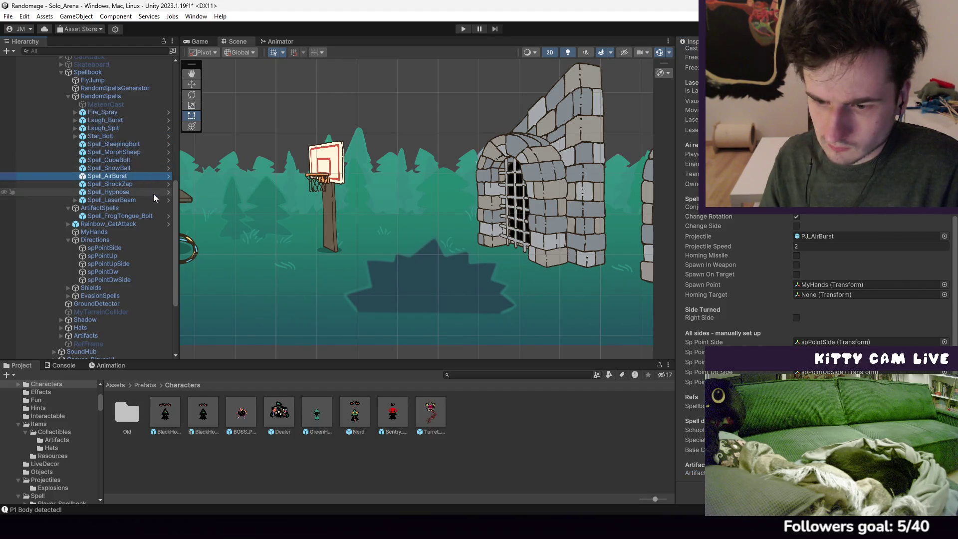
click(128, 201)
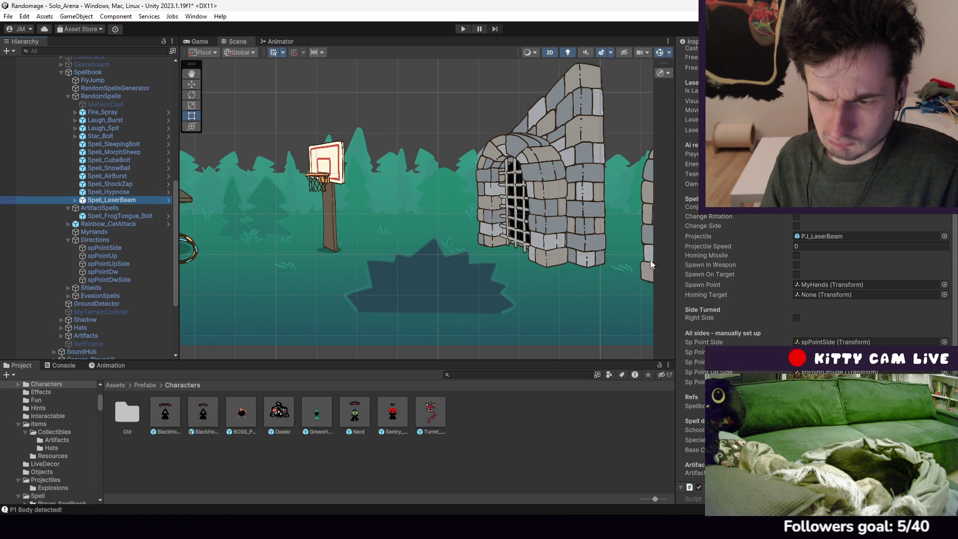
scroll(750, 307, down, 5)
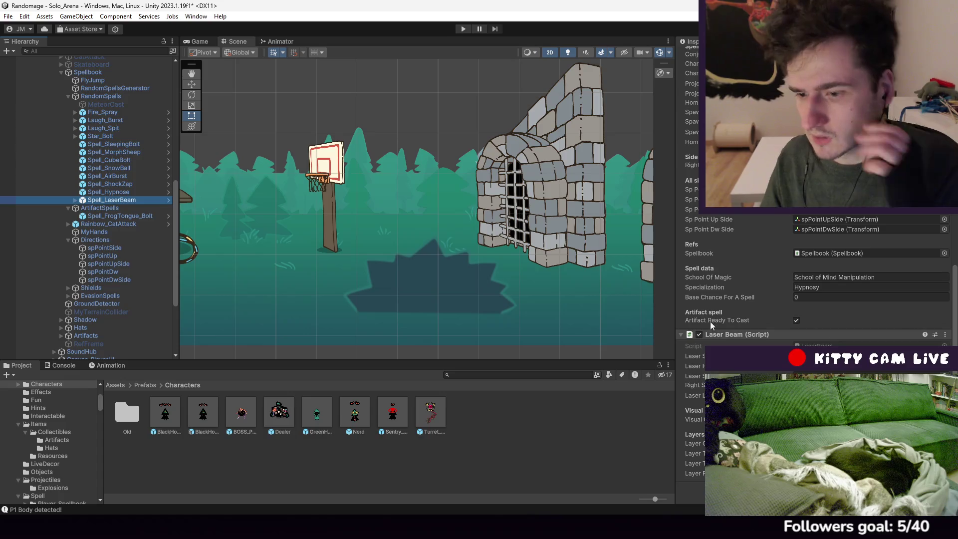
click(118, 175)
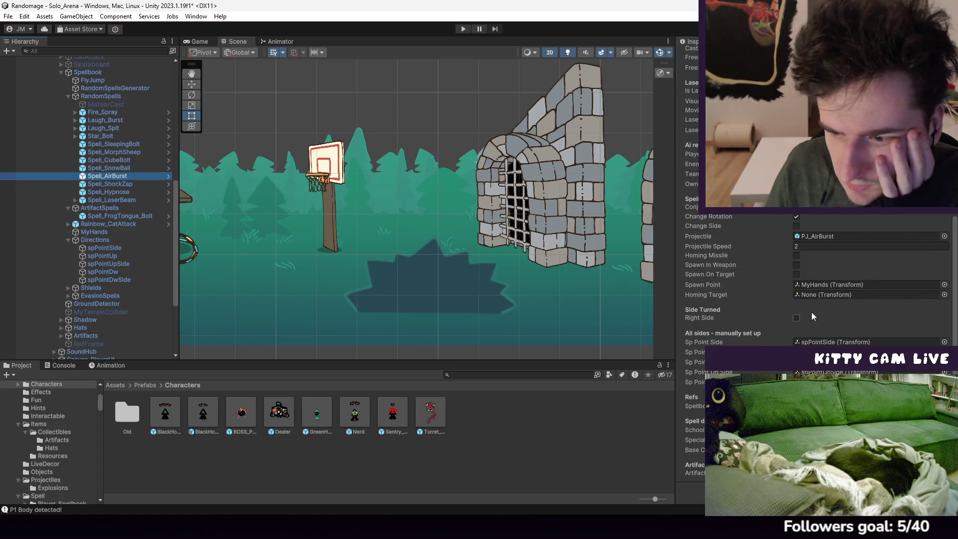
click(111, 115)
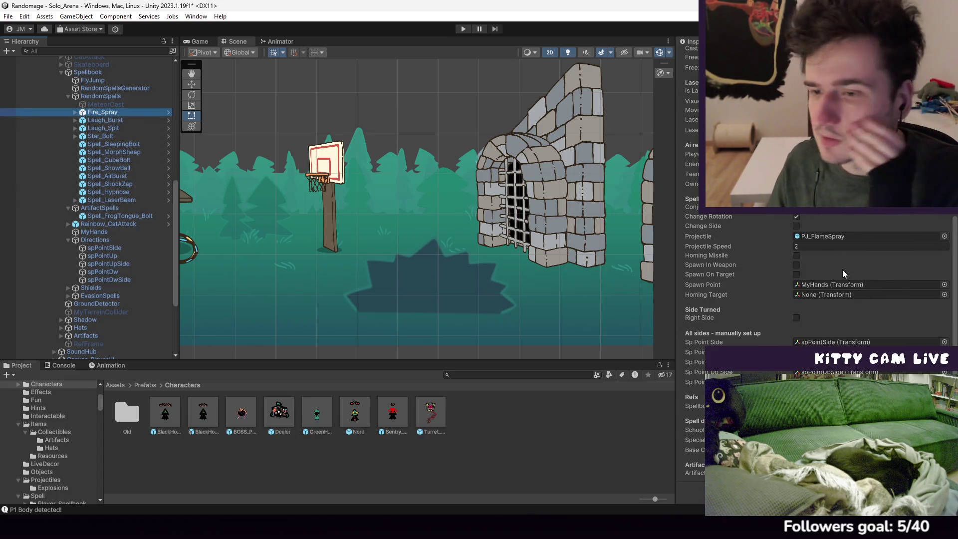
click(803, 236)
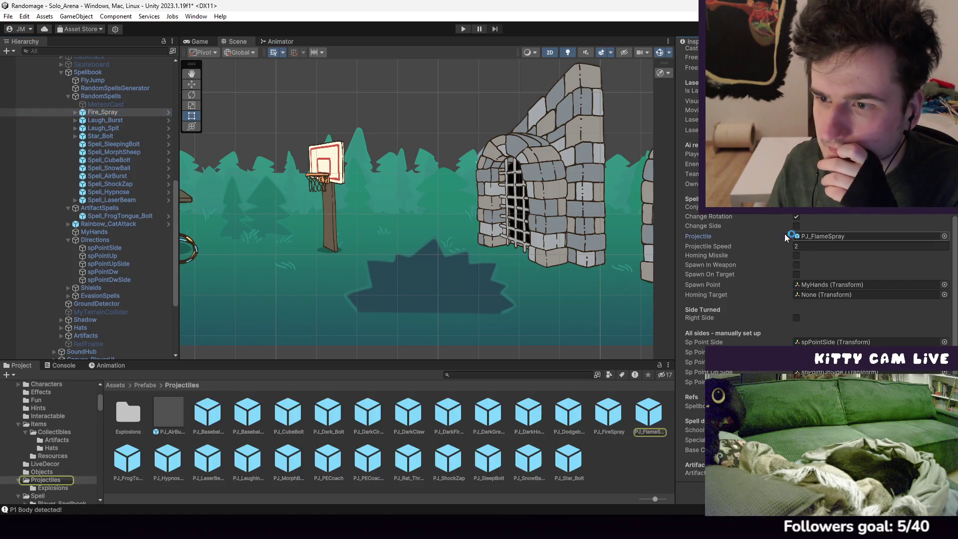
Open the PJ_FlameSpray prefab, check its Effect and armor penetration, and view its Damage script
click(650, 413)
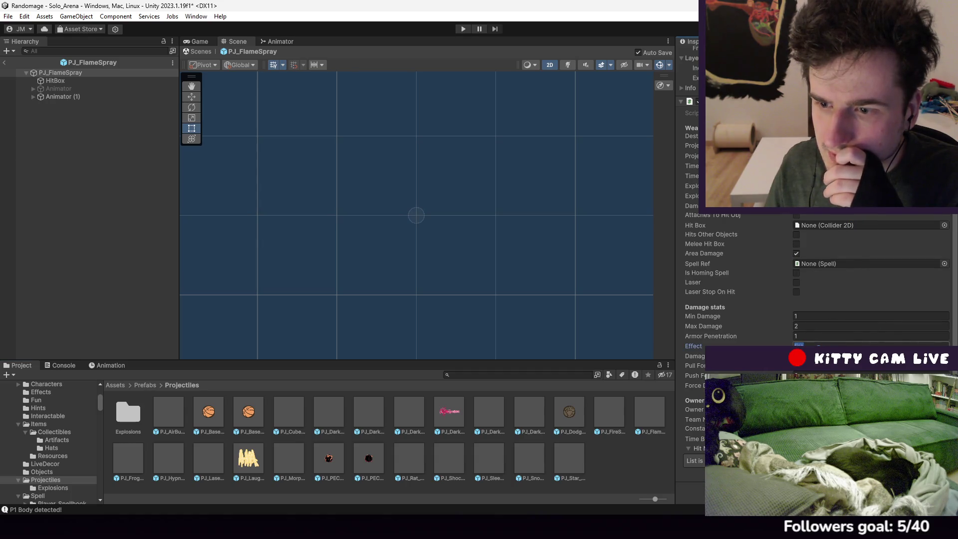
click(818, 344)
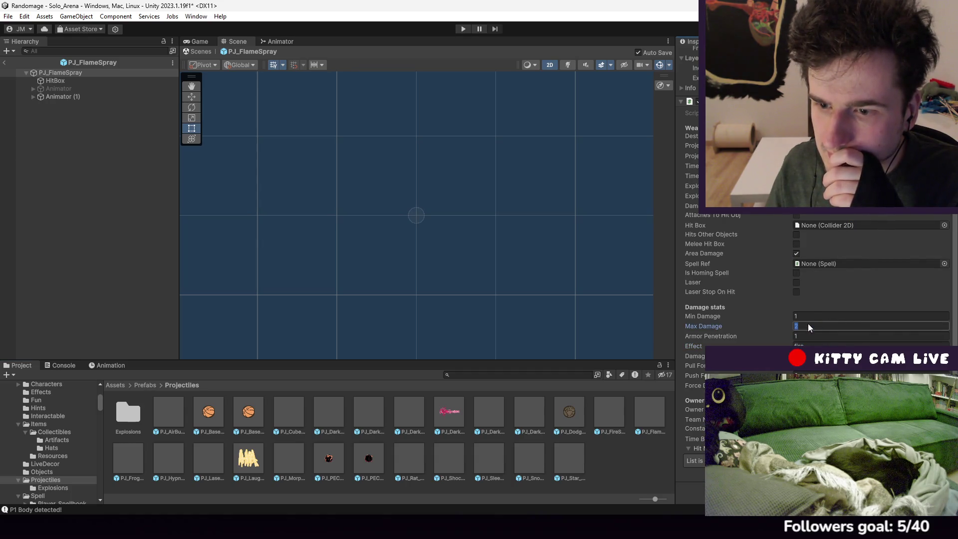
text(2)
click(810, 337)
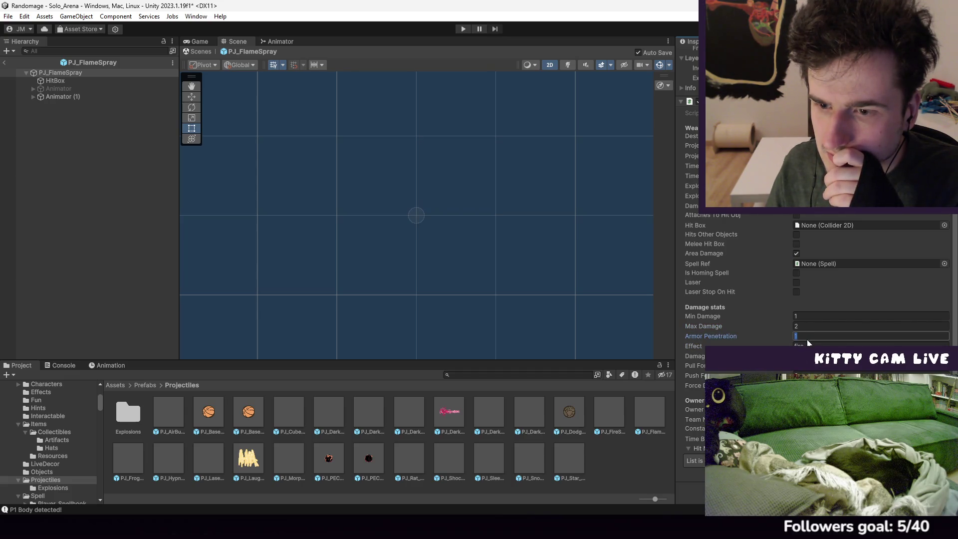
scroll(810, 343, up, 3)
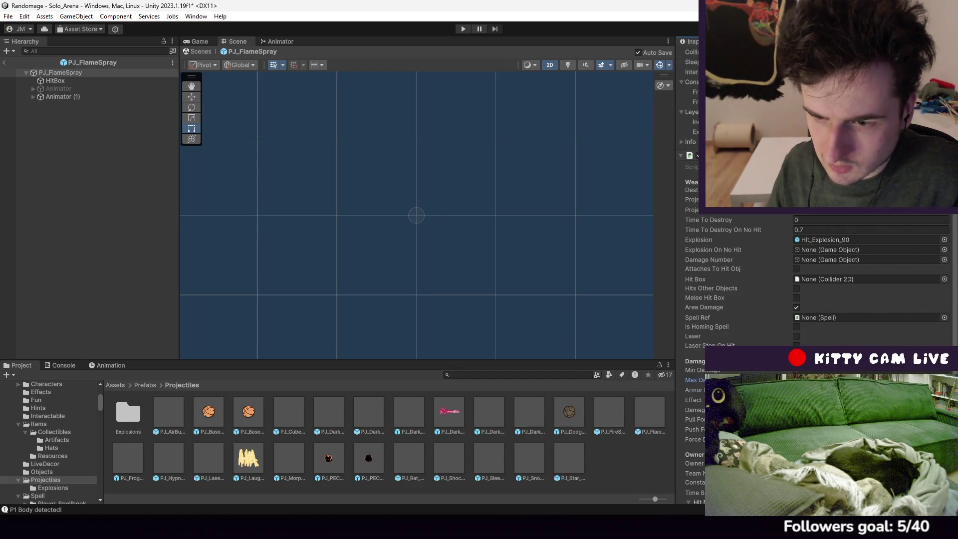
scroll(753, 302, down, 5)
scroll(753, 303, up, 4)
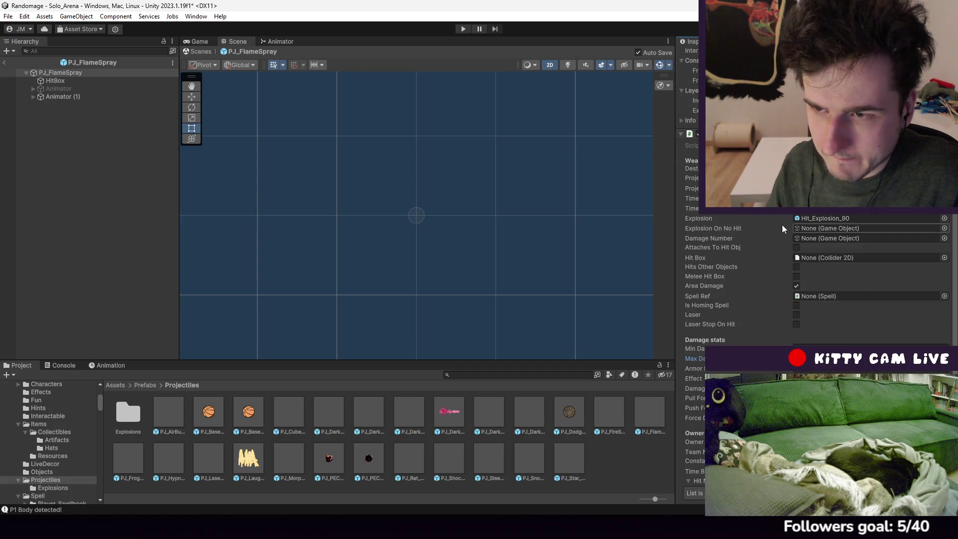
double_click(824, 145)
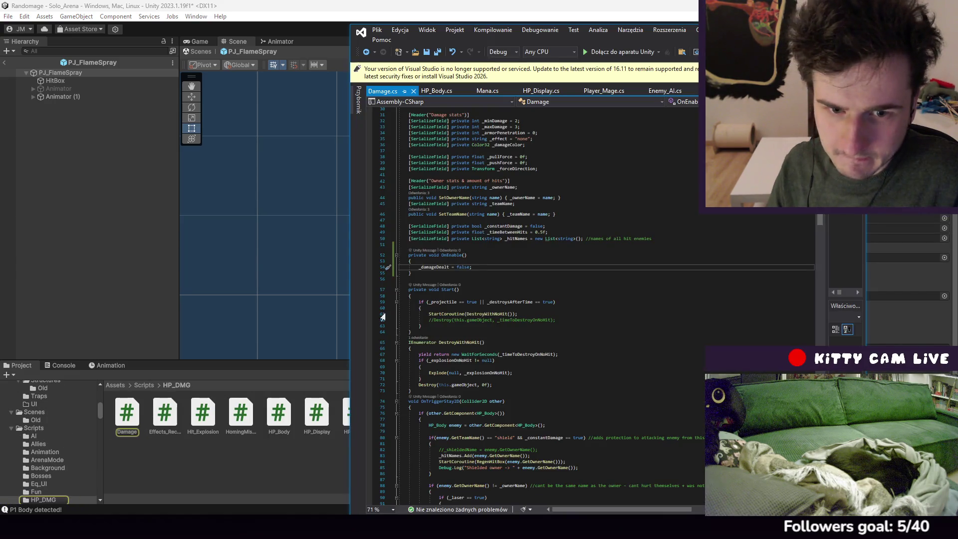
click(279, 462)
click(92, 63)
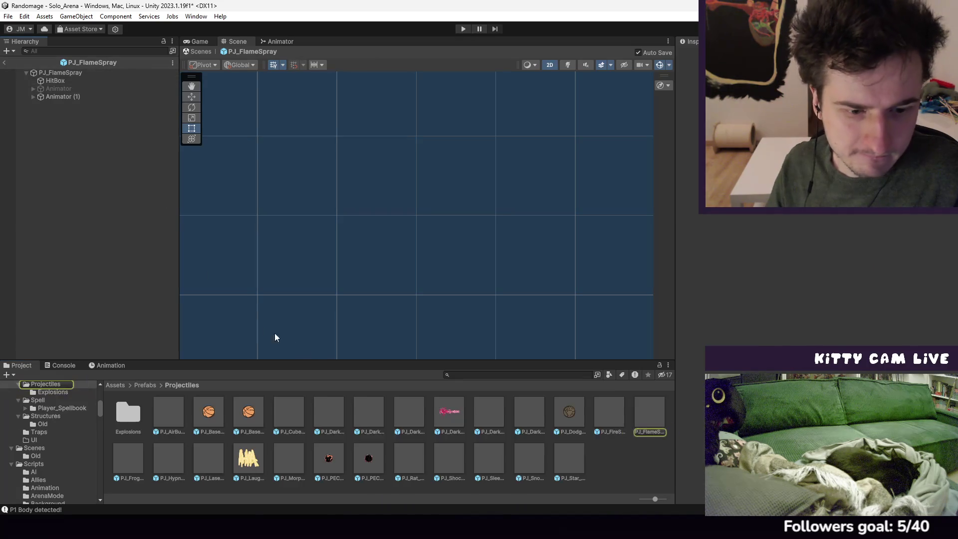
Open the BlackHood prefab from Prefabs > Characters and open BHoodRig's HP_Body script
click(145, 386)
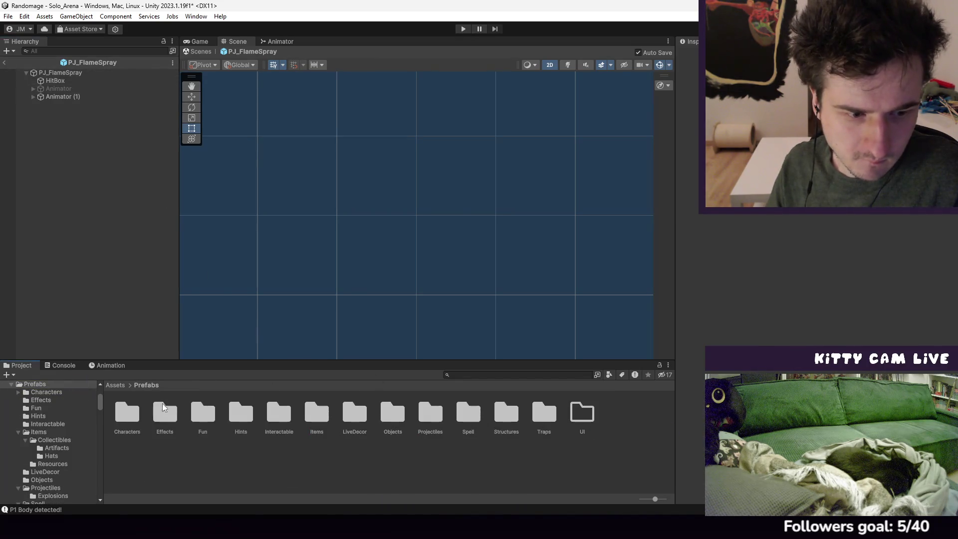
double_click(126, 417)
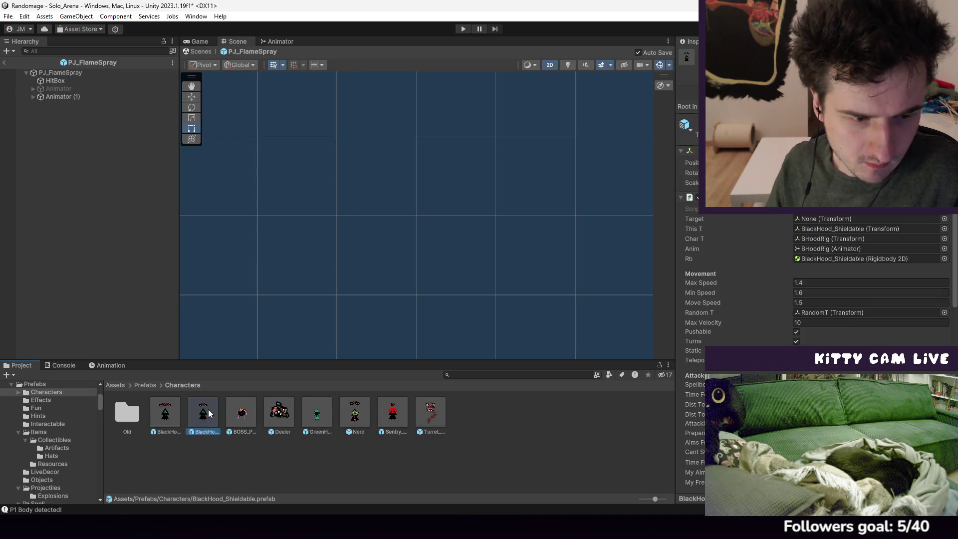
double_click(208, 409)
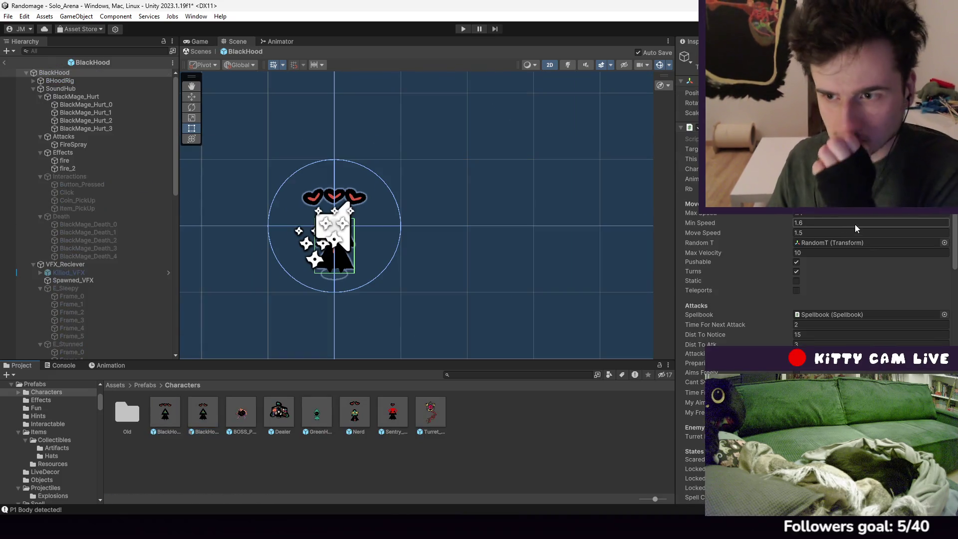
click(89, 97)
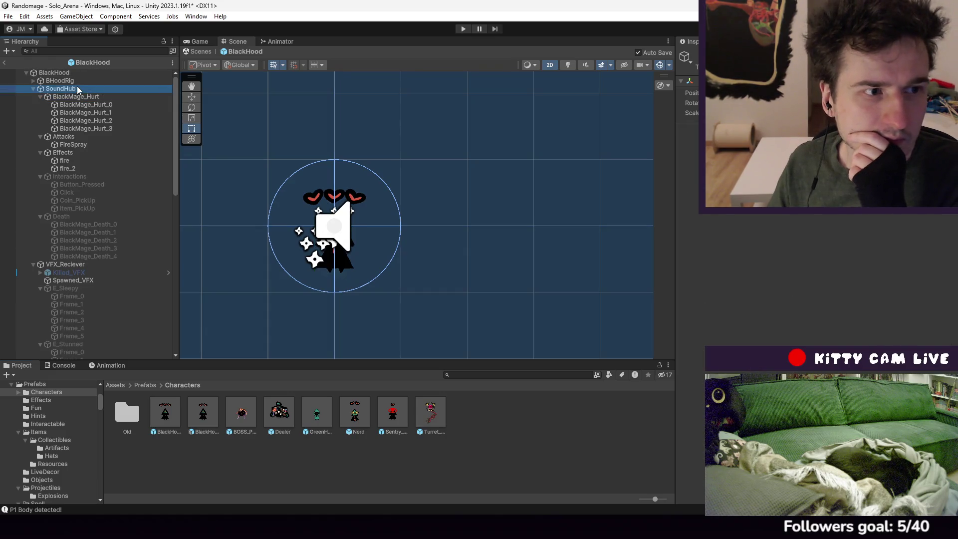
click(77, 88)
click(69, 81)
scroll(717, 256, down, 5)
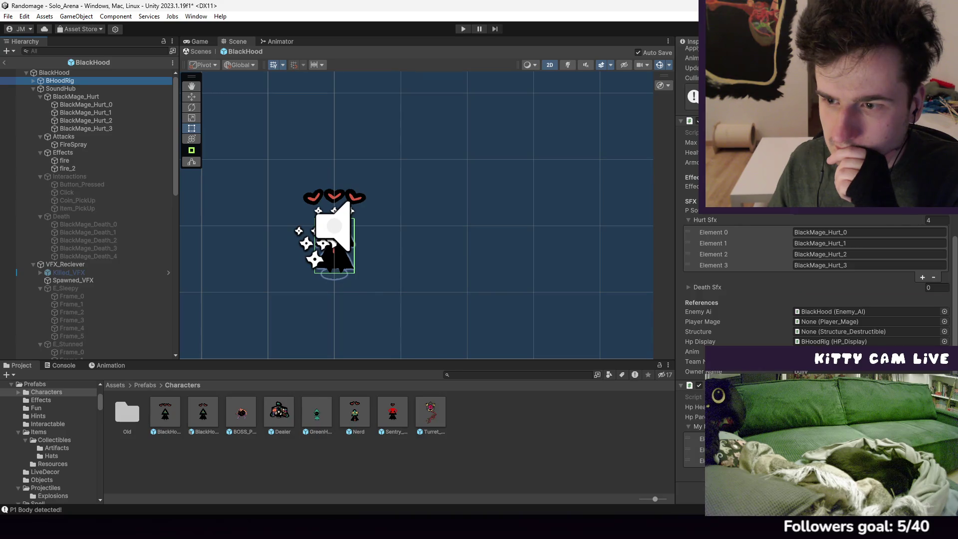
double_click(798, 132)
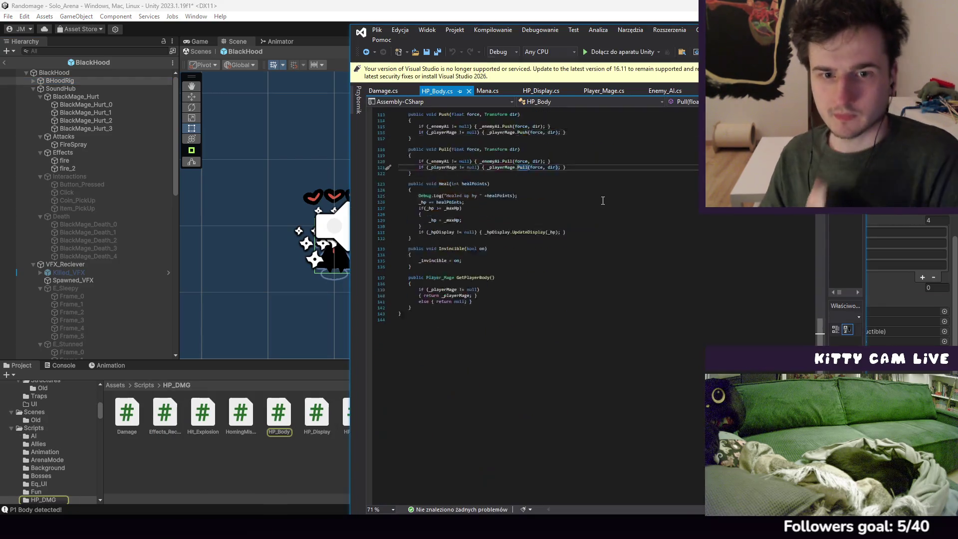
Go from HP_Body.cs to Effects_Reciever.cs and scroll to the Burn and BurnDark methods
scroll(599, 200, up, 6)
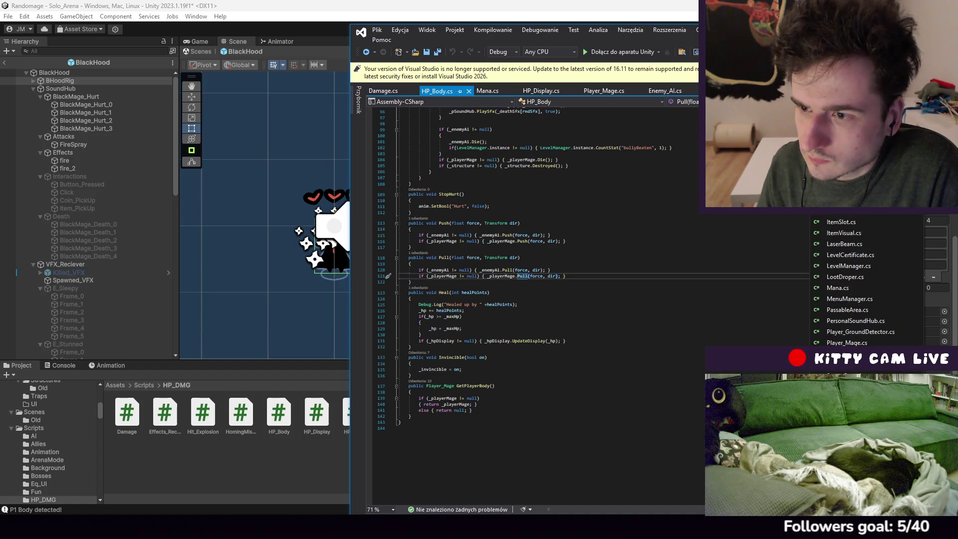
scroll(874, 251, up, 3)
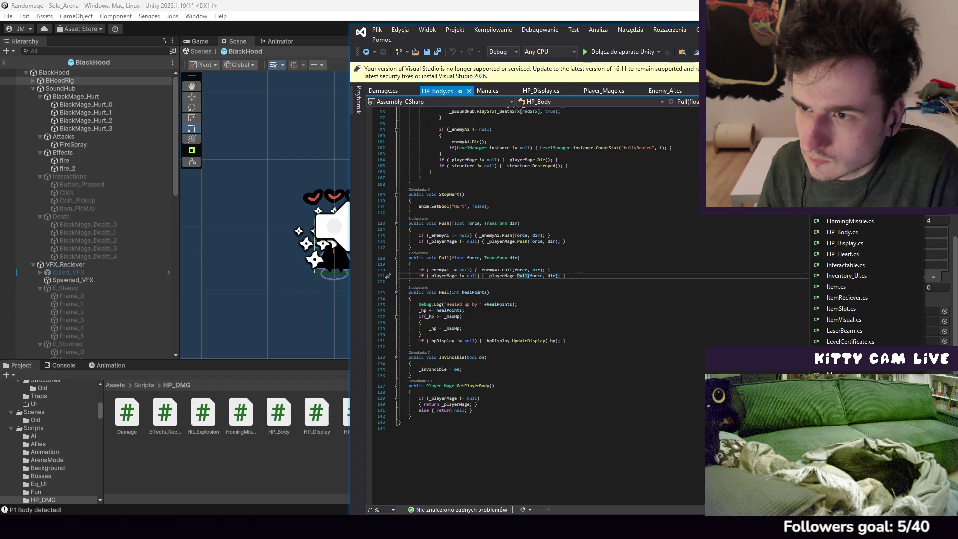
key(Return)
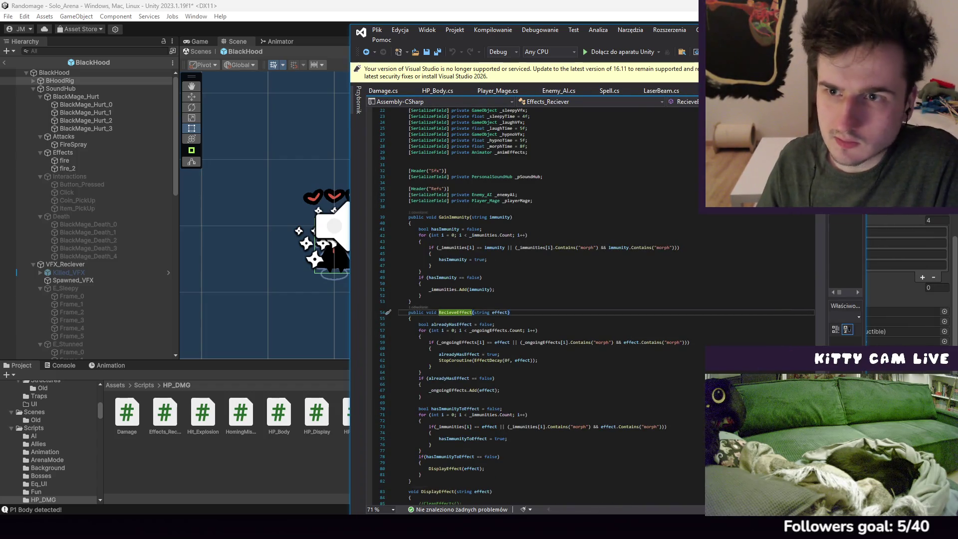
scroll(617, 208, down, 12)
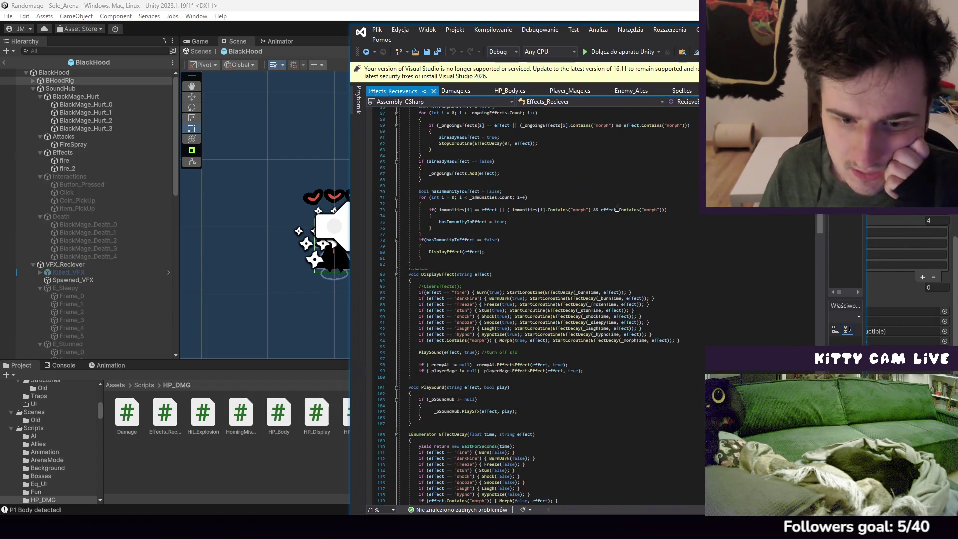
scroll(617, 207, down, 12)
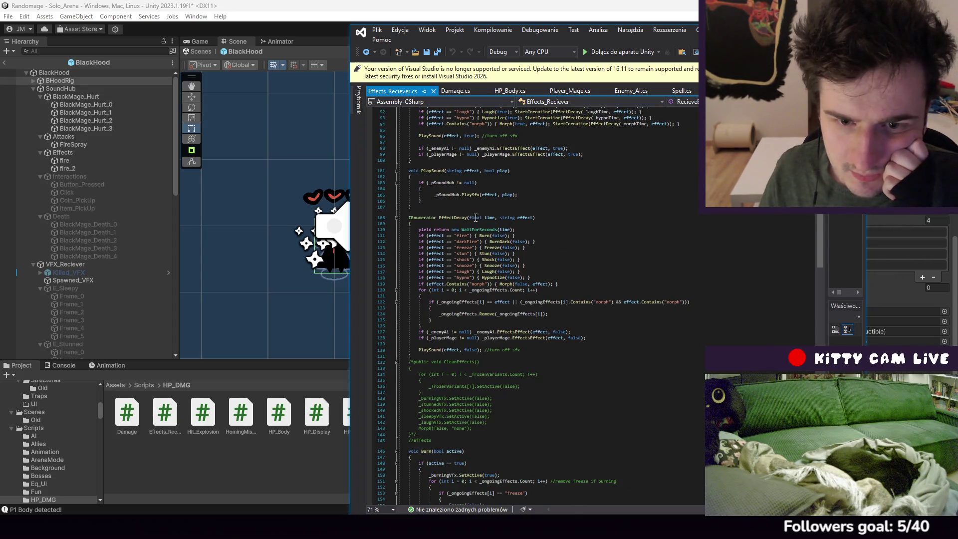
scroll(567, 241, down, 13)
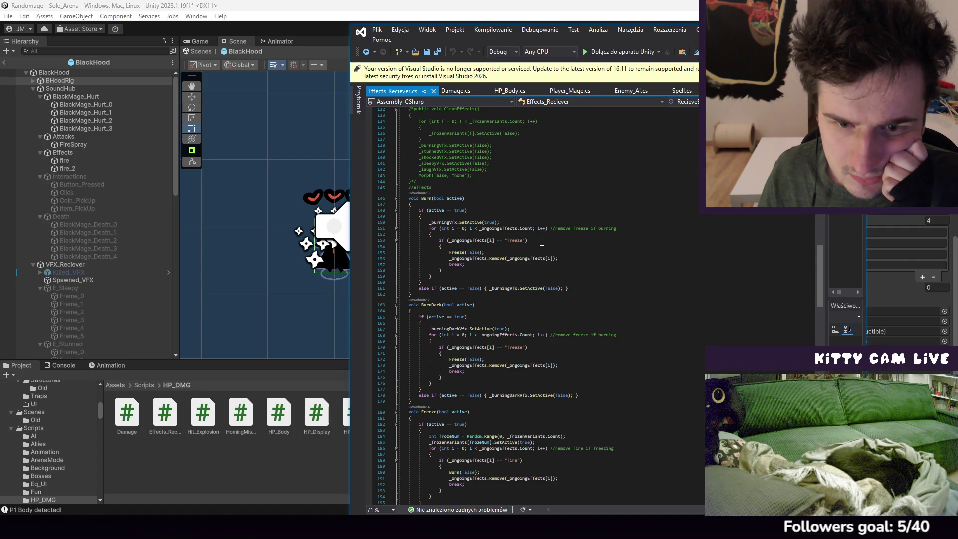
mouse_move(501, 241)
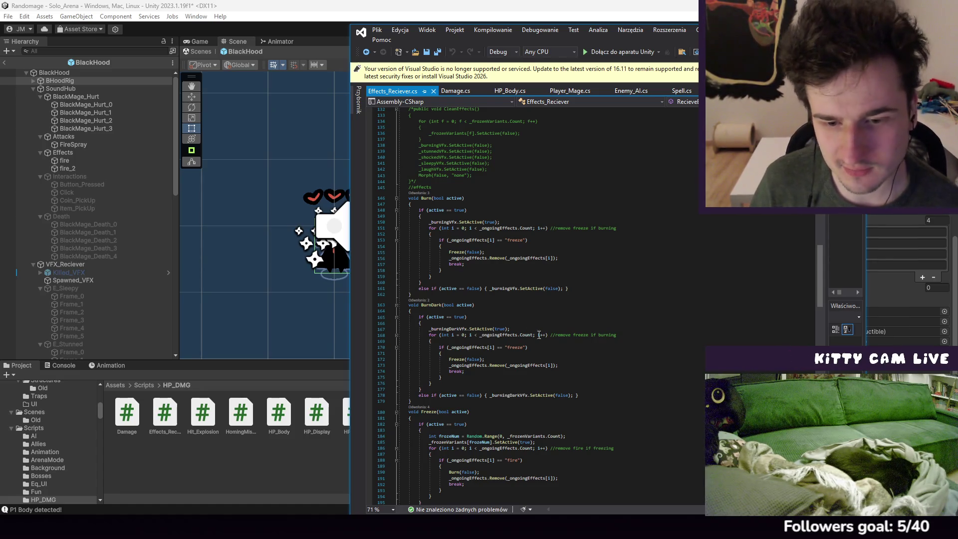
double_click(553, 288)
drag(551, 288, 489, 289)
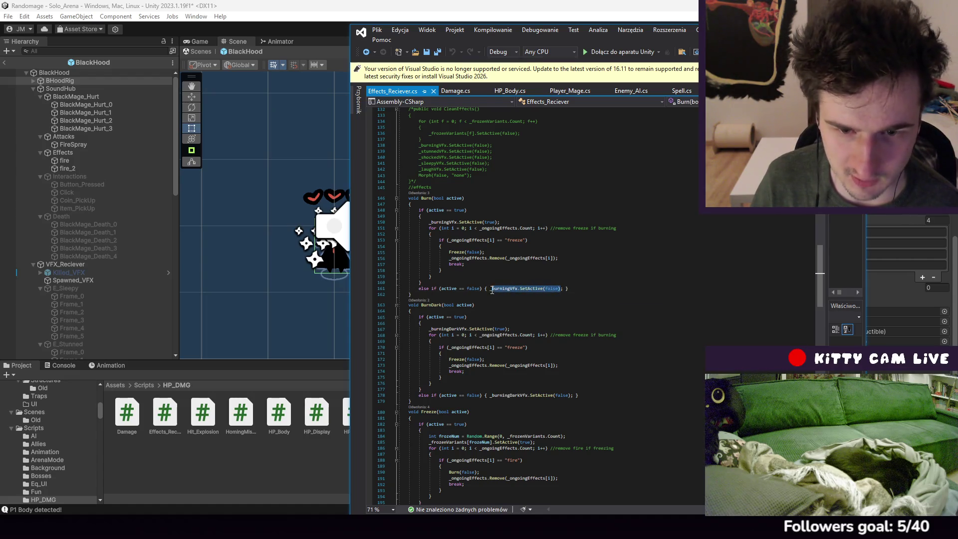
click(567, 294)
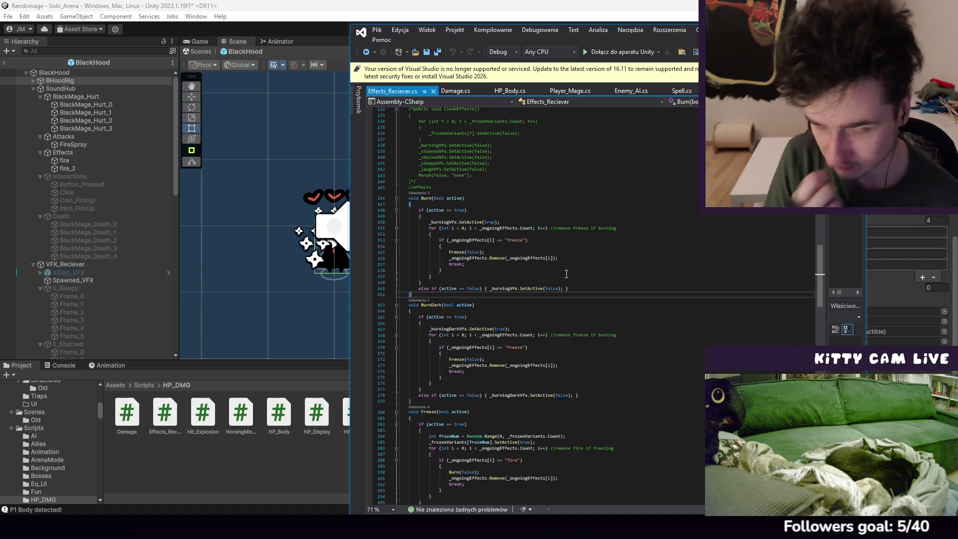
scroll(530, 320, up, 4)
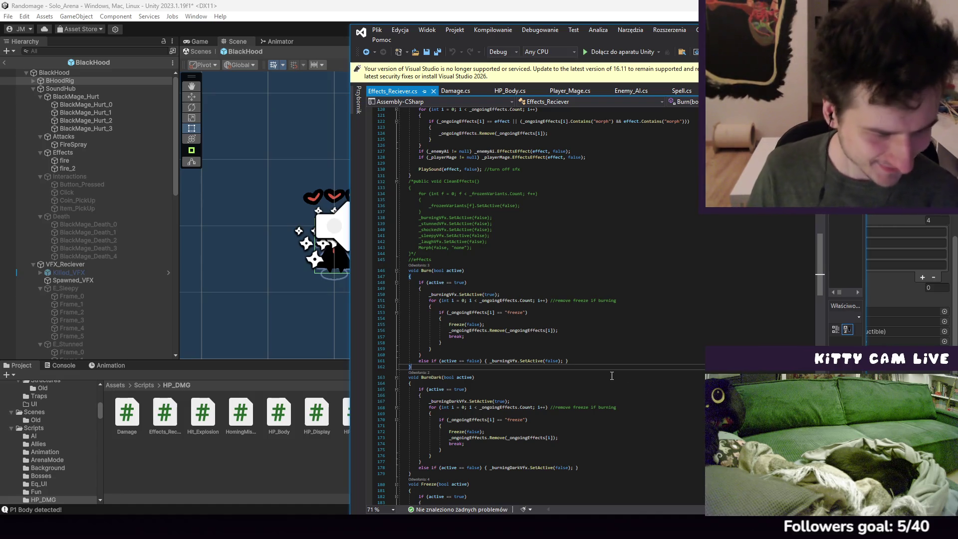
click(569, 331)
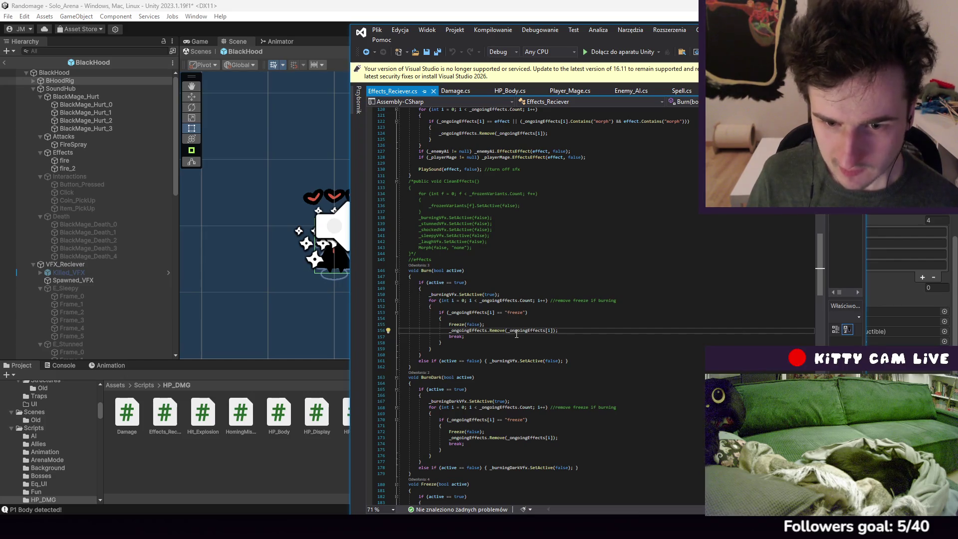
double_click(496, 331)
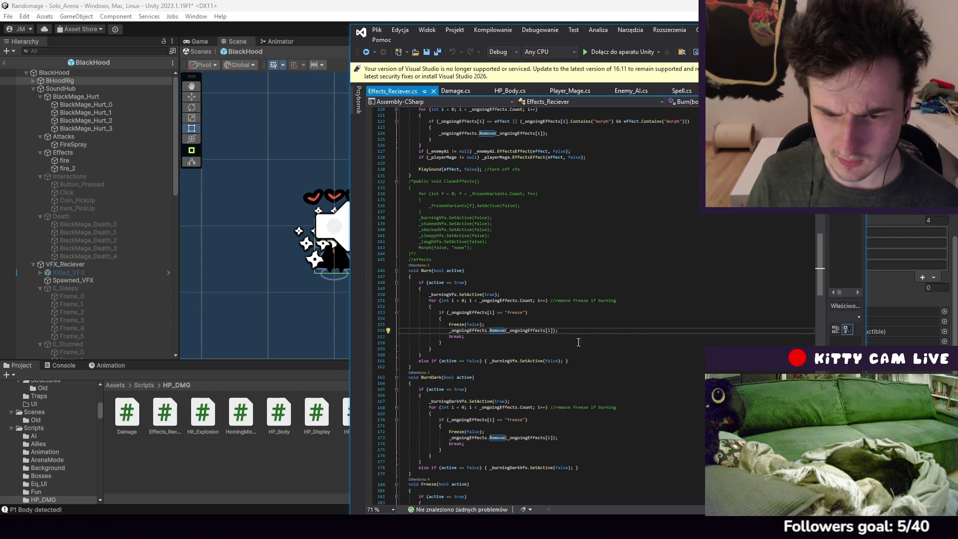
scroll(578, 343, down, 5)
scroll(574, 368, up, 5)
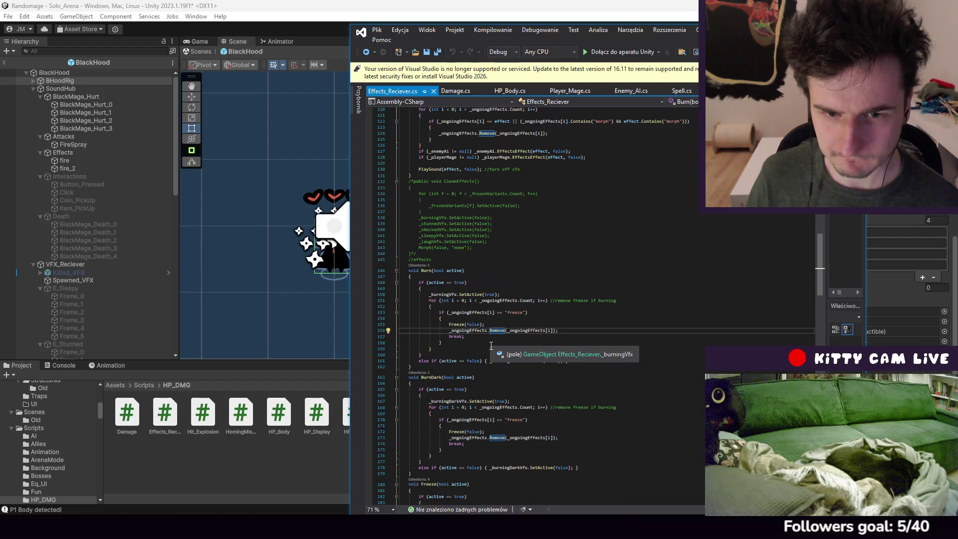
scroll(491, 346, down, 4)
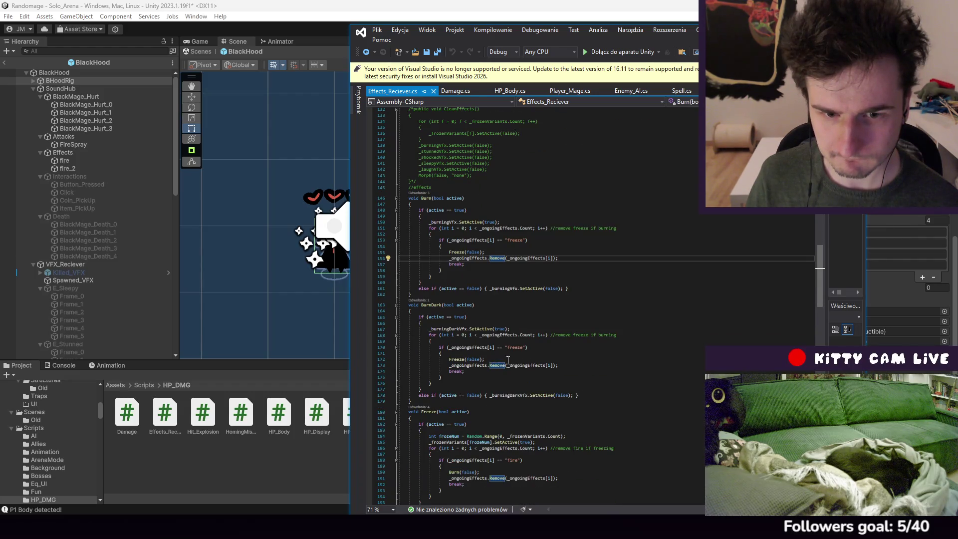
scroll(514, 356, down, 20)
scroll(535, 355, down, 15)
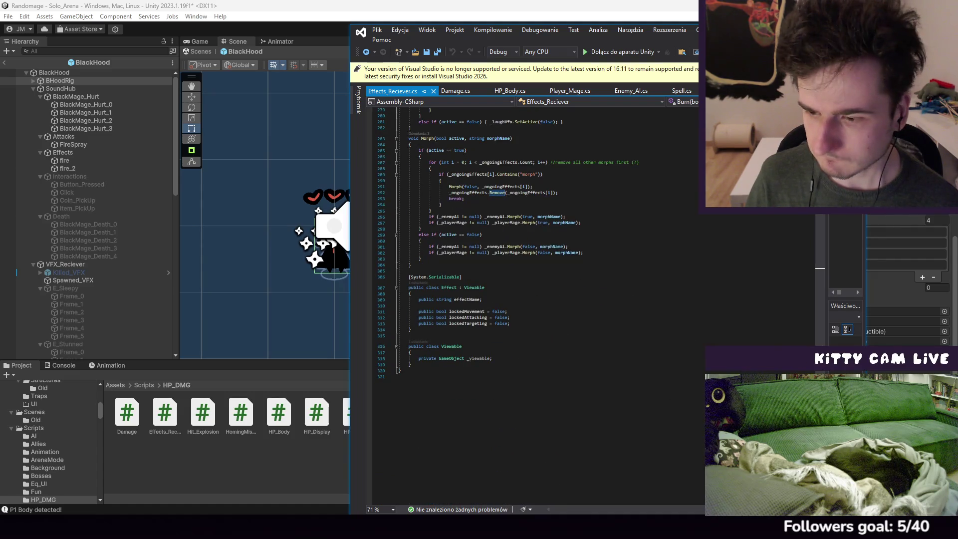
scroll(521, 353, up, 20)
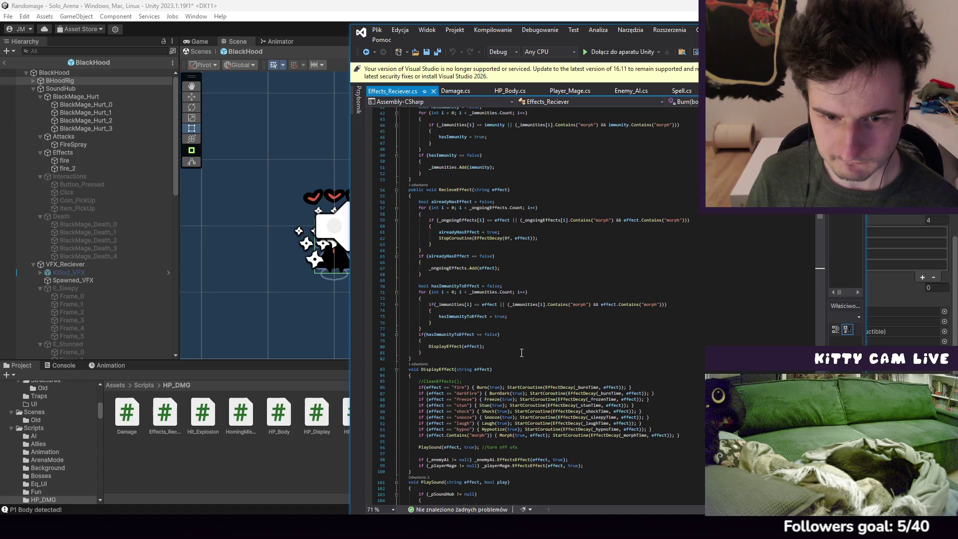
scroll(521, 353, down, 6)
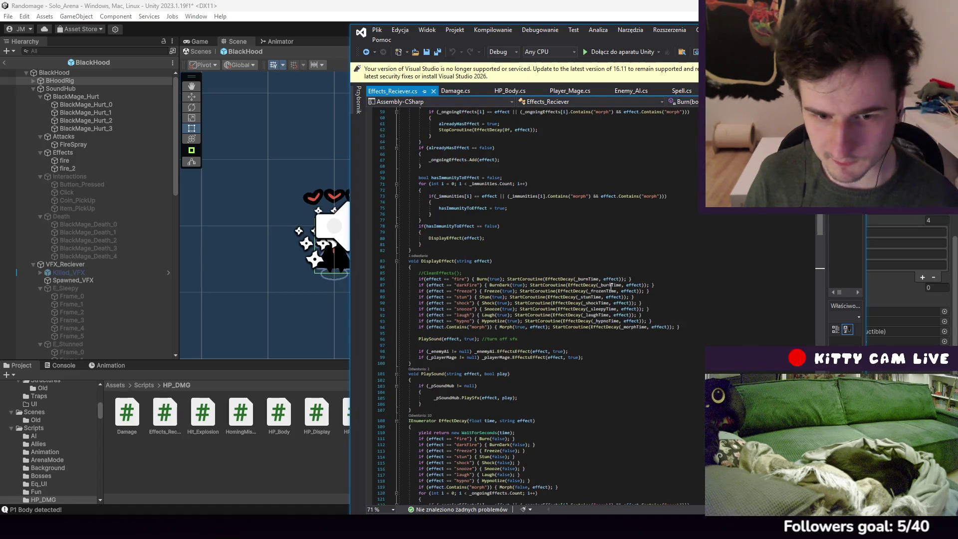
scroll(520, 295, down, 4)
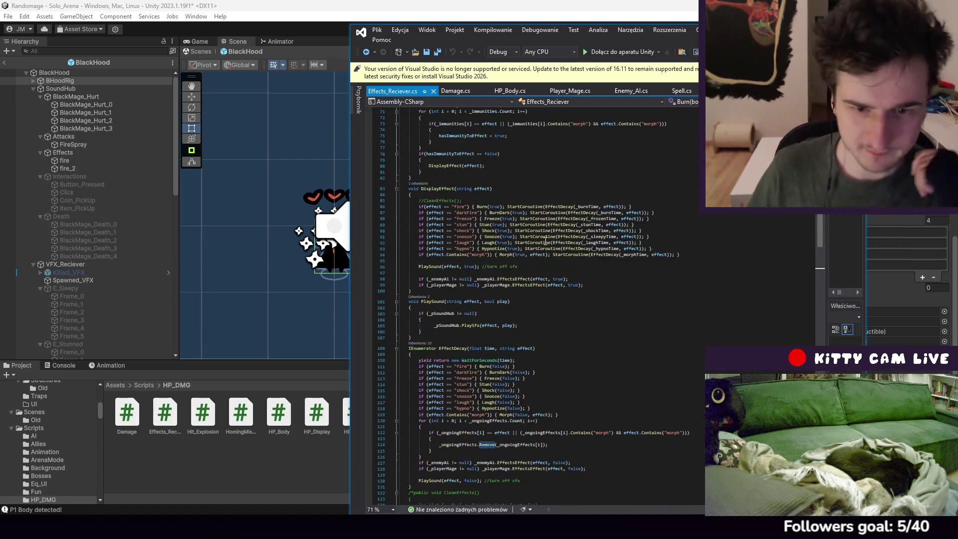
scroll(520, 294, down, 4)
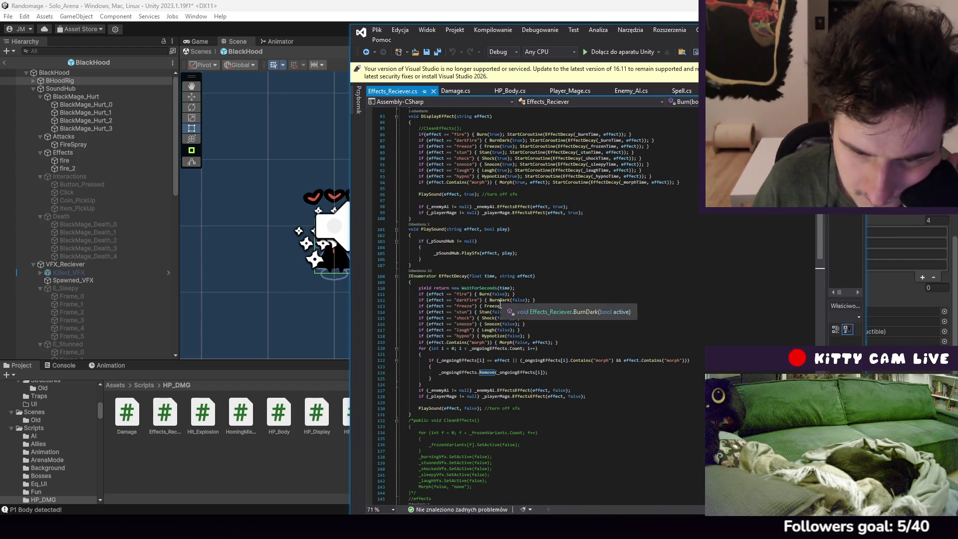
click(480, 294)
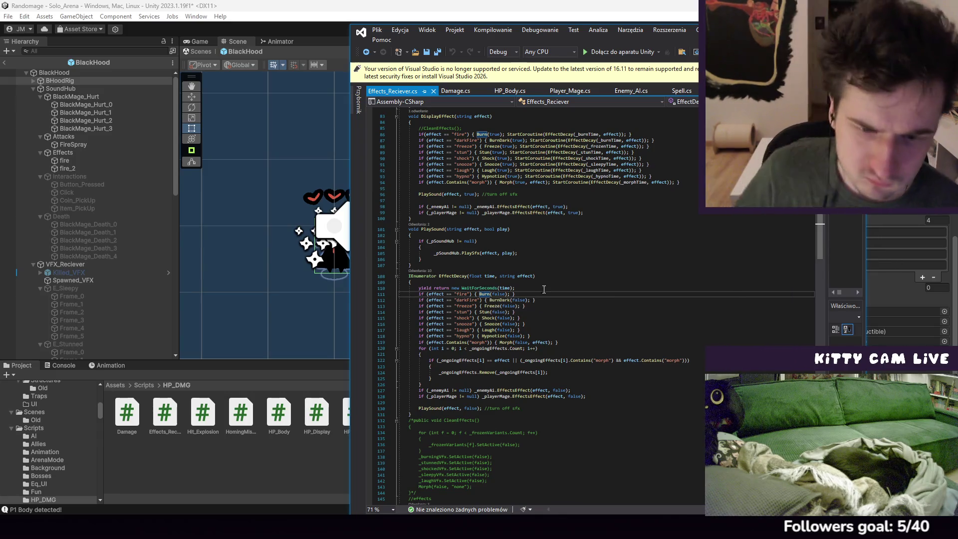
Highlight _burningVfx in the Burn method, then switch to HP_Body.cs
scroll(512, 358, down, 6)
scroll(513, 358, down, 5)
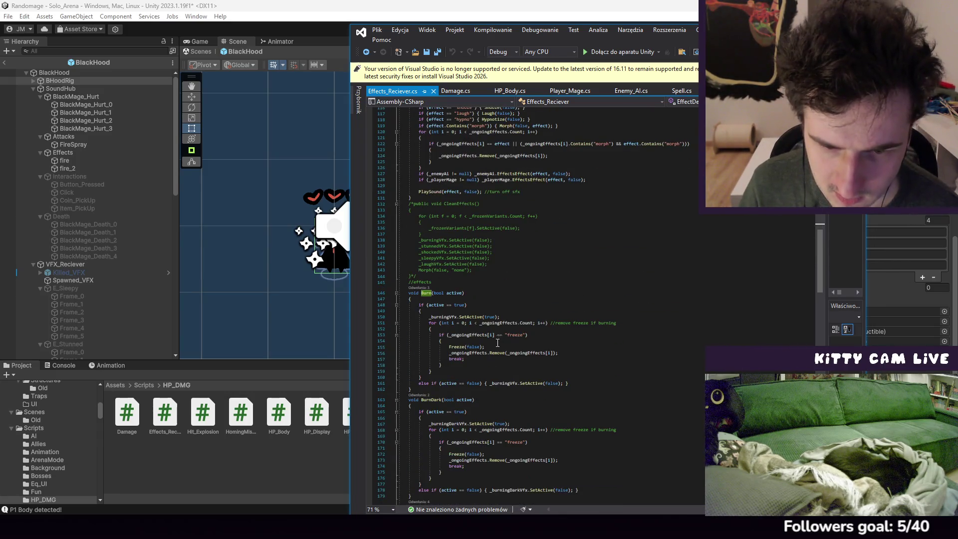
click(432, 317)
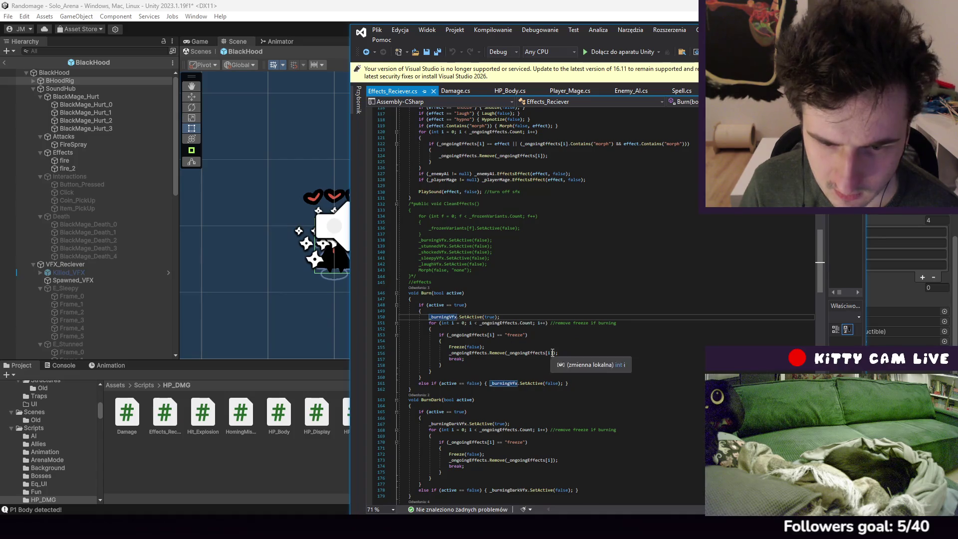
click(512, 91)
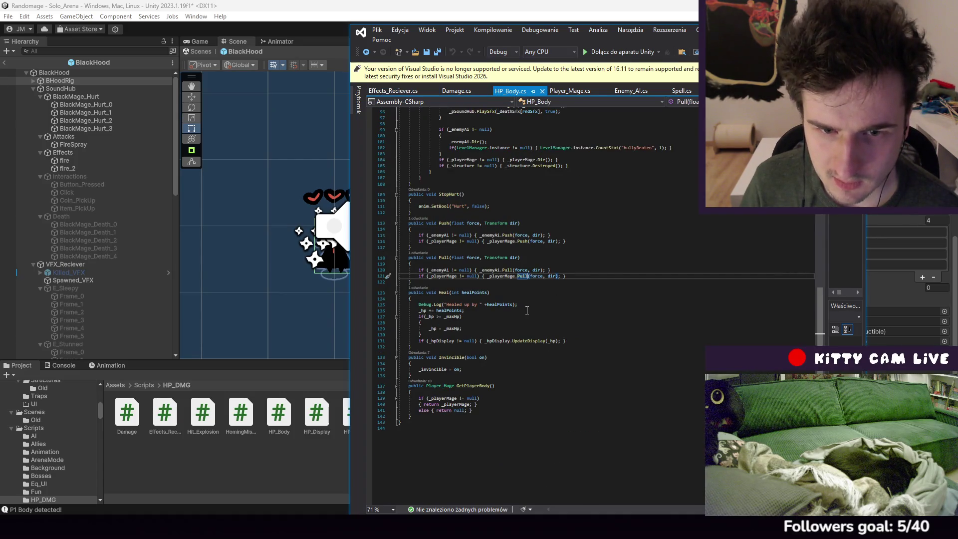
Review HP_Body's TakeDamage method, then return to Effects_Reciever.cs
scroll(526, 311, up, 6)
scroll(525, 311, up, 10)
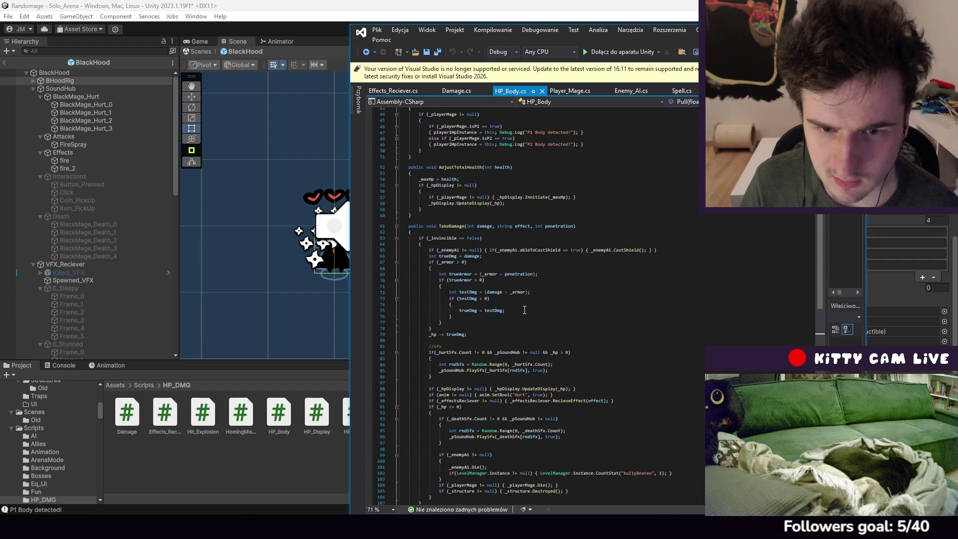
scroll(518, 308, down, 20)
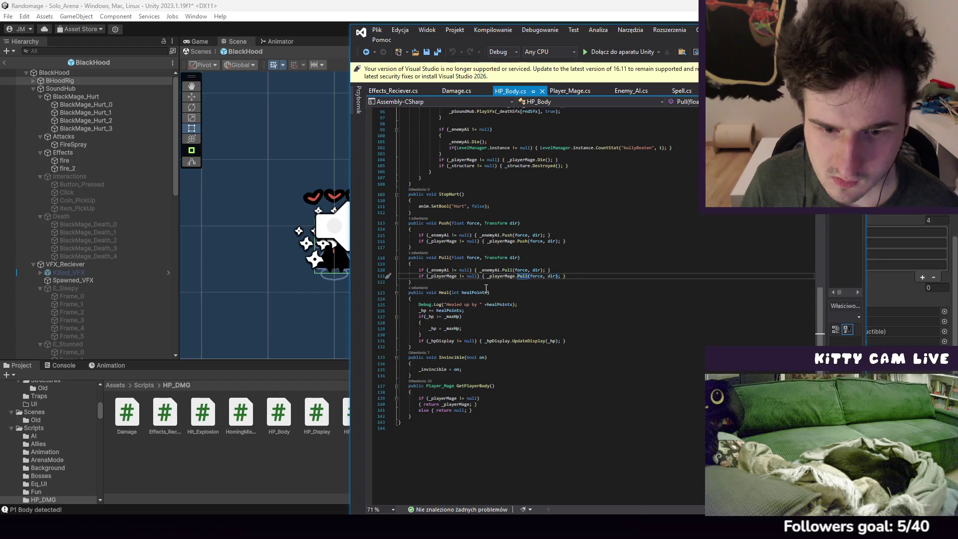
scroll(499, 351, up, 6)
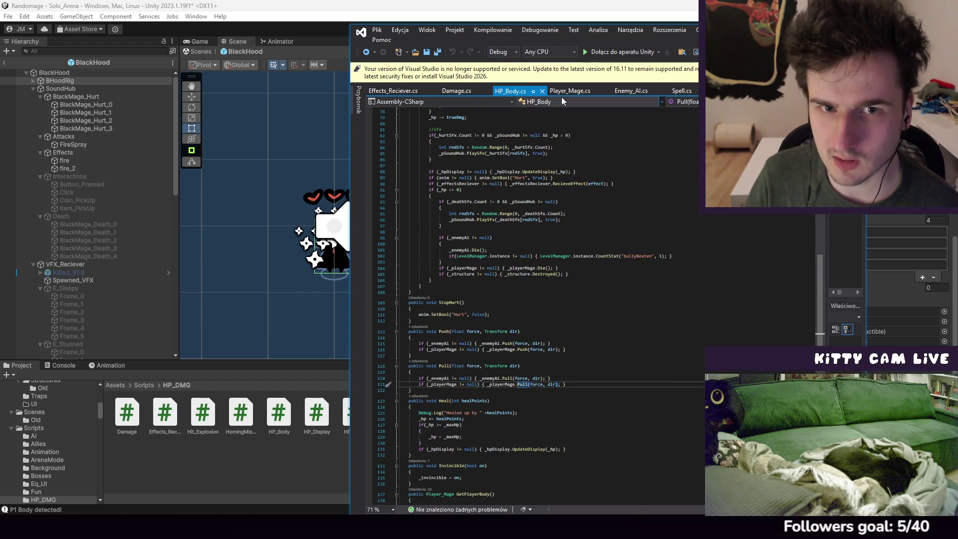
click(411, 93)
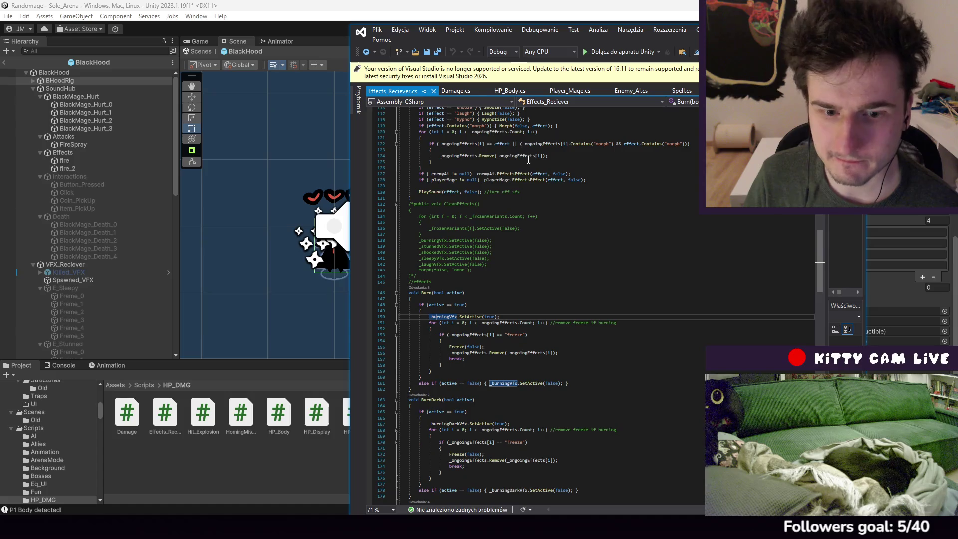
scroll(532, 278, down, 5)
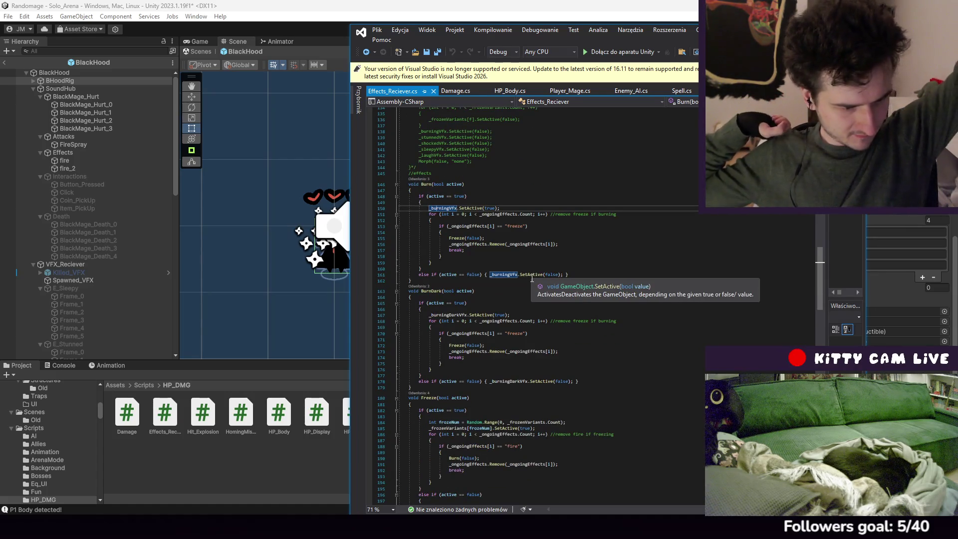
scroll(540, 299, down, 1)
scroll(540, 299, down, 9)
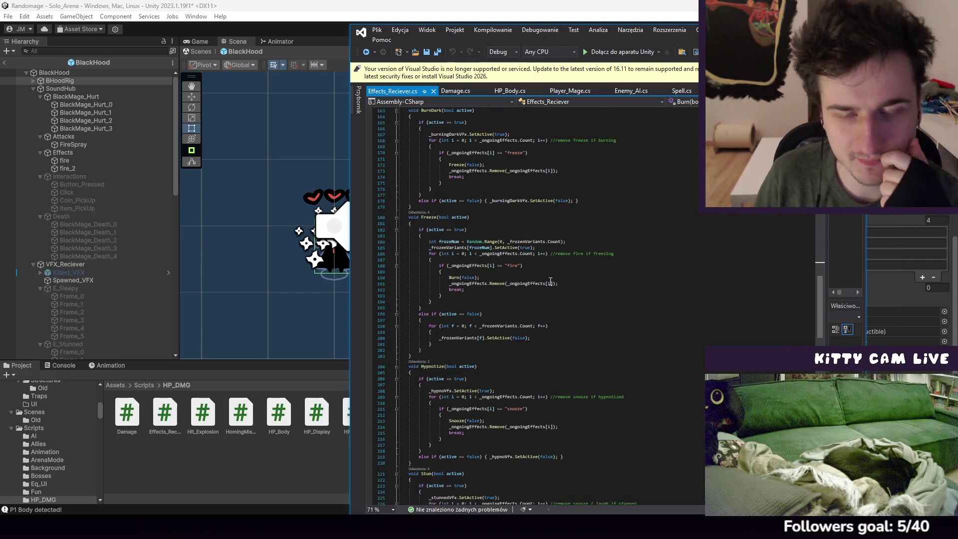
scroll(551, 281, down, 4)
mouse_move(503, 264)
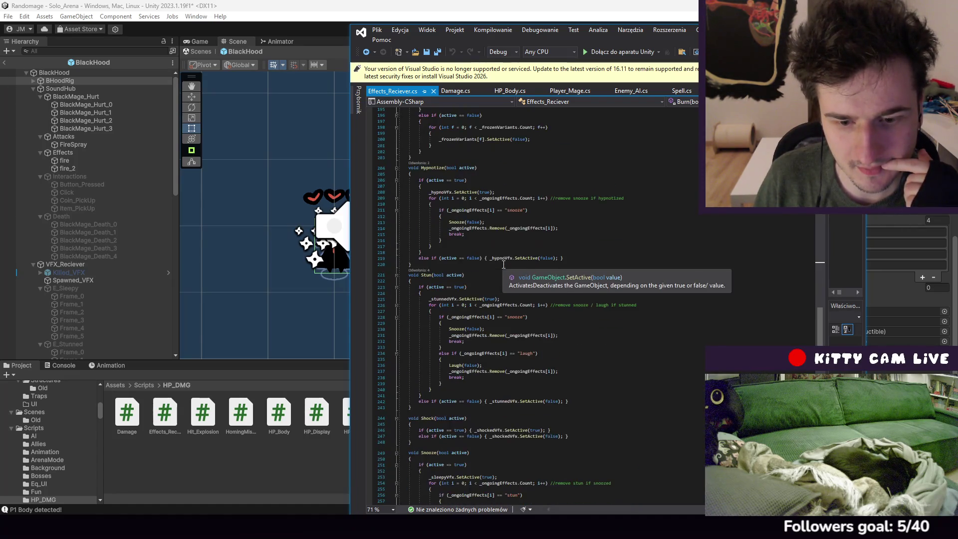
scroll(504, 272, up, 4)
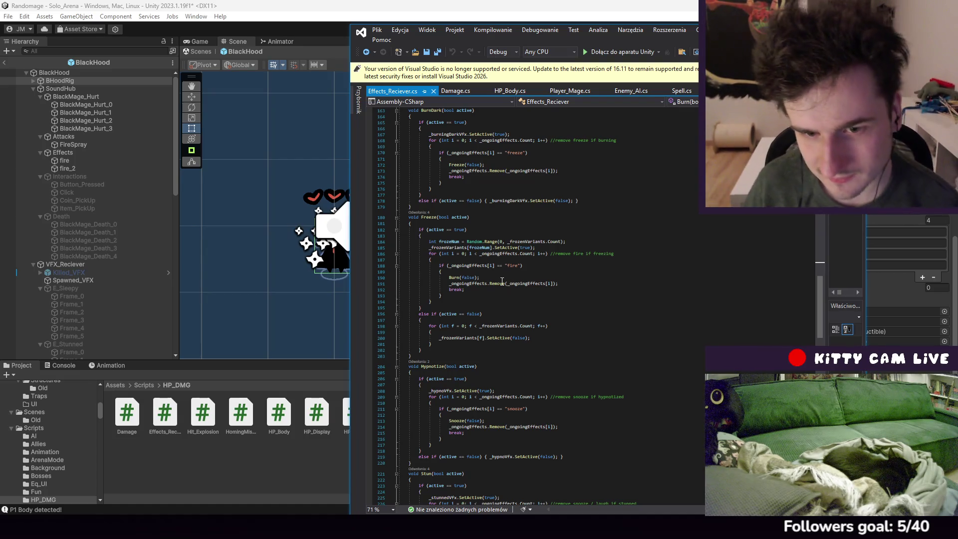
scroll(502, 281, down, 3)
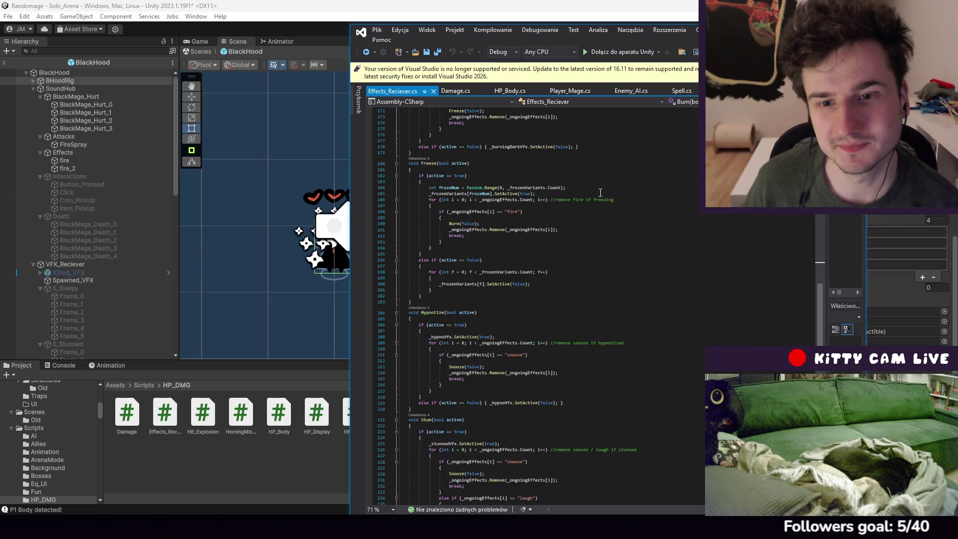
scroll(599, 195, down, 3)
scroll(586, 204, down, 5)
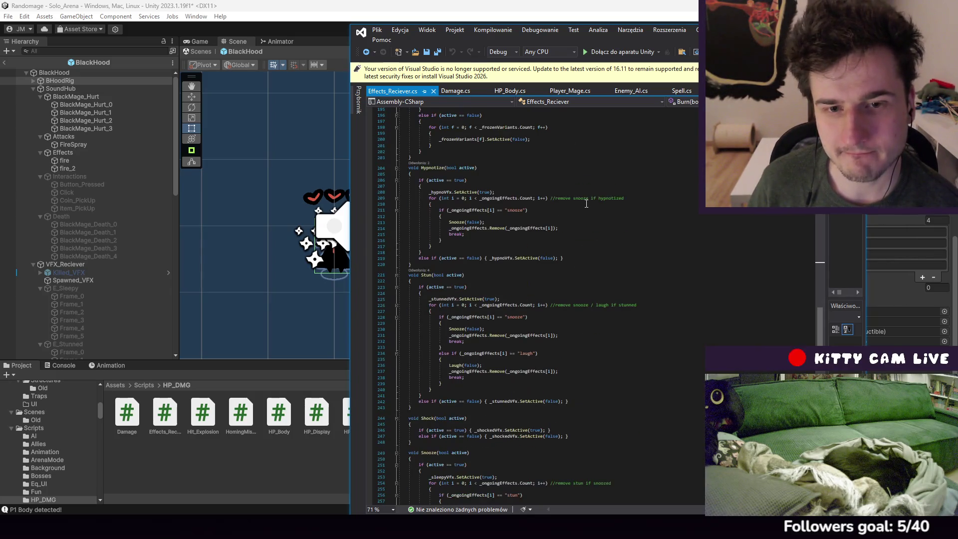
scroll(586, 204, down, 5)
scroll(533, 225, down, 5)
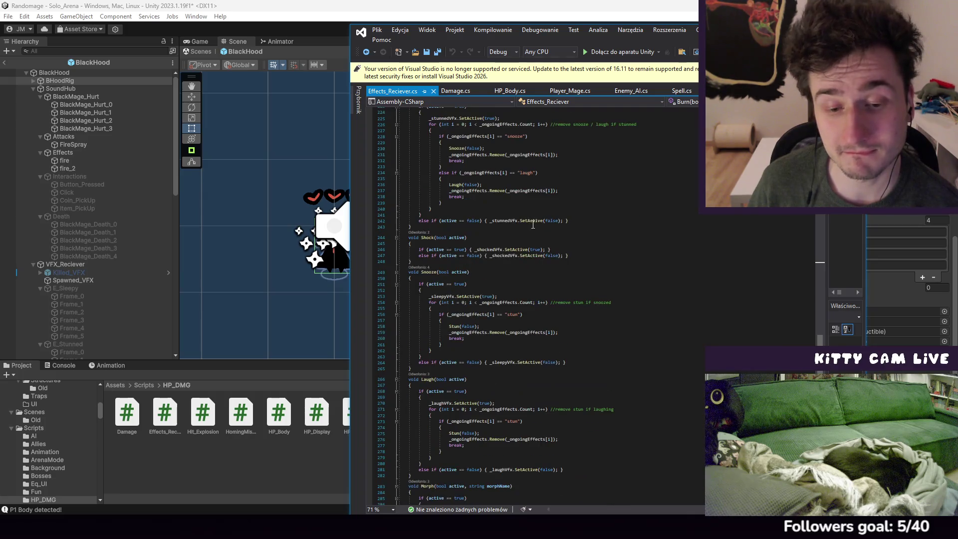
scroll(533, 225, up, 20)
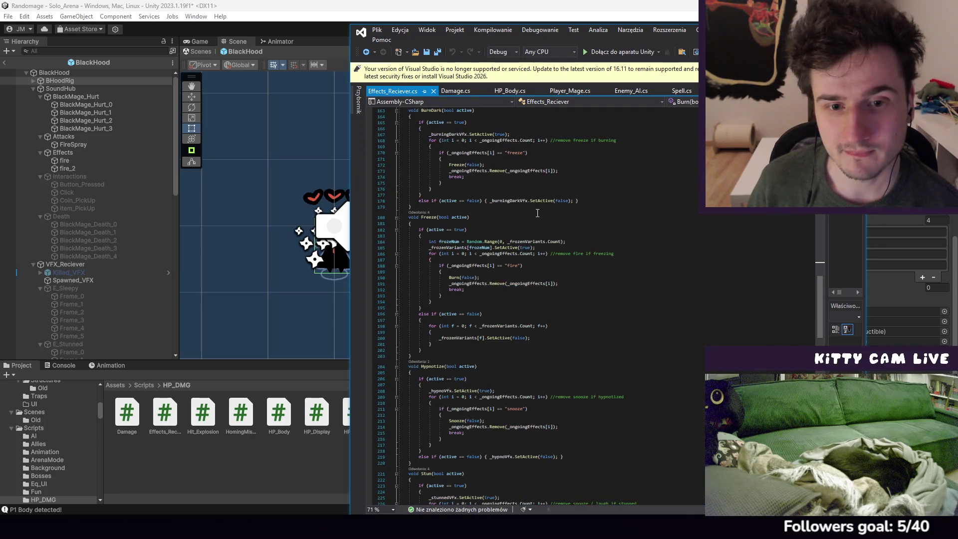
scroll(538, 213, up, 5)
scroll(533, 267, up, 1)
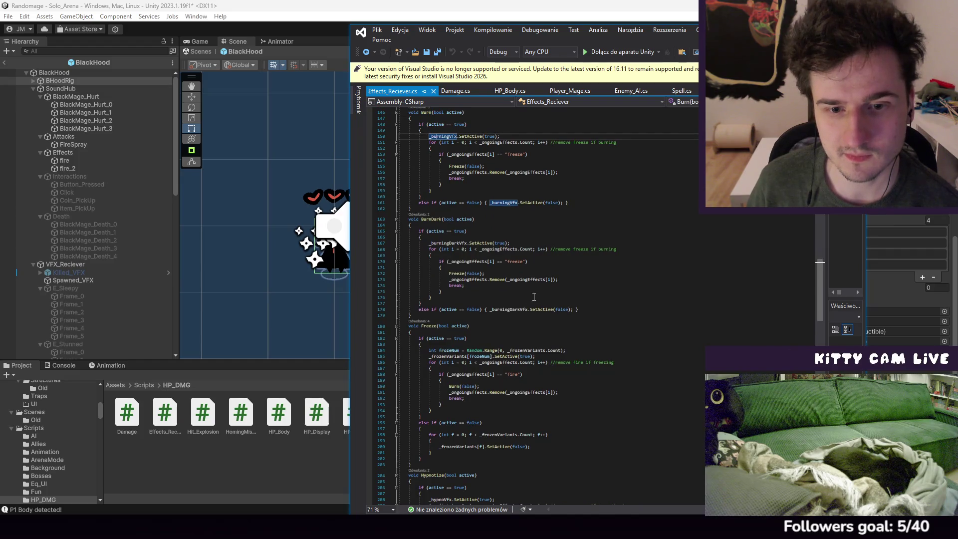
scroll(481, 284, up, 1)
click(514, 269)
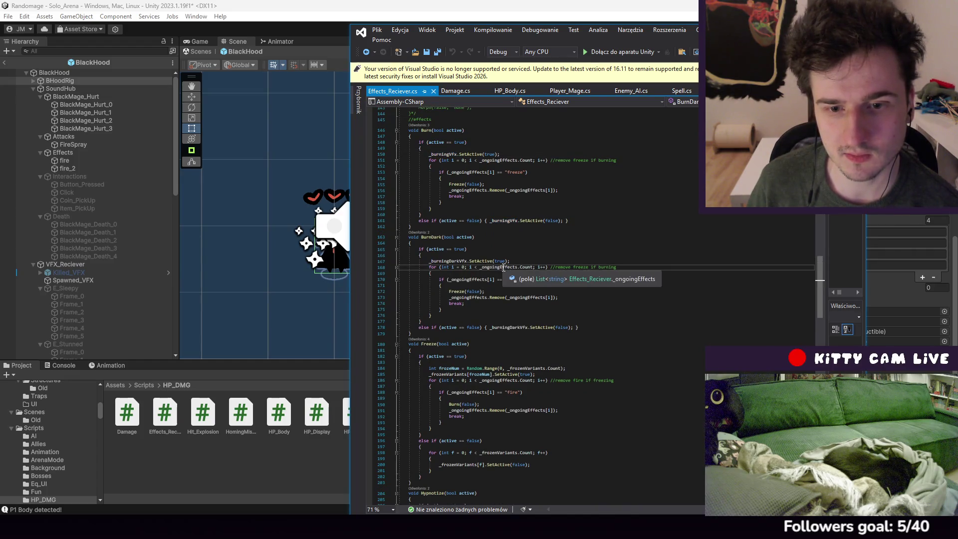
Jump to the _ongoingEffects declaration with F12 and browse the surrounding code
key(F12)
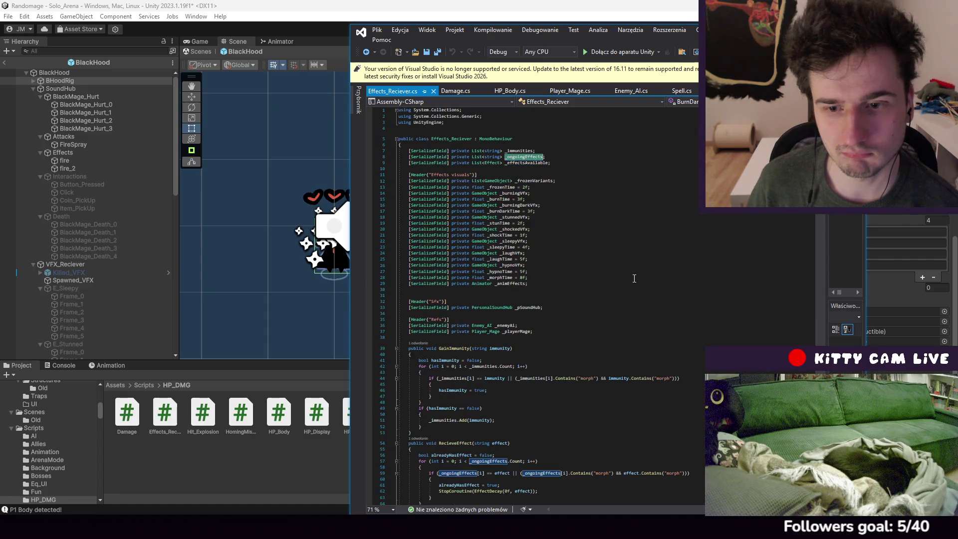
scroll(626, 278, down, 6)
scroll(624, 279, down, 7)
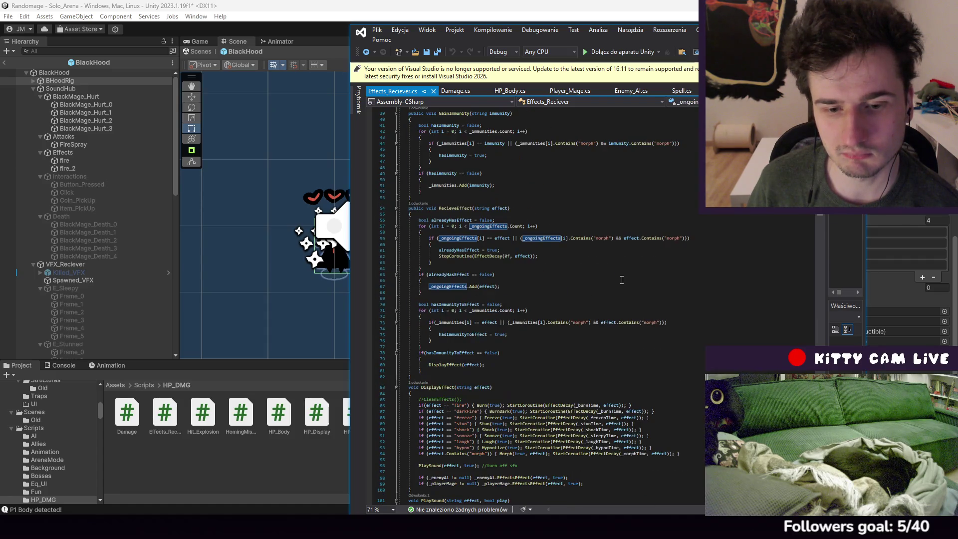
scroll(621, 279, up, 3)
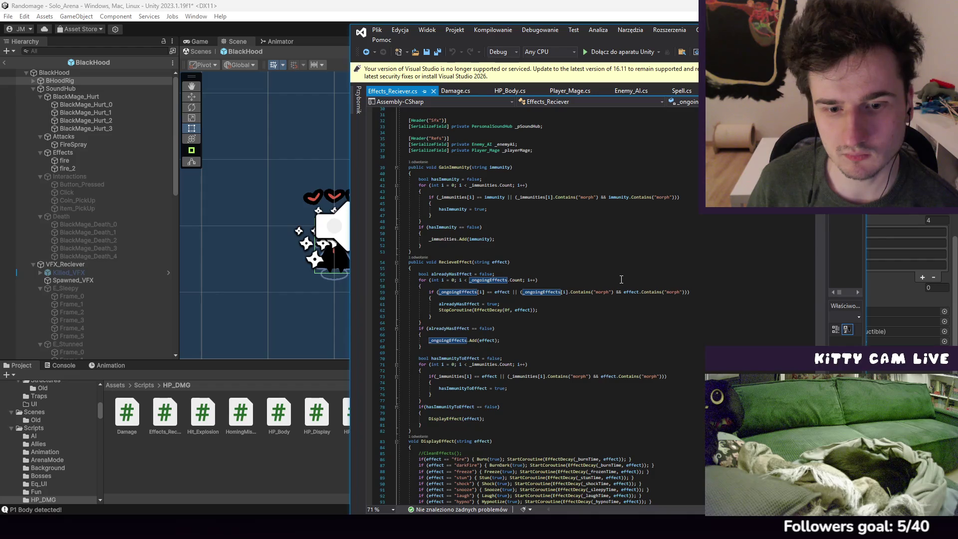
scroll(621, 279, down, 4)
scroll(621, 280, down, 14)
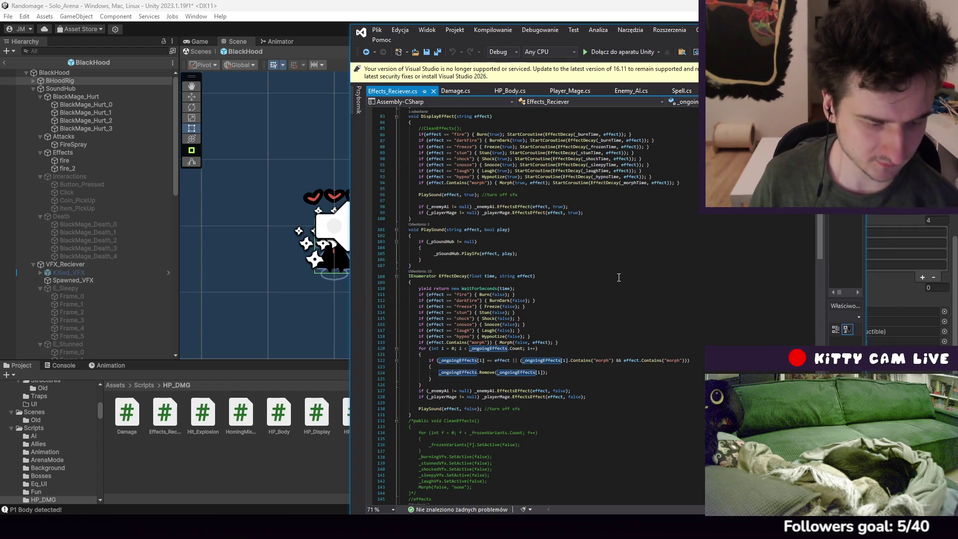
scroll(619, 278, down, 5)
scroll(619, 277, up, 5)
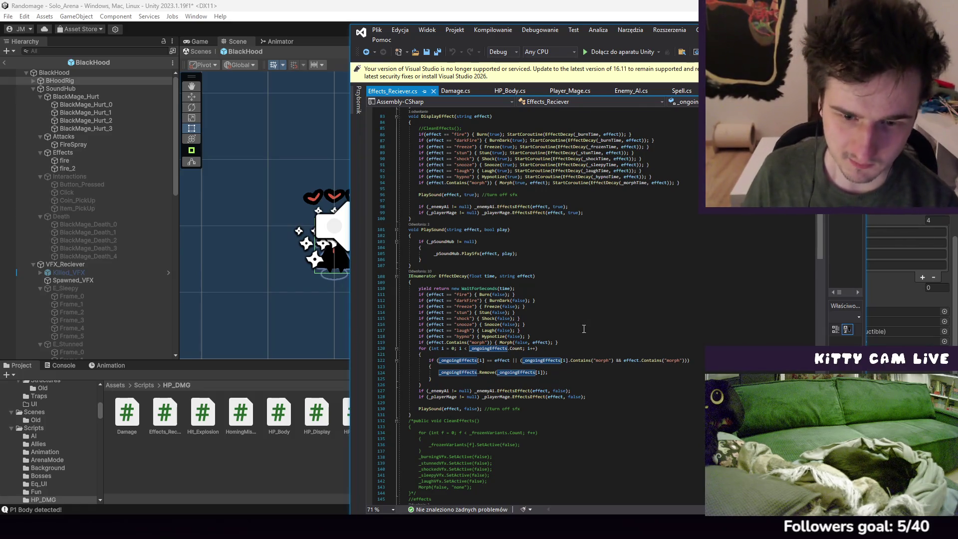
Scroll to EffectDecay and put the caret on the player's EffectsEffect call at line 128
scroll(629, 234, down, 3)
scroll(599, 241, down, 3)
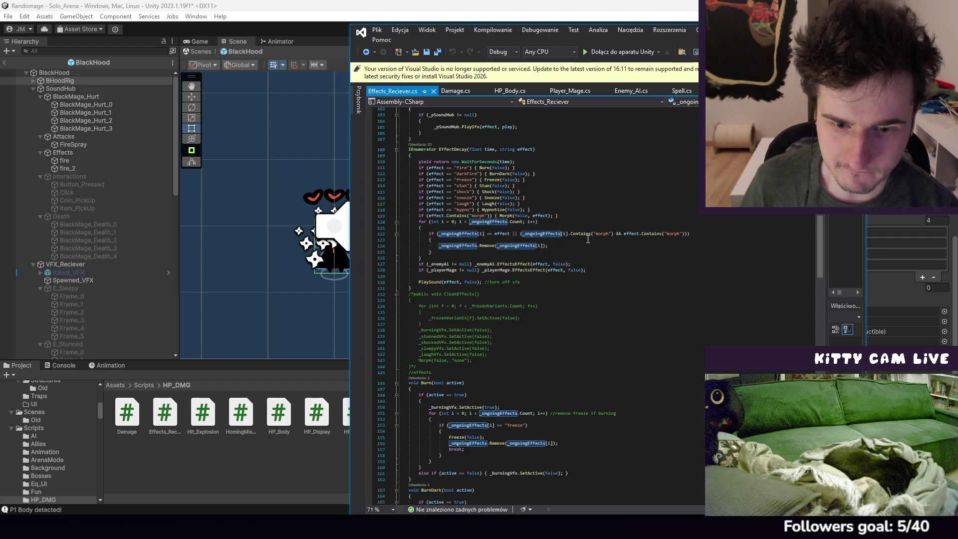
scroll(588, 240, down, 3)
scroll(585, 239, up, 3)
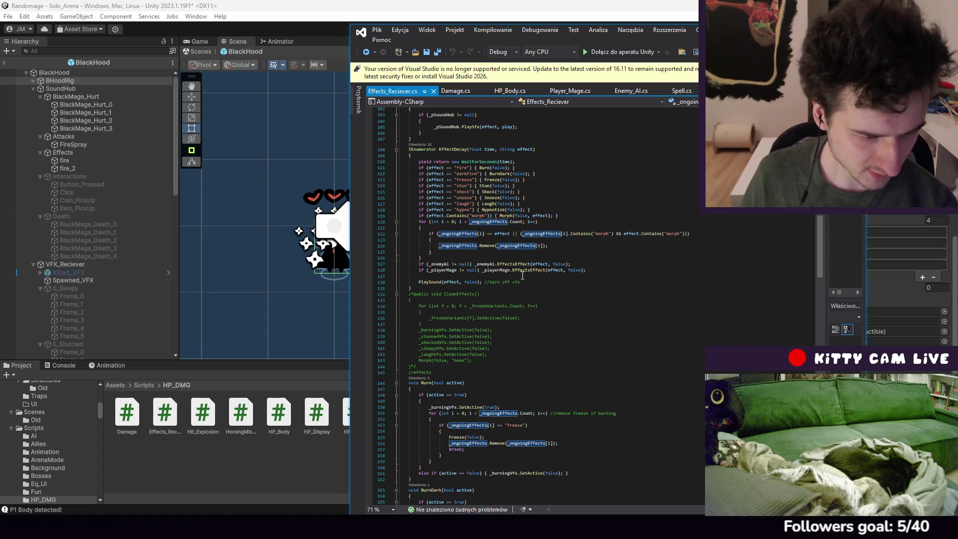
scroll(524, 279, up, 2)
click(530, 307)
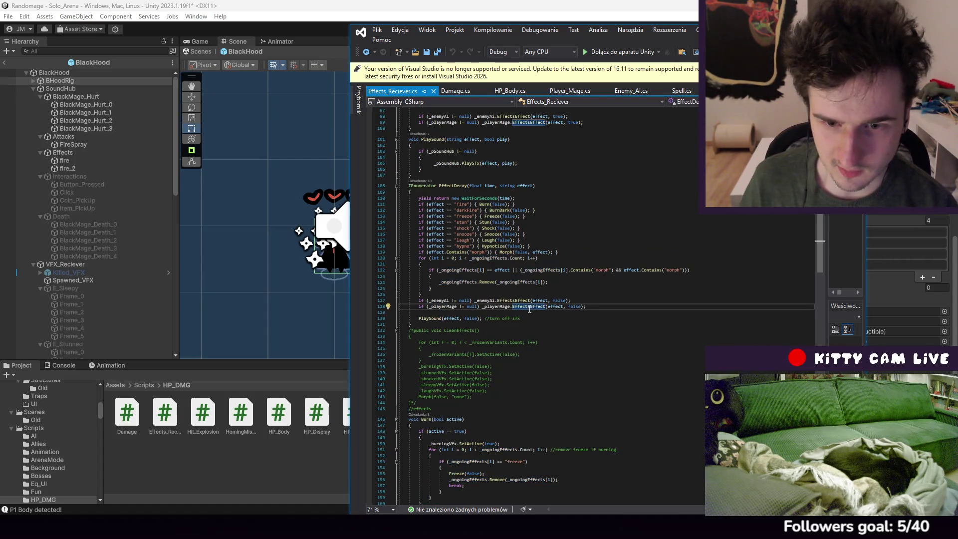
Jump to Player_Mage.cs's EffectsEffect definition with F12 and read through it
key(F12)
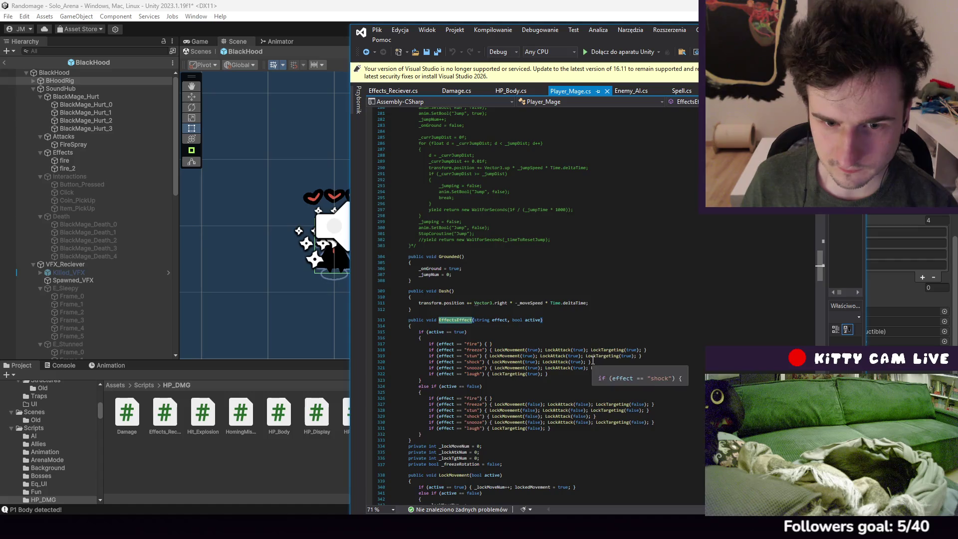
scroll(593, 362, down, 9)
scroll(581, 341, down, 20)
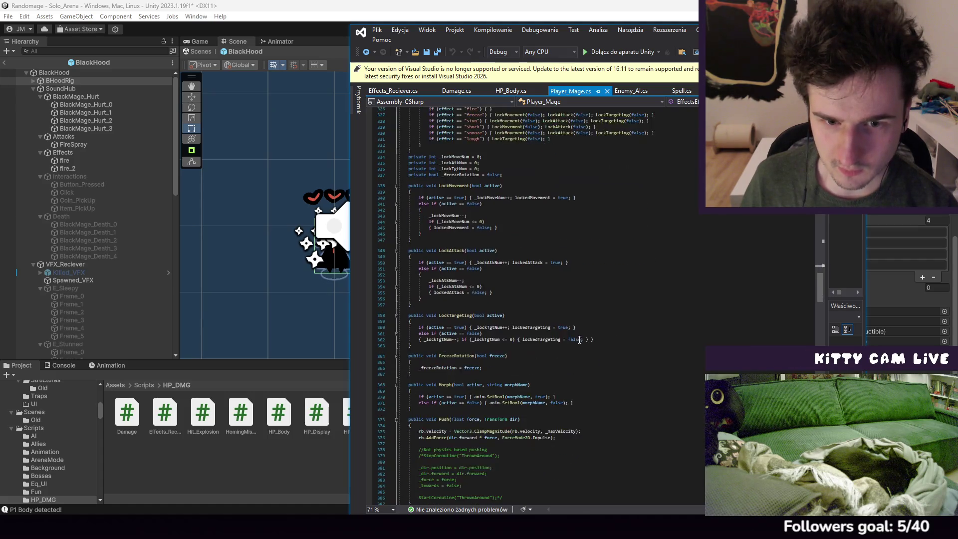
scroll(577, 331, down, 20)
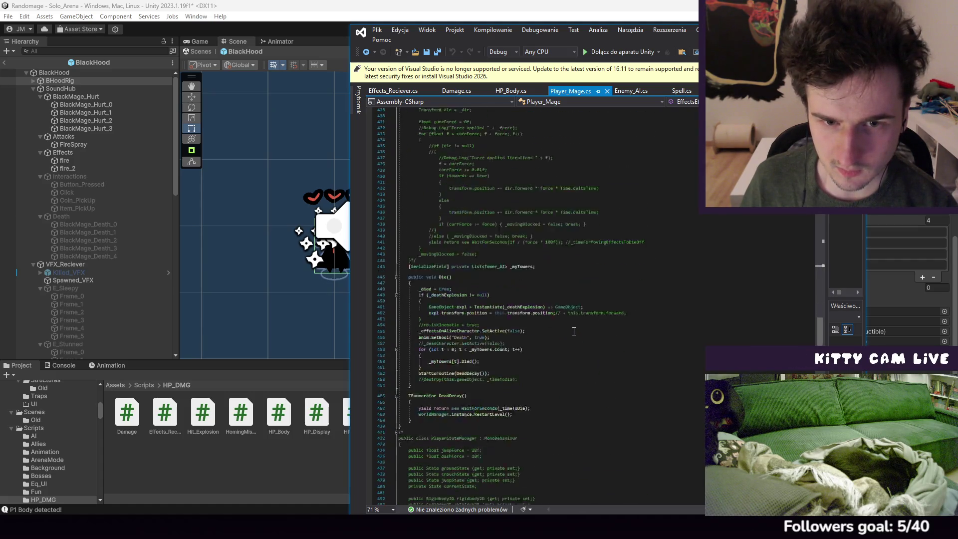
scroll(572, 320, down, 20)
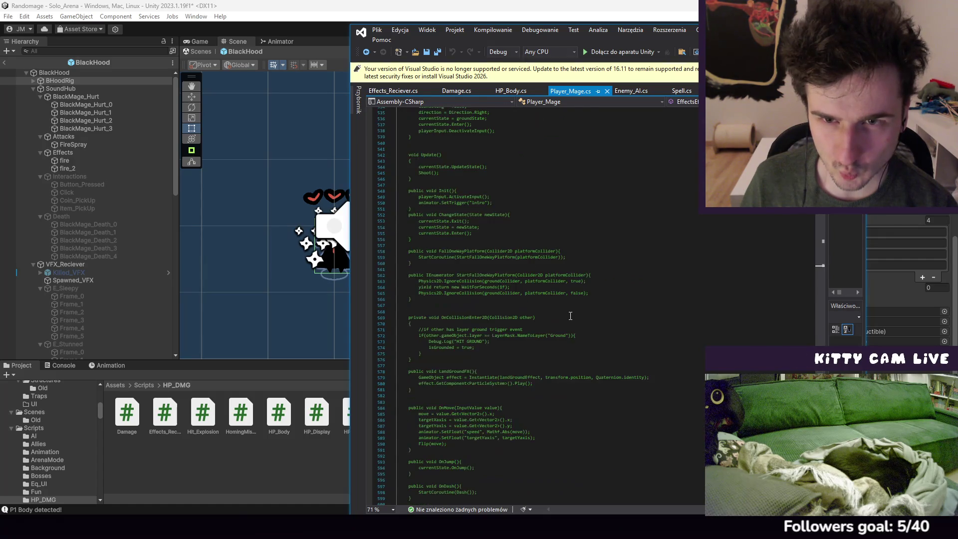
Open Enemy_AI.cs at its EffectsEffect method from Effects_Reciever.cs
click(512, 91)
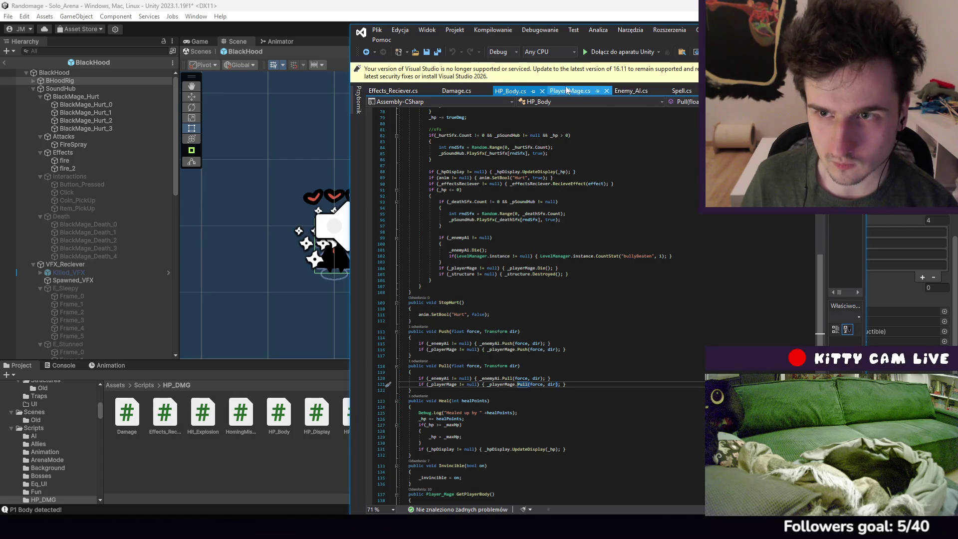
click(397, 91)
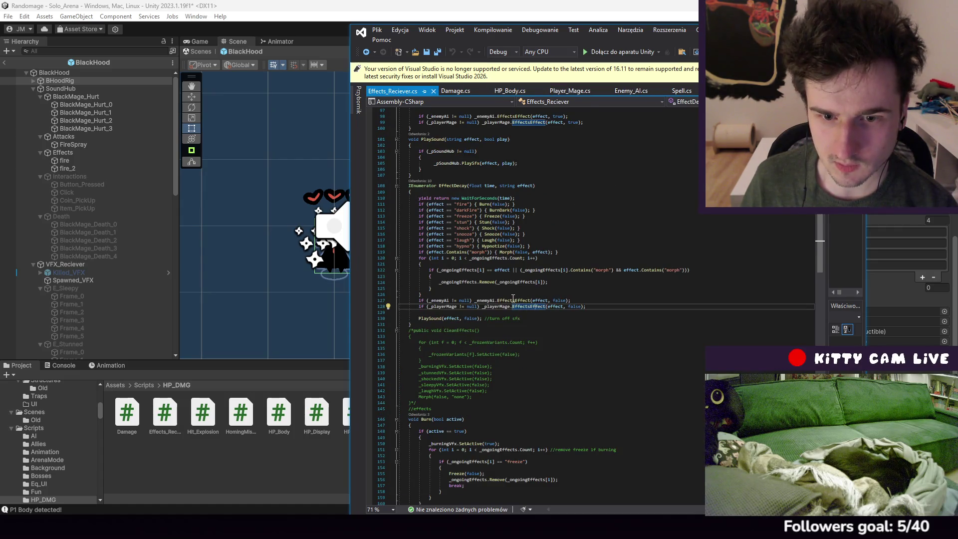
ctrl+click(529, 301)
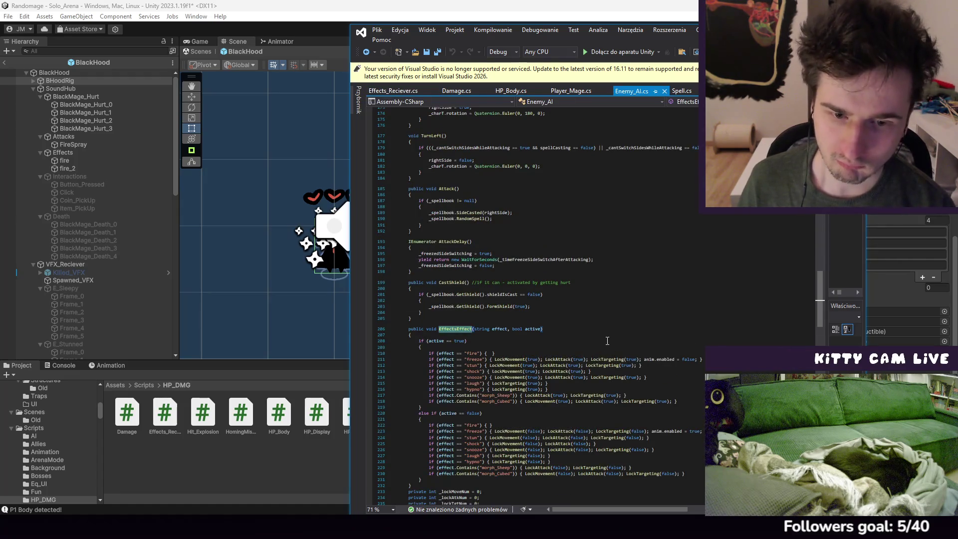
scroll(579, 324, down, 7)
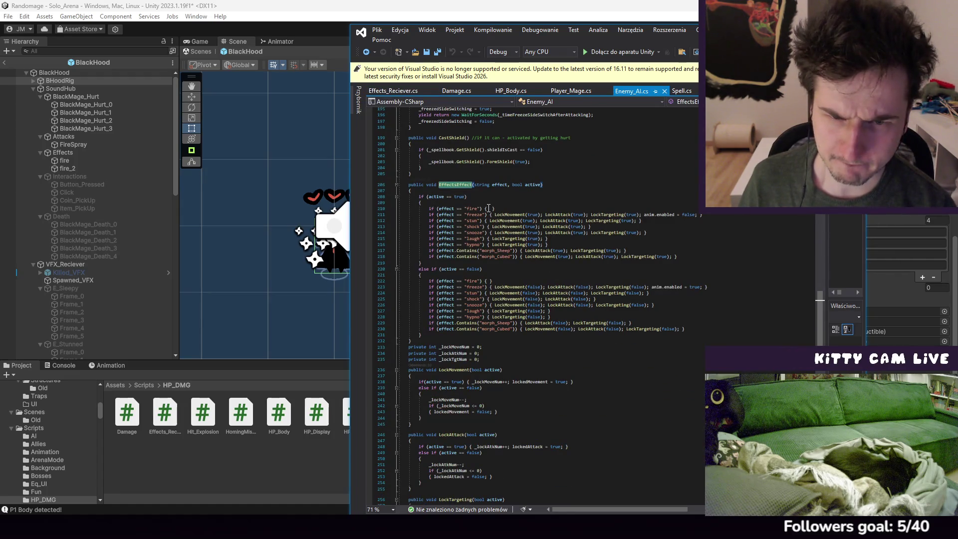
scroll(510, 229, down, 20)
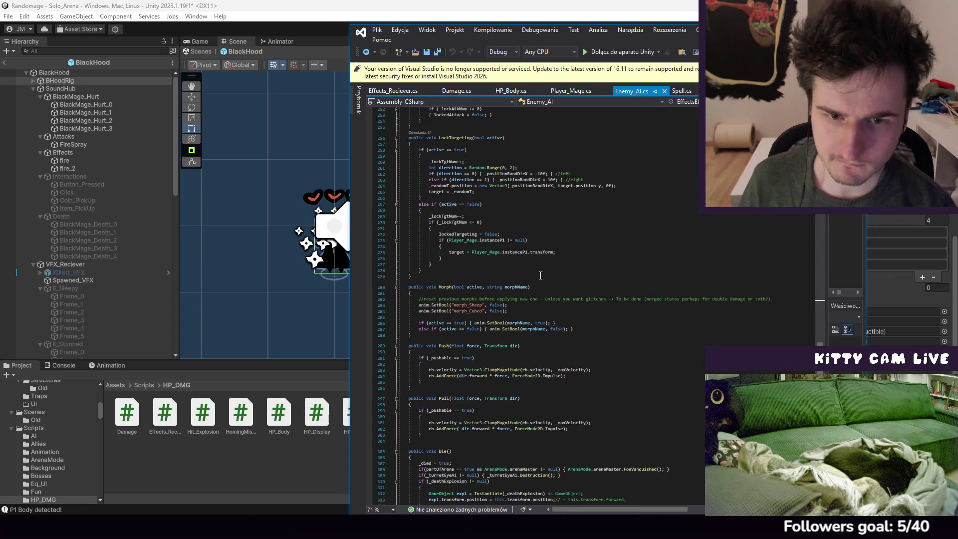
scroll(540, 272, up, 20)
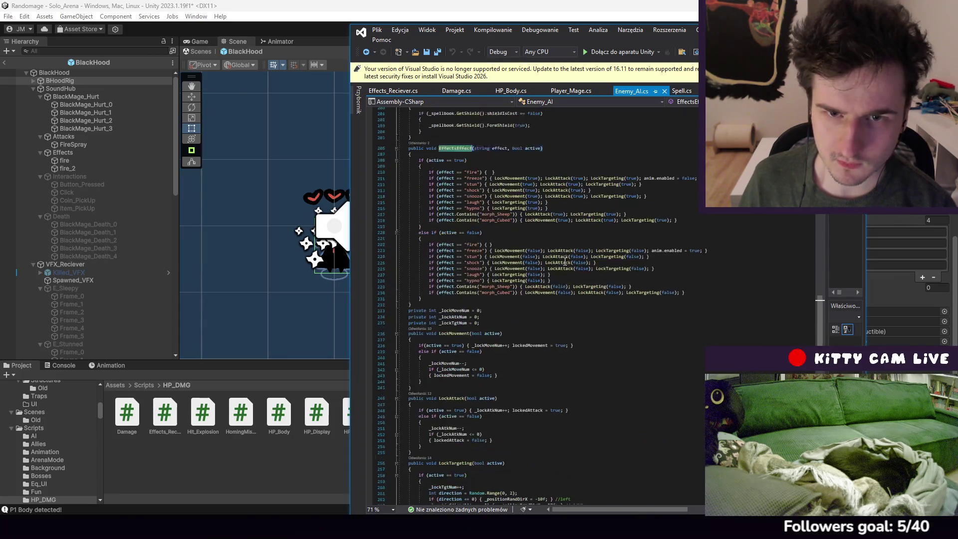
scroll(553, 257, up, 20)
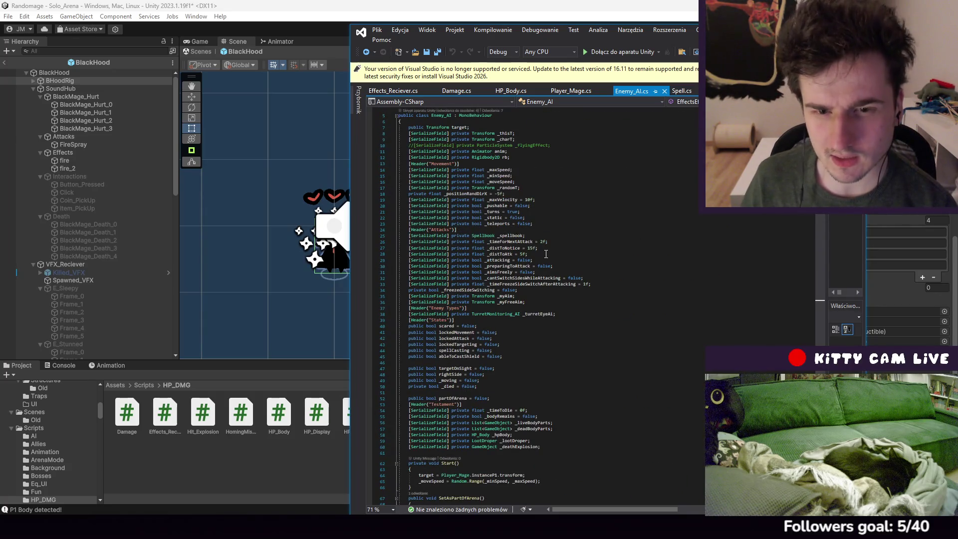
scroll(546, 254, down, 7)
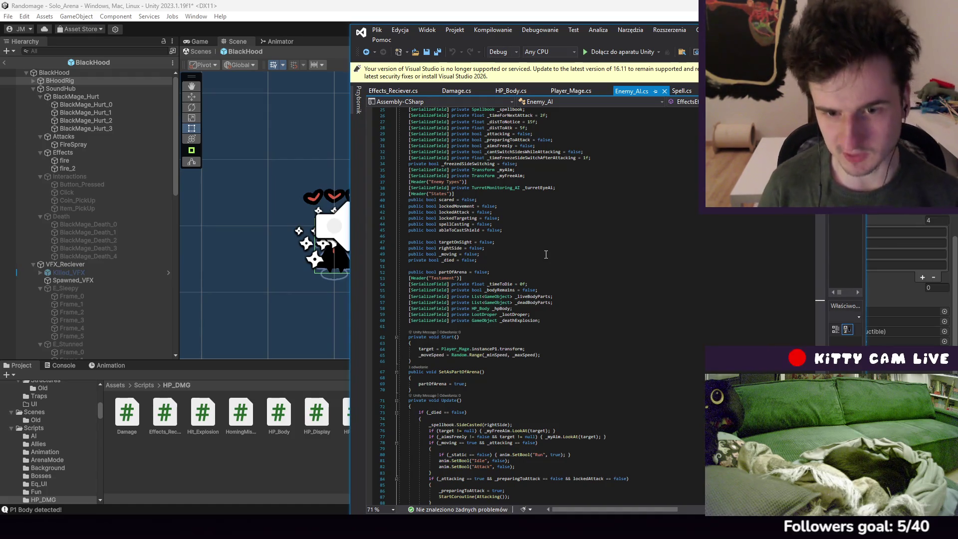
Scroll through Enemy_AI.cs past its LockAttack, LockTargeting, Morph, Push and Pull methods
scroll(551, 274, down, 6)
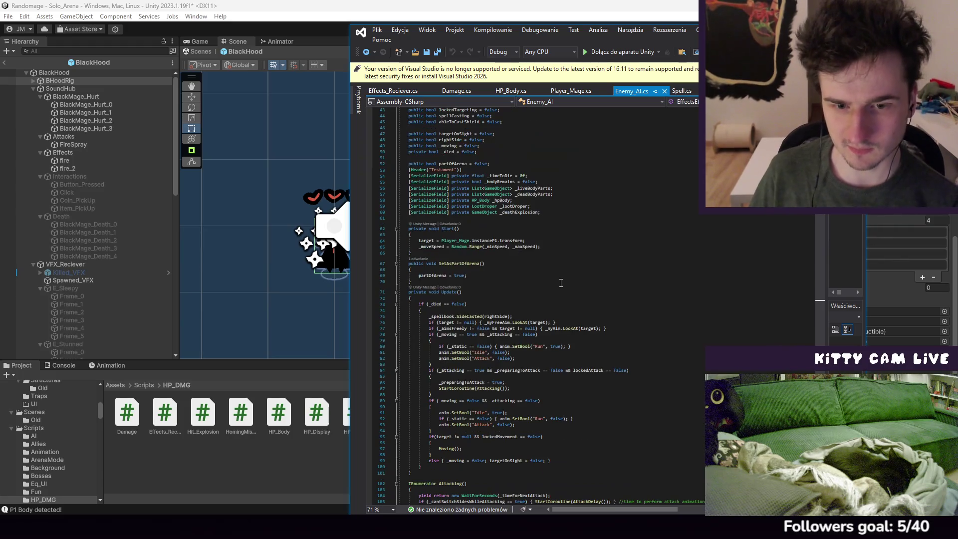
scroll(557, 294, down, 6)
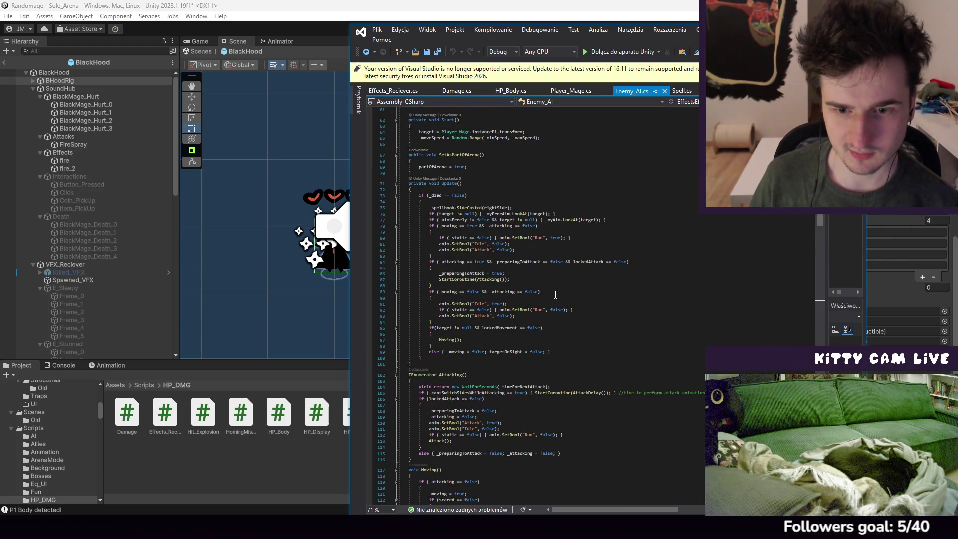
scroll(570, 279, down, 5)
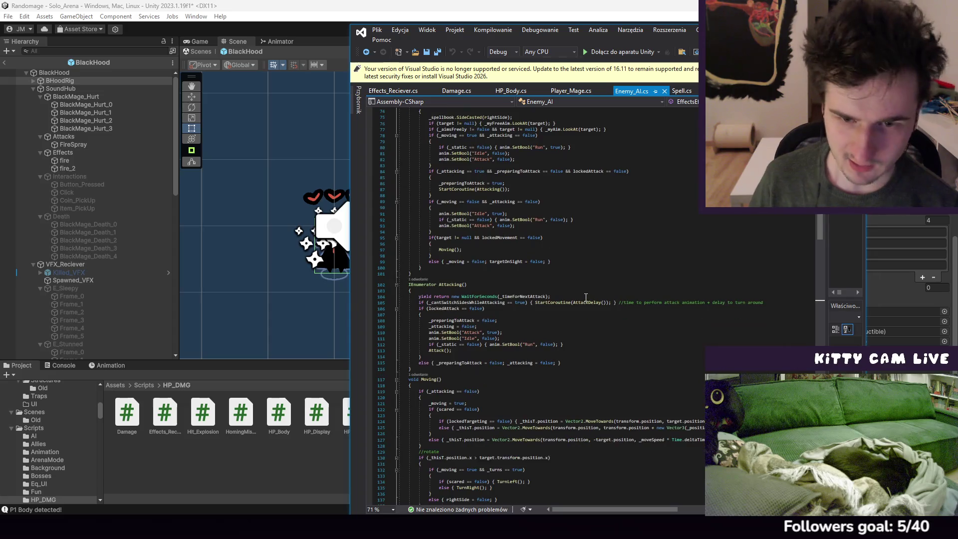
scroll(576, 307, down, 5)
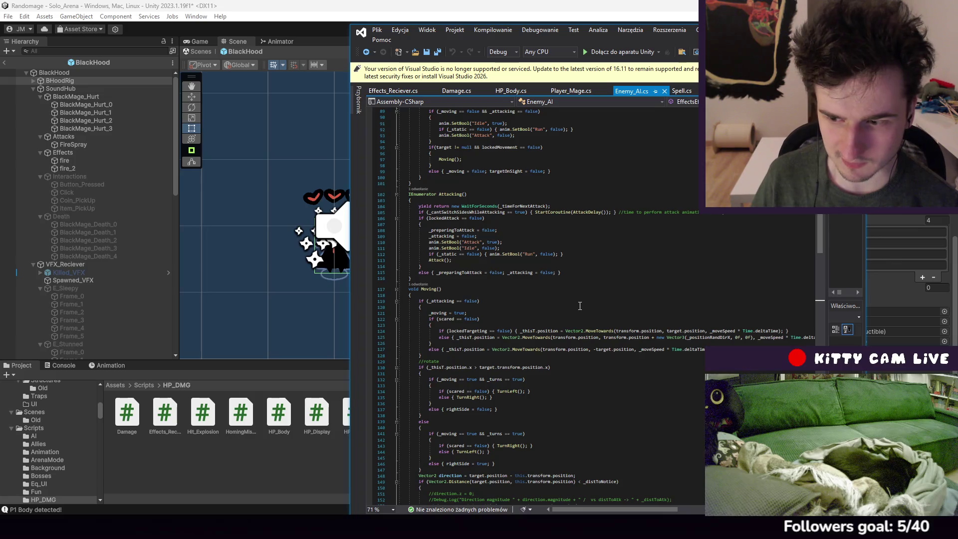
scroll(587, 315, down, 10)
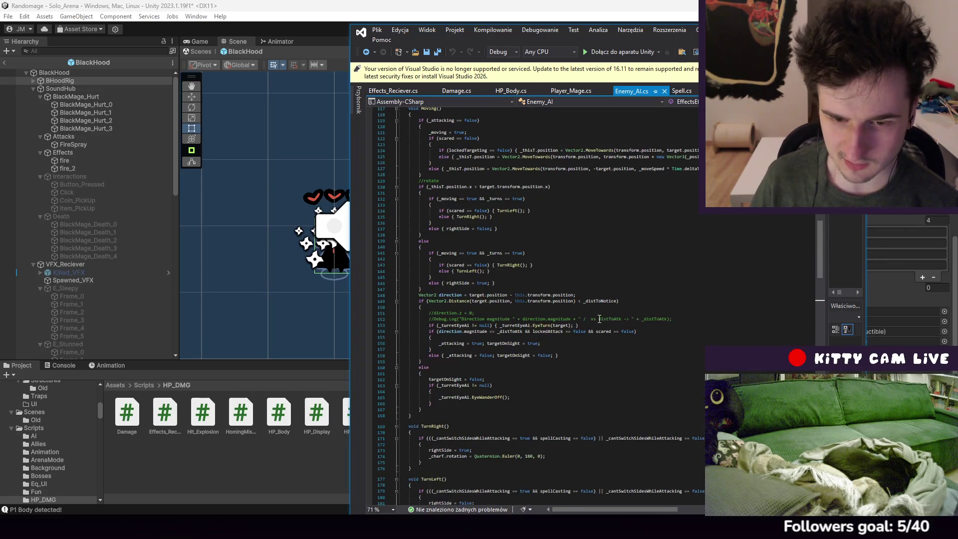
scroll(596, 313, down, 16)
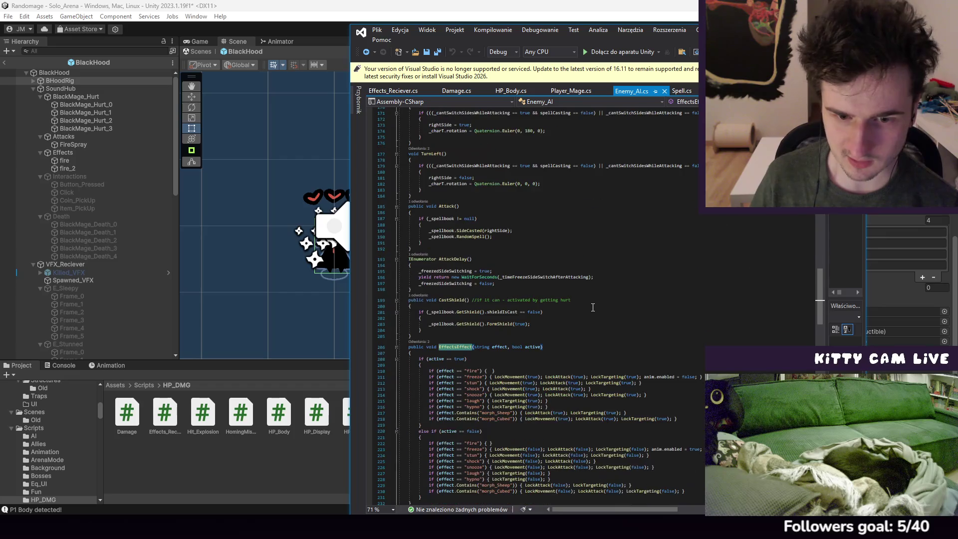
scroll(593, 307, down, 14)
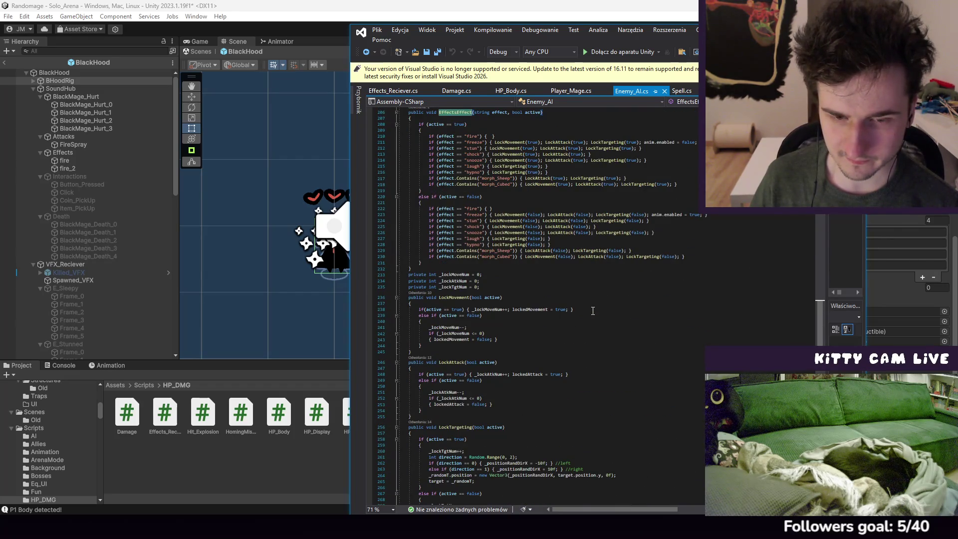
scroll(593, 311, down, 20)
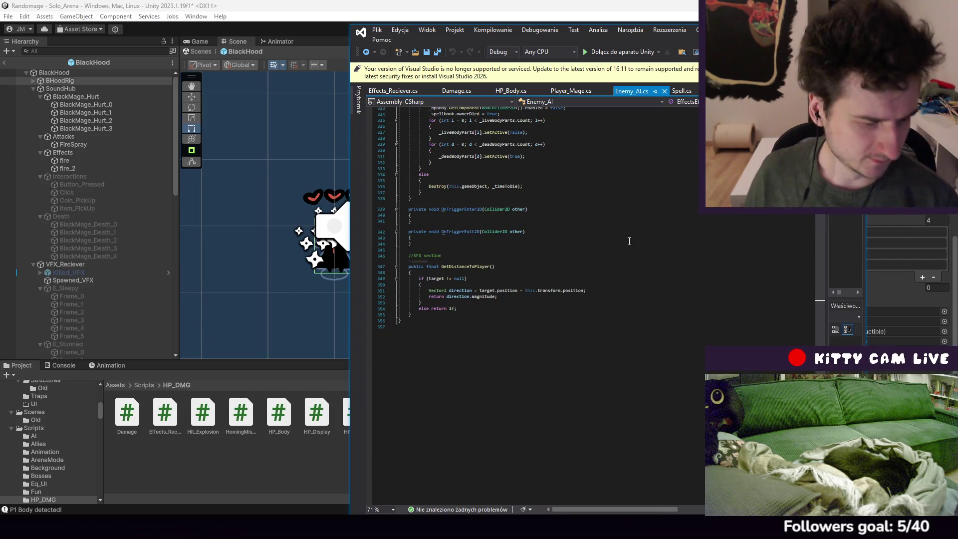
scroll(629, 241, up, 20)
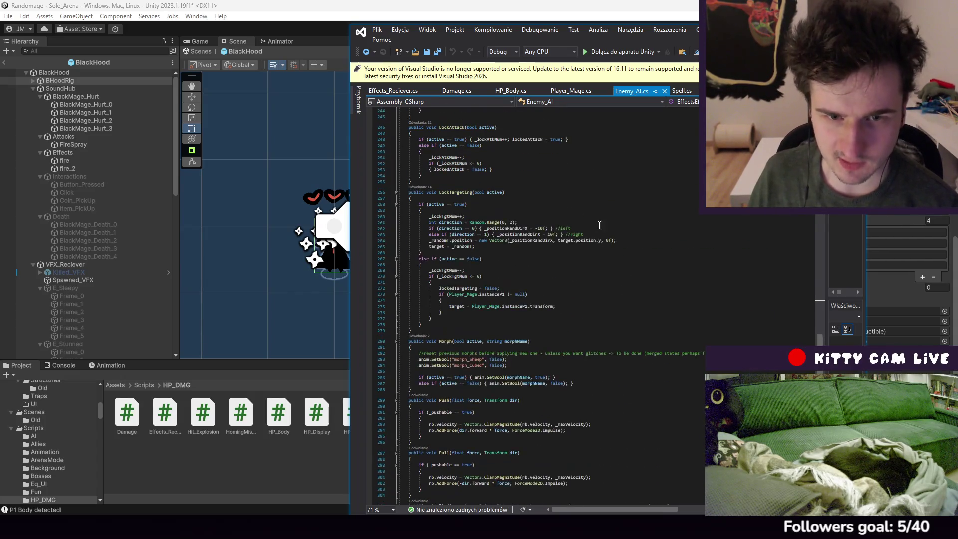
scroll(599, 225, up, 15)
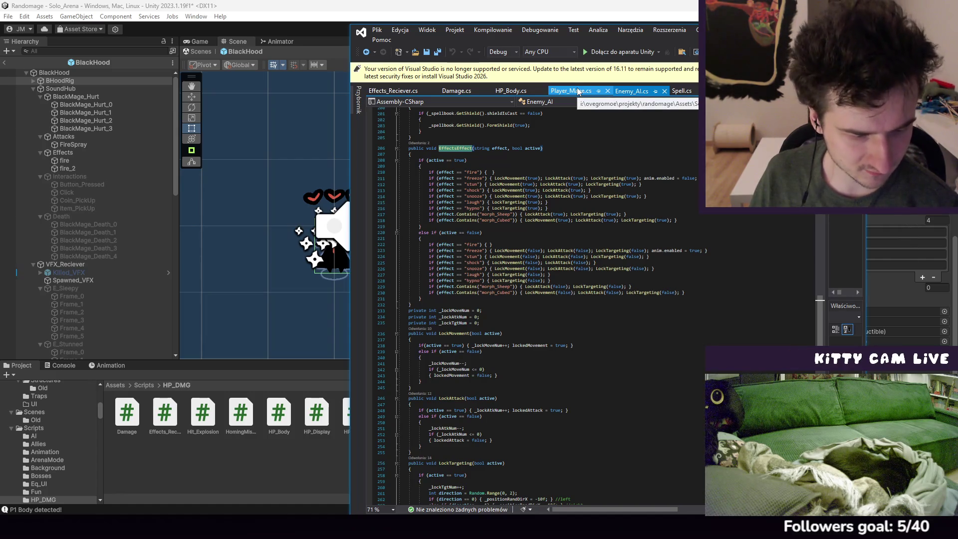
Review the _burnTime field and the Burn and BurnDark methods in Effects_Reciever.cs
click(393, 91)
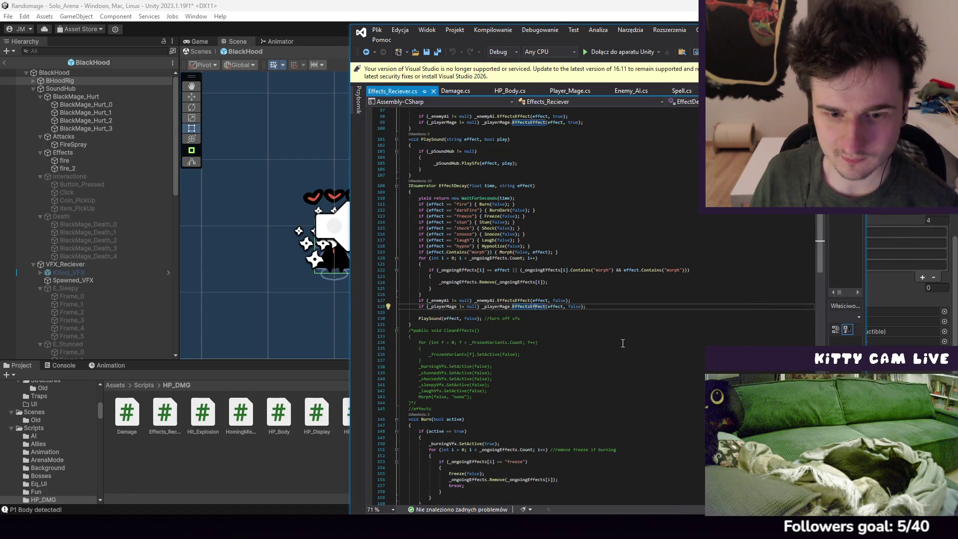
click(591, 306)
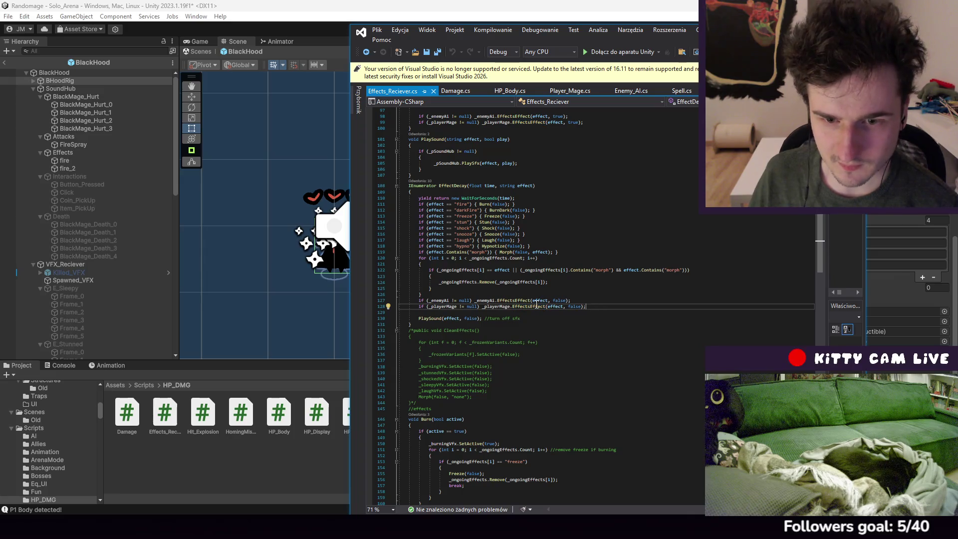
click(507, 301)
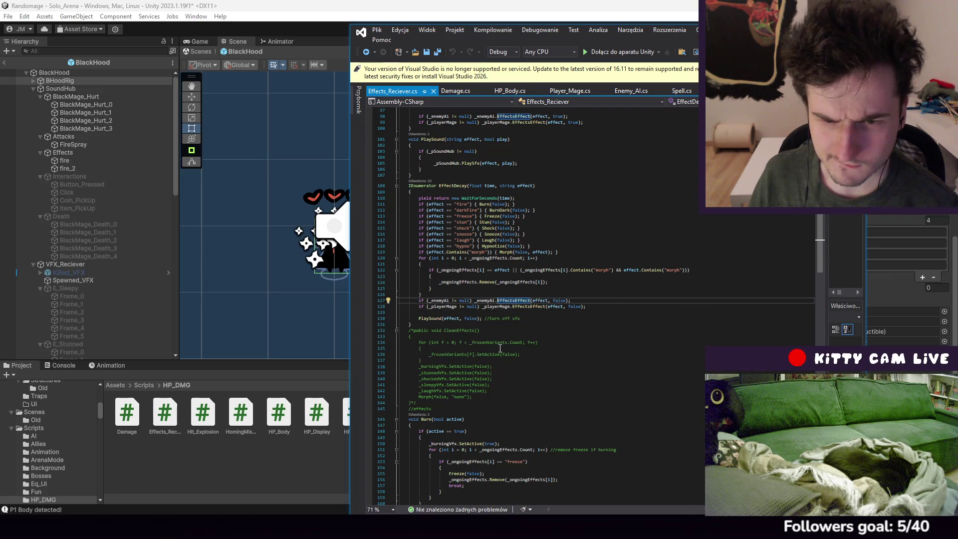
scroll(500, 347, up, 3)
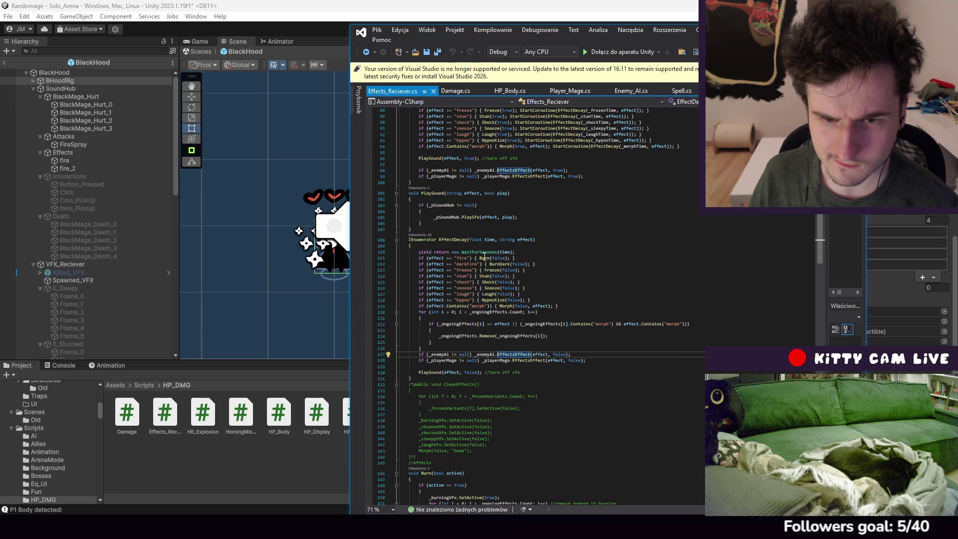
scroll(515, 291, up, 20)
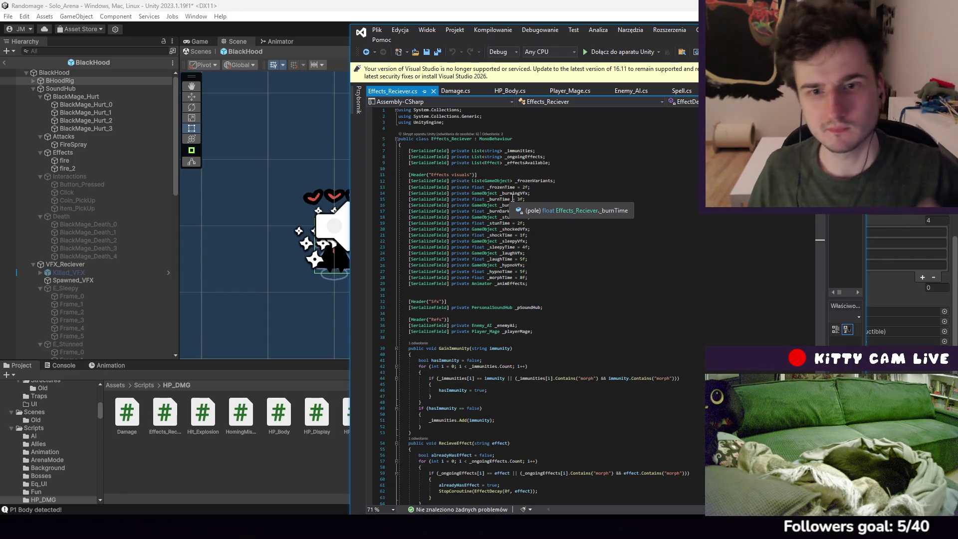
click(475, 201)
text(//)
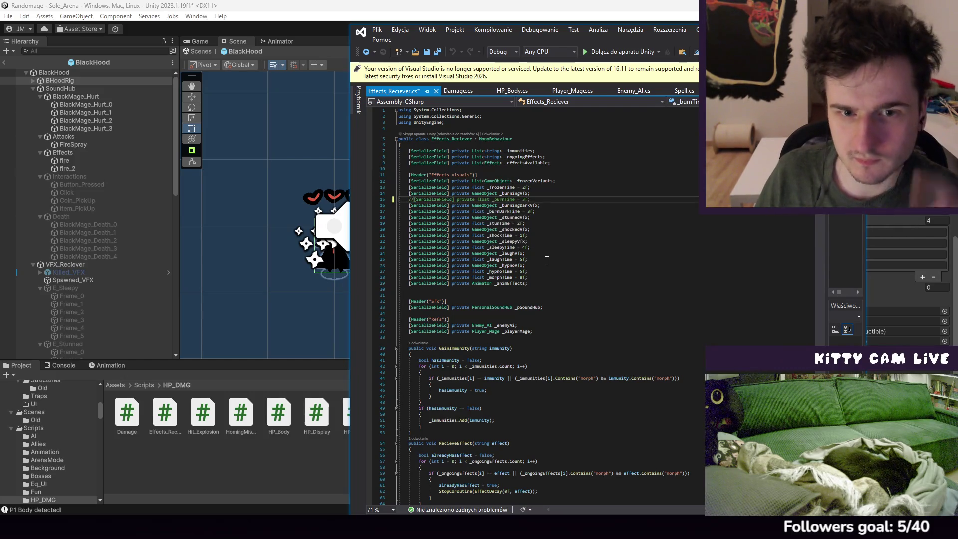
scroll(560, 227, down, 6)
scroll(560, 227, down, 20)
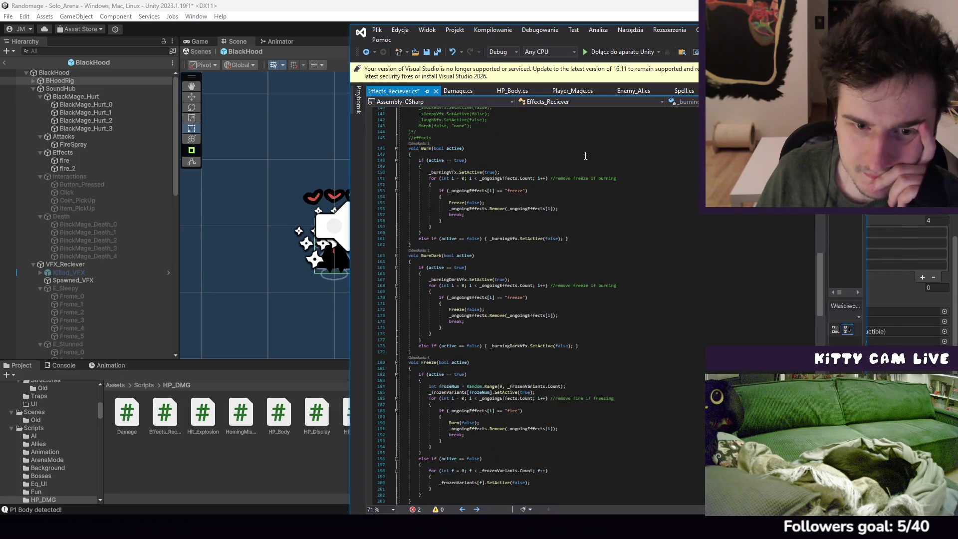
click(576, 191)
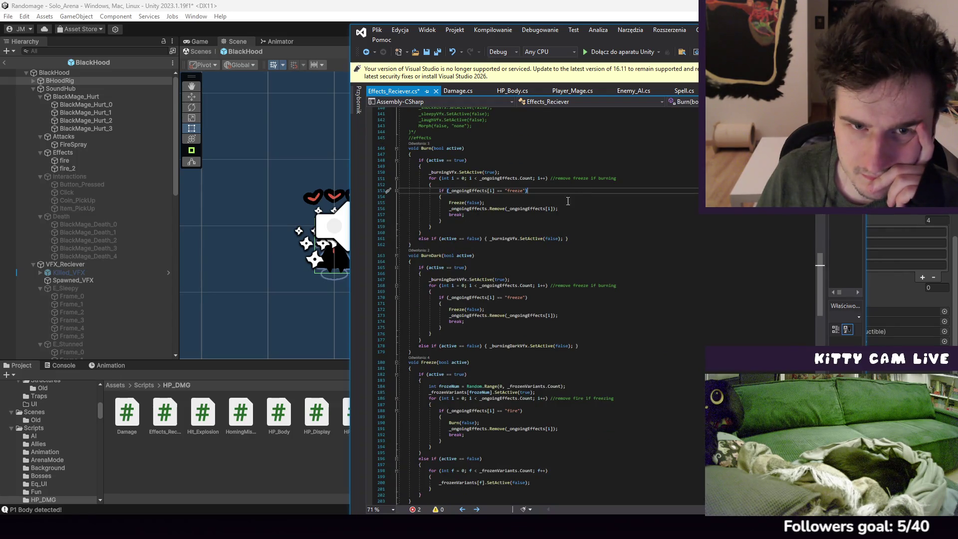
Save Effects_Reciever.cs and go to the _burnTime error at DisplayEffect's signature
click(378, 33)
click(414, 137)
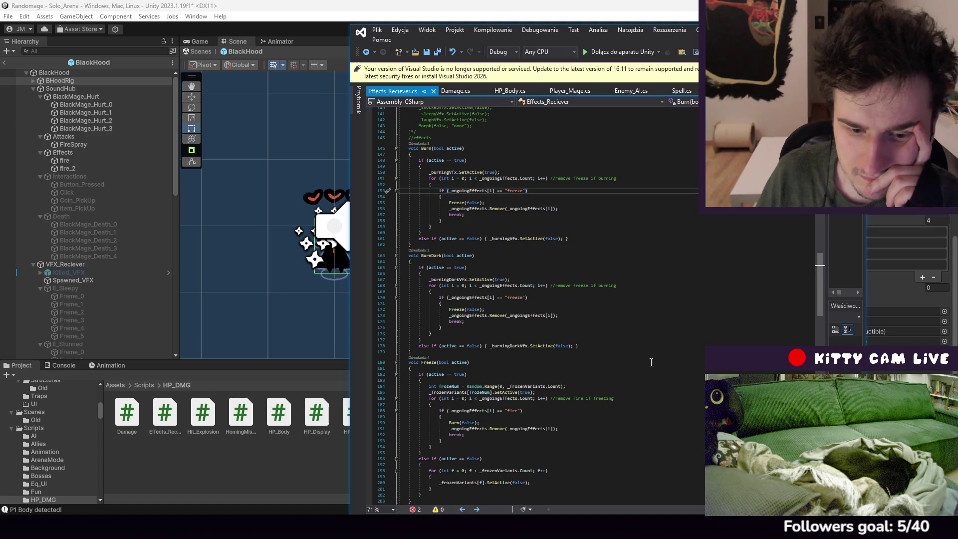
scroll(586, 385, down, 8)
scroll(587, 386, down, 20)
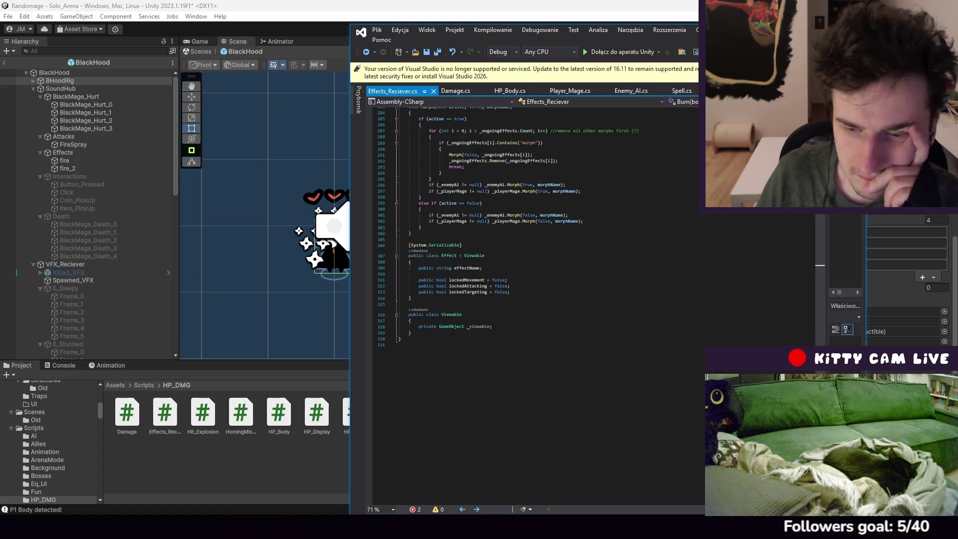
scroll(587, 386, up, 20)
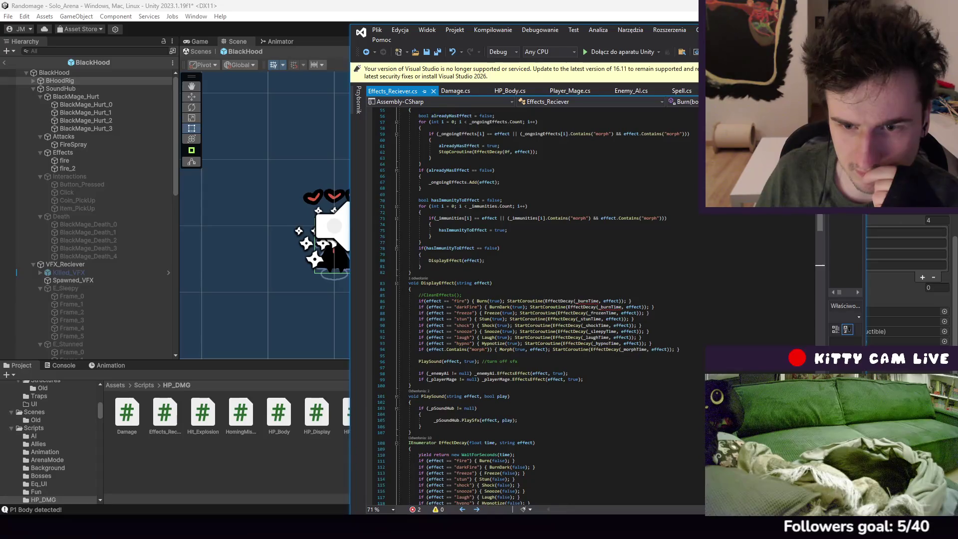
click(600, 302)
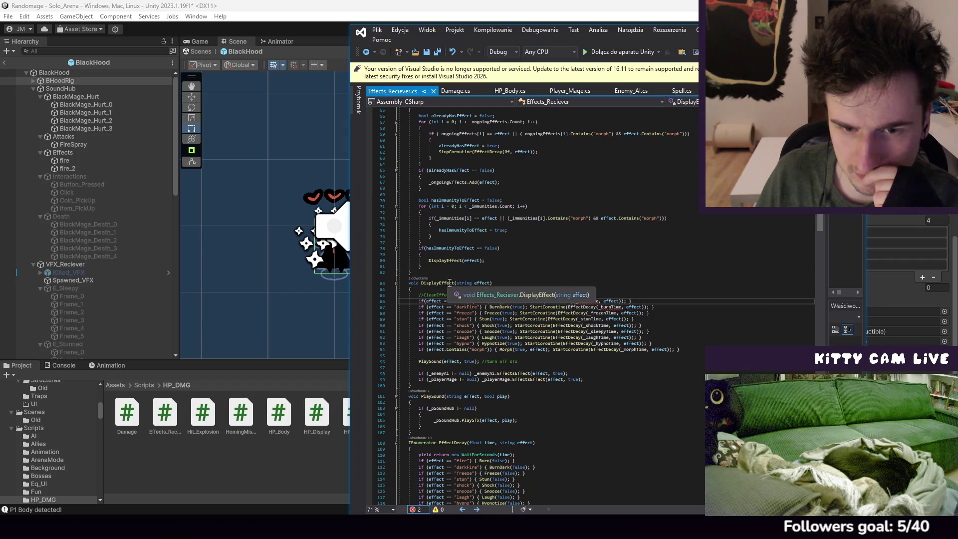
key(Up)
key(Up)
key(Up)
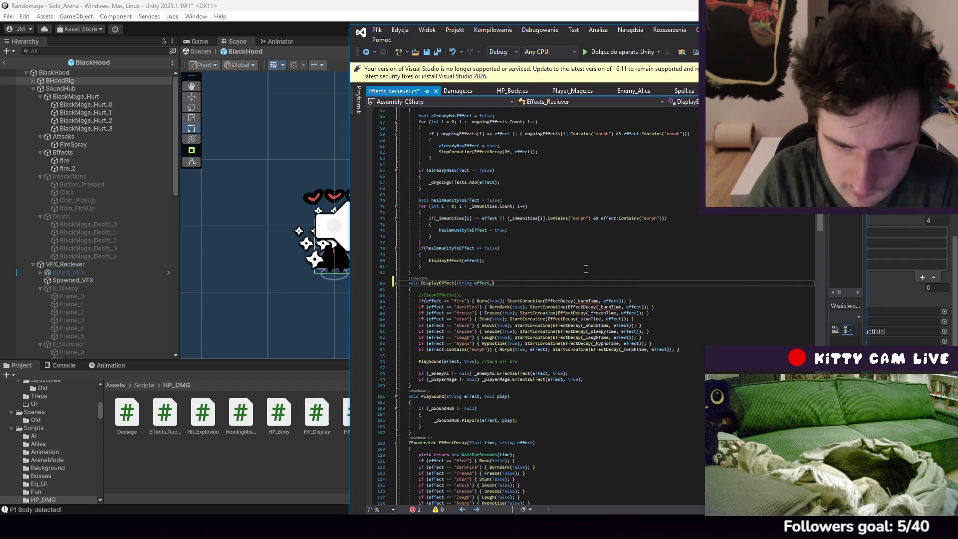
Add an int eVal parameter to DisplayEffect and use eVal in place of _burnTime
text(, int ef)
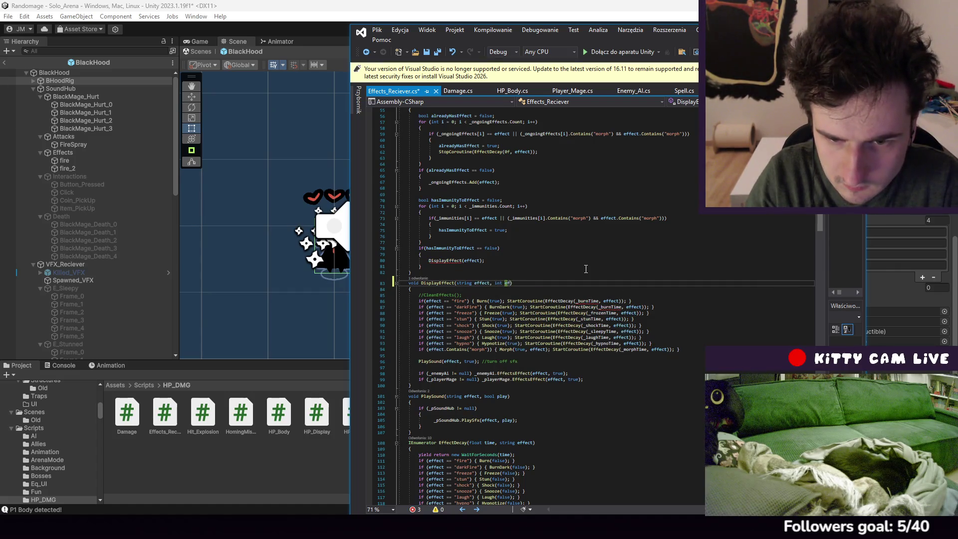
key(BackSpace)
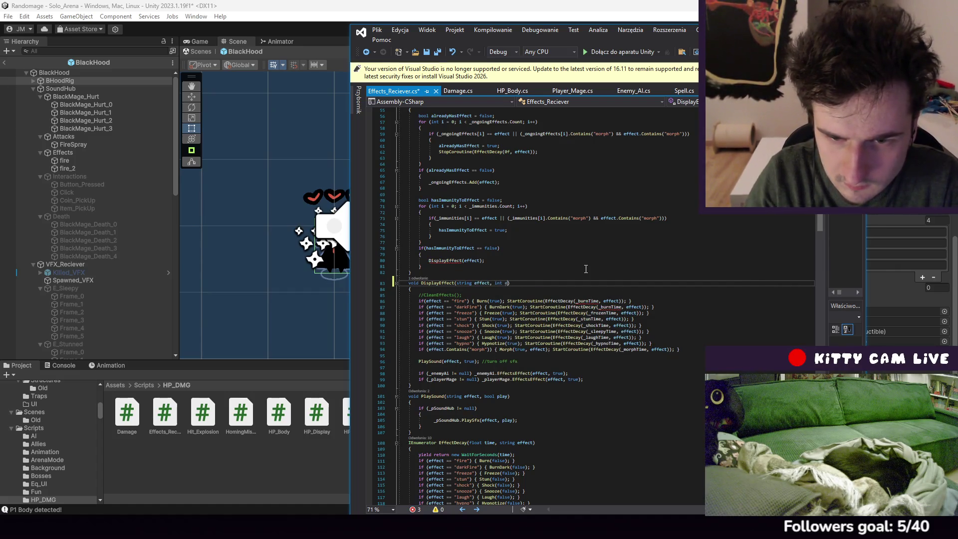
text(Val)
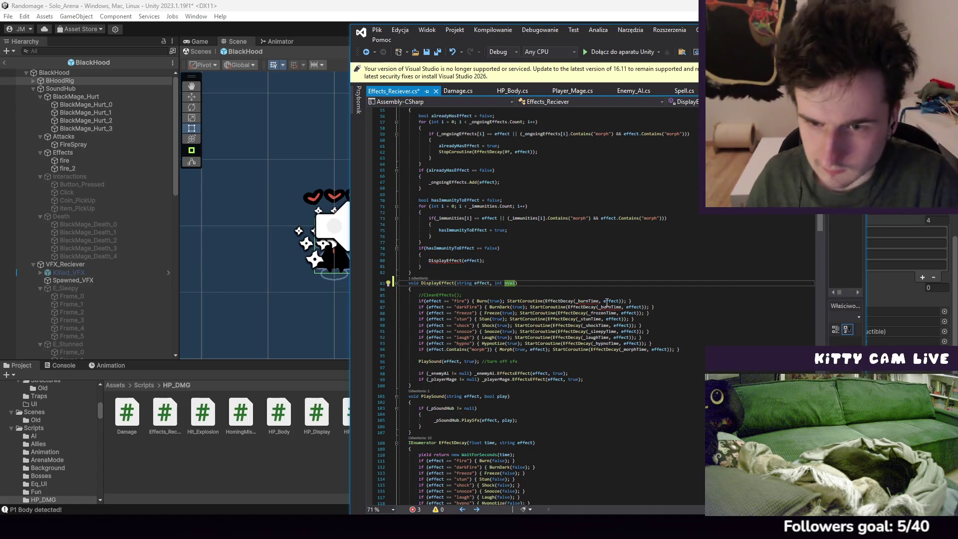
drag(600, 301, 580, 302)
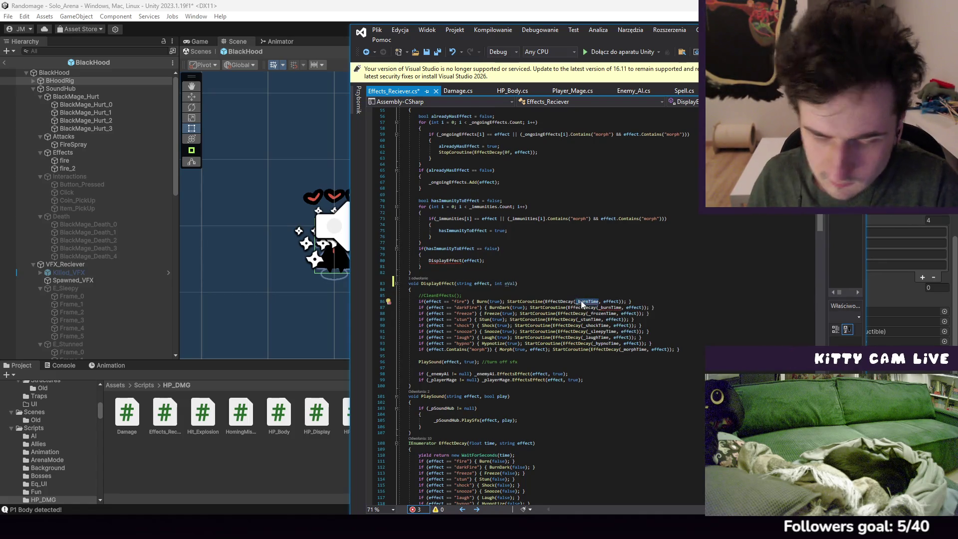
text(eVal)
click(586, 283)
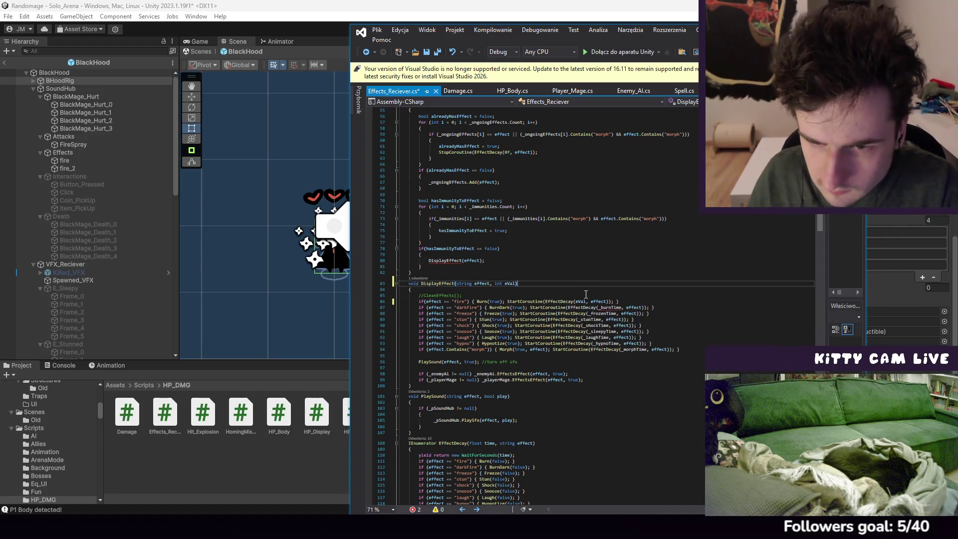
mouse_move(586, 301)
mouse_down()
mouse_move(575, 302)
mouse_move(609, 307)
mouse_up()
text(eVal)
click(566, 266)
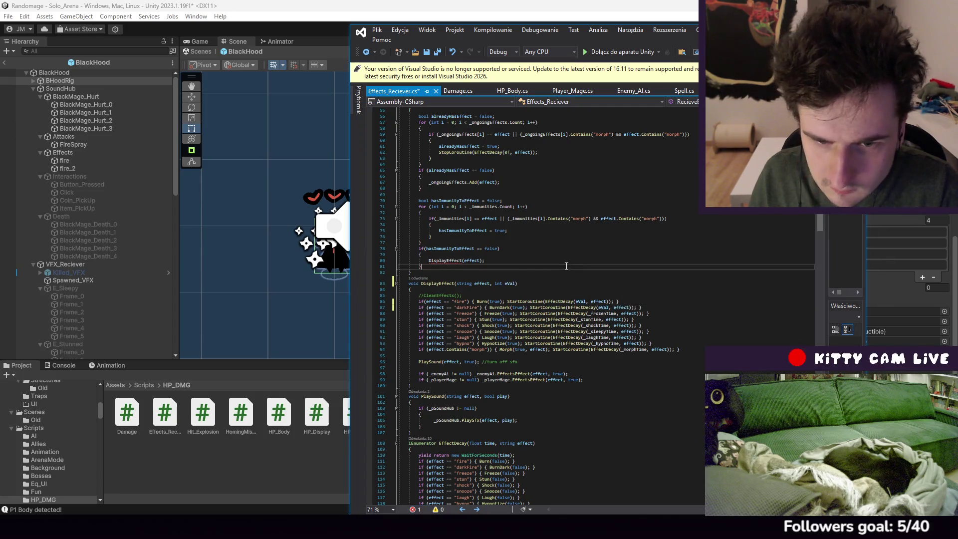
Add int eVal to RecieveEffect, pass eVal into its DisplayEffect call, and save
scroll(464, 283, up, 3)
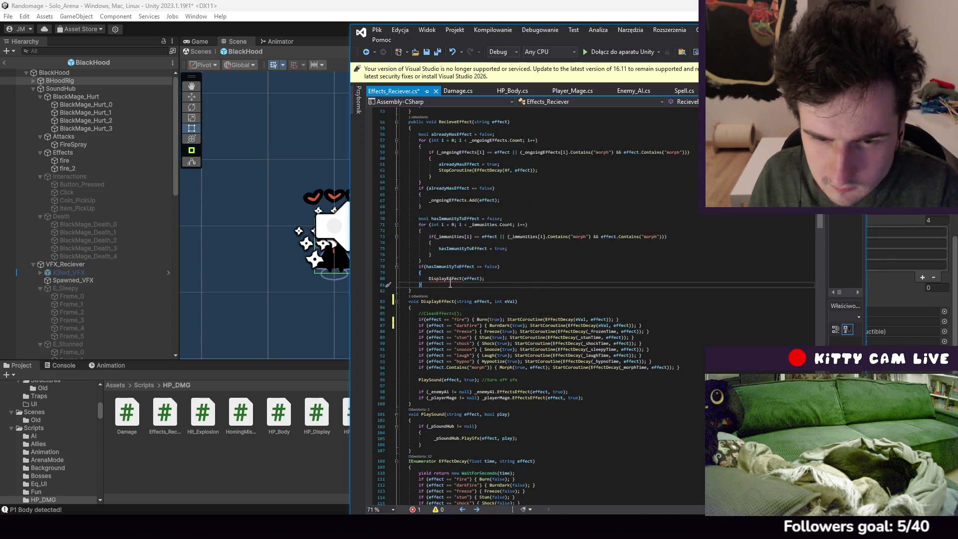
click(509, 157)
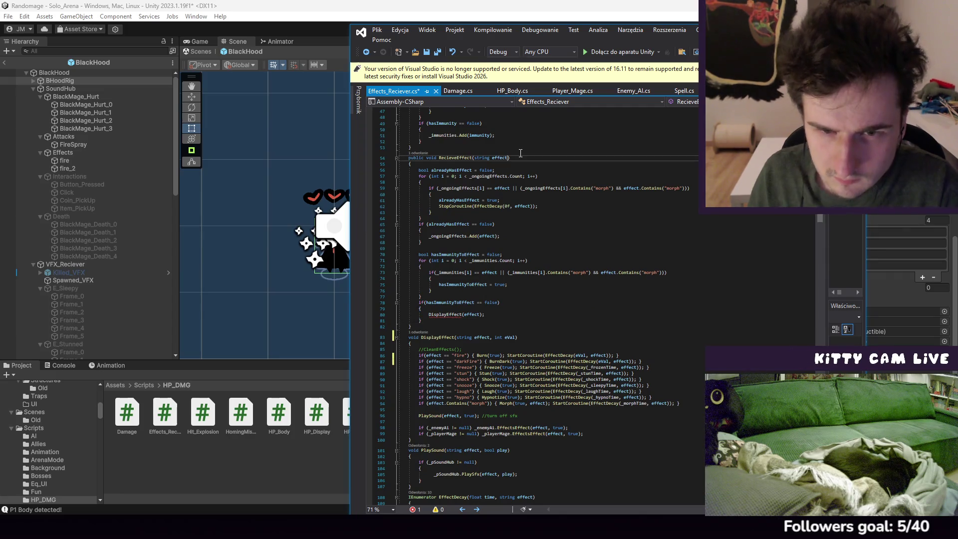
text(, int eVal)
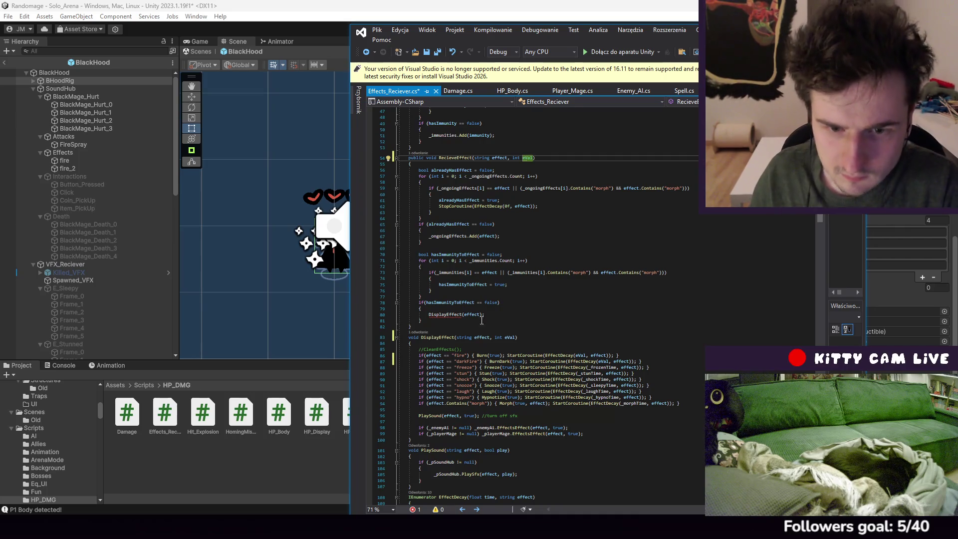
click(483, 314)
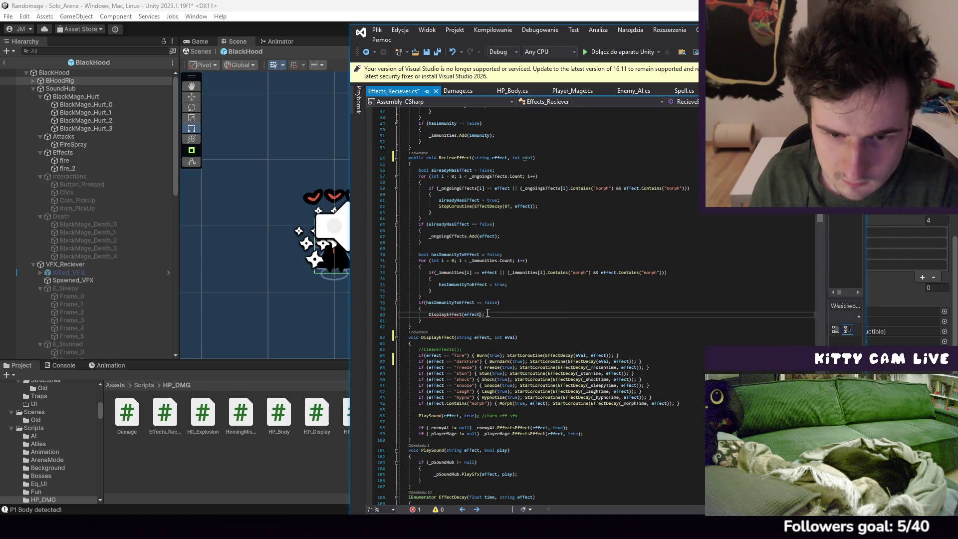
text(,)
text( eVal)
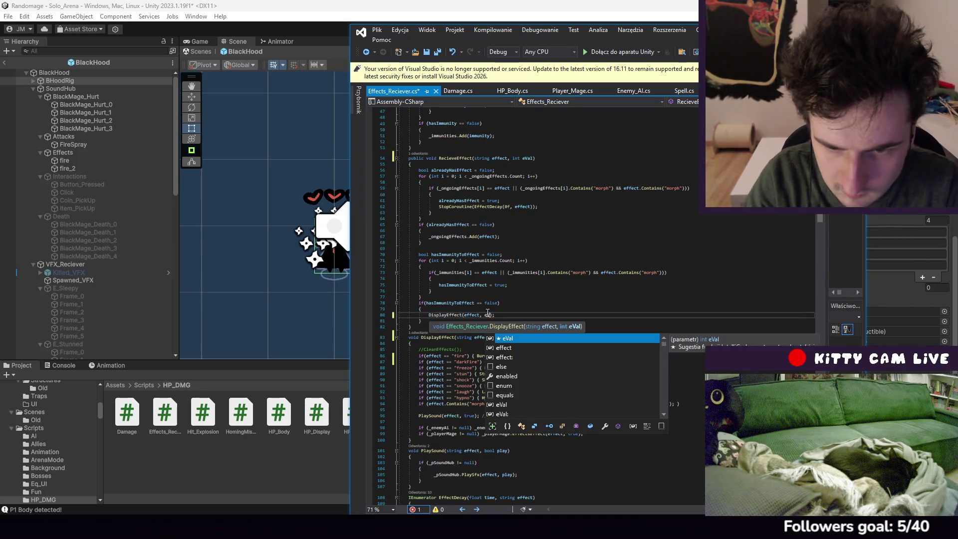
click(562, 262)
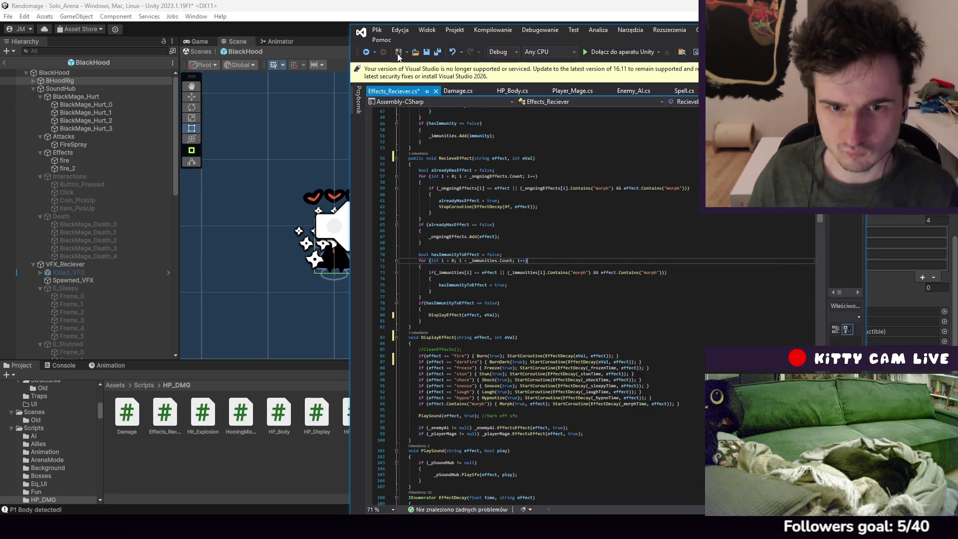
click(377, 30)
click(435, 171)
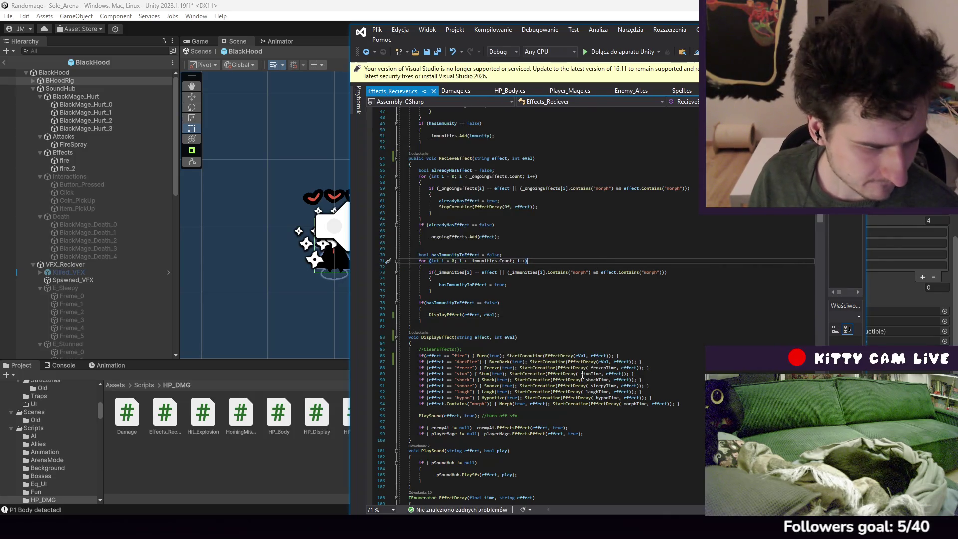
scroll(693, 425, down, 7)
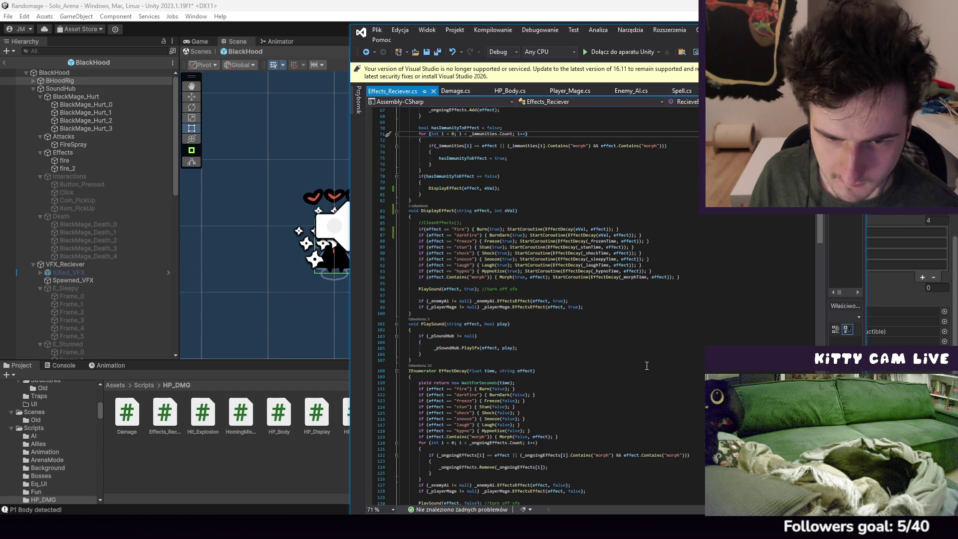
scroll(644, 362, down, 7)
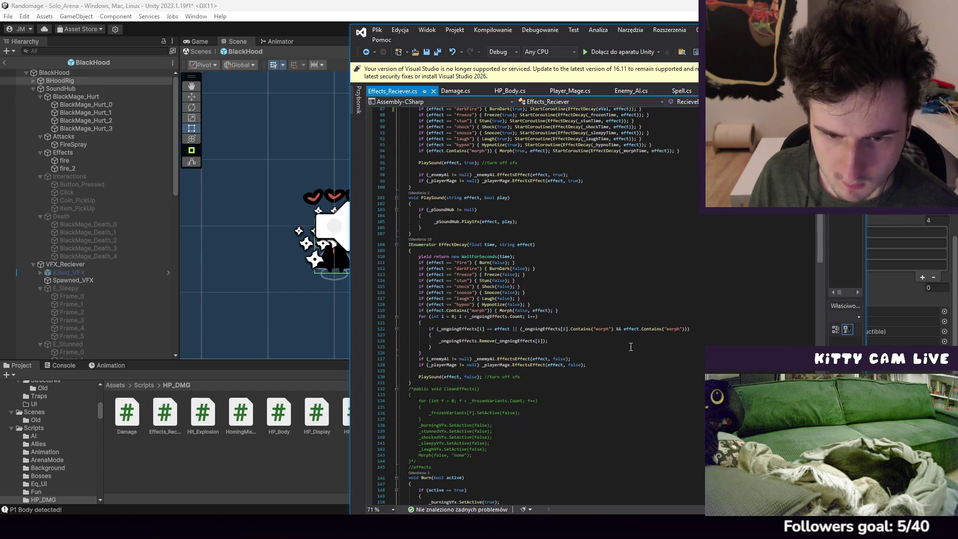
scroll(622, 343, up, 2)
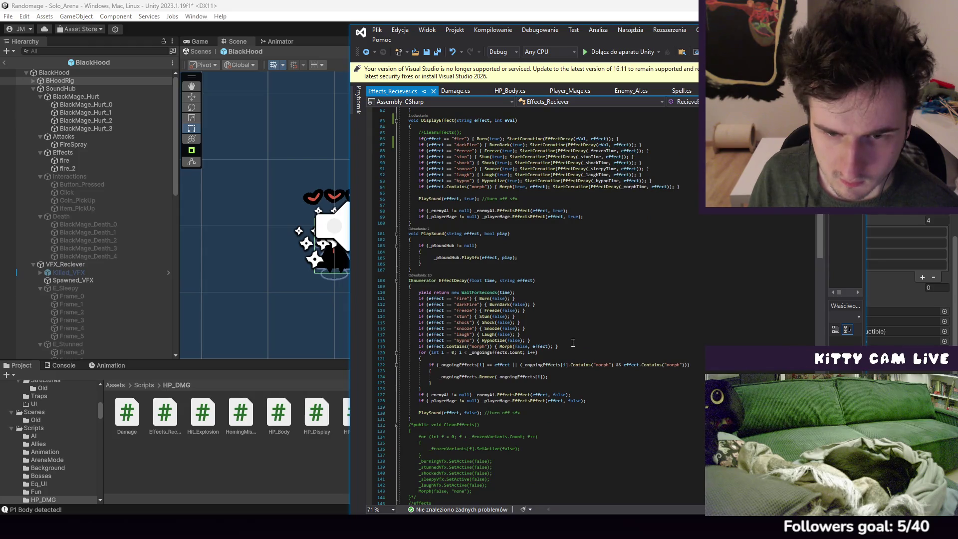
scroll(573, 343, up, 2)
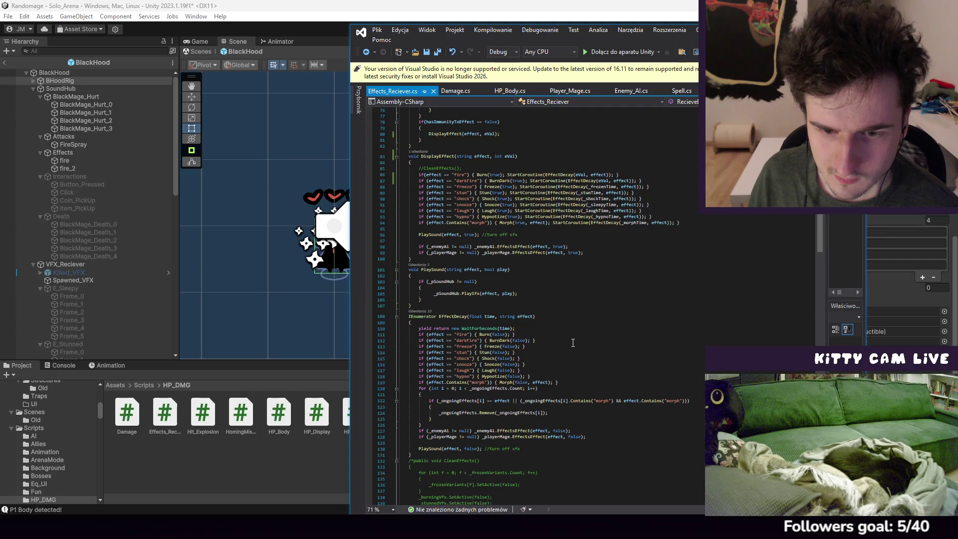
scroll(574, 343, down, 5)
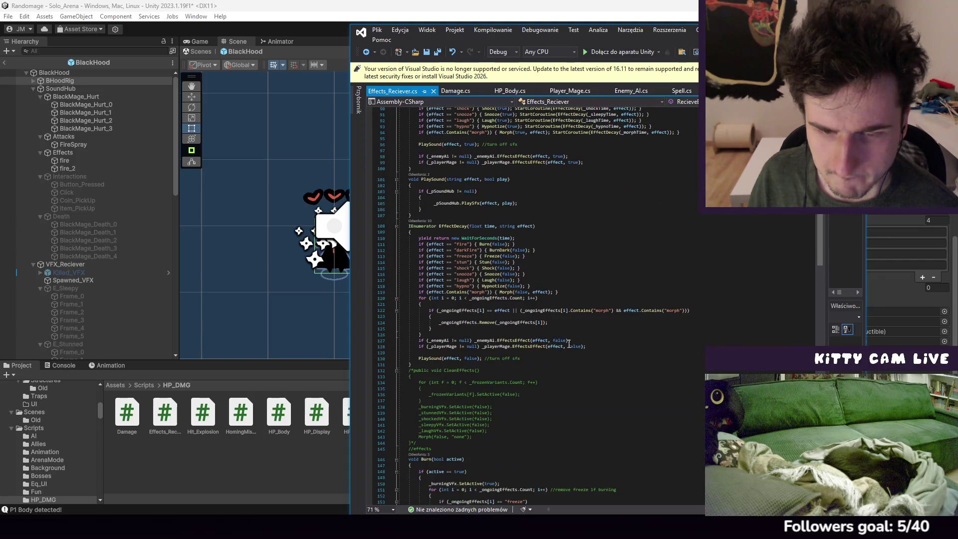
scroll(597, 336, down, 6)
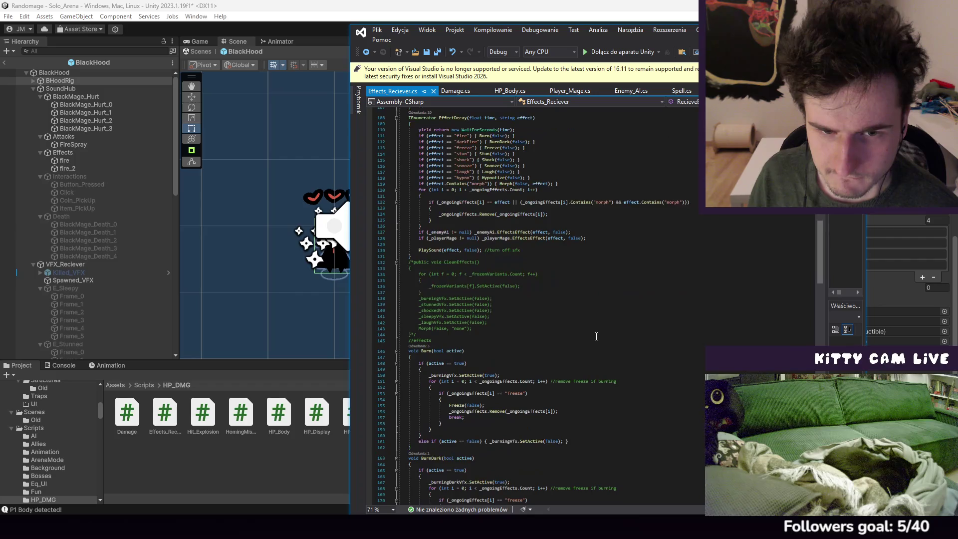
scroll(595, 336, down, 6)
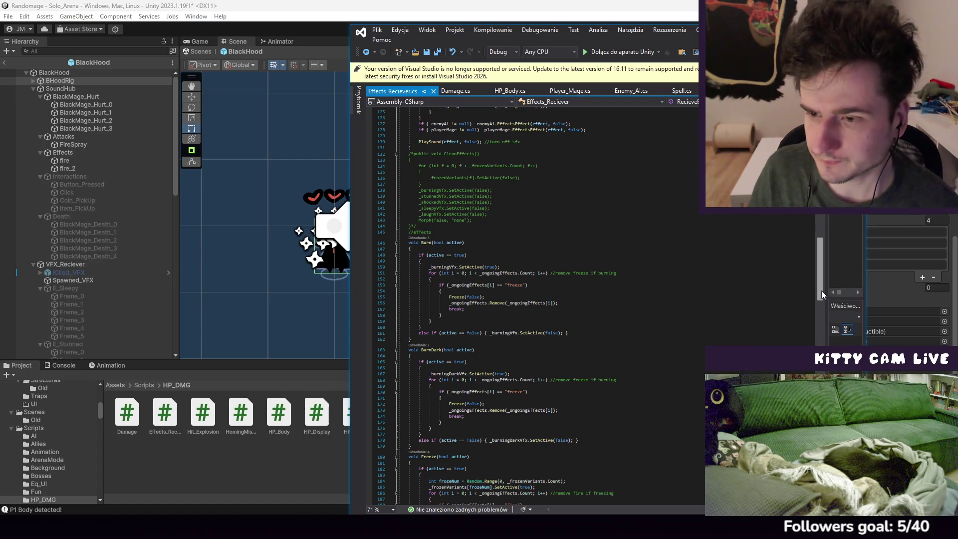
key(ctrl+Home)
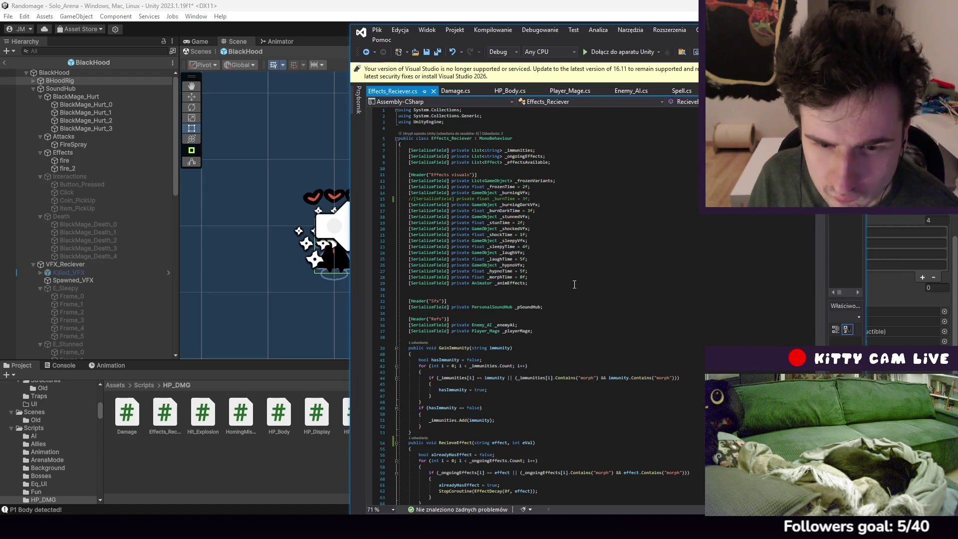
Add a new '[SerializeField] private HP_Body' line below the Refs header
click(521, 319)
key(Return)
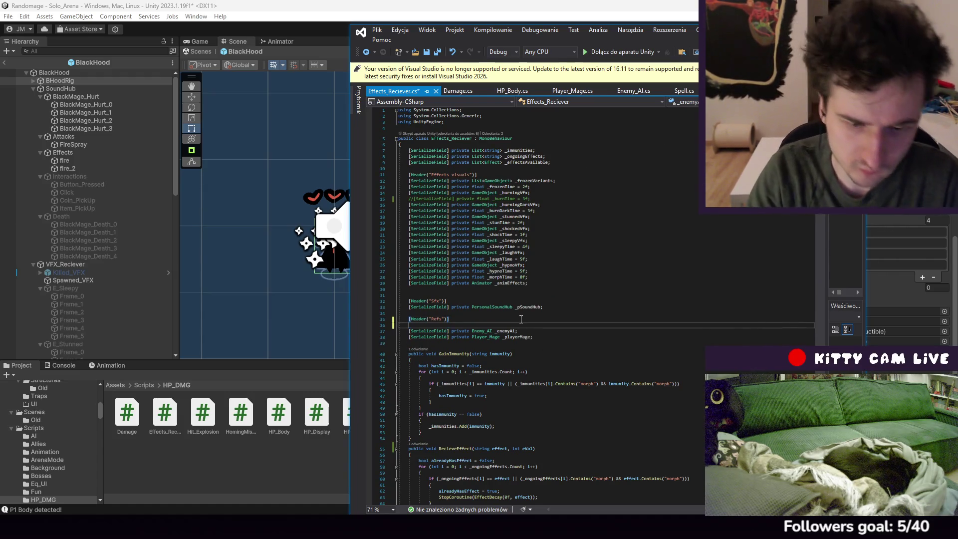
text([Serial)
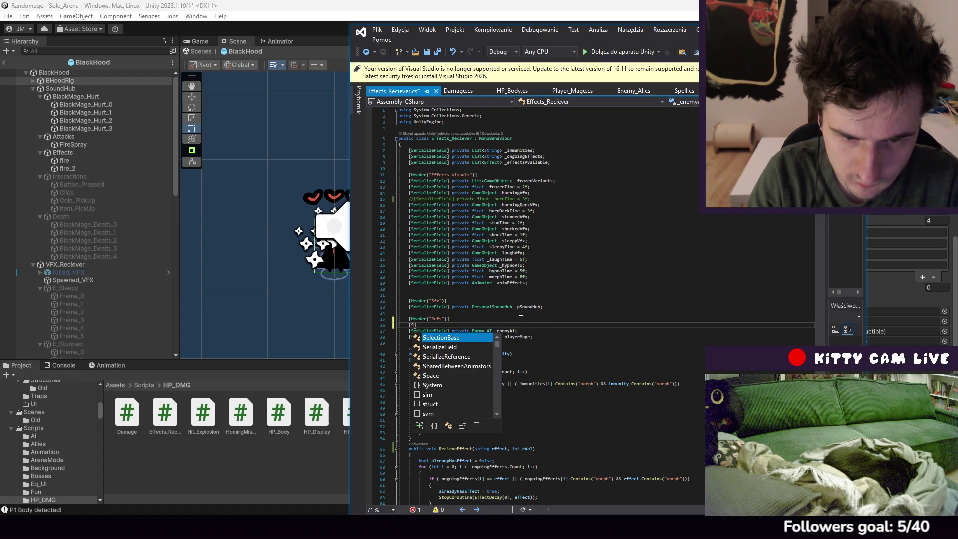
text(izeField] private)
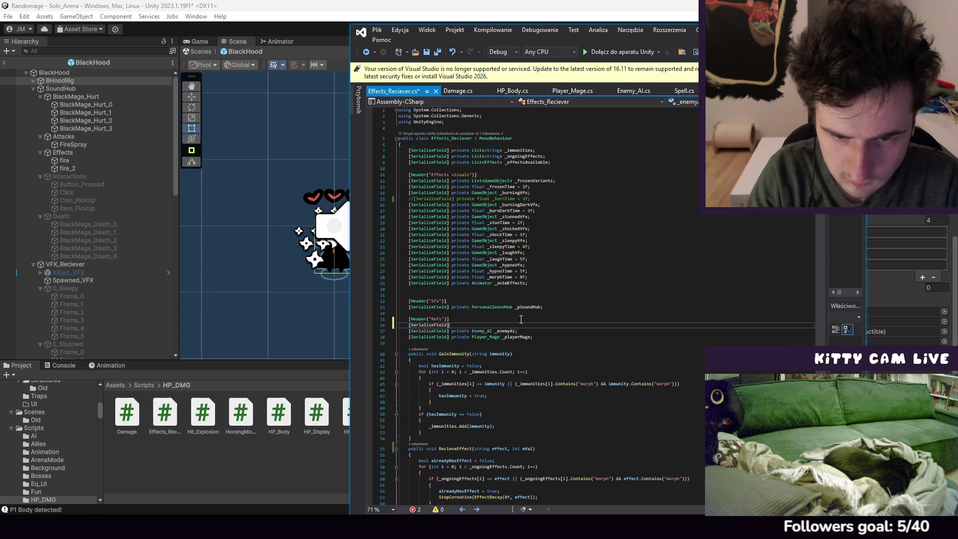
text( HP)
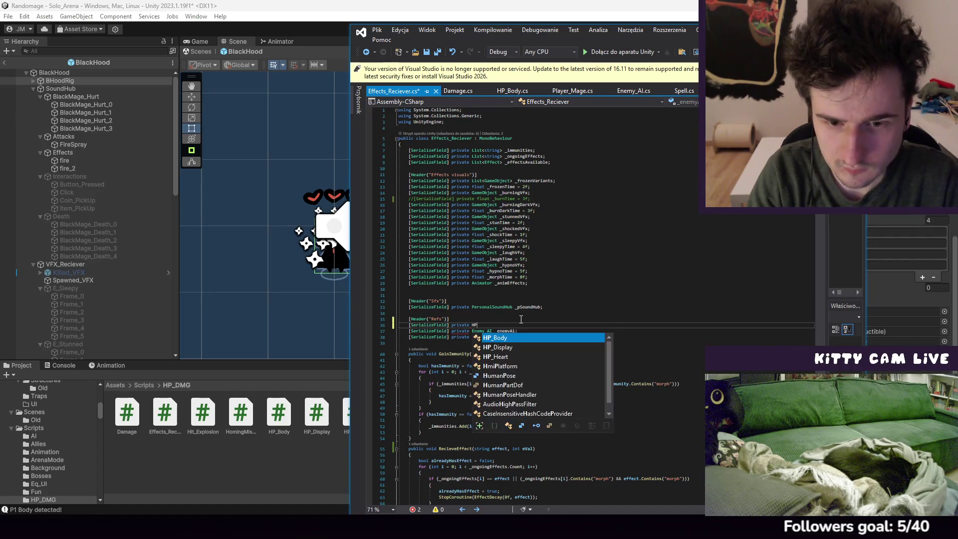
text(_Body)
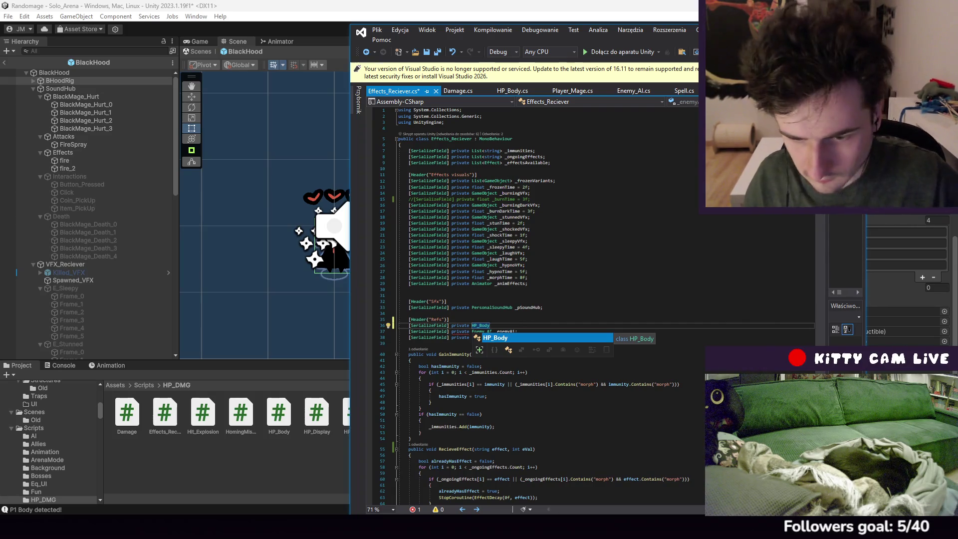
key(Escape)
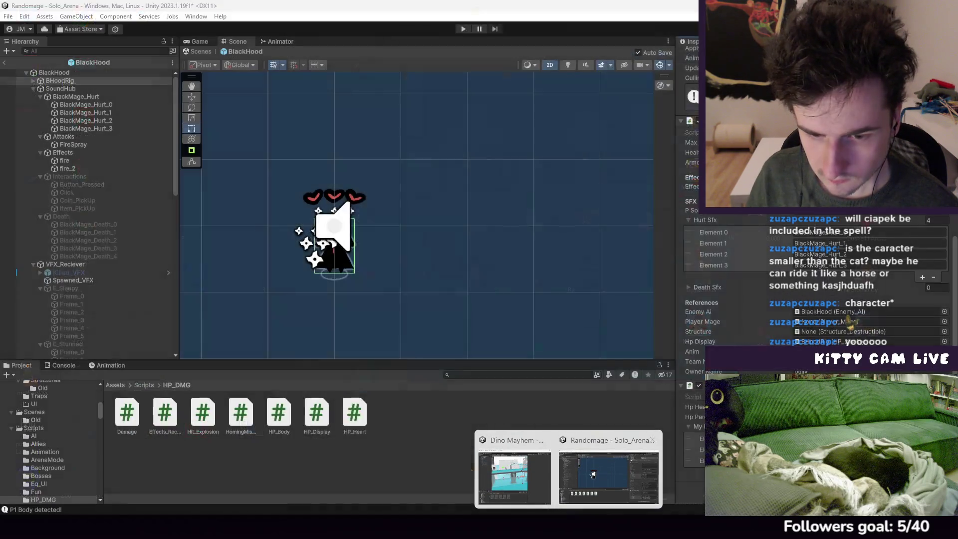
In Unity's Console, open the CS7036 error to jump to its line in HP_Body.cs
key(alt+Tab)
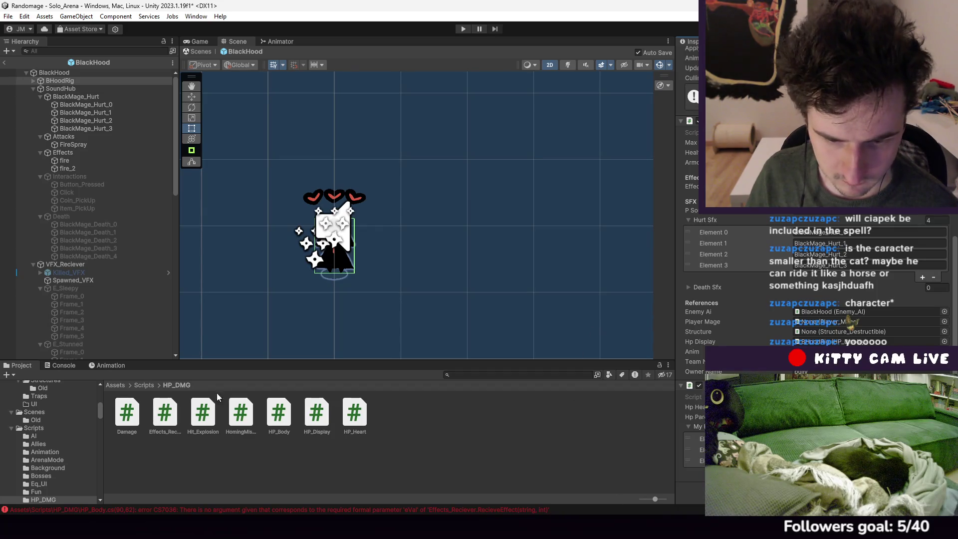
click(60, 365)
click(109, 389)
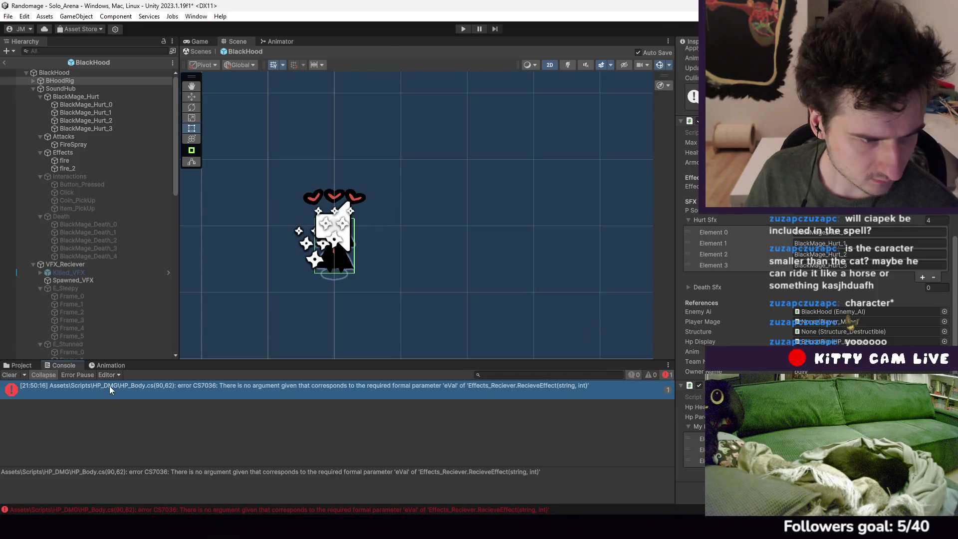
double_click(109, 385)
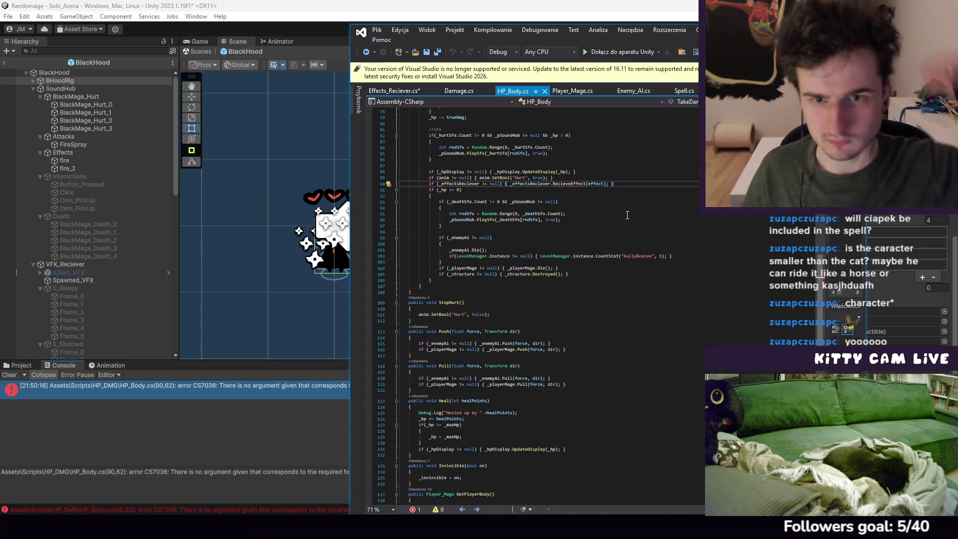
scroll(619, 210, up, 10)
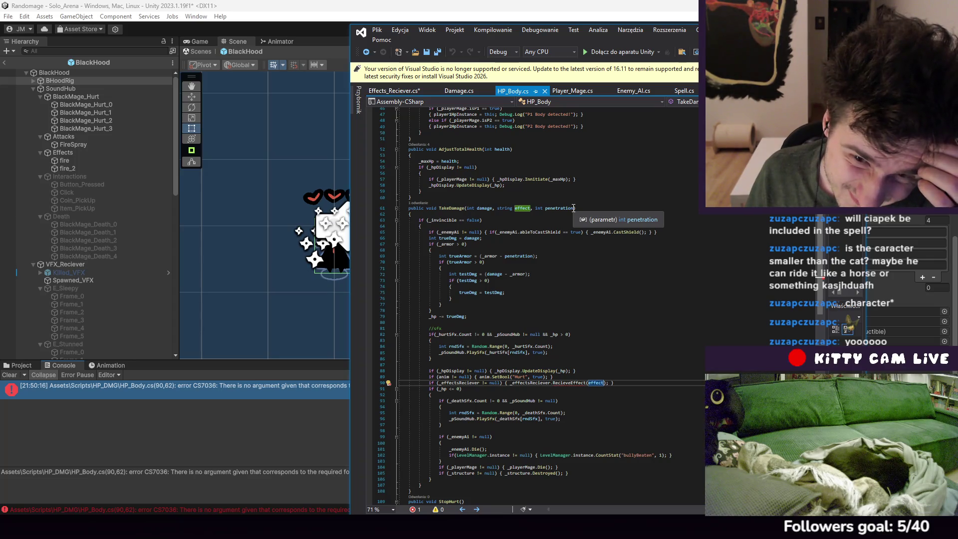
Add an int effectVal parameter to TakeDamage, pass it to RecieveEffect, and save HP_Body.cs
click(573, 207)
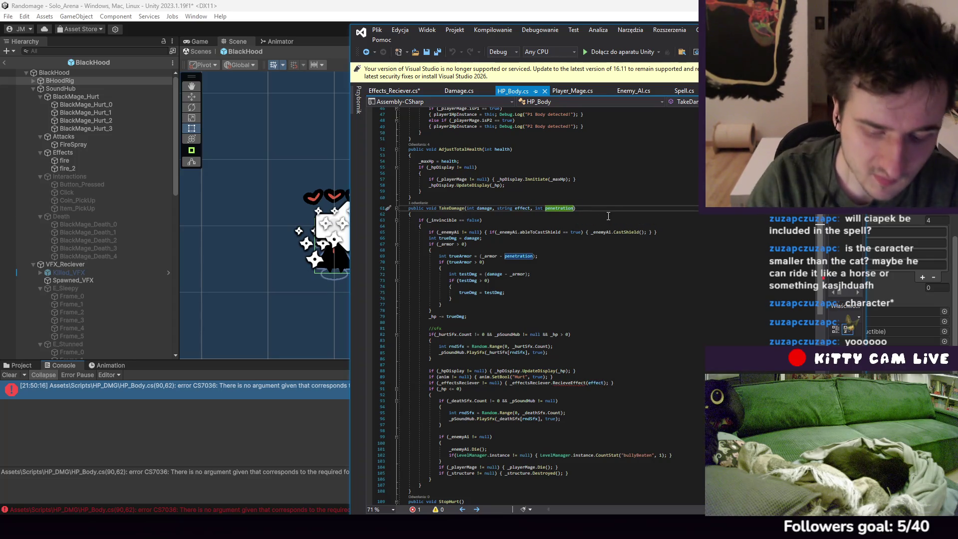
text(, int e)
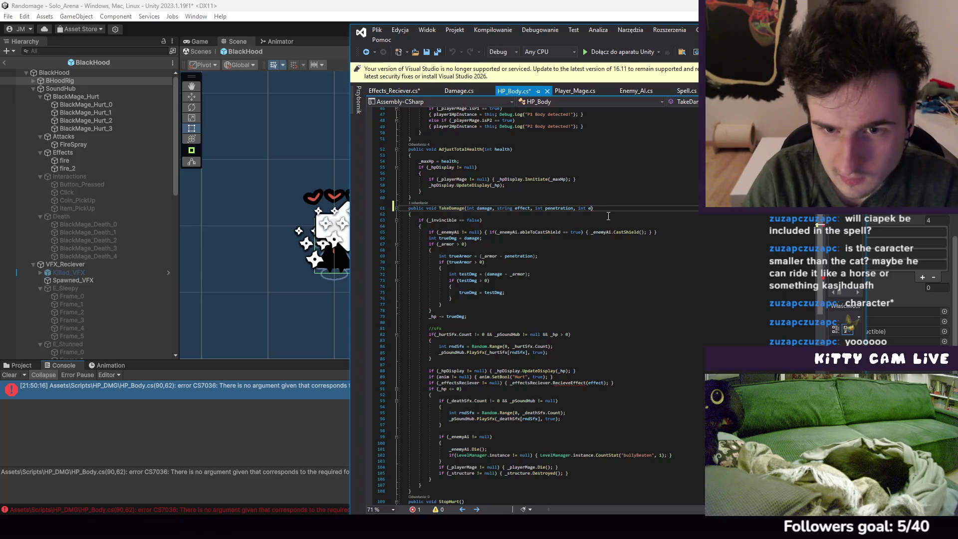
text(lem)
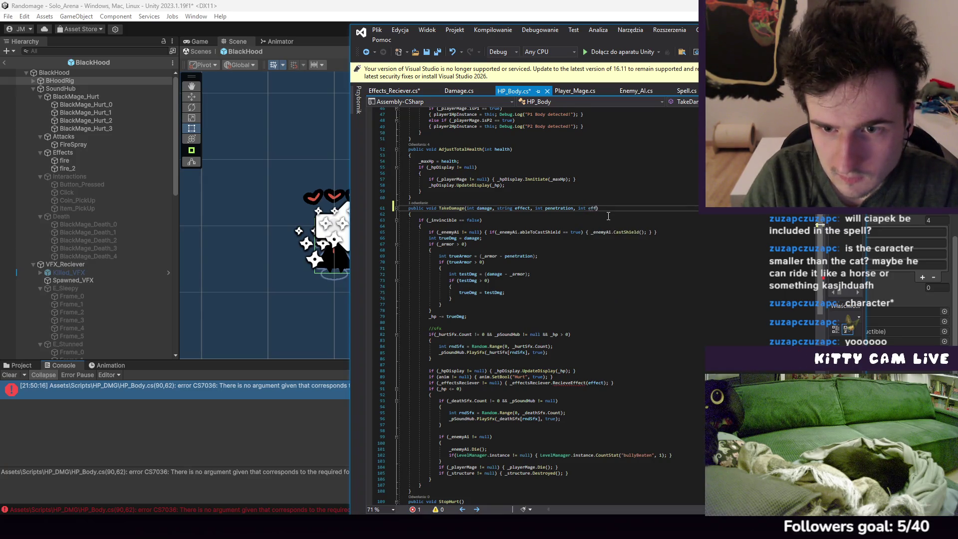
text(Val)
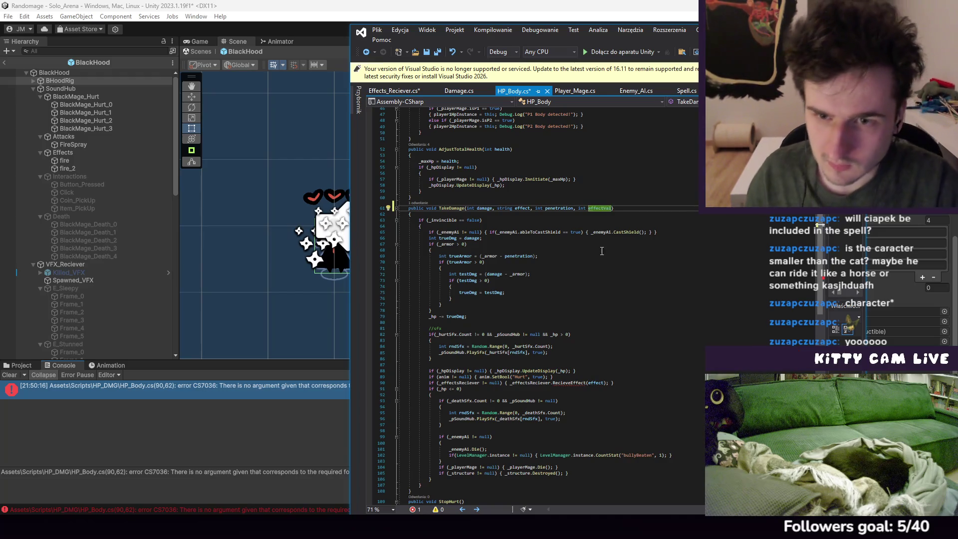
double_click(594, 208)
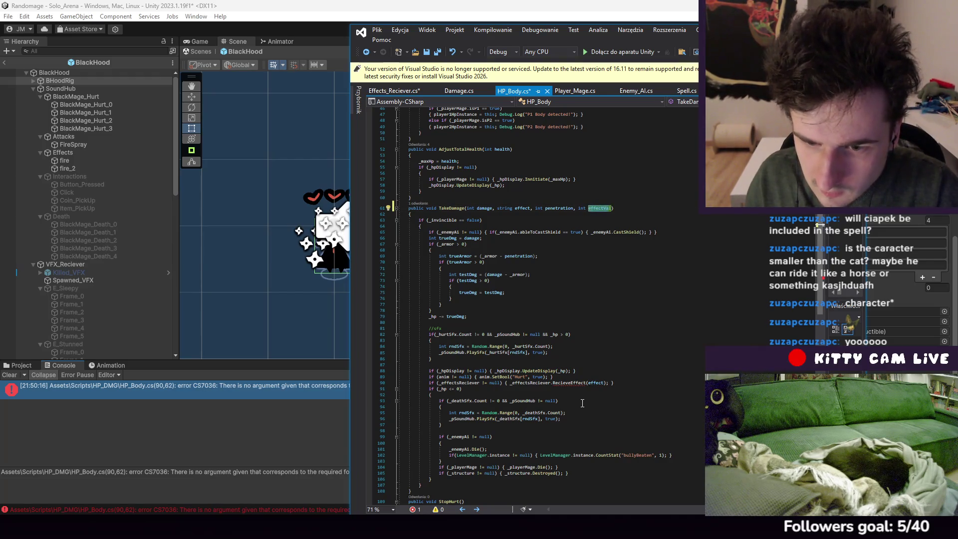
click(603, 382)
text(, effectVal)
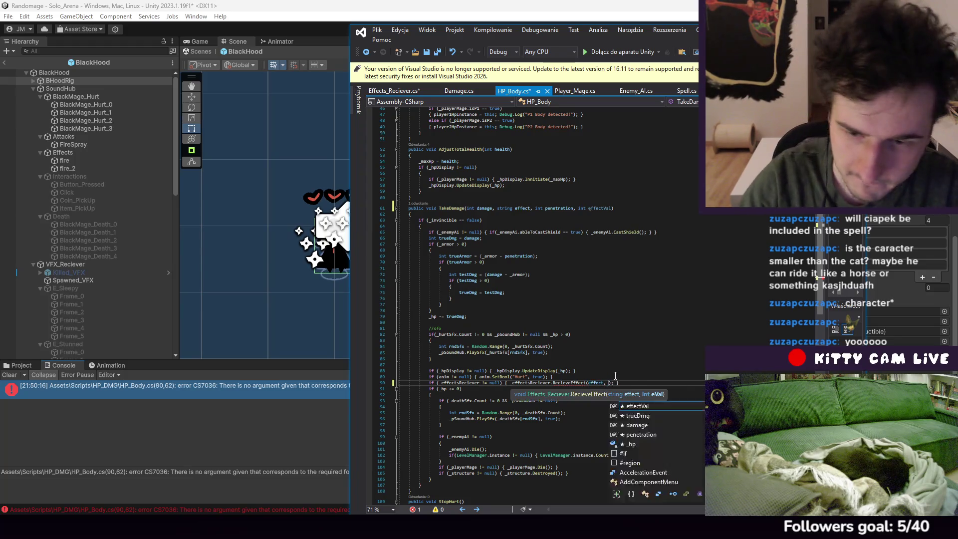
scroll(641, 259, down, 1)
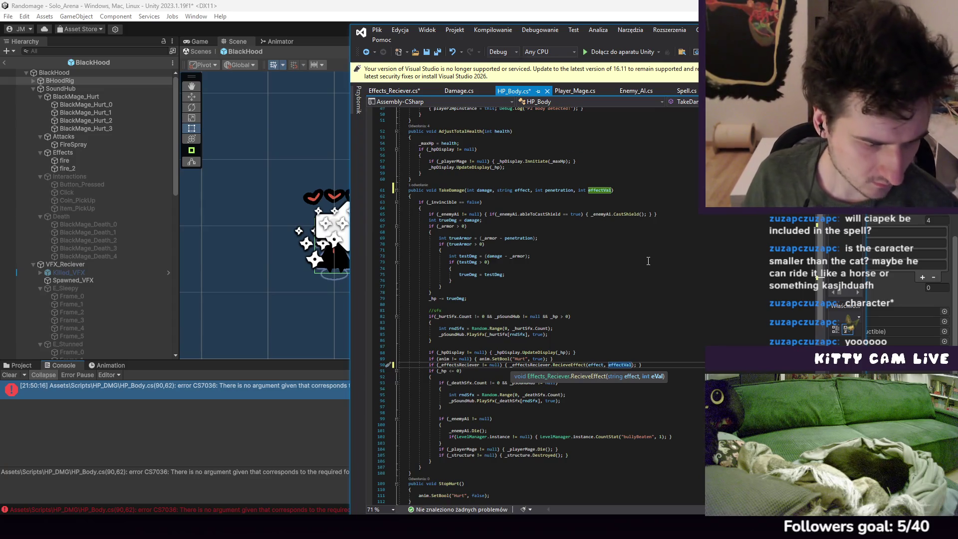
scroll(721, 264, down, 5)
scroll(722, 264, down, 6)
scroll(721, 265, up, 6)
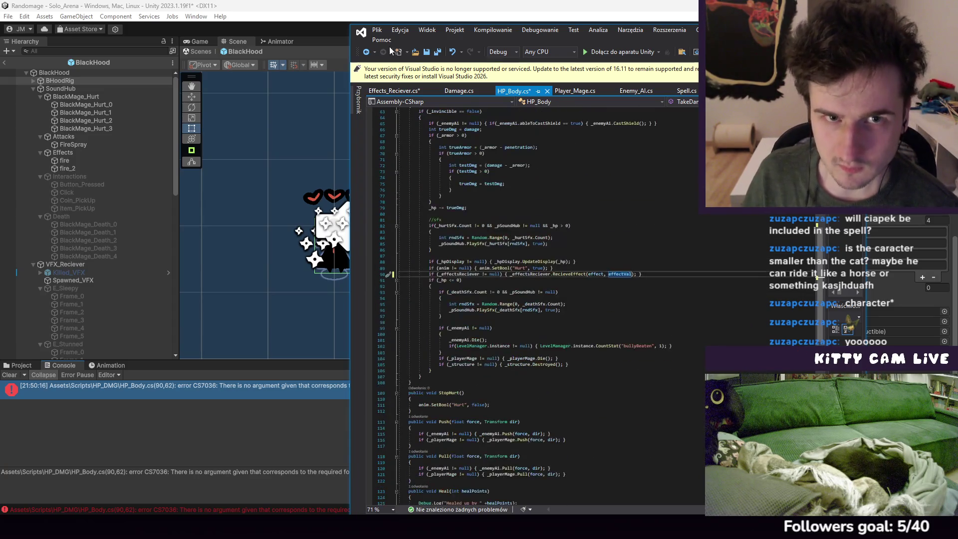
click(377, 30)
click(409, 150)
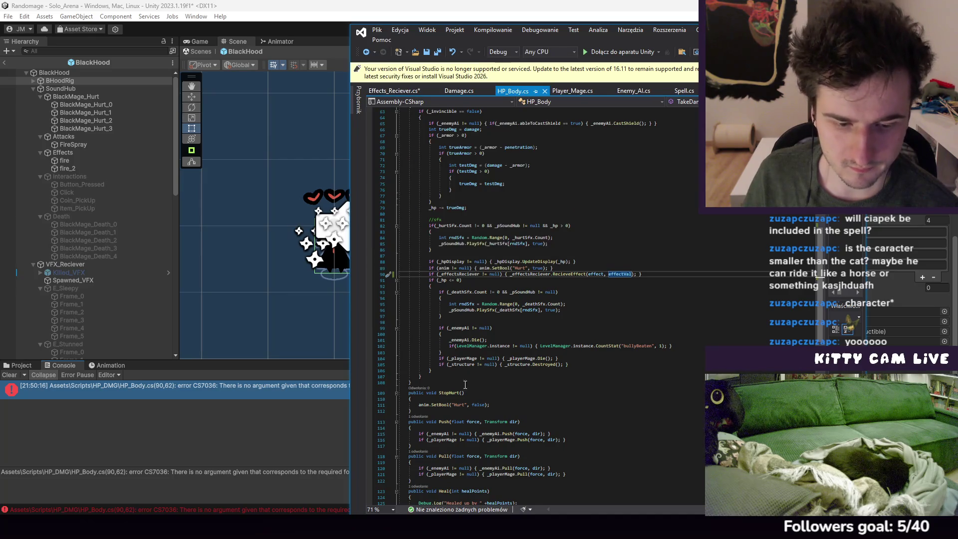
click(160, 429)
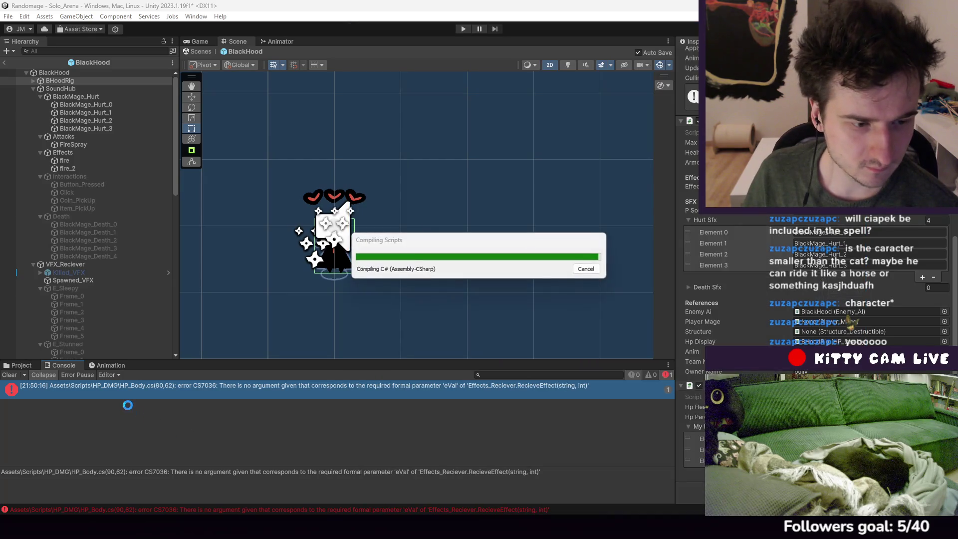
Go to the Damage.cs error and pass _effectVal as an extra TakeDamage argument
double_click(118, 389)
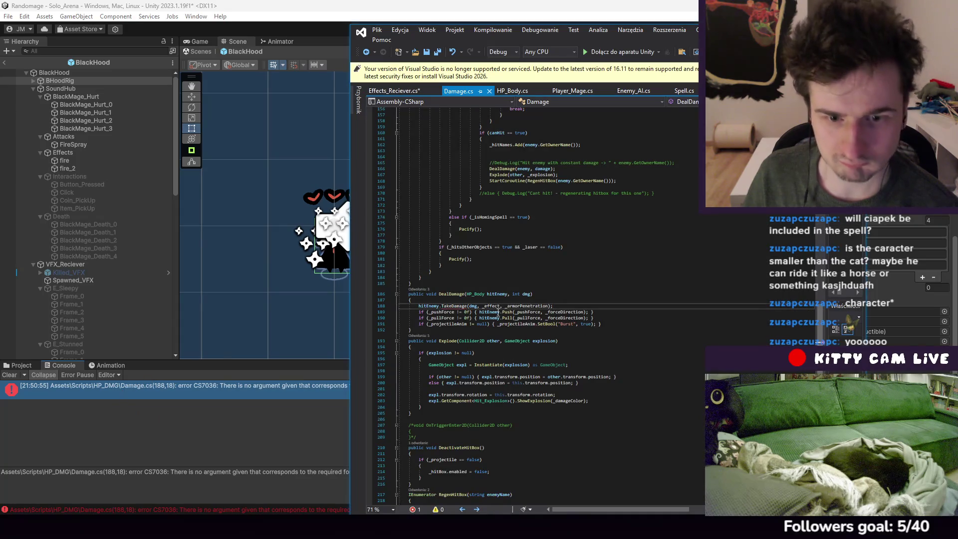
click(548, 306)
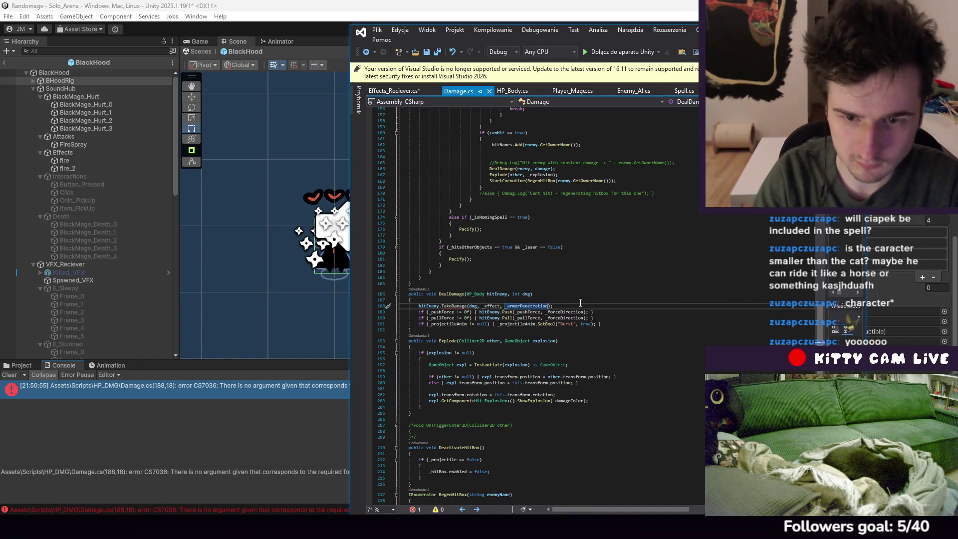
text(, _)
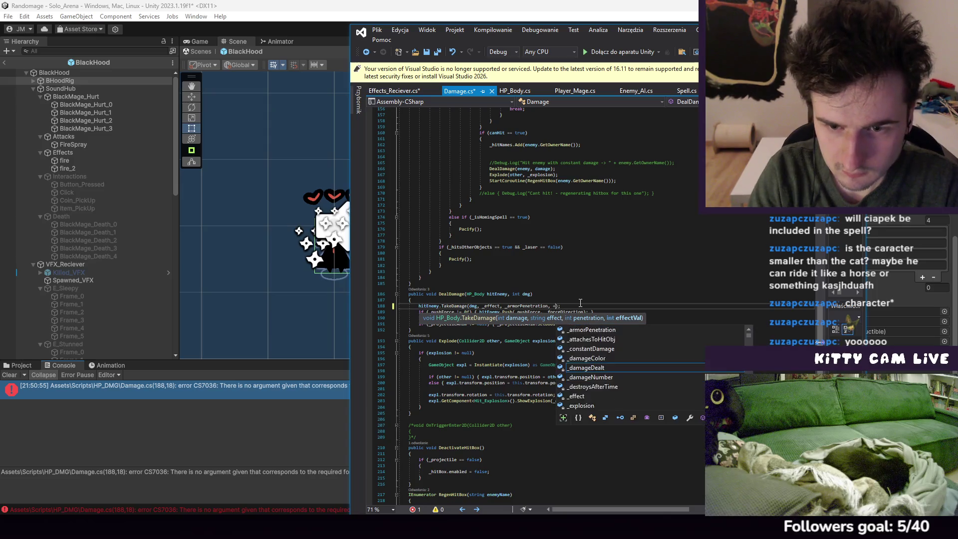
text(effect)
text(Val)
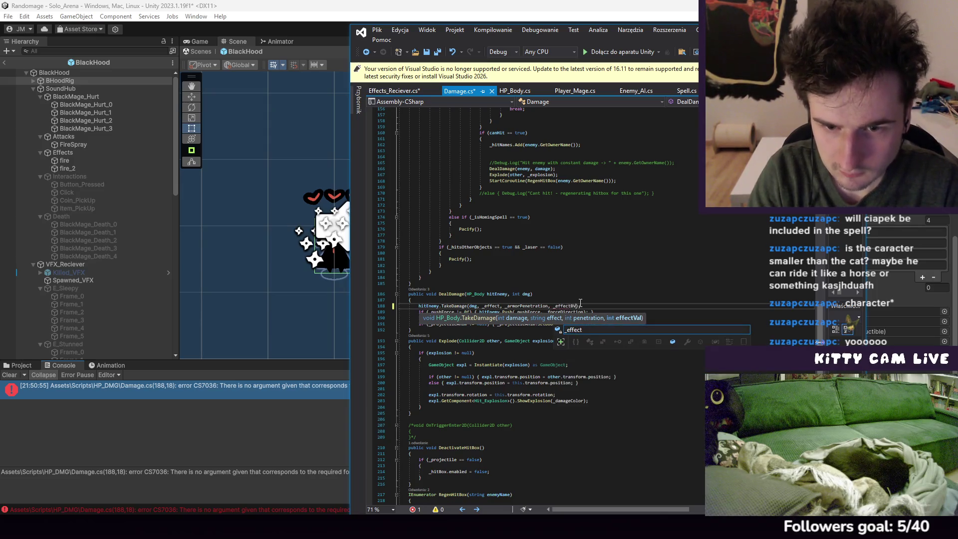
scroll(569, 299, up, 20)
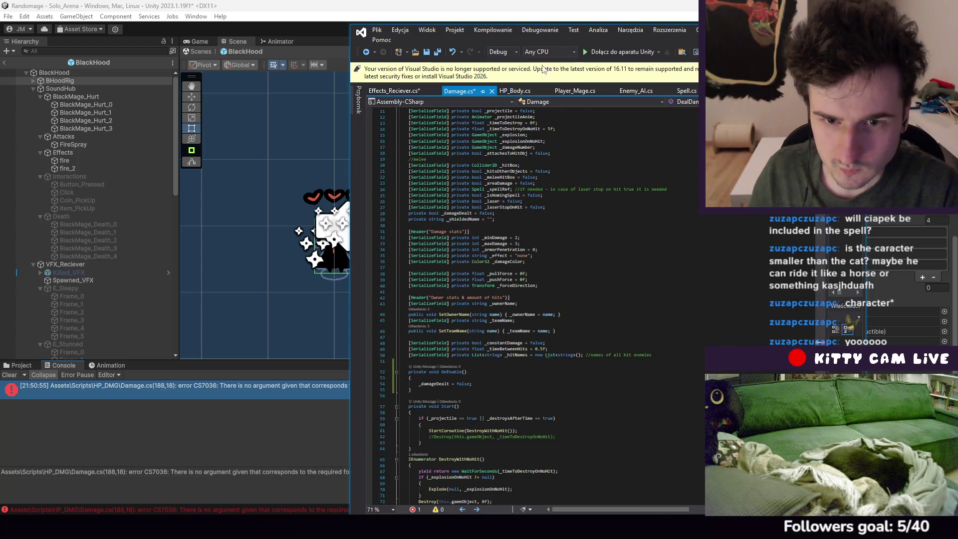
scroll(547, 269, up, 1)
Duplicate the _effect field as a serialized int _effectVal = 0 and save Damage.cs
click(507, 274)
key(ctrl+d)
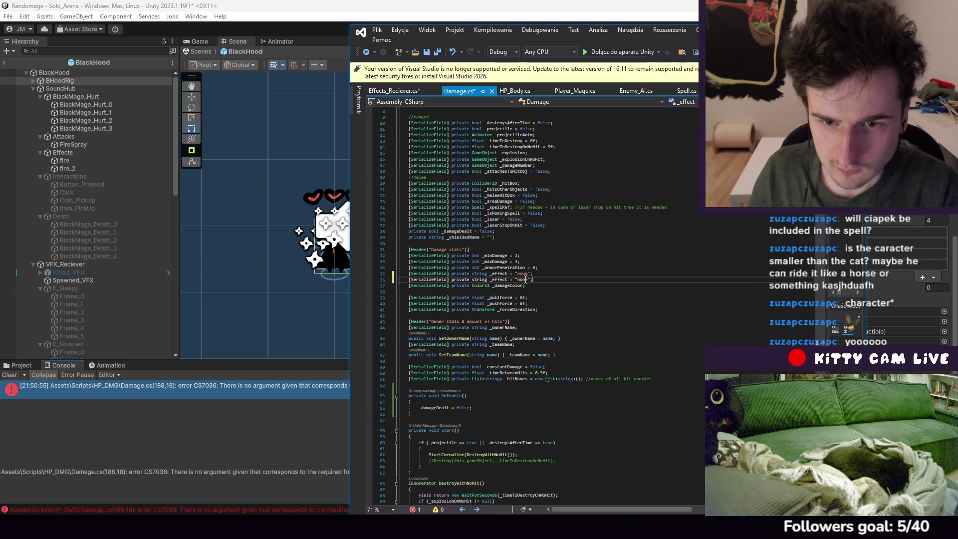
text(Valu)
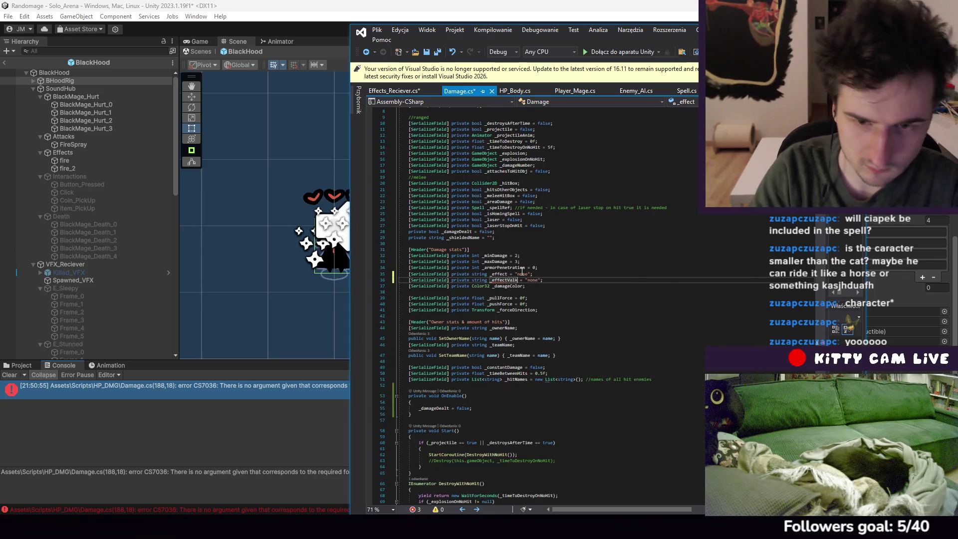
key(BackSpace)
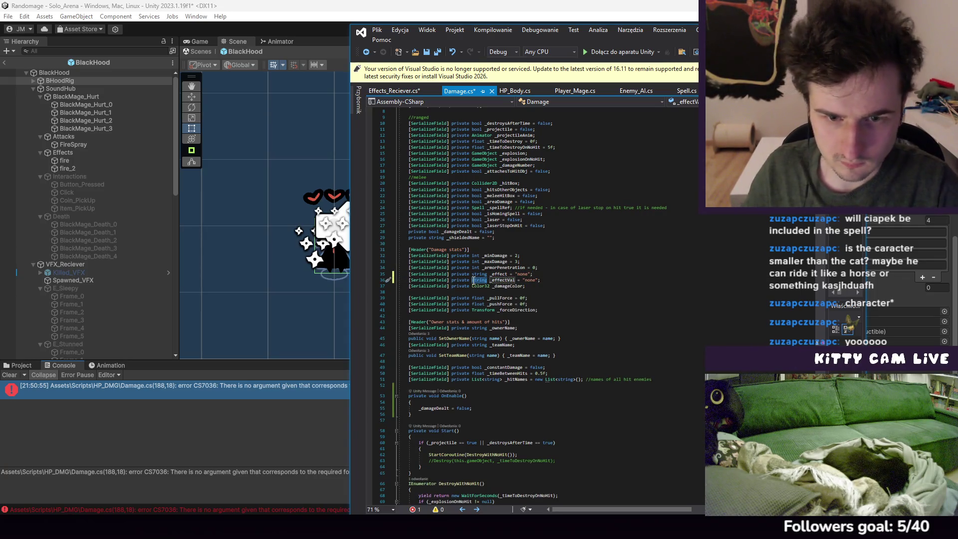
click(475, 279)
text(int)
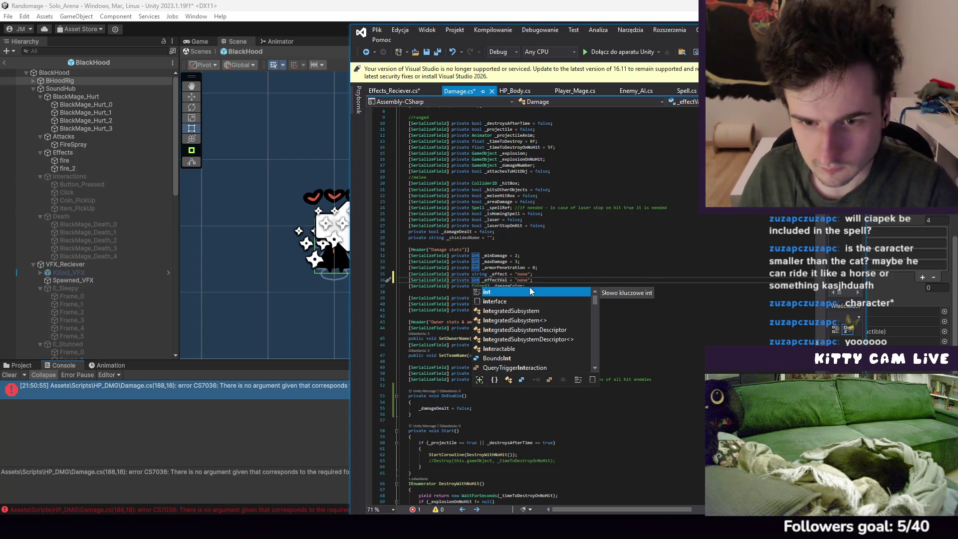
drag(531, 281, 513, 280)
text(0)
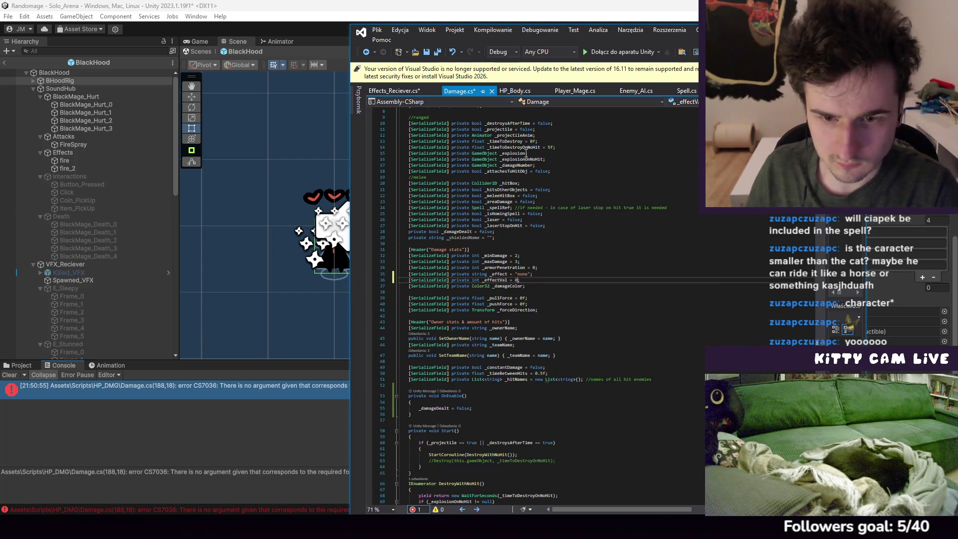
click(376, 30)
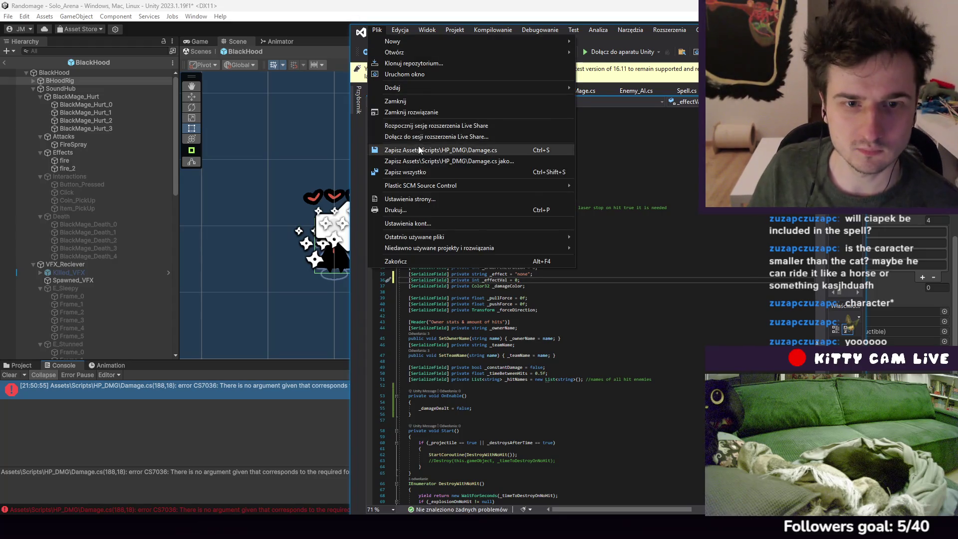
click(479, 148)
key(ctrl+minus)
key(ctrl+minus)
key(ctrl+minus)
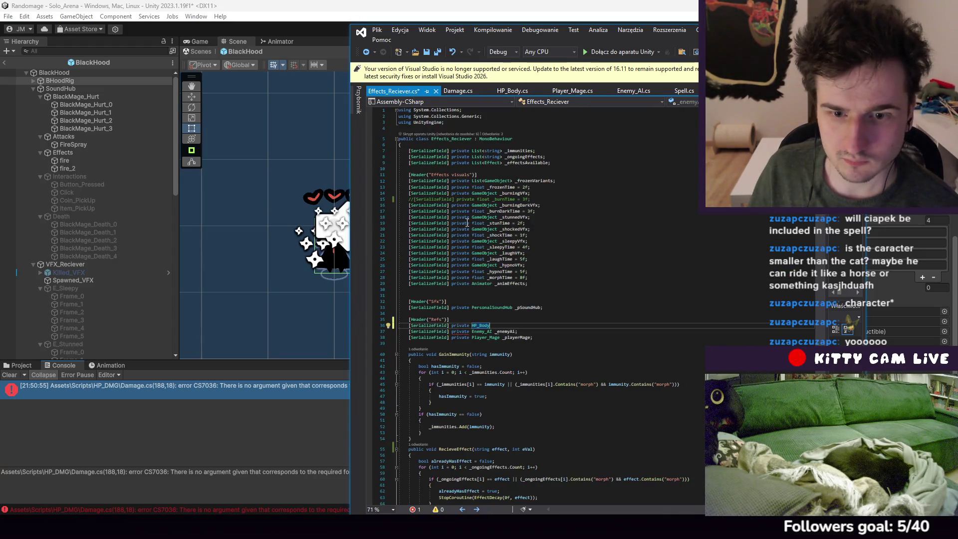
Name the HP_Body field _hpBody and save Effects_Reciever.cs
text(_hp)
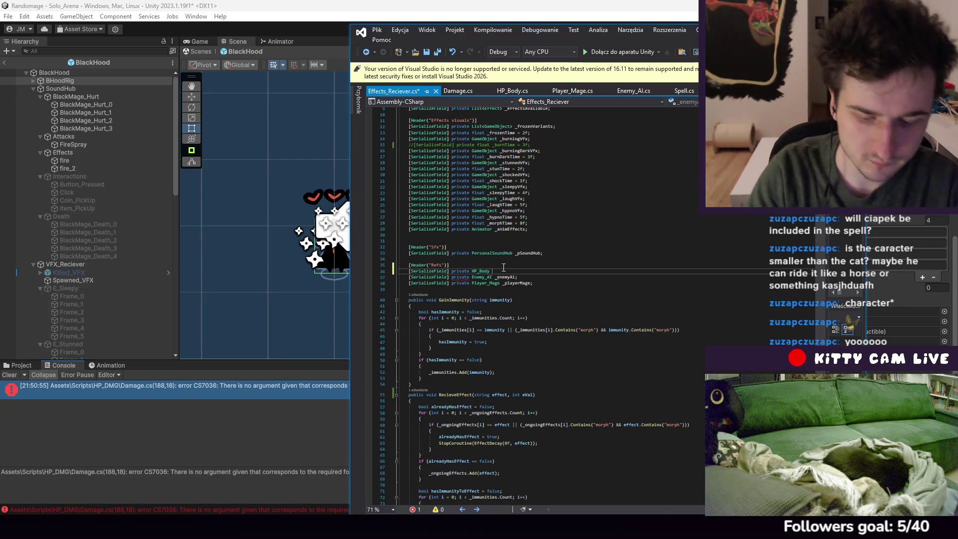
text(Body;)
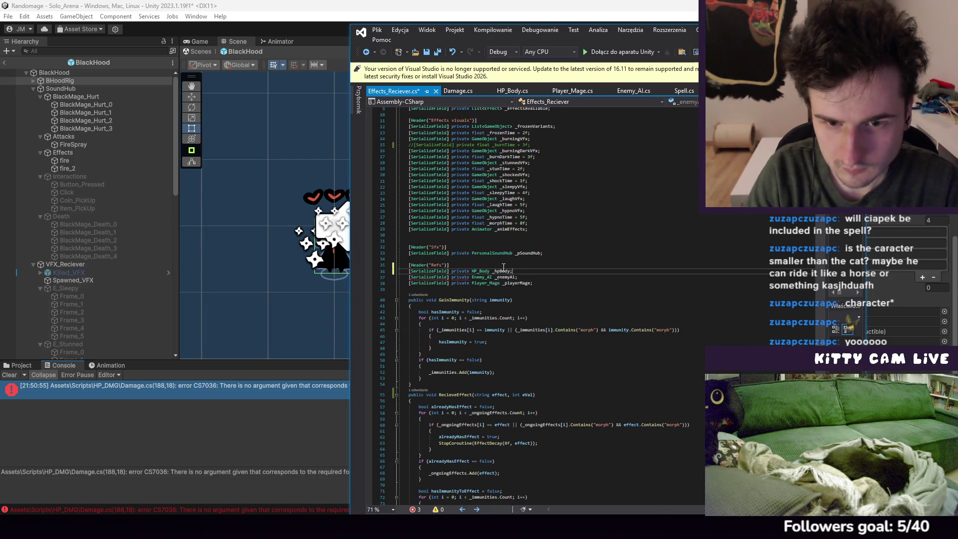
scroll(503, 268, down, 20)
click(377, 30)
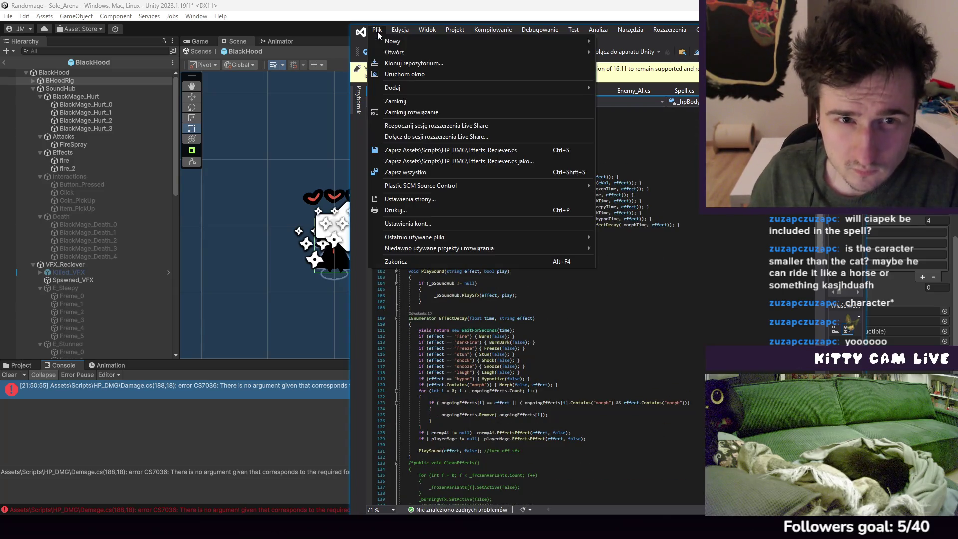
click(419, 150)
scroll(612, 215, down, 6)
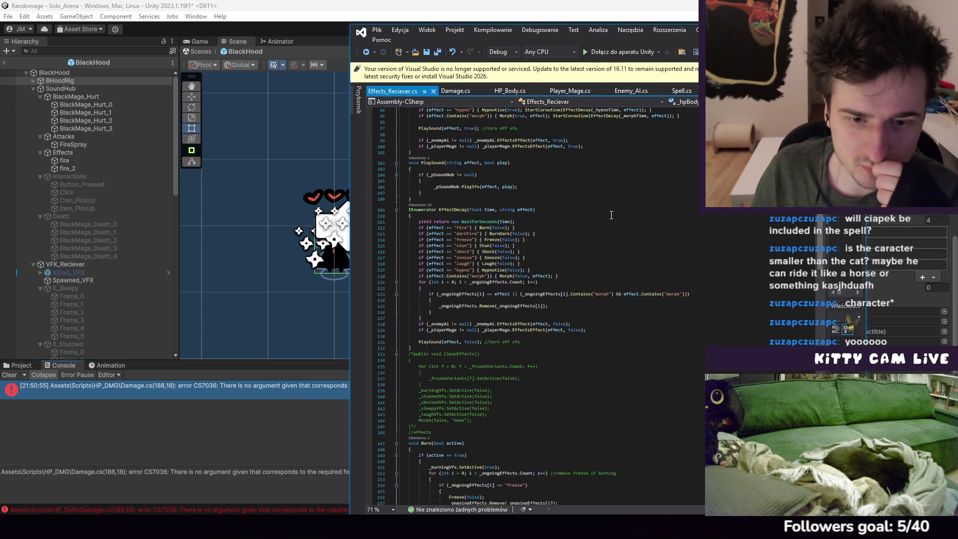
scroll(584, 215, down, 11)
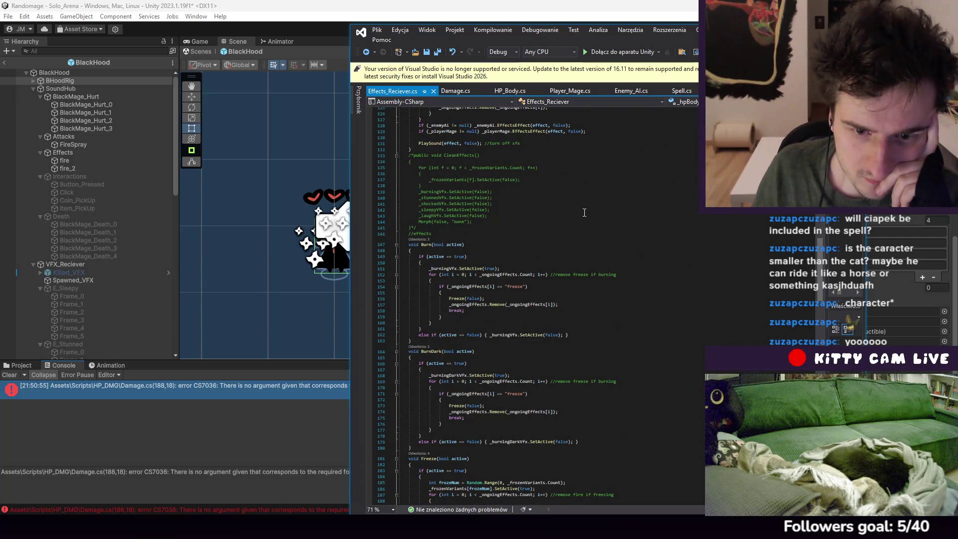
scroll(517, 310, down, 1)
click(515, 317)
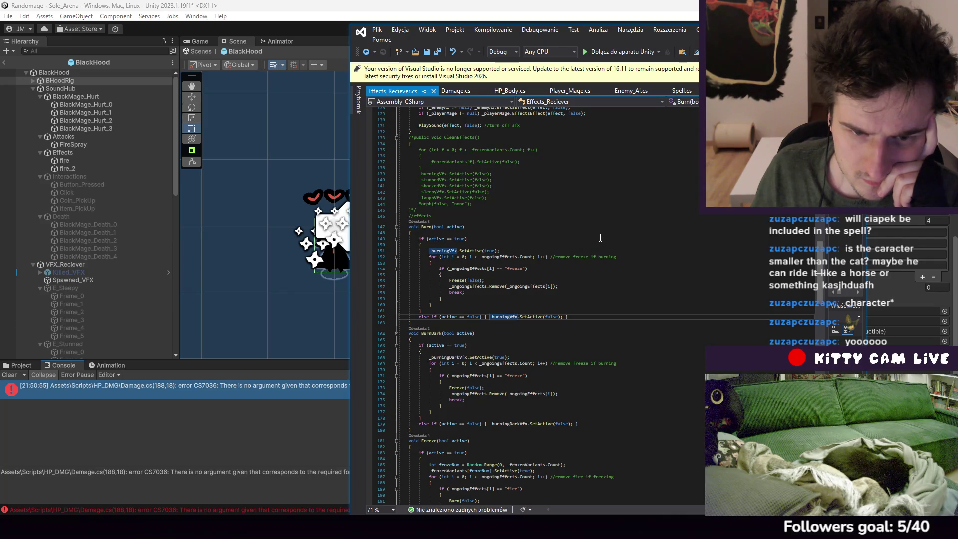
scroll(598, 237, up, 15)
scroll(598, 237, down, 6)
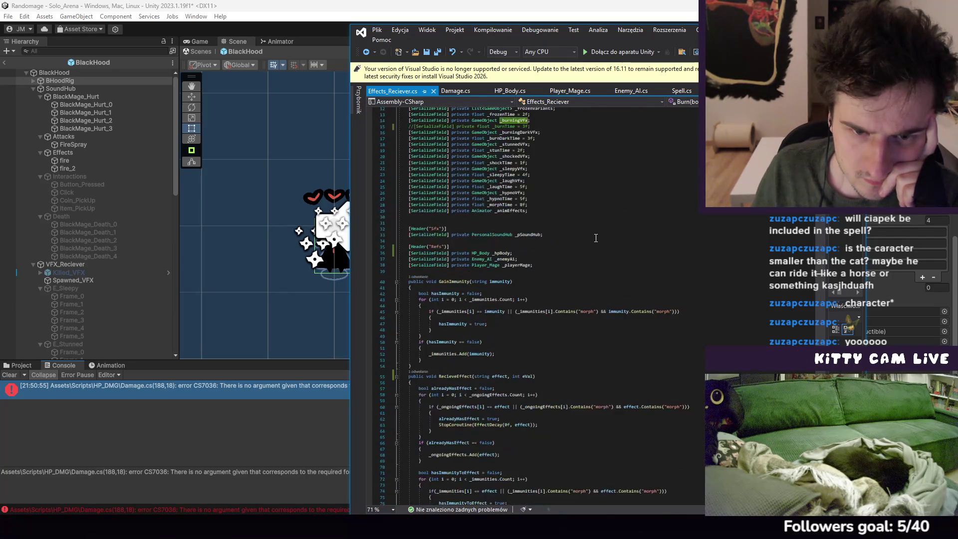
click(510, 91)
scroll(534, 262, down, 5)
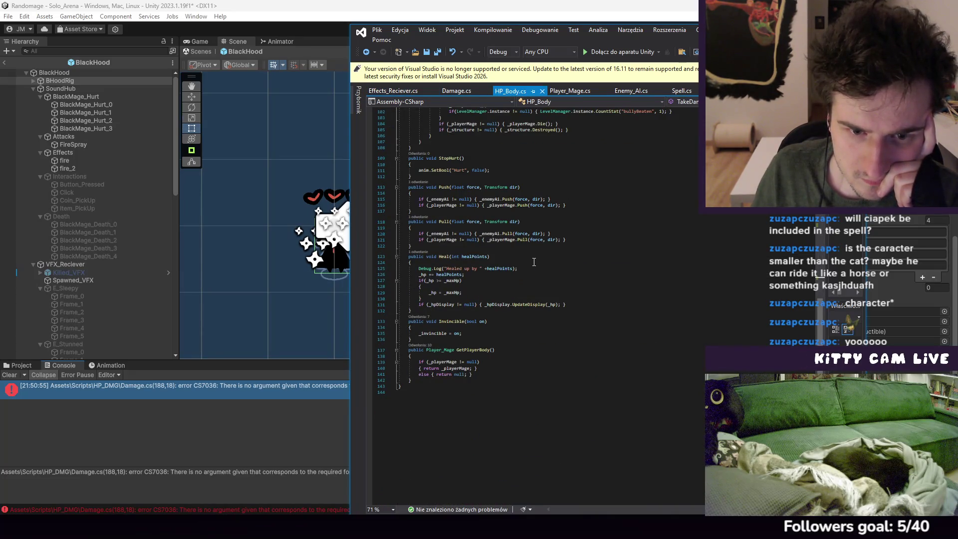
scroll(534, 262, up, 6)
click(395, 91)
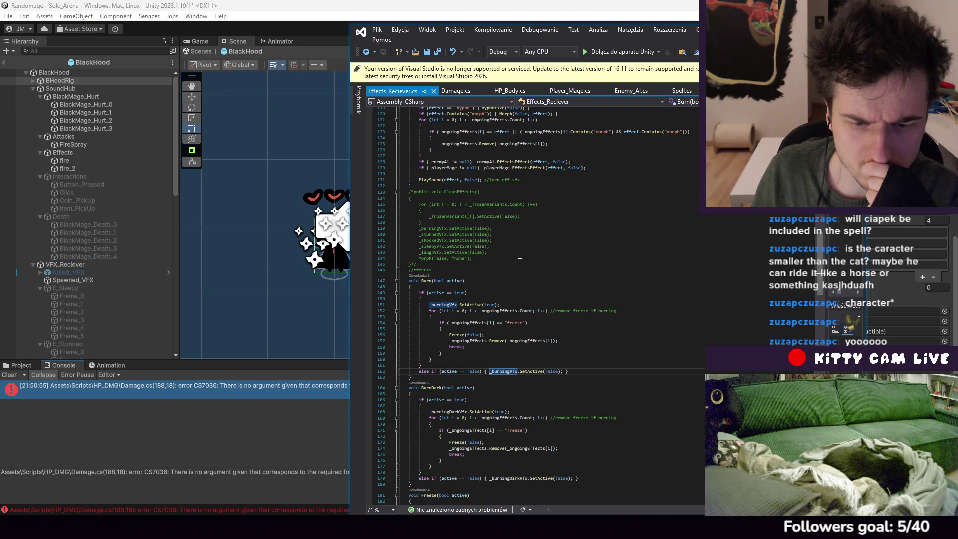
mouse_move(433, 363)
mouse_down()
mouse_move(442, 339)
mouse_move(430, 311)
mouse_up()
key(ctrl+c)
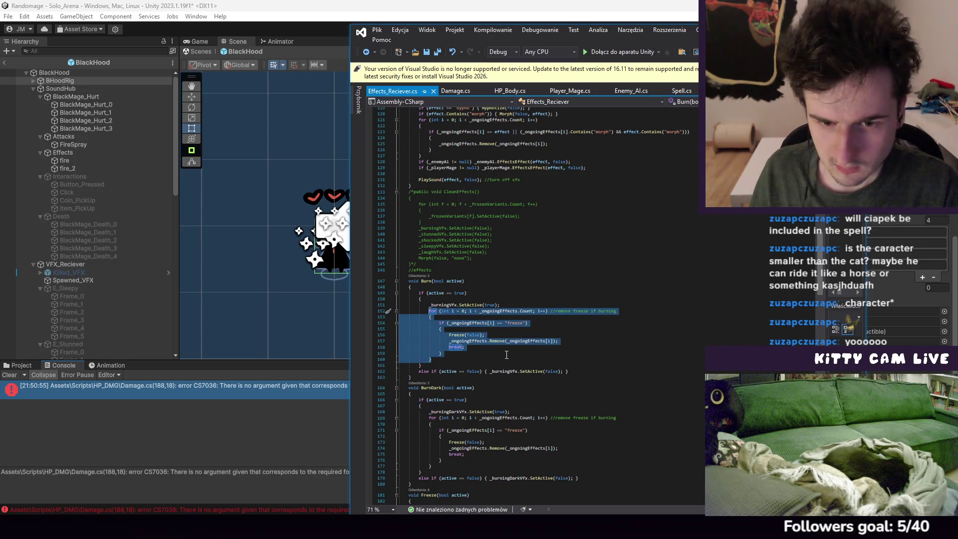
Paste a copy of Burn's loop below it and add 'yield return new WaitForSeconds(1f);'
click(448, 356)
click(443, 359)
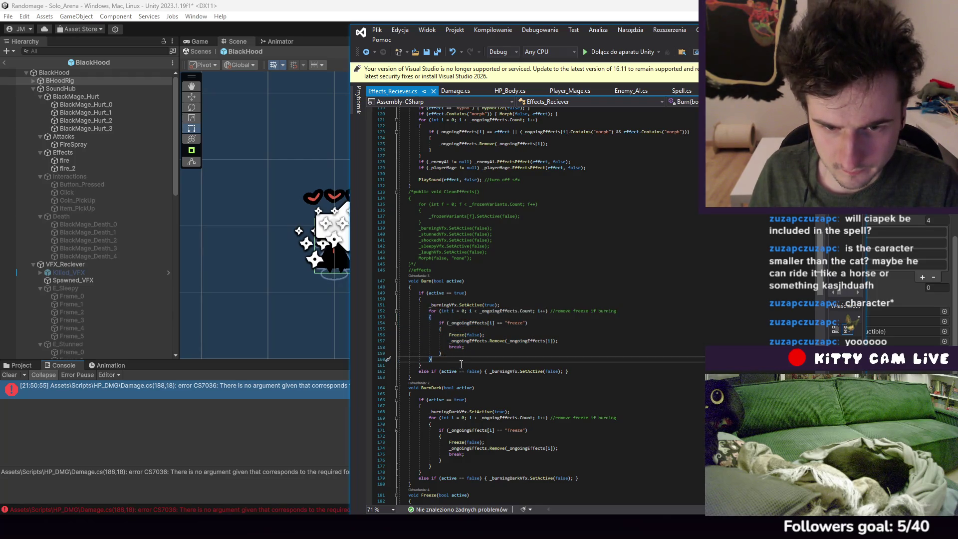
click(421, 281)
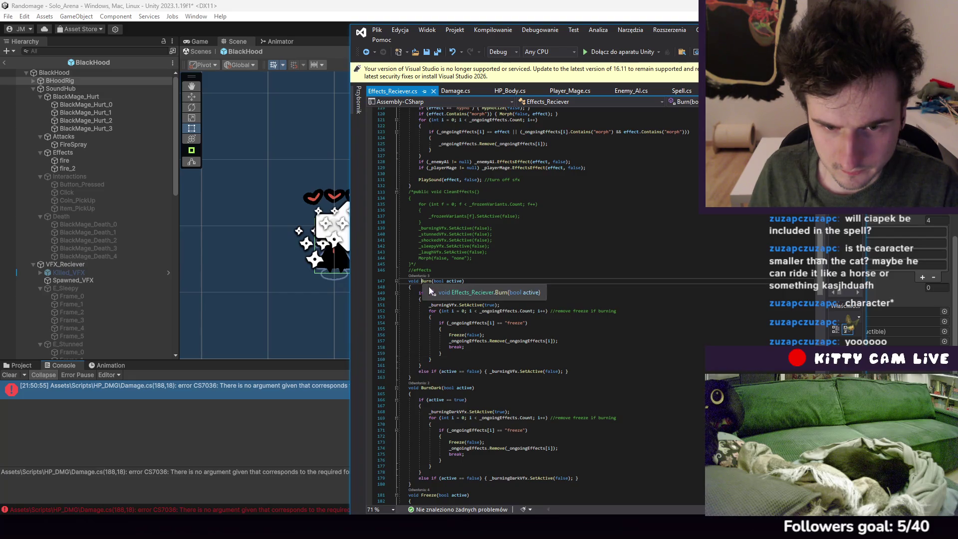
click(442, 357)
key(ctrl+v)
scroll(496, 359, down, 2)
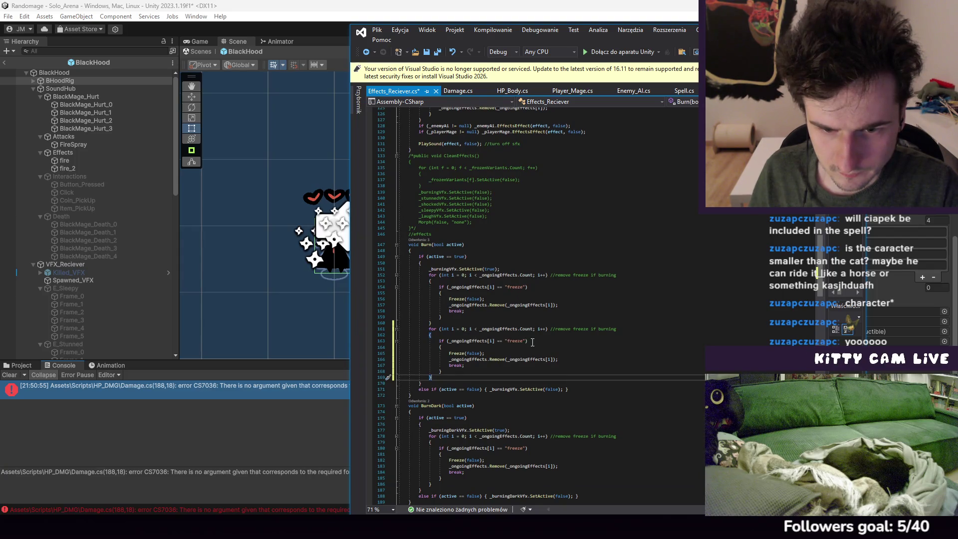
click(570, 359)
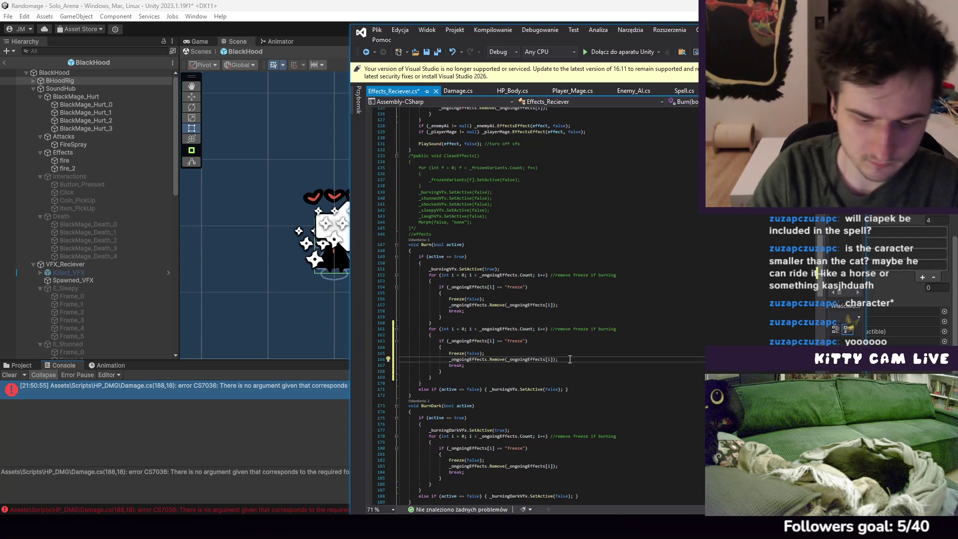
key(Return)
text(yield retu)
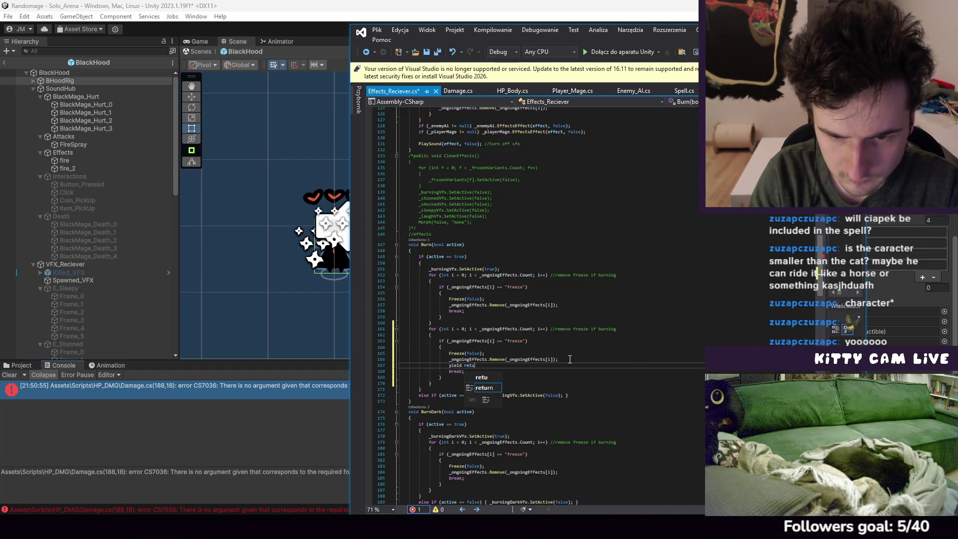
text(rn WaitFor)
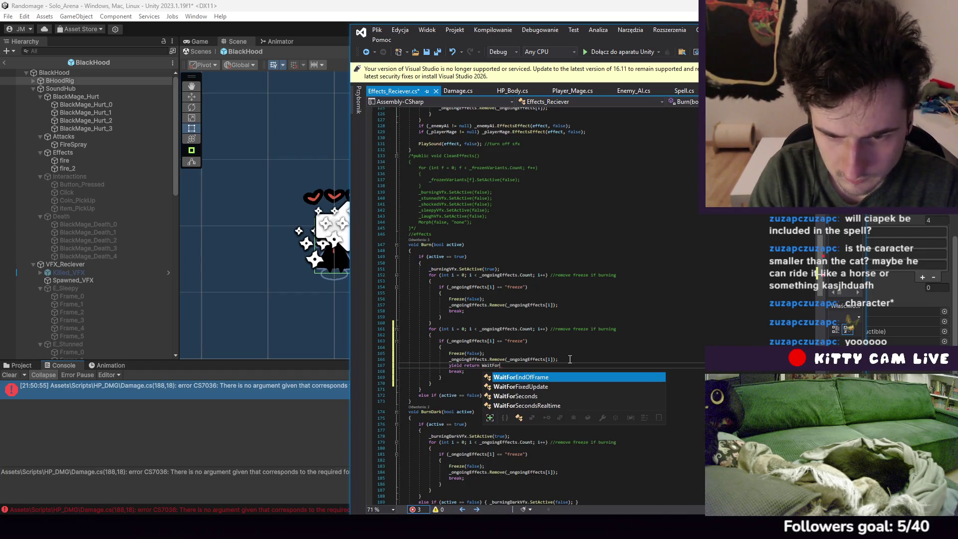
text(Seconds(1f);)
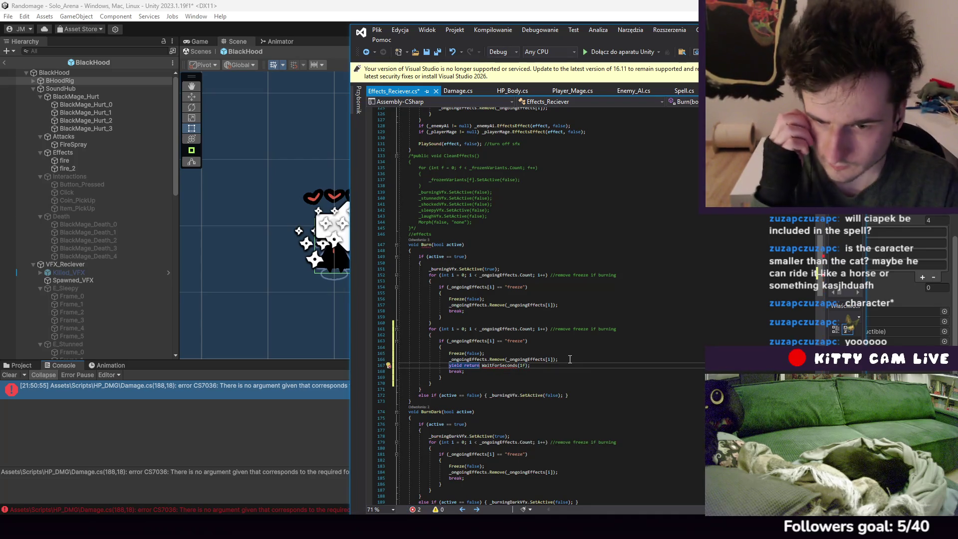
click(483, 367)
text(new)
Delete the copied if-freeze, Freeze, Remove and break lines and tidy the blank lines
click(580, 335)
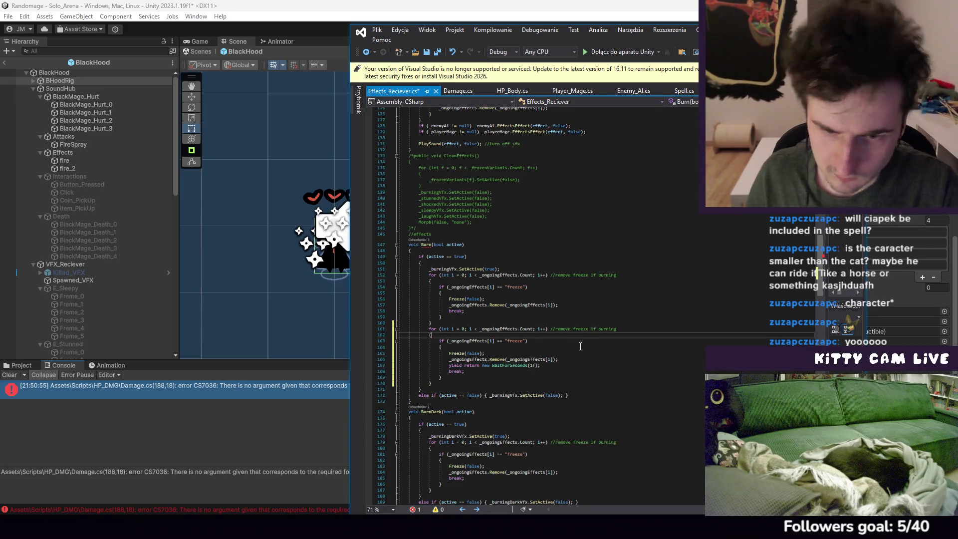
click(577, 360)
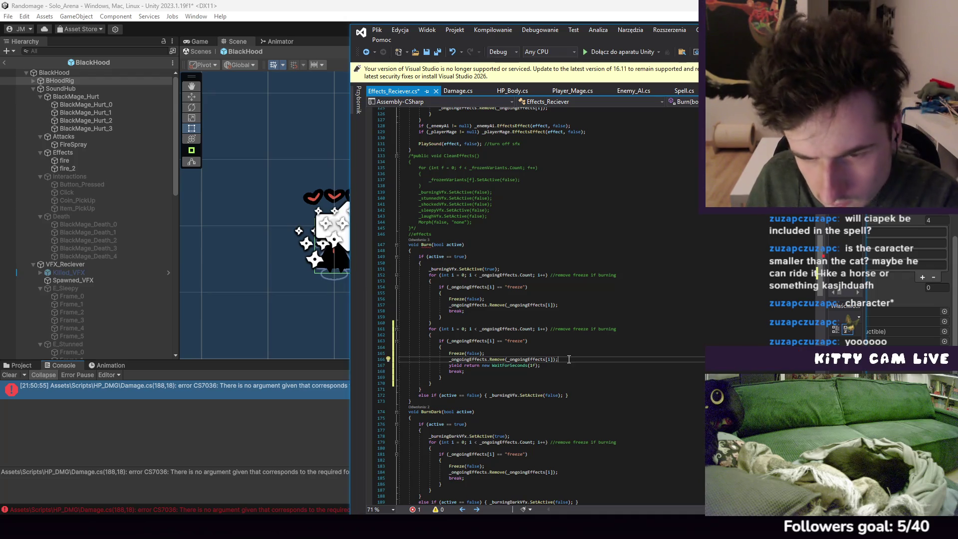
drag(573, 357, 571, 345)
key(Delete)
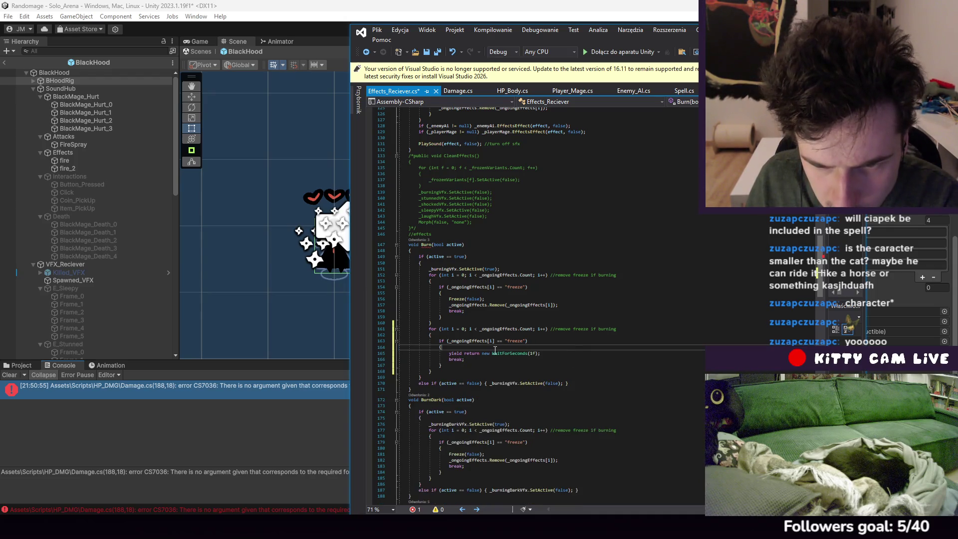
drag(480, 347, 481, 335)
key(Delete)
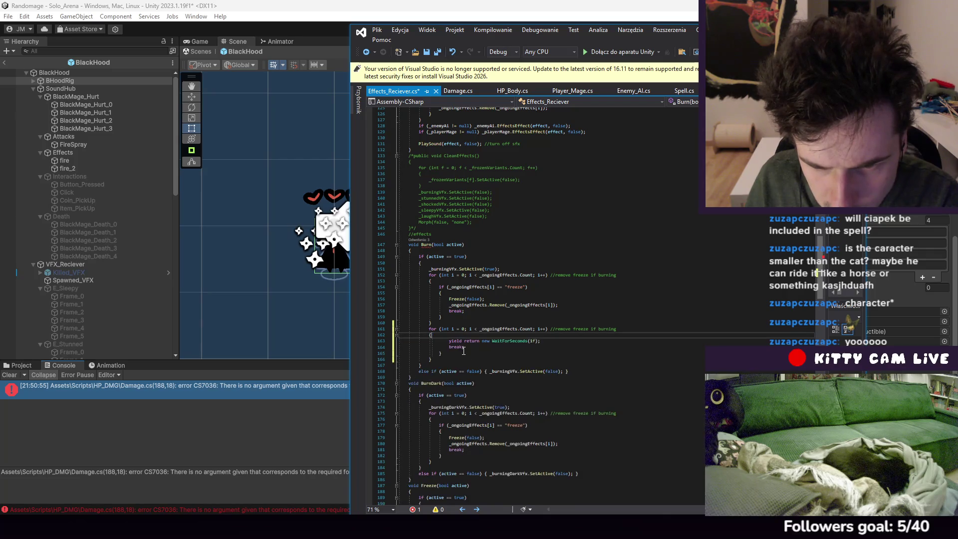
click(475, 351)
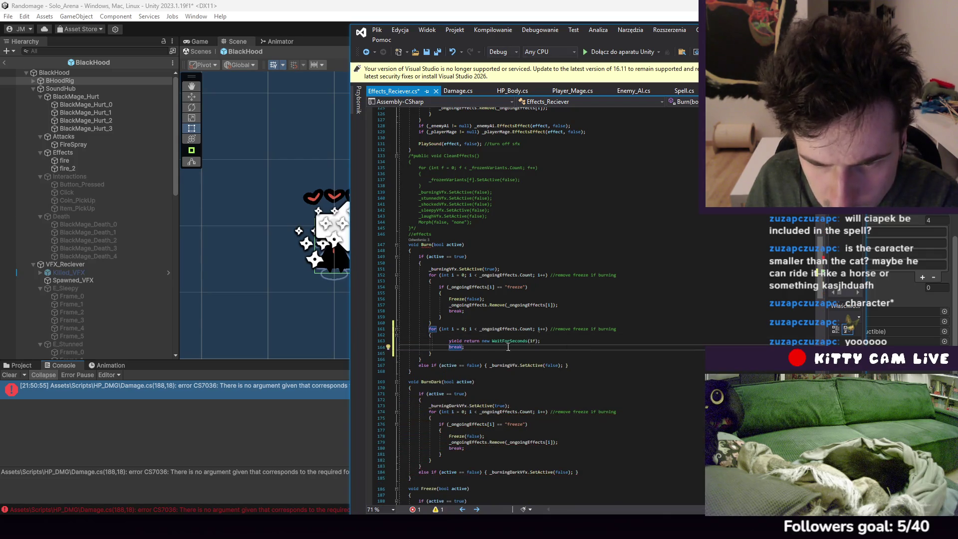
key(BackSpace)
key(BackSpace)
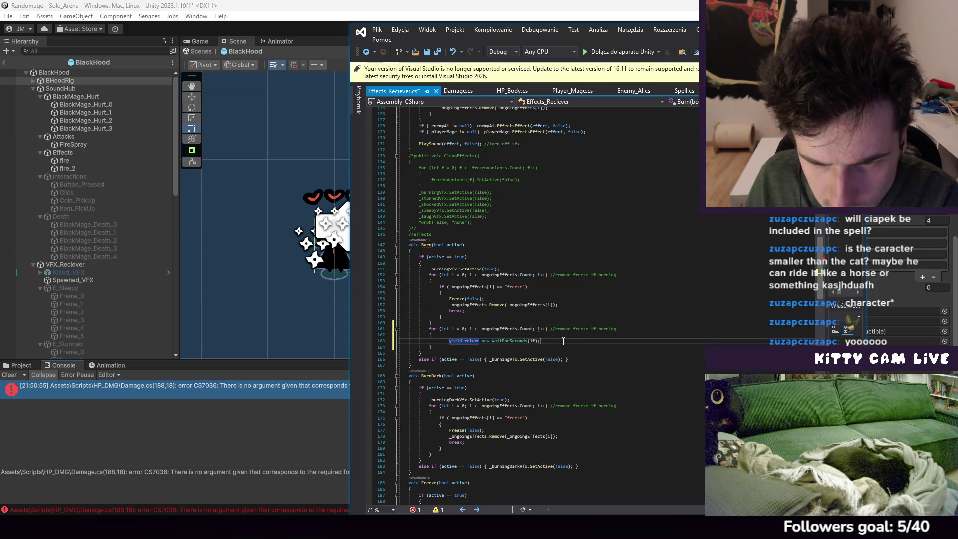
click(457, 336)
key(Return)
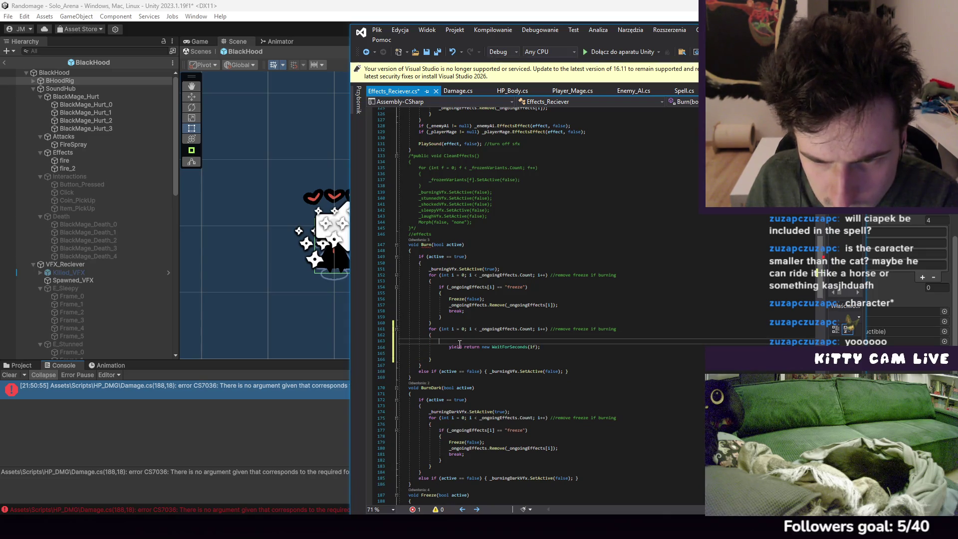
click(544, 353)
key(BackSpace)
click(465, 346)
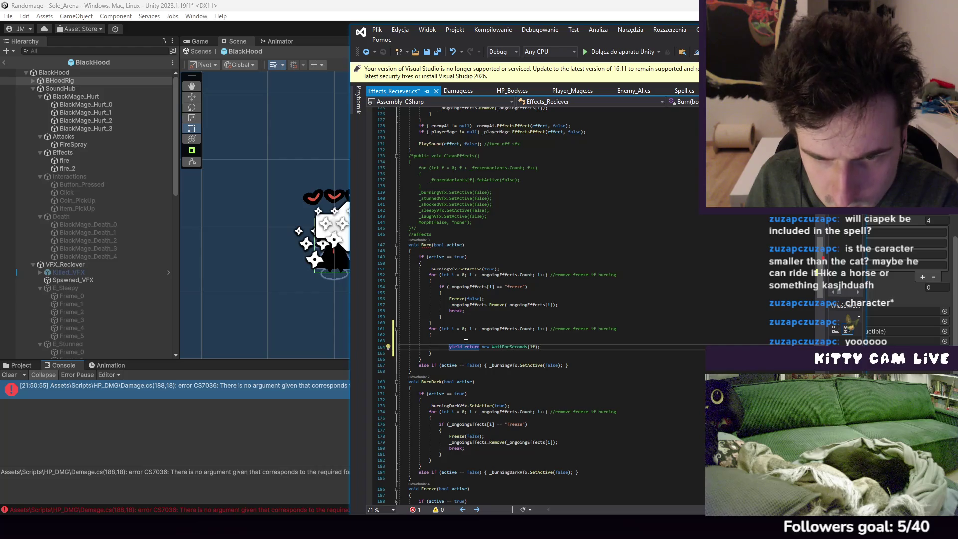
click(425, 244)
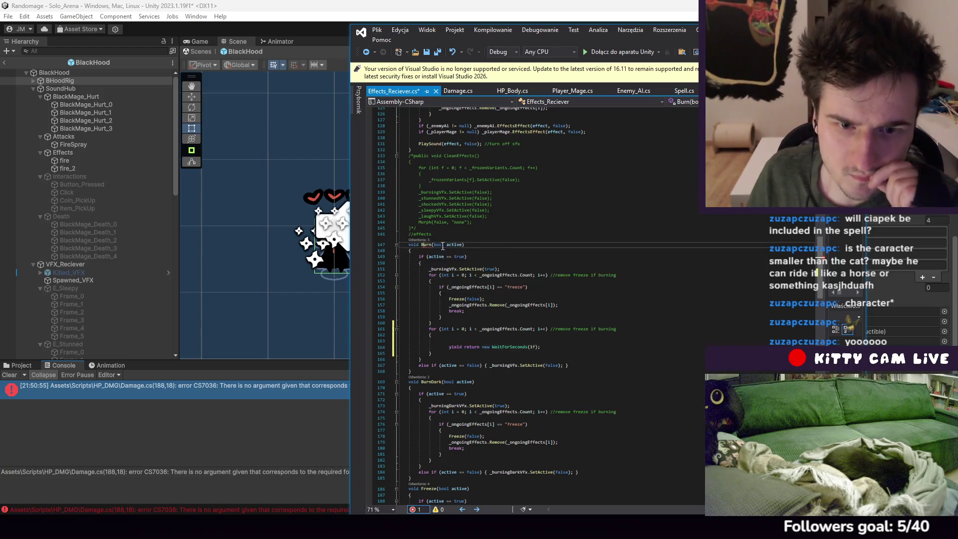
Add an int effectVal parameter before bool active in Burn's signature
scroll(640, 288, up, 20)
scroll(636, 289, down, 7)
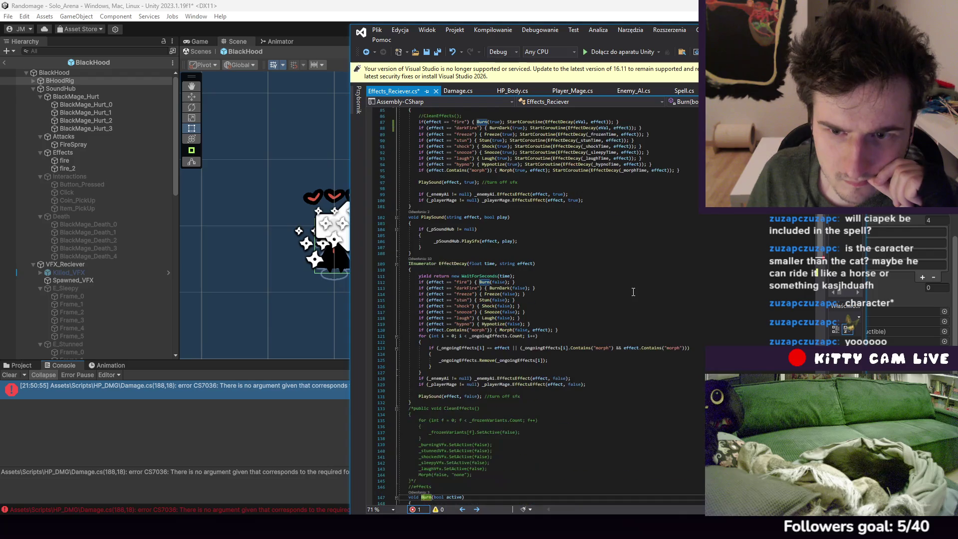
scroll(627, 293, down, 7)
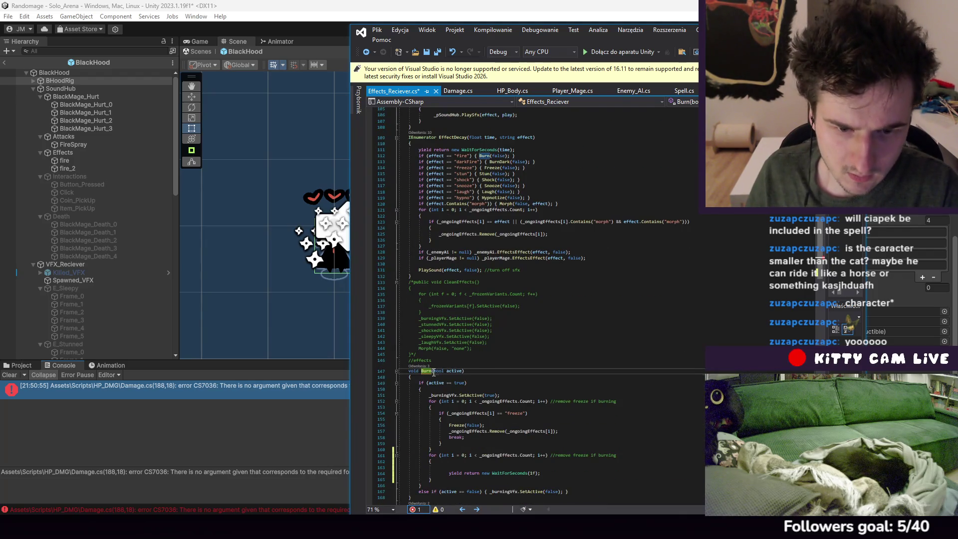
click(434, 371)
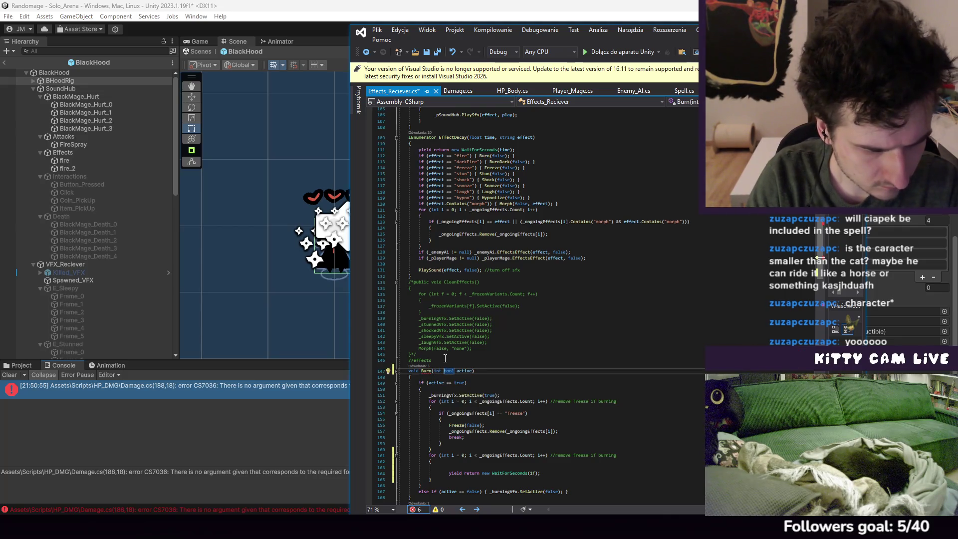
text(effectVal)
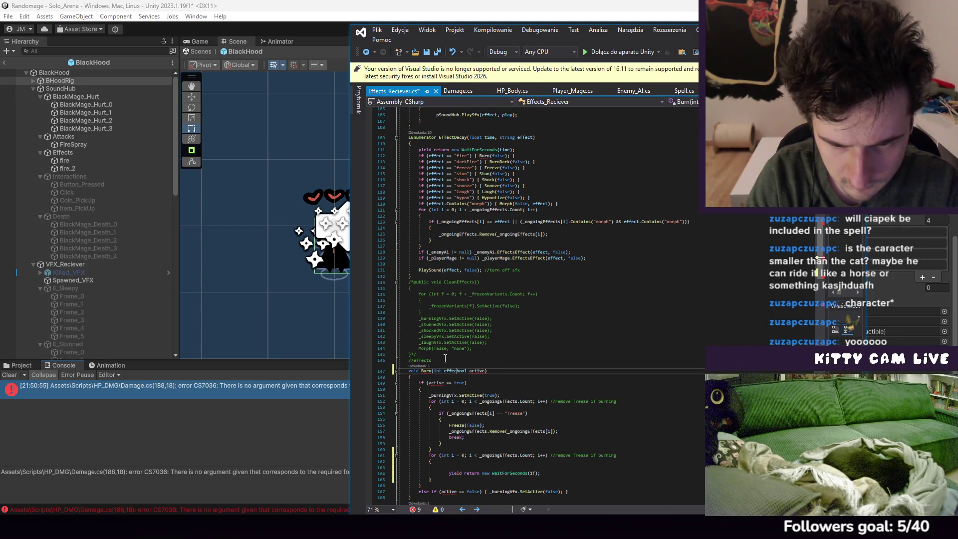
text(,)
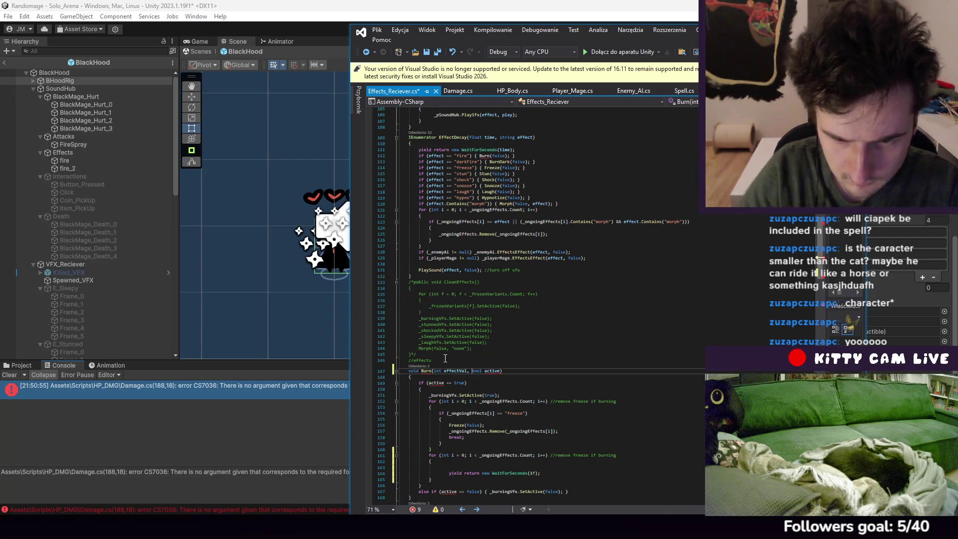
Copy the int effectVal parameter into BurnDark's signature ahead of bool active
scroll(445, 358, down, 7)
drag(470, 245, 439, 245)
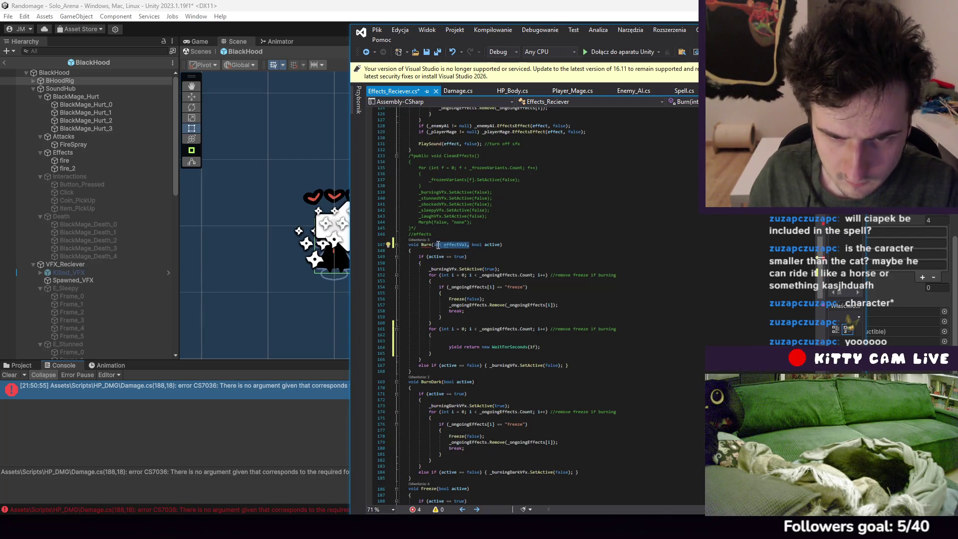
key(ctrl+c)
click(447, 382)
key(ctrl+v)
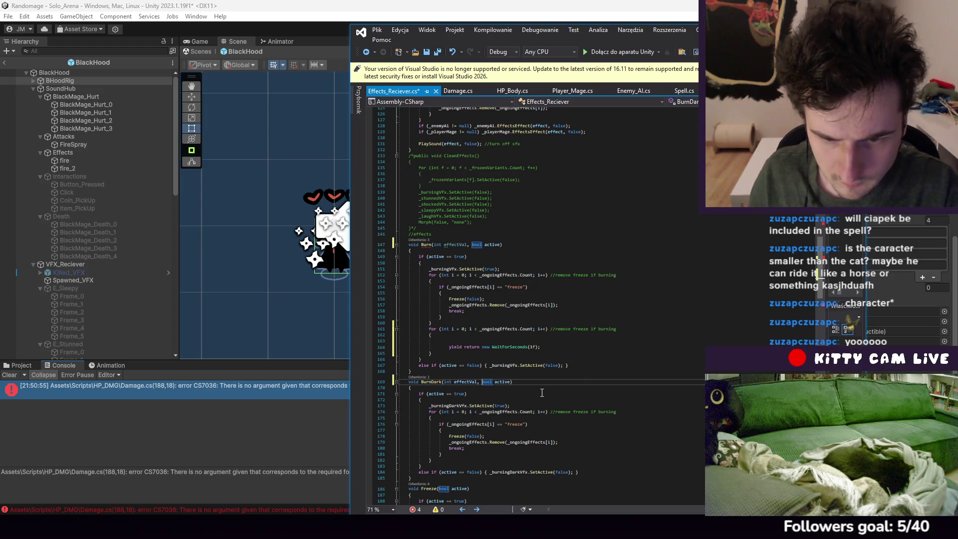
scroll(449, 249, down, 4)
scroll(451, 190, up, 4)
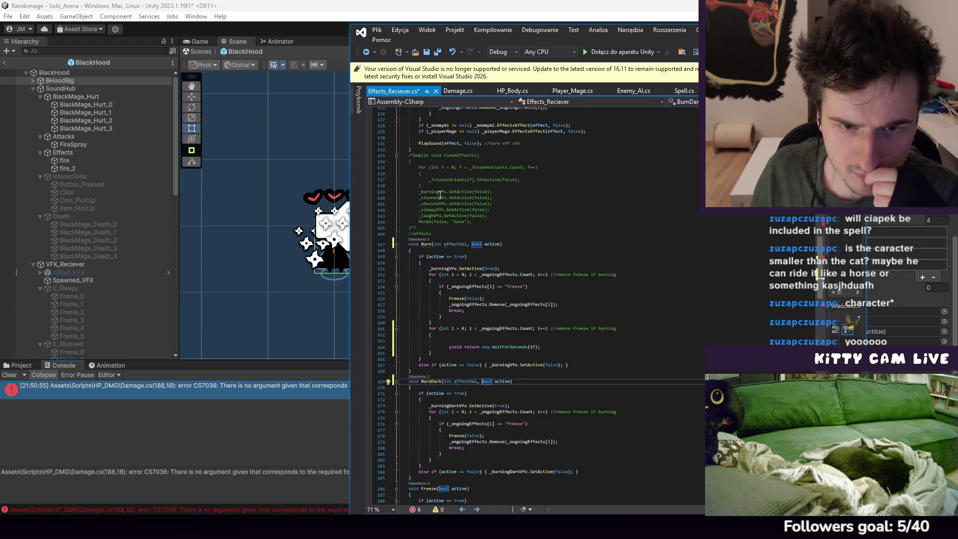
click(377, 29)
click(427, 150)
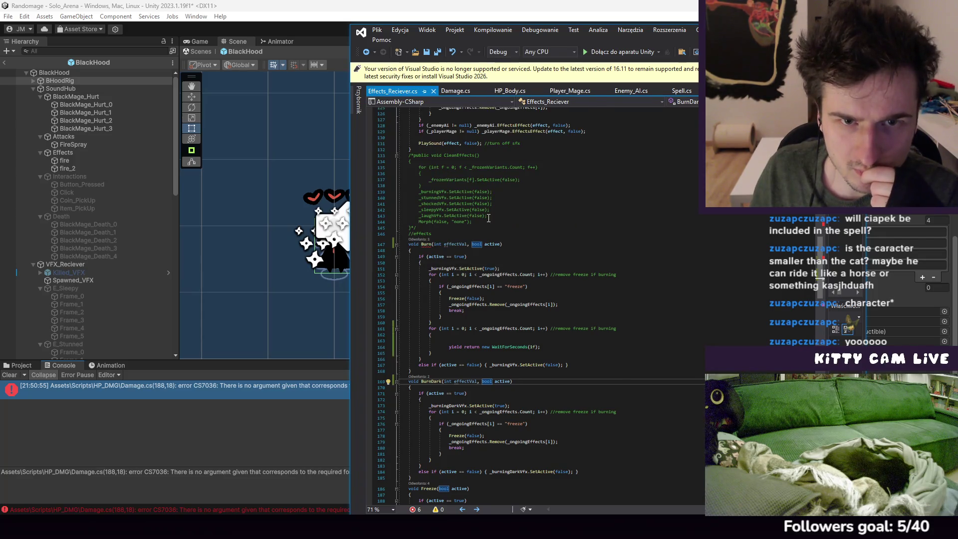
click(580, 263)
scroll(552, 265, down, 3)
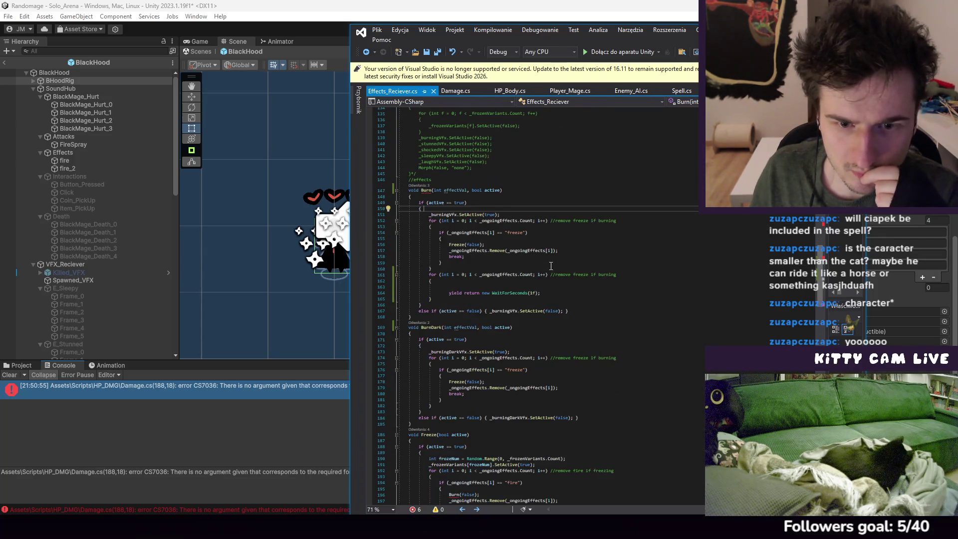
scroll(602, 244, down, 3)
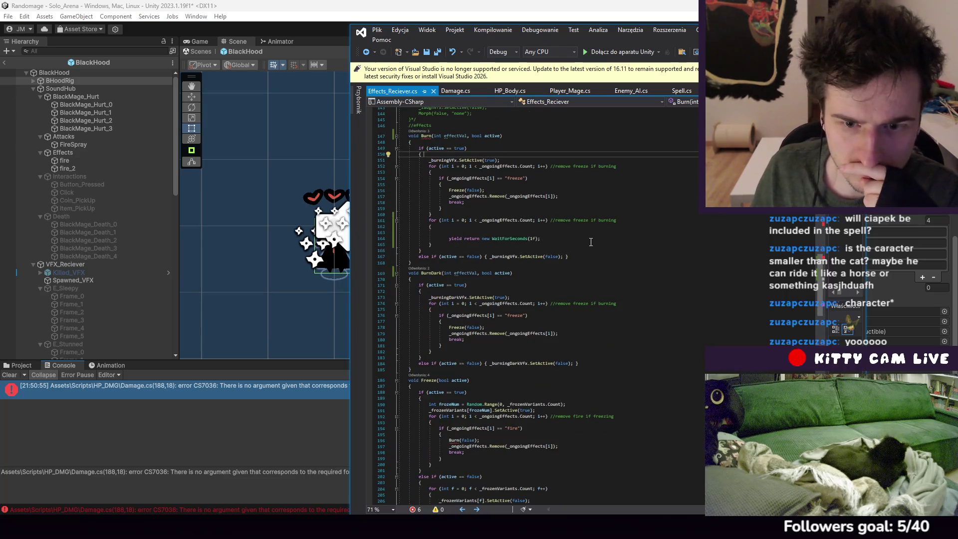
scroll(594, 247, up, 4)
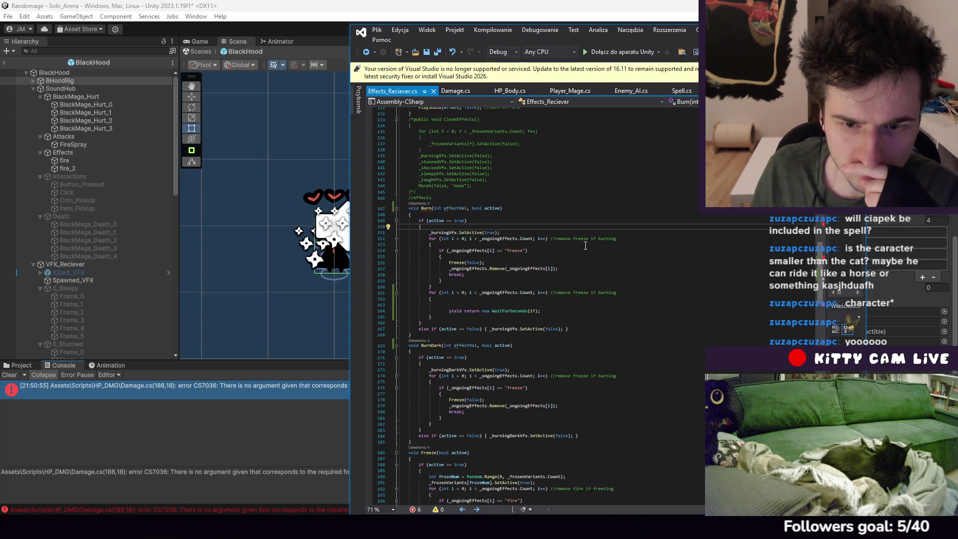
click(487, 302)
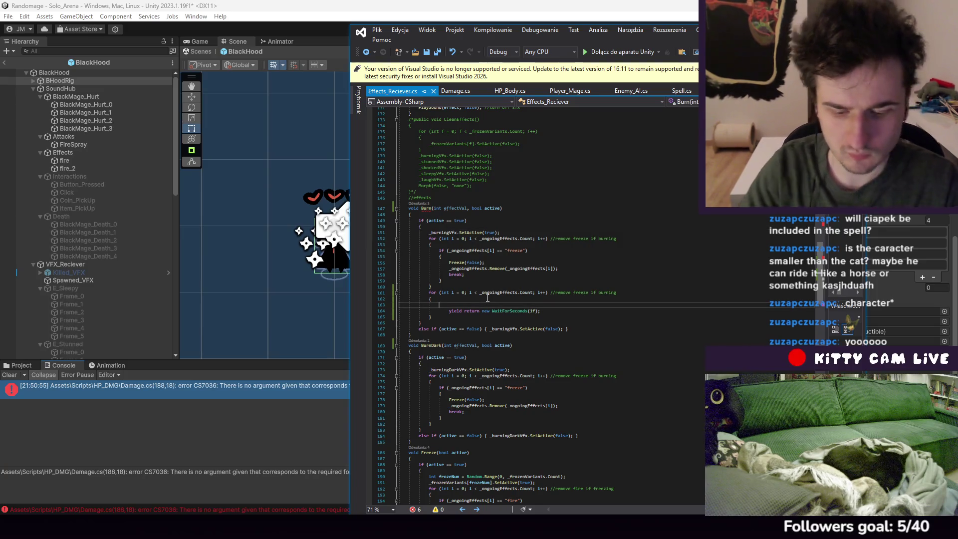
Call _hpBody.TakeDamage(); above the yield in Burn's second loop and save
text(_hpBod)
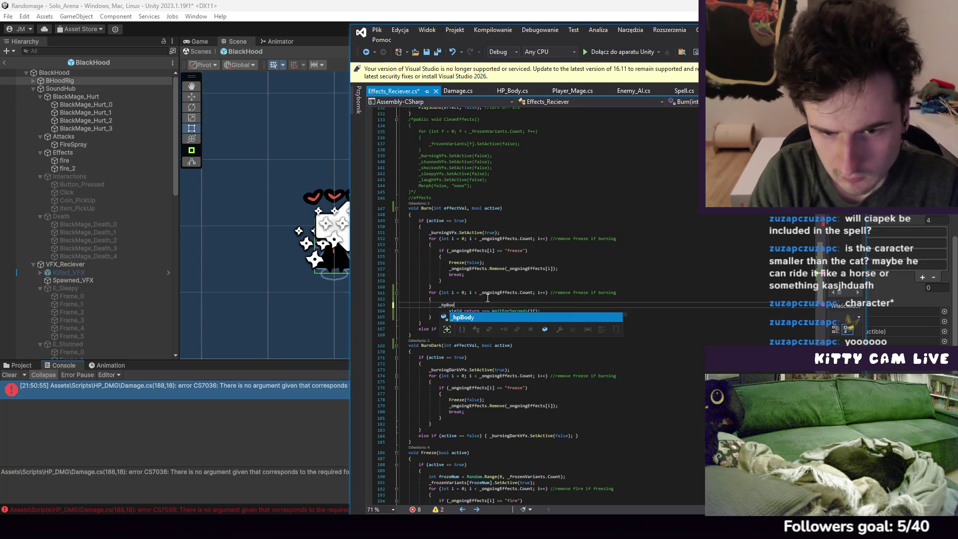
text(y.D)
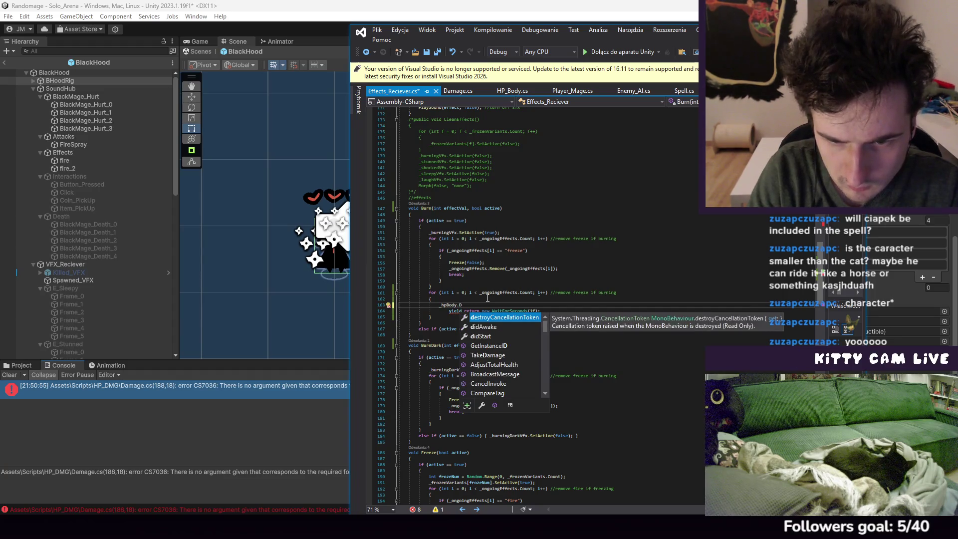
key(BackSpace)
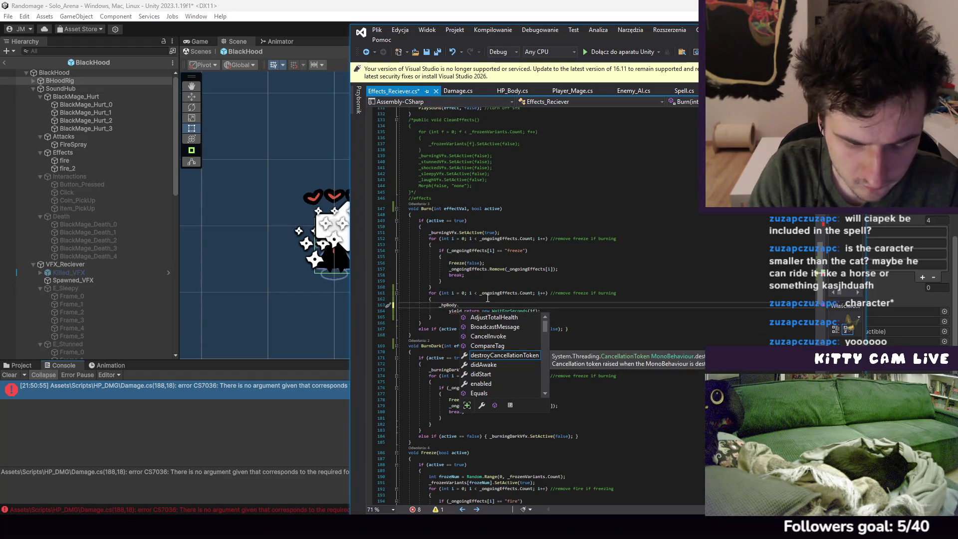
text(TakeDamage)
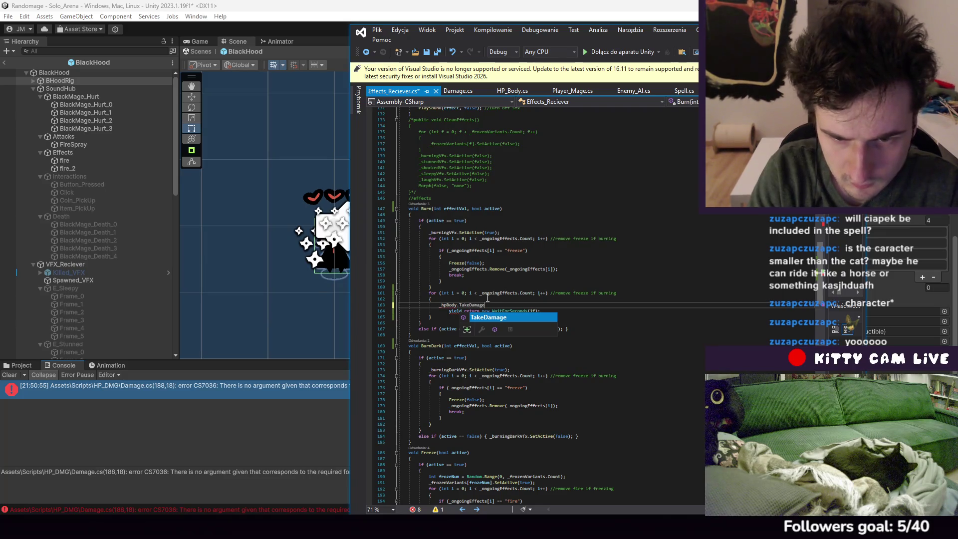
text(();)
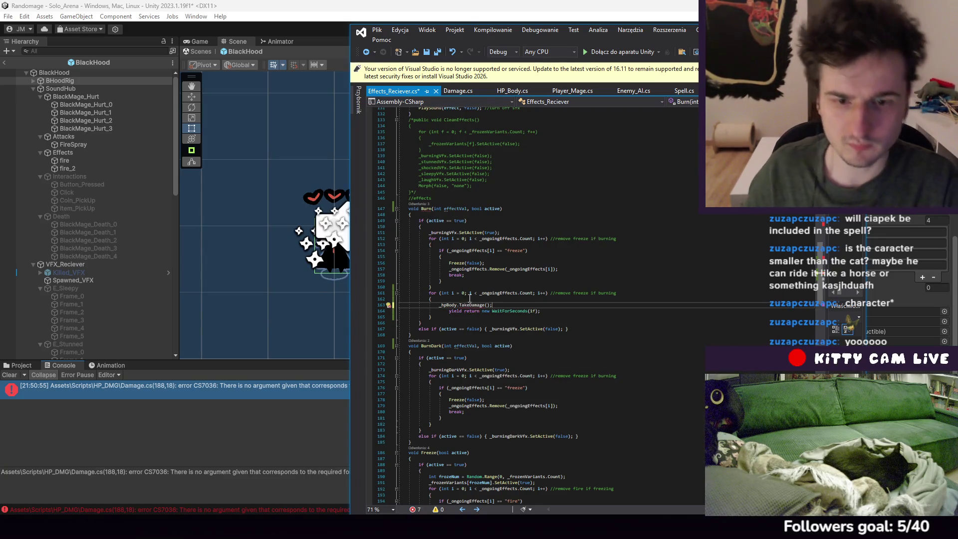
click(377, 32)
click(409, 153)
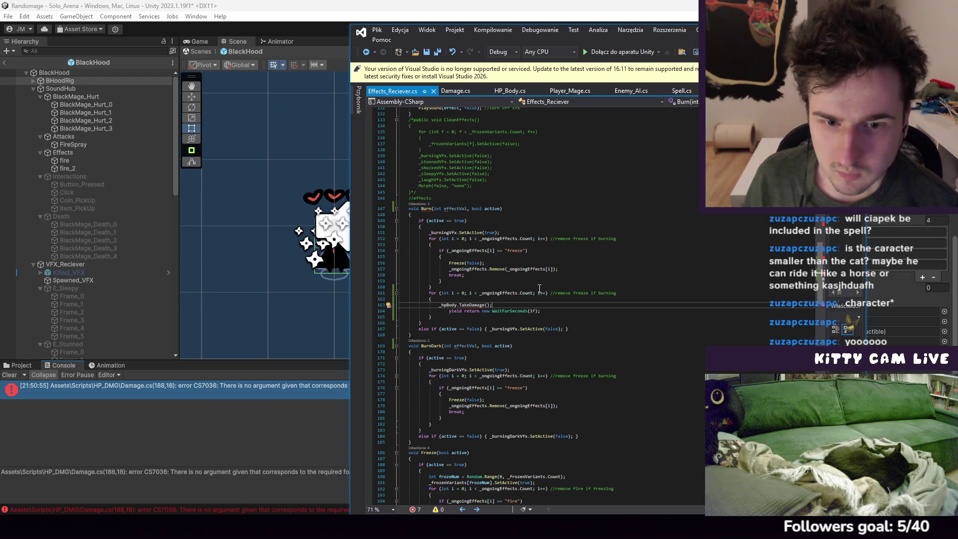
Change the loop bound from _ongoingEffects.Count to effectVal.Count and fix the yield line's indent
double_click(442, 210)
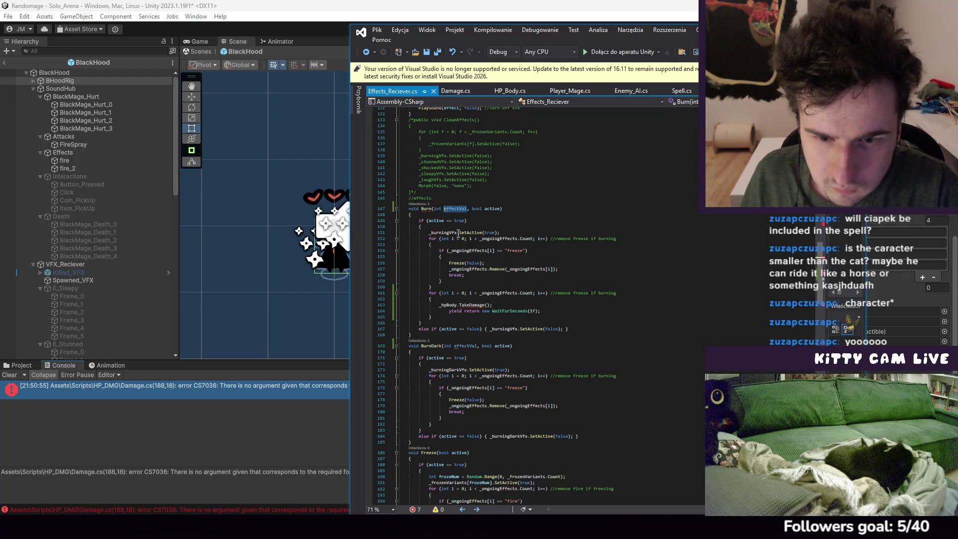
double_click(514, 293)
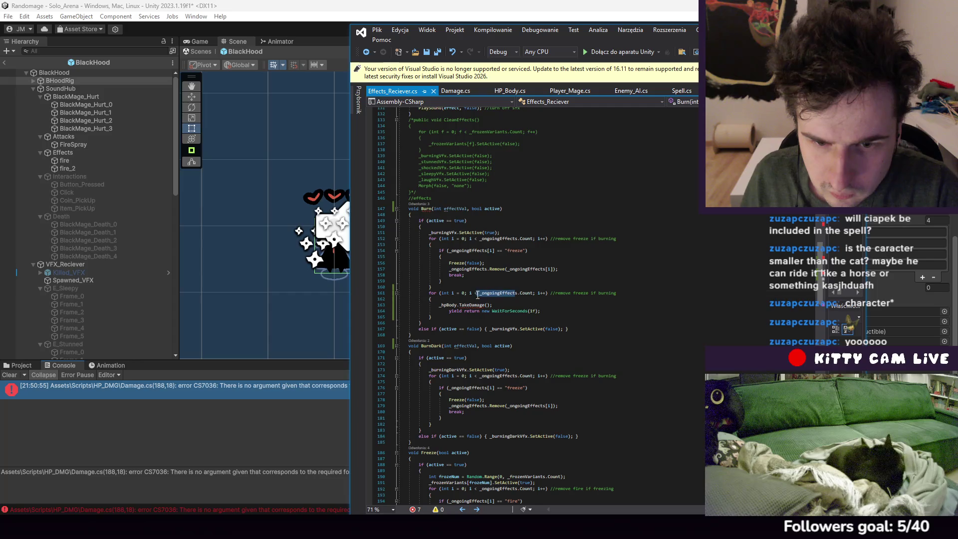
text(effectVals)
key(BackSpace)
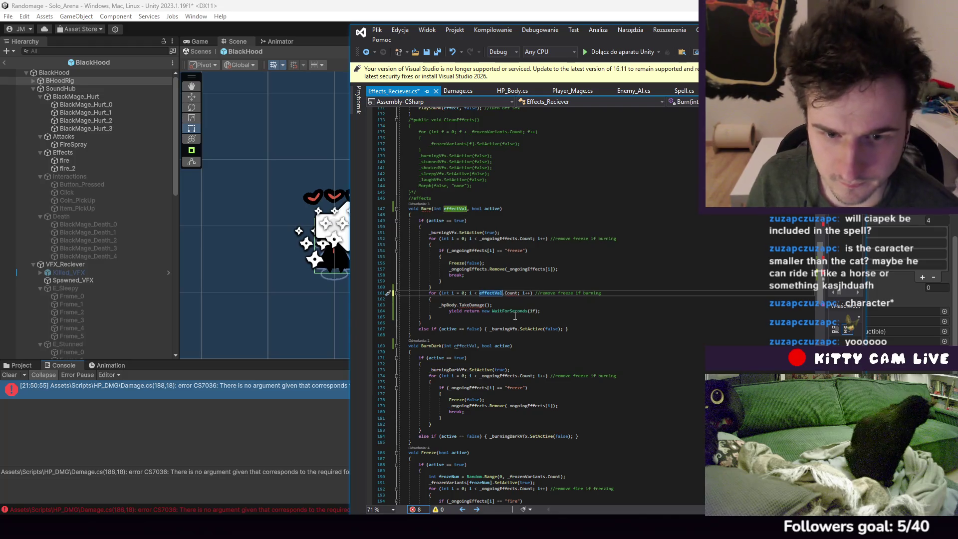
click(443, 311)
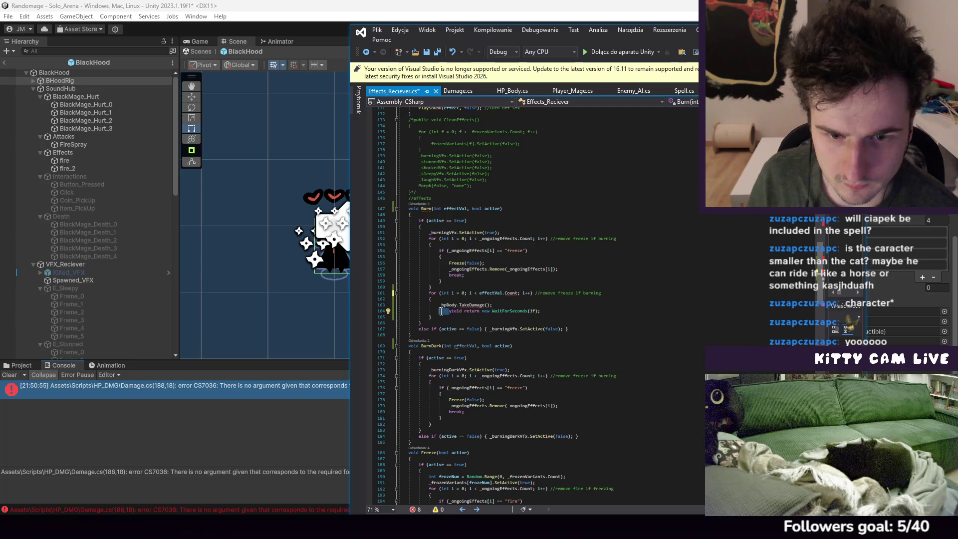
key(BackSpace)
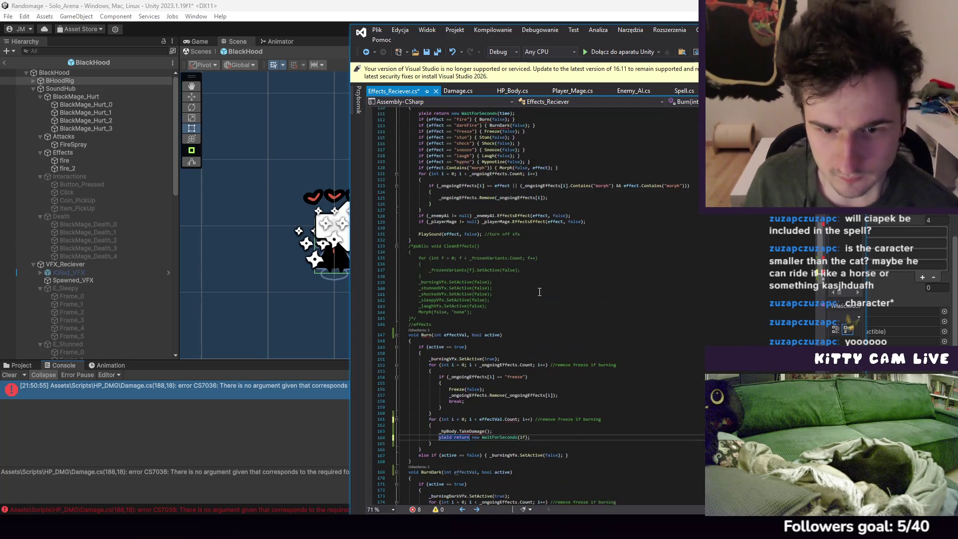
Pass eVal as the first argument to the BurnDark and Burn calls in DisplayEffect
scroll(519, 280, up, 12)
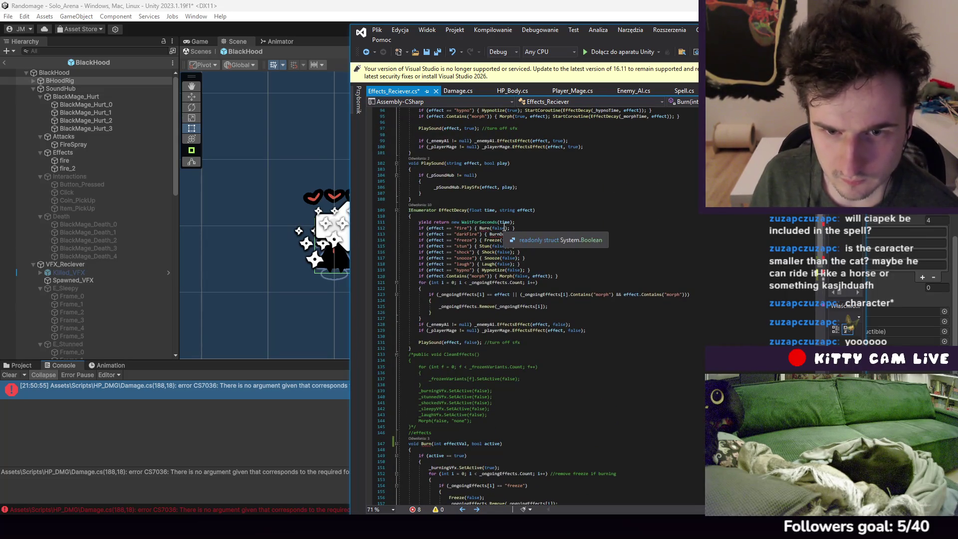
scroll(510, 293, up, 5)
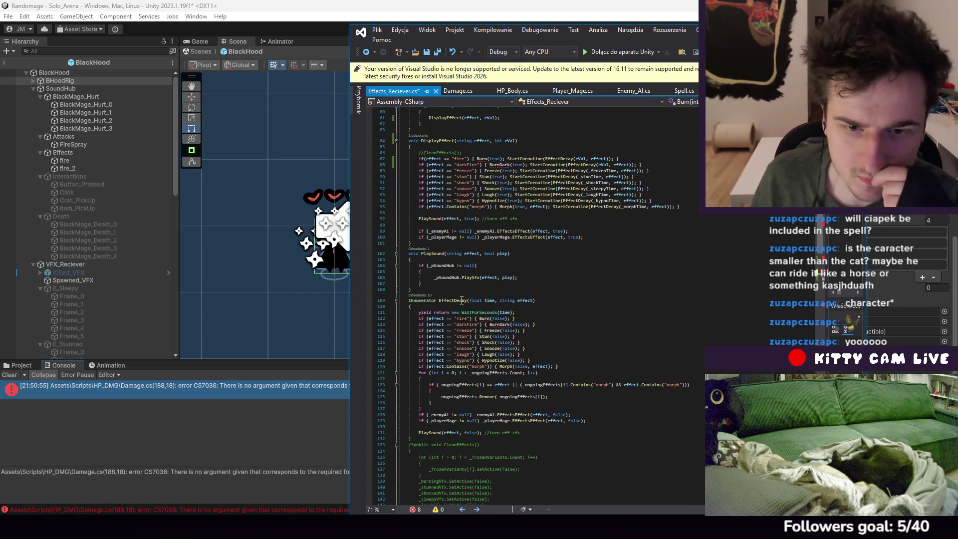
click(531, 297)
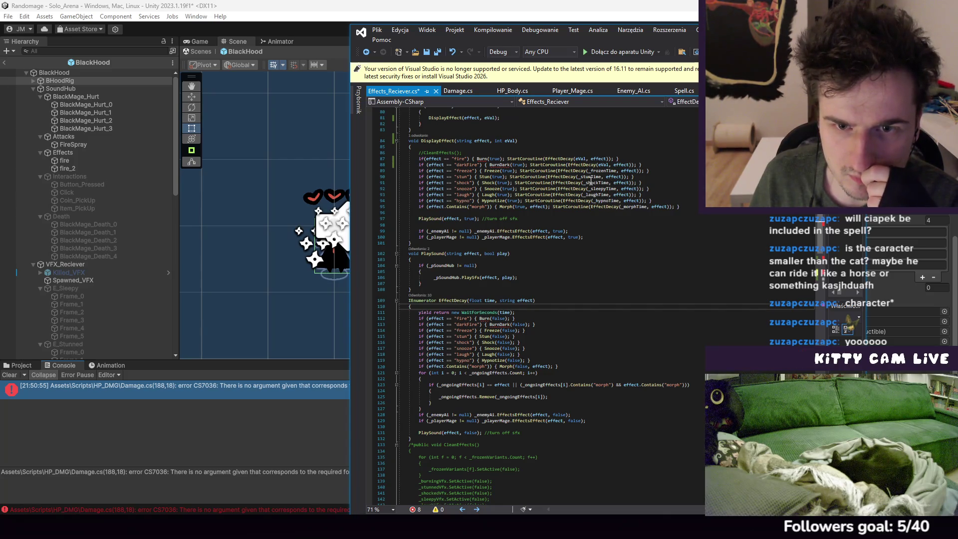
click(520, 165)
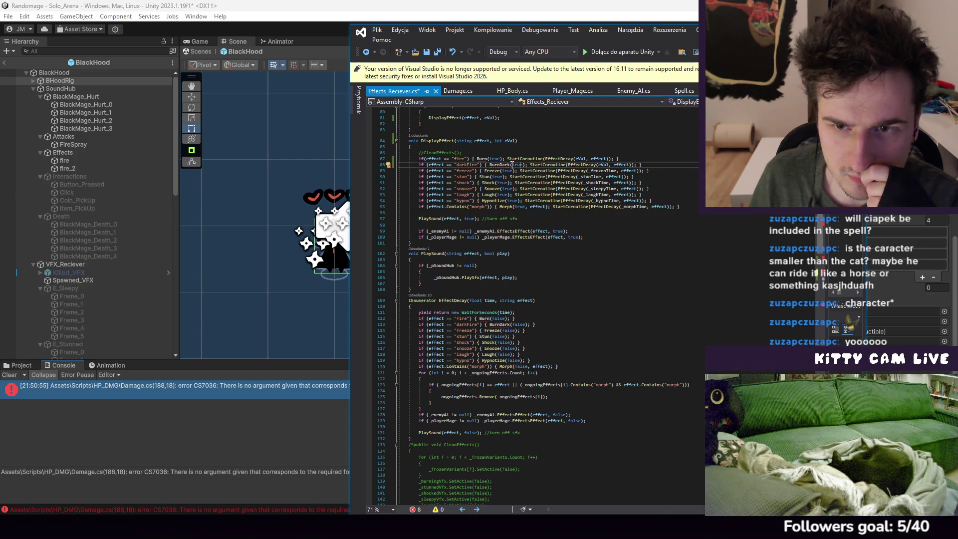
text(eVal)
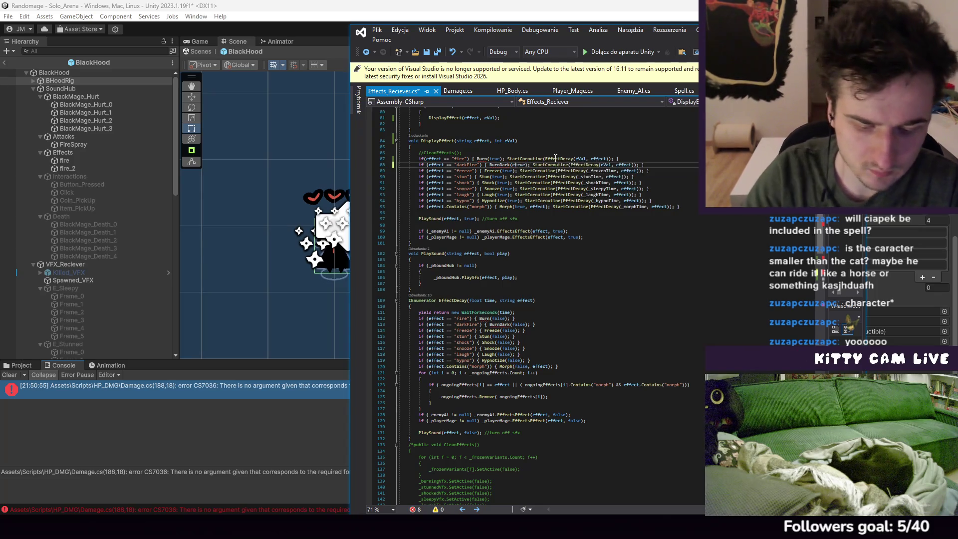
text(,)
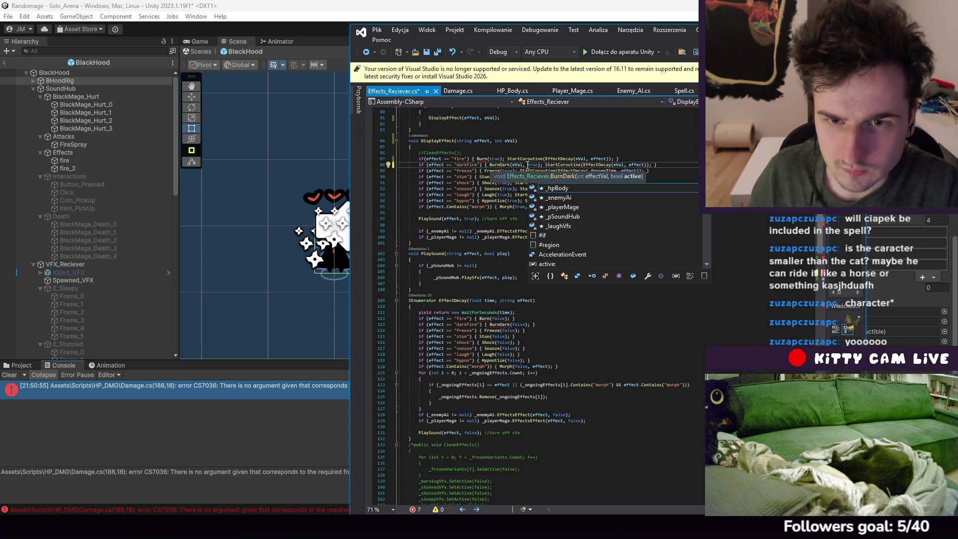
key(ctrl+c)
click(488, 159)
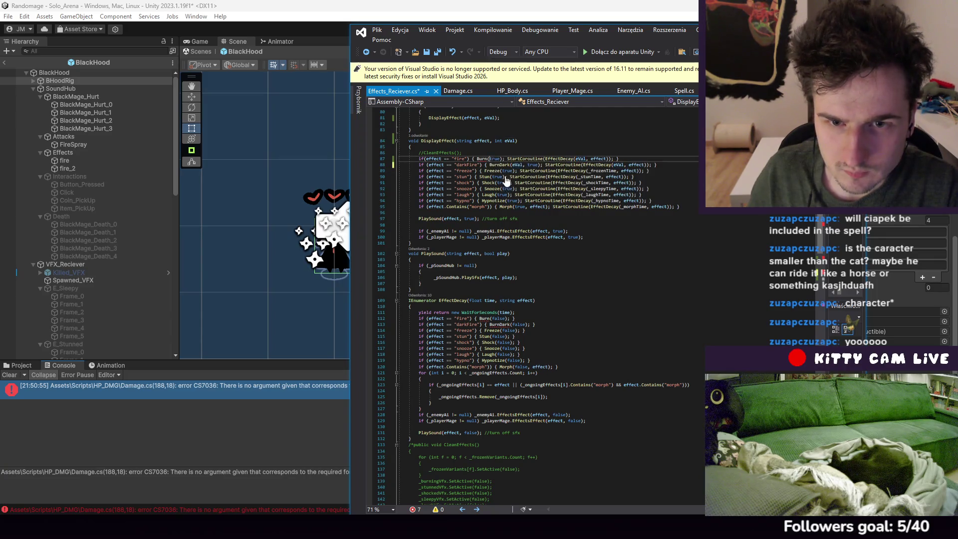
key(ctrl+v)
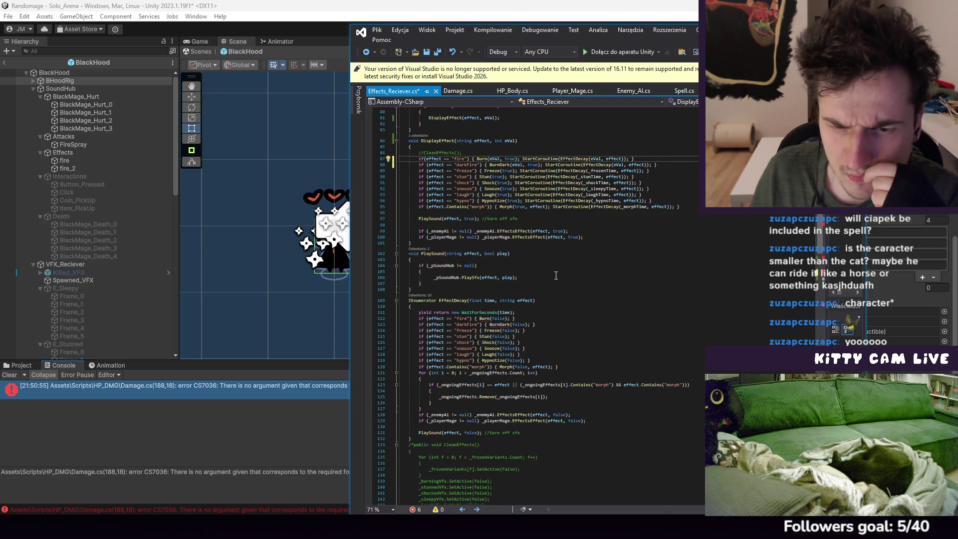
click(638, 171)
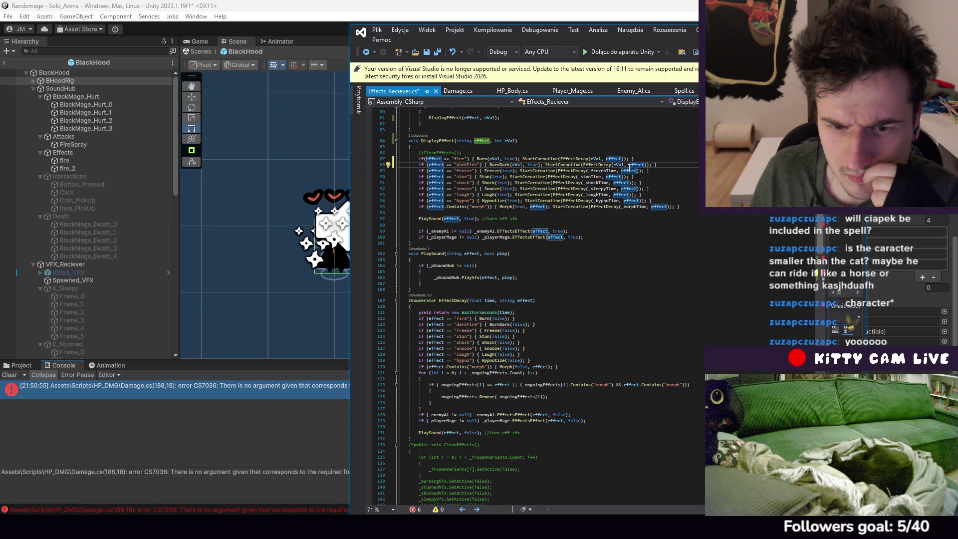
Pass time as the first argument to the Burn and BurnDark calls in EffectDecay
click(506, 318)
scroll(507, 314, up, 3)
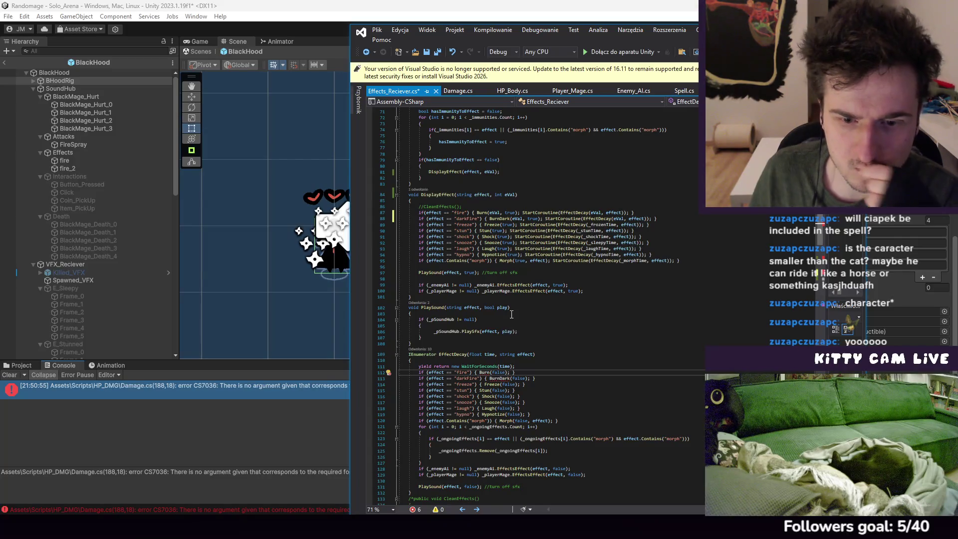
text(time,)
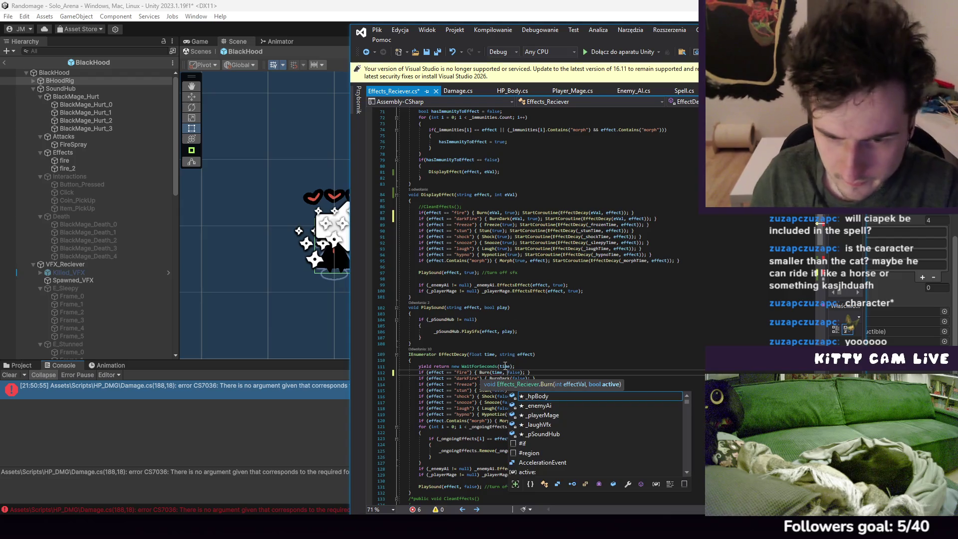
click(515, 379)
text(time)
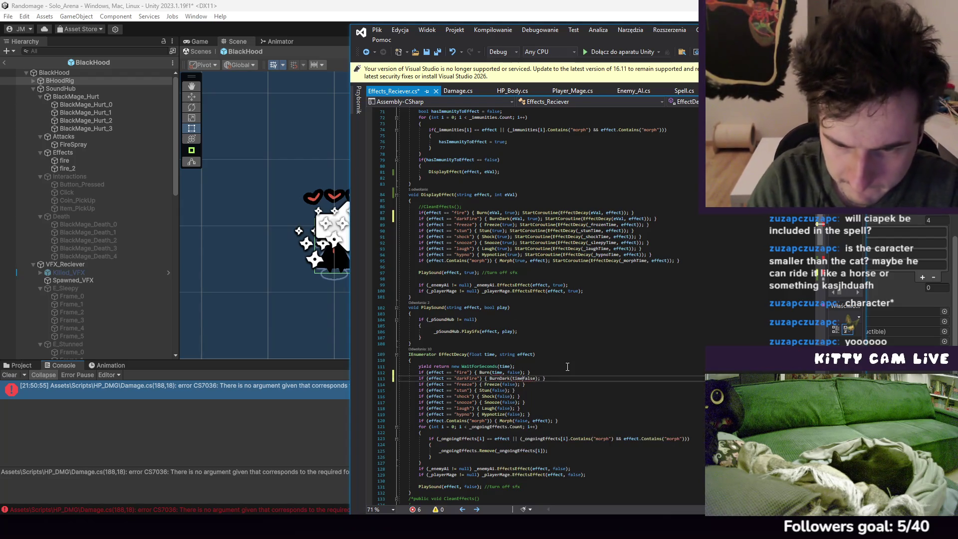
text(,)
scroll(495, 355, down, 8)
scroll(495, 355, down, 5)
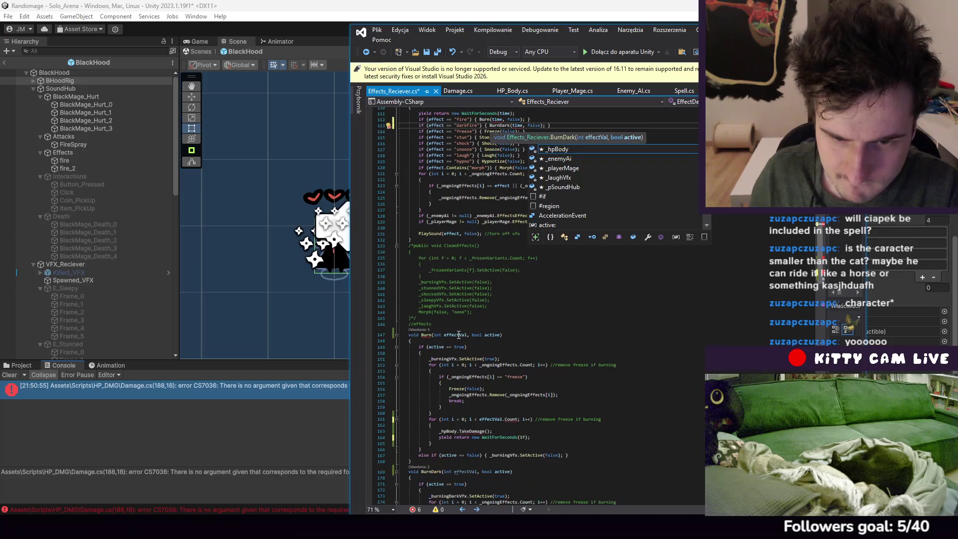
double_click(437, 335)
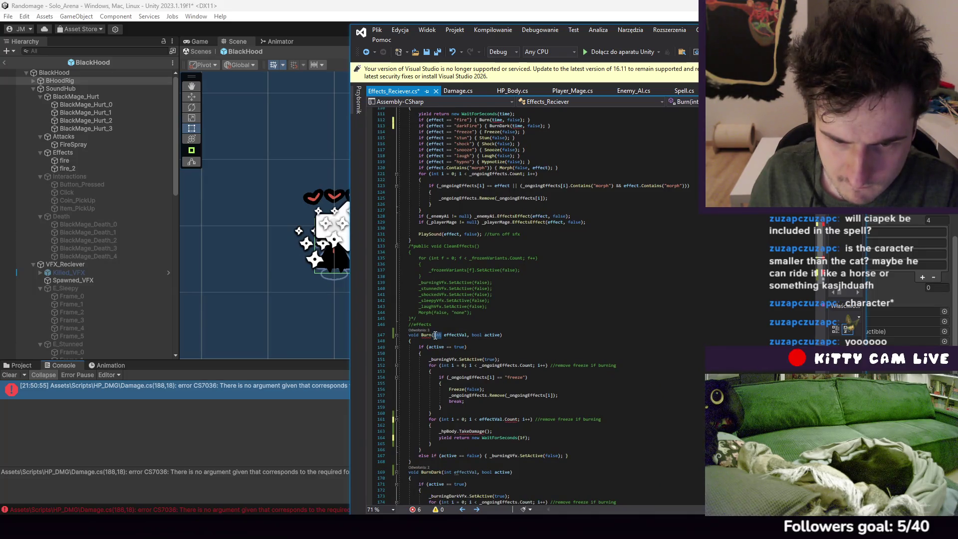
Change Burn's and BurnDark's effectVal parameter from int to float, then save Effects_Reciever.cs
text(float)
click(494, 294)
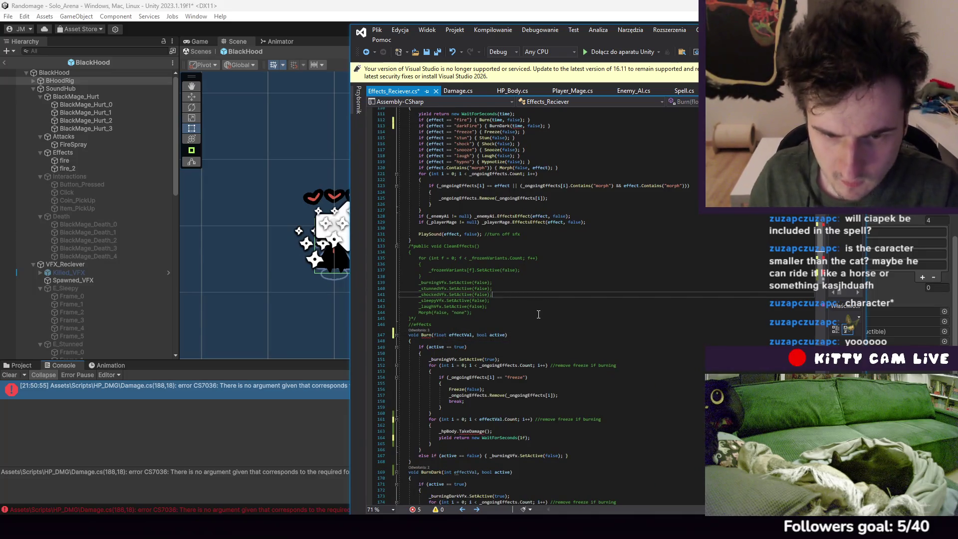
scroll(561, 312, down, 4)
scroll(562, 312, up, 15)
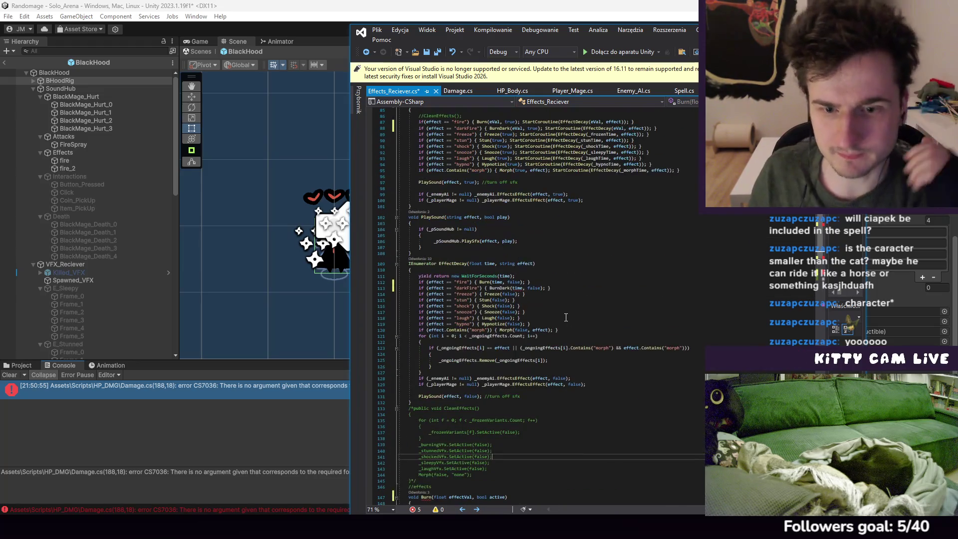
click(601, 285)
click(588, 188)
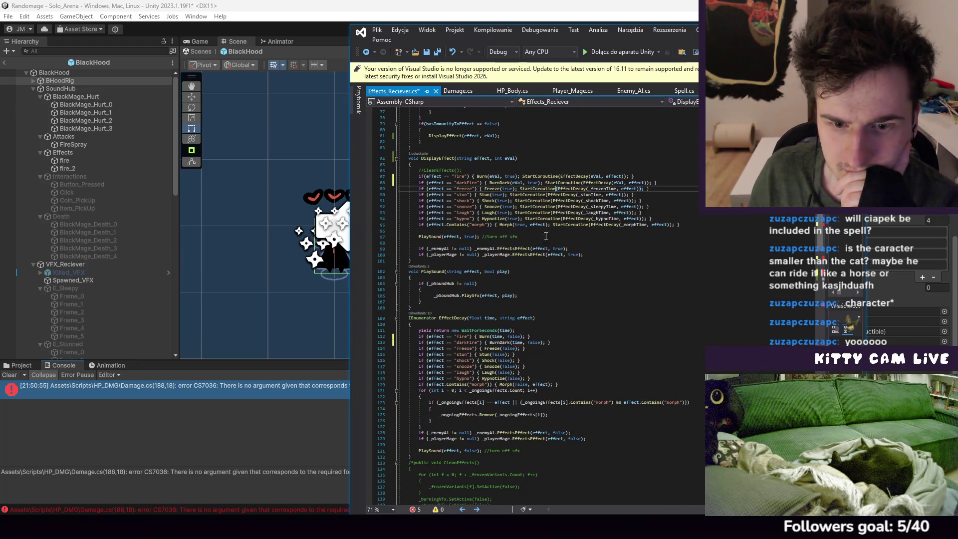
scroll(486, 341, down, 20)
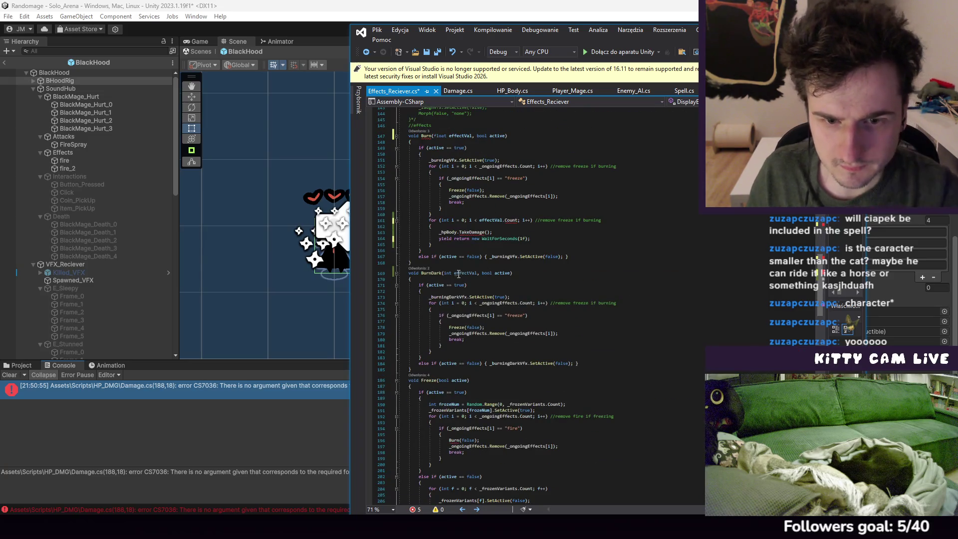
double_click(447, 273)
text(float)
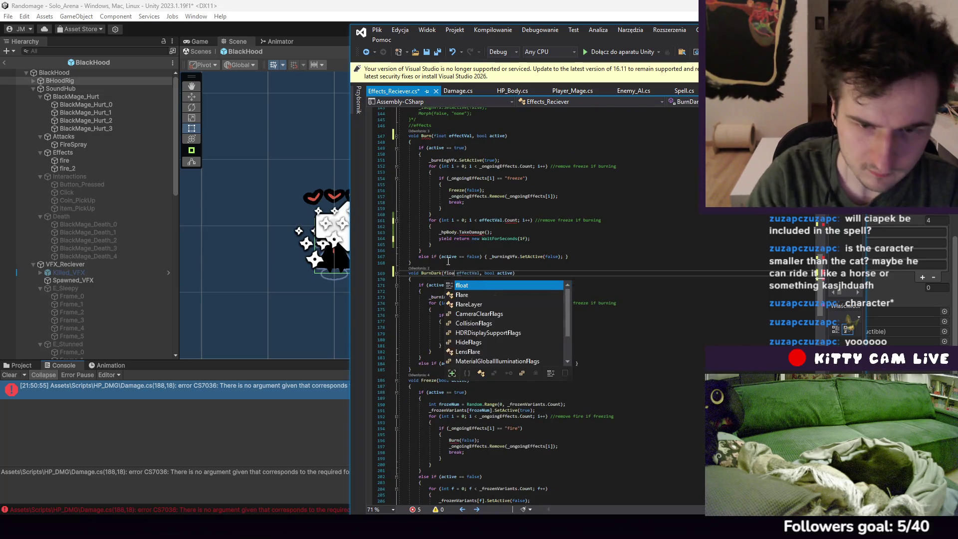
key(Tab)
click(383, 32)
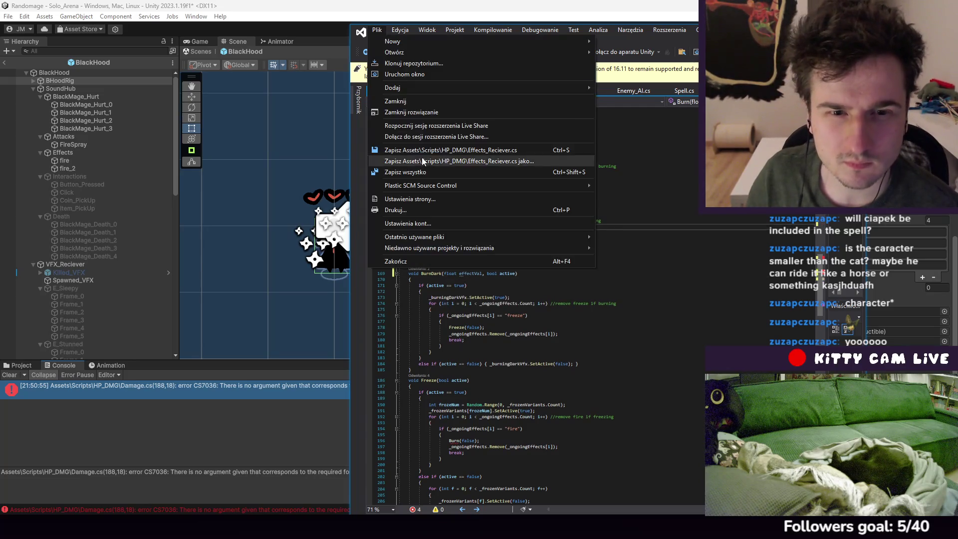
click(421, 158)
Remove .Count so Burn's damage loop runs effectVal times
scroll(521, 246, up, 3)
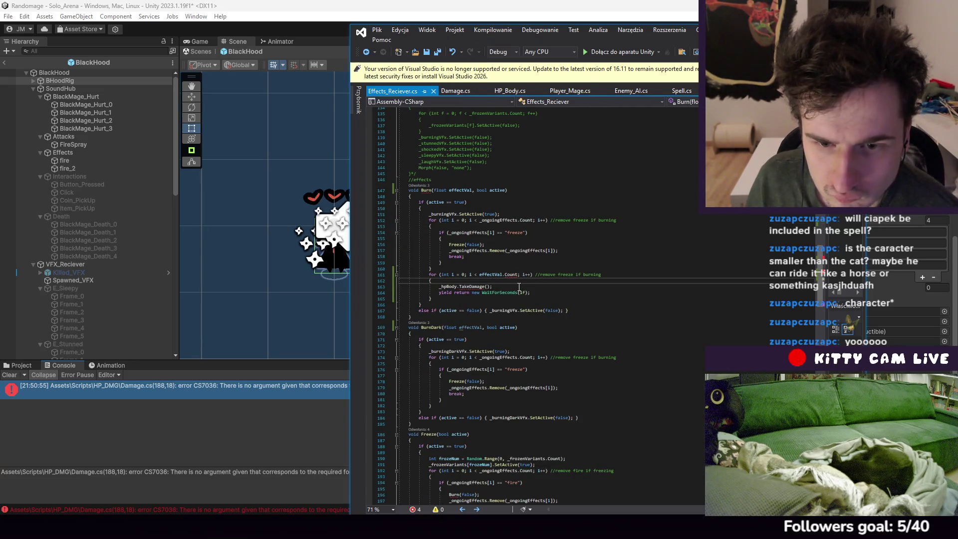
double_click(507, 275)
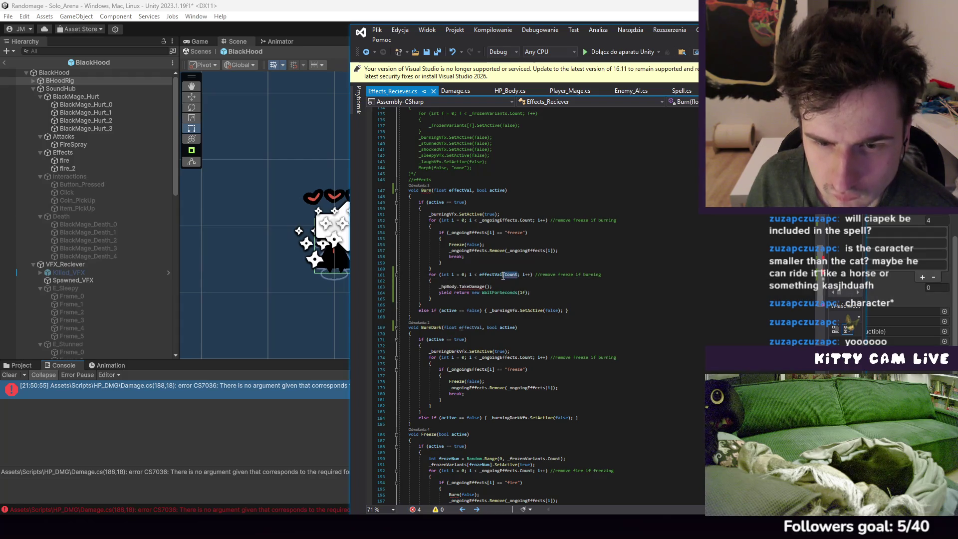
double_click(502, 275)
key(BackSpace)
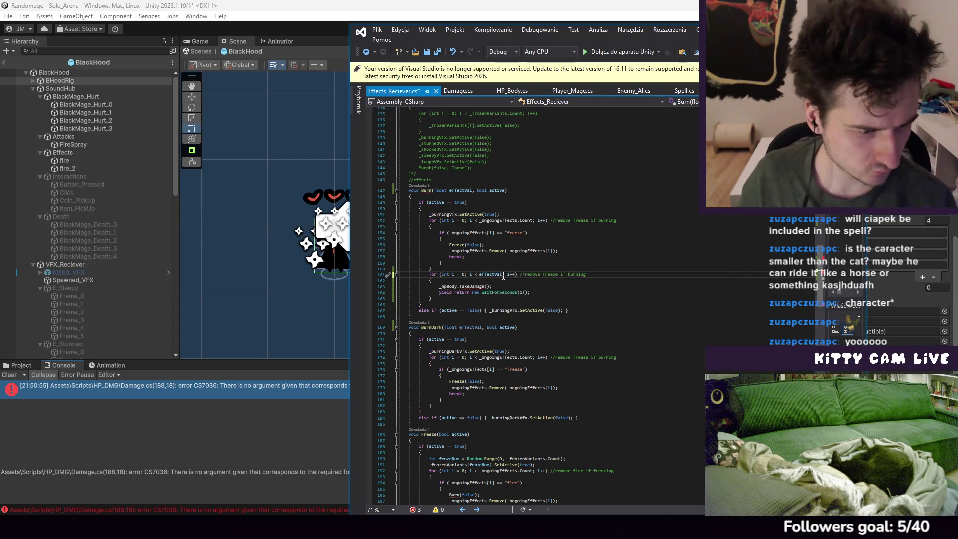
click(452, 293)
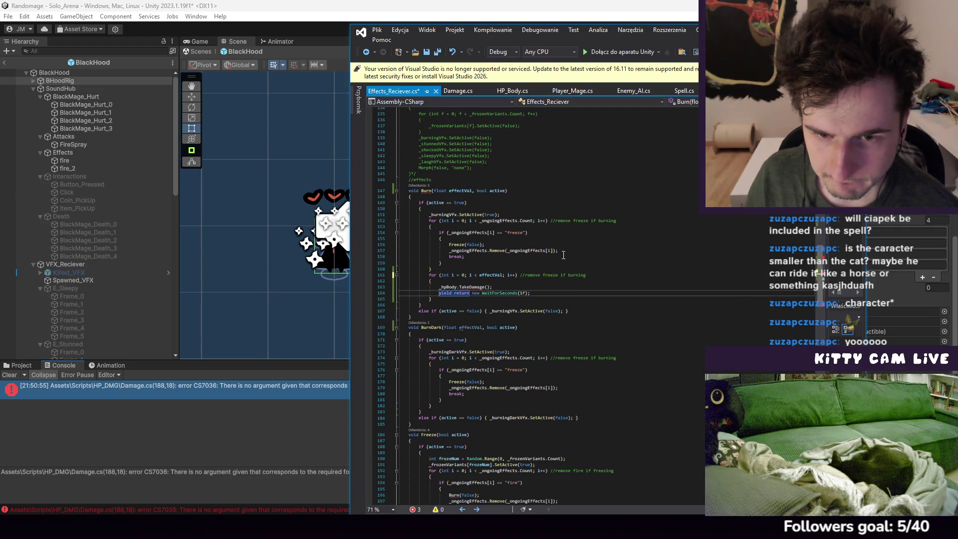
click(534, 275)
click(518, 293)
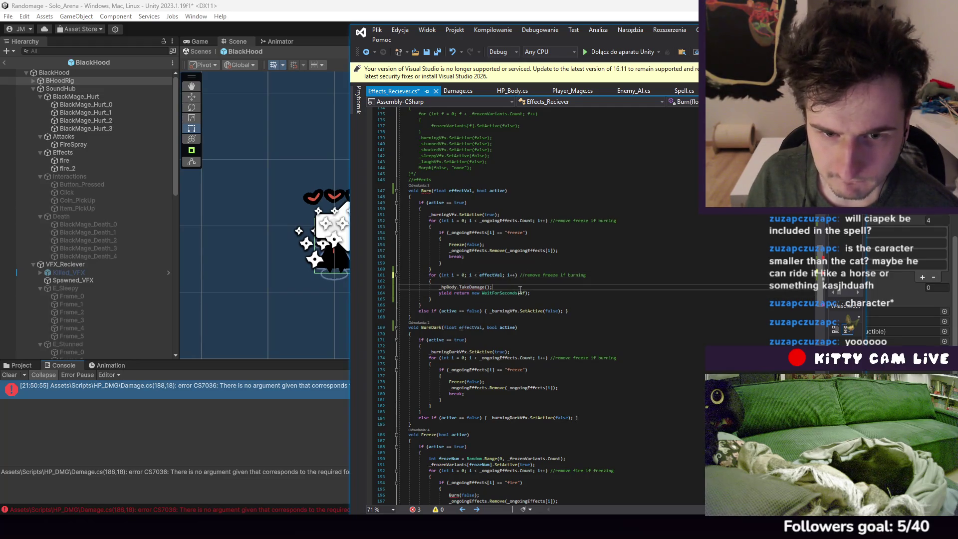
Rewrite the loop comment as 'deal dmg each sec' and switch to HP_Body.cs
drag(586, 275, 579, 276)
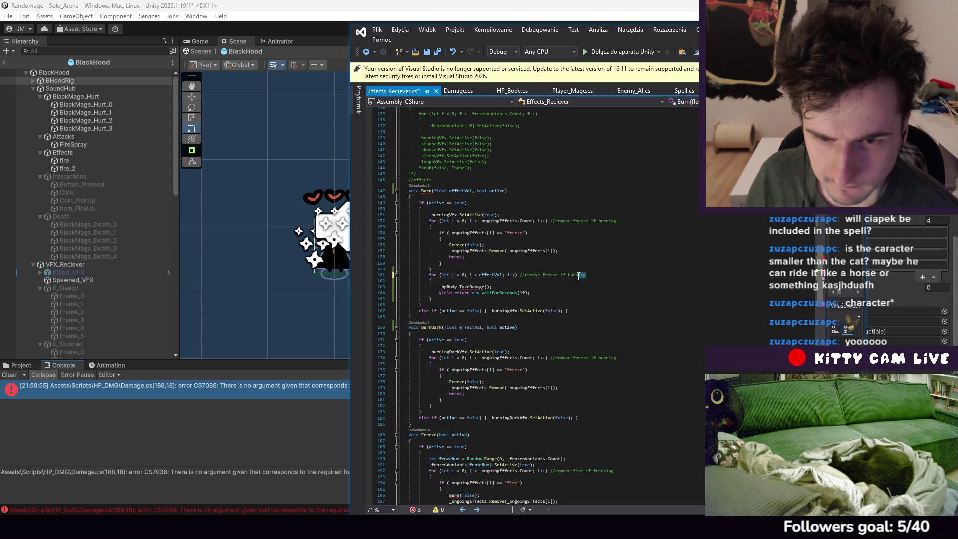
text(deal)
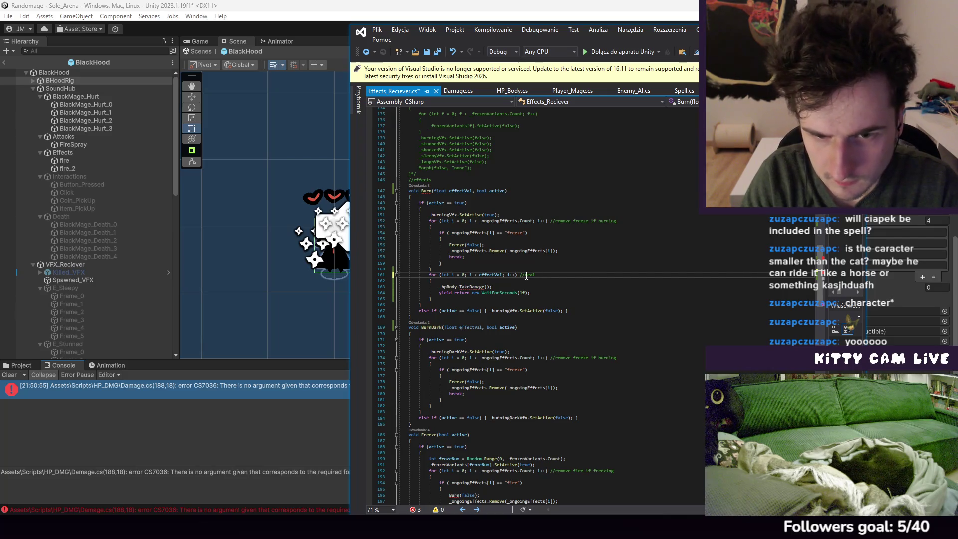
text( dmg each sec)
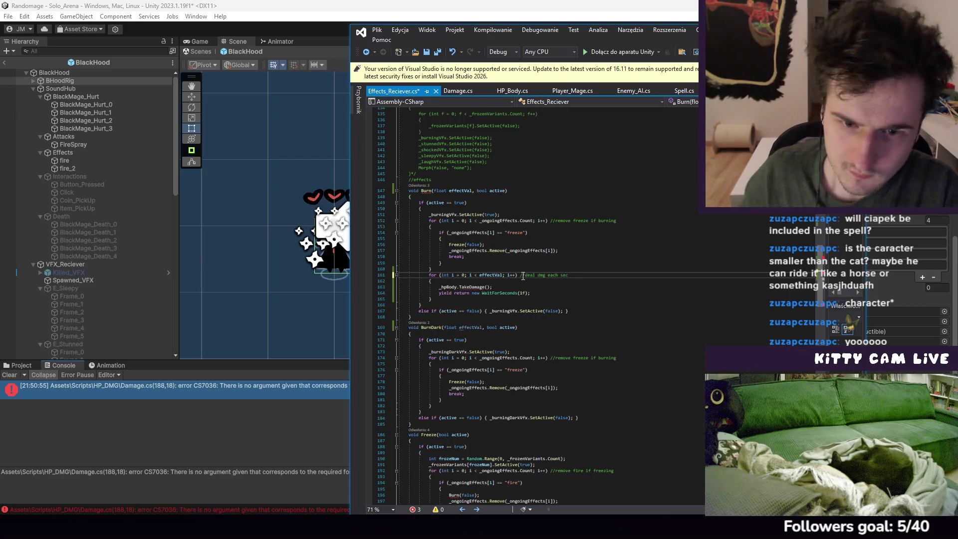
click(492, 287)
text(1)
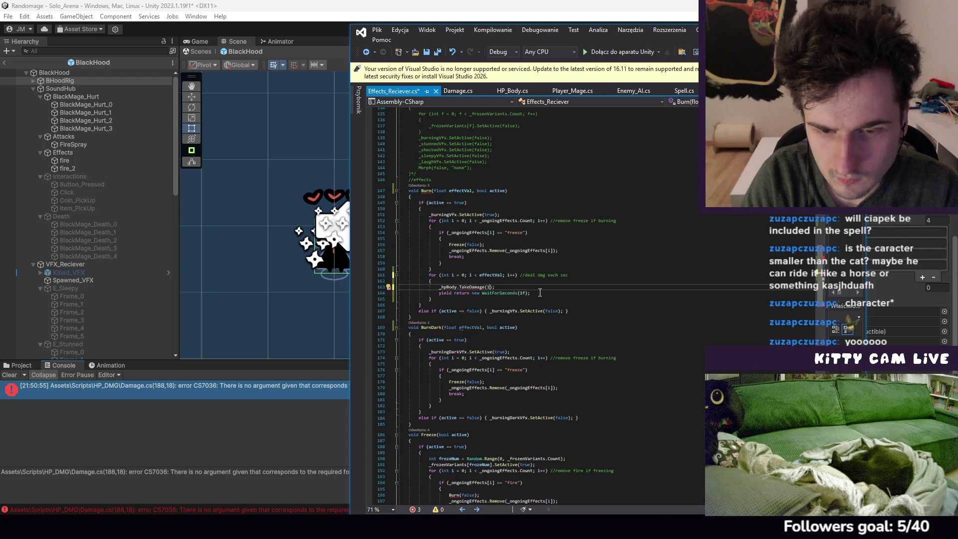
click(512, 90)
scroll(553, 305, up, 5)
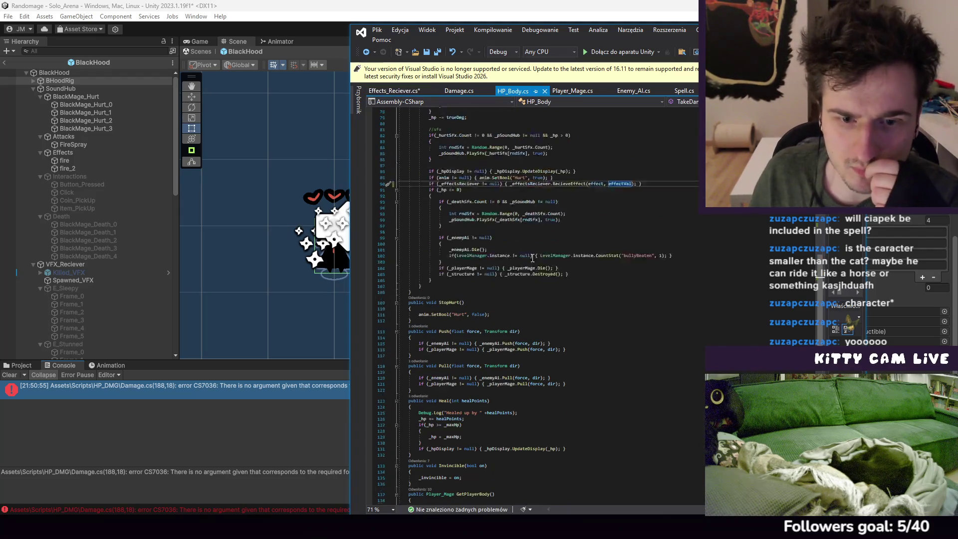
scroll(559, 295, up, 1)
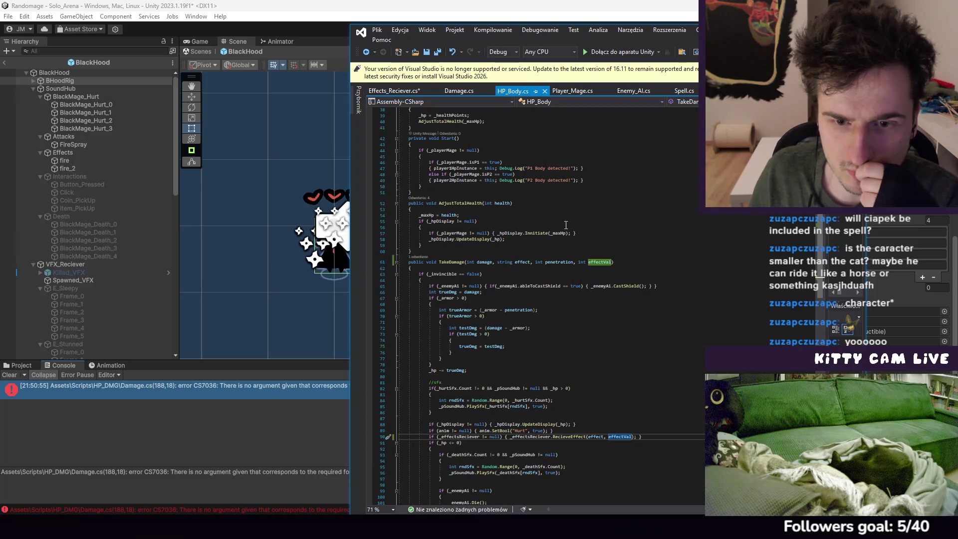
click(523, 262)
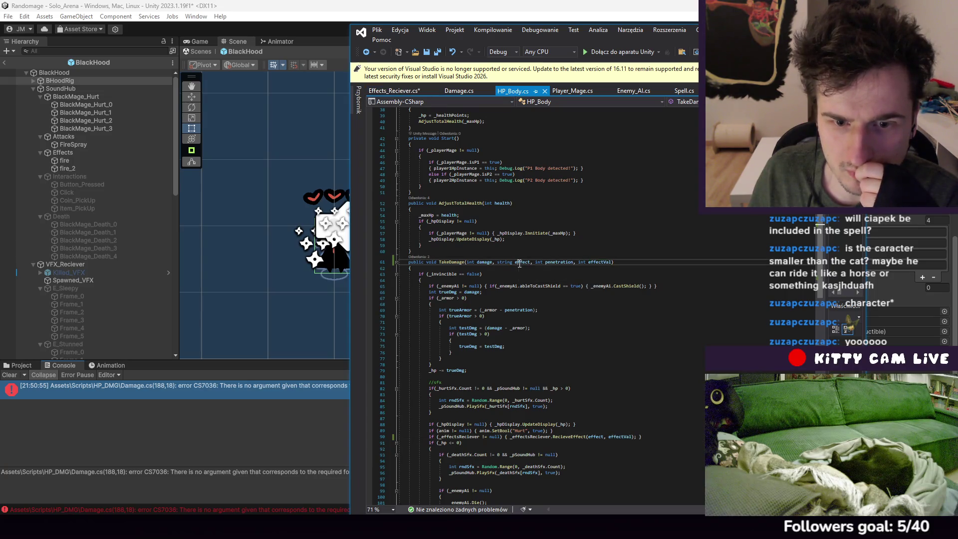
scroll(524, 305, down, 1)
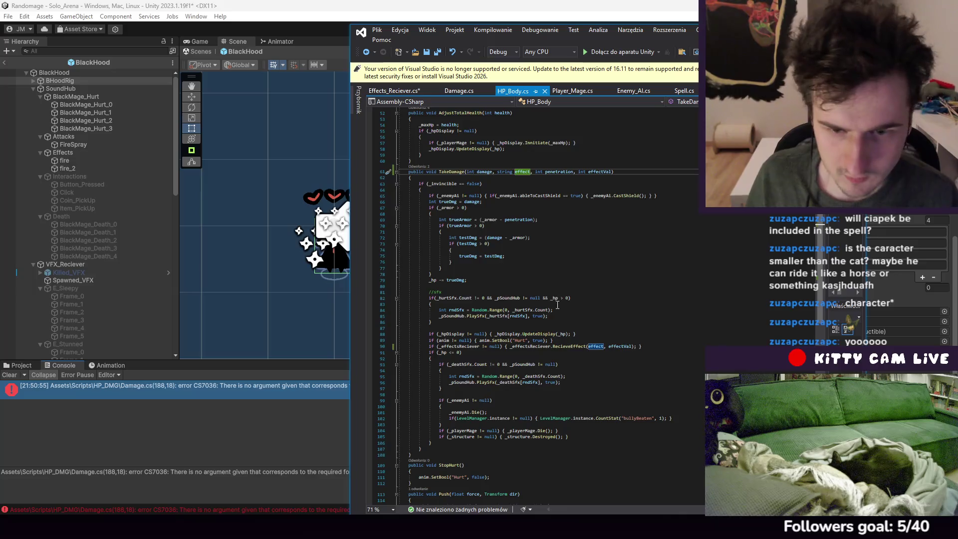
scroll(593, 323, down, 2)
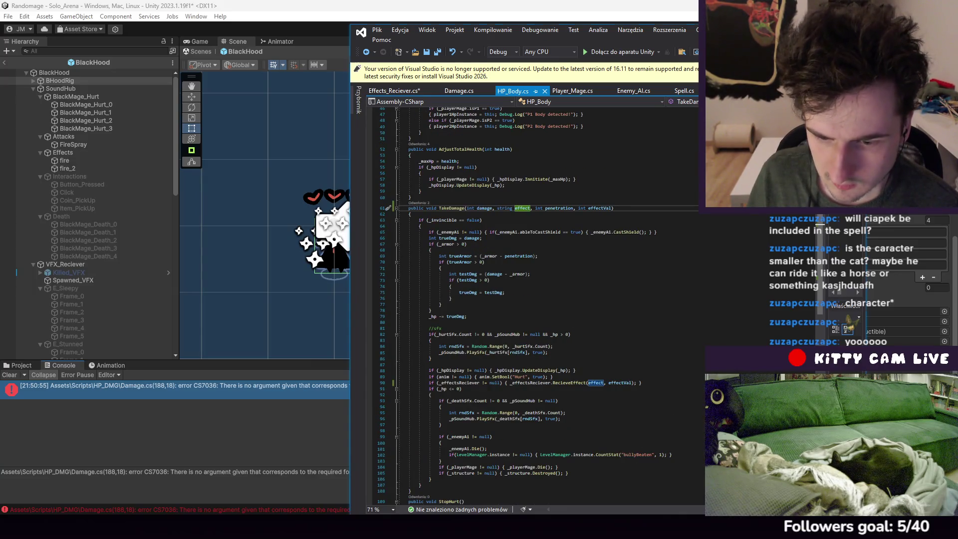
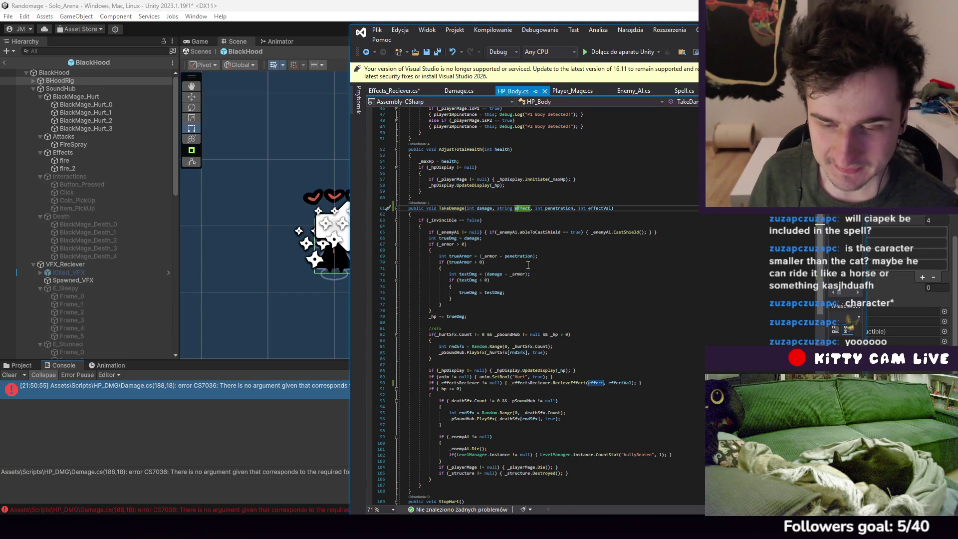
In Effects_Reciever.cs, change Burn's TakeDamage(1) to TakeDamage(1, null, 0, 0) and save
scroll(540, 264, down, 3)
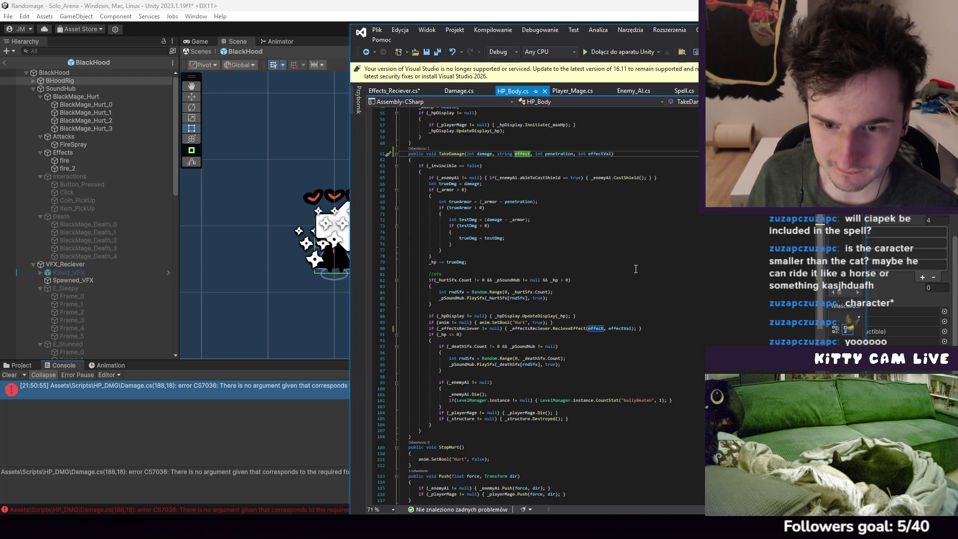
mouse_move(575, 329)
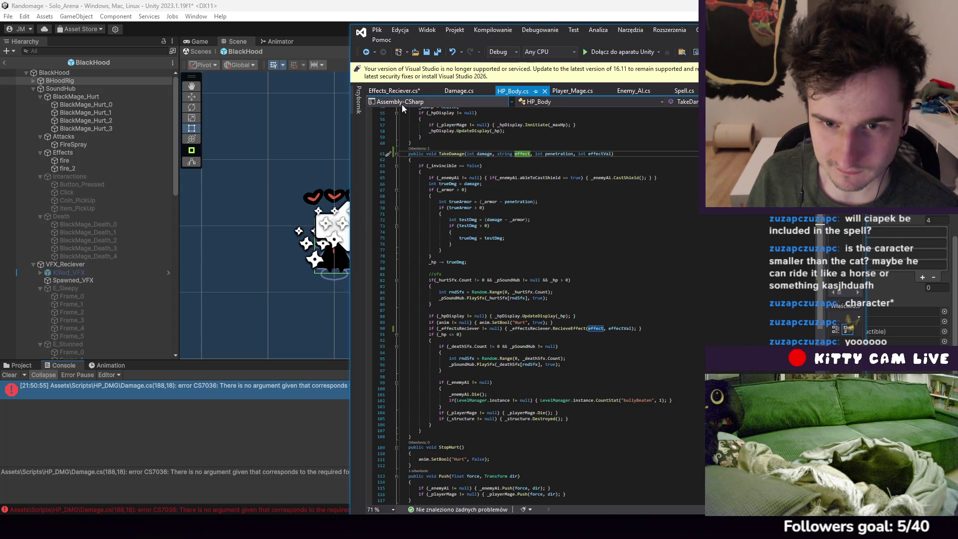
click(393, 90)
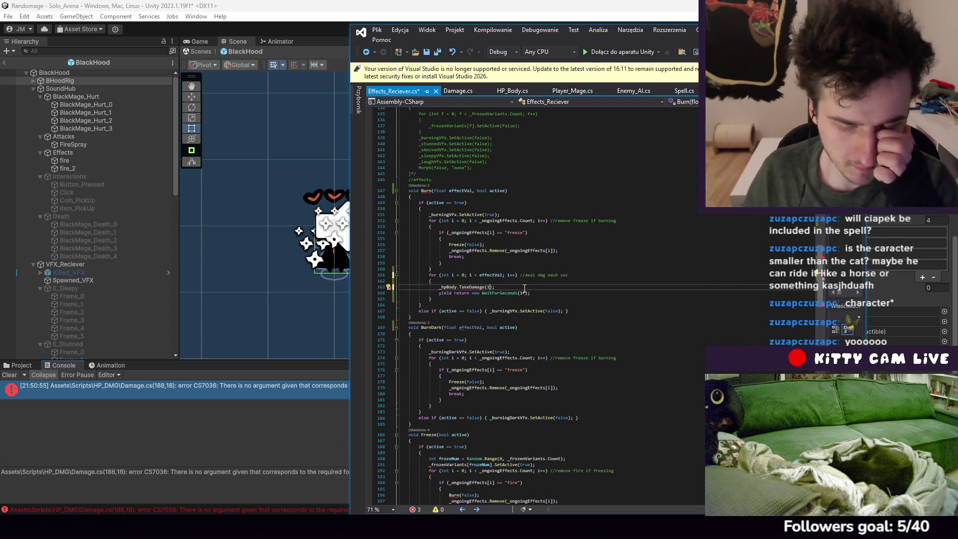
text(,)
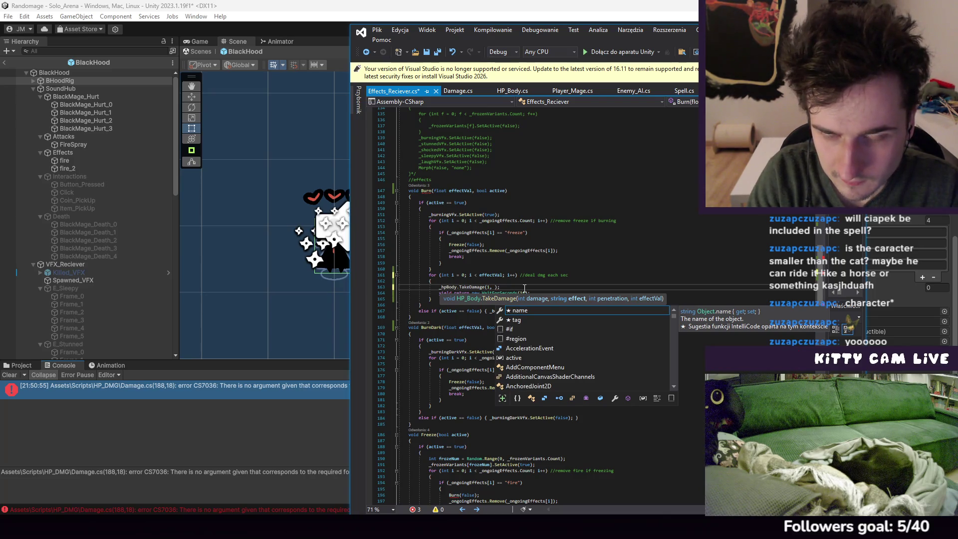
text(null,)
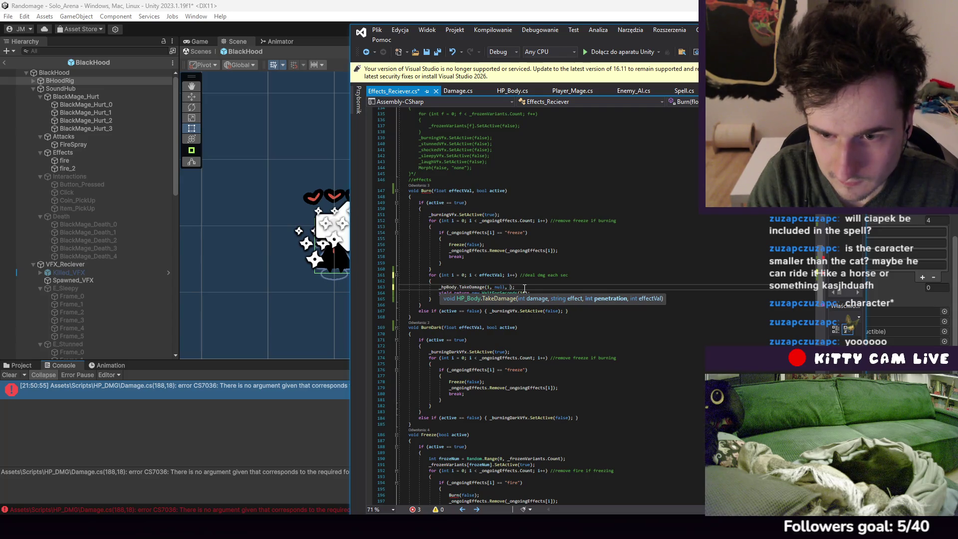
text( 0, )
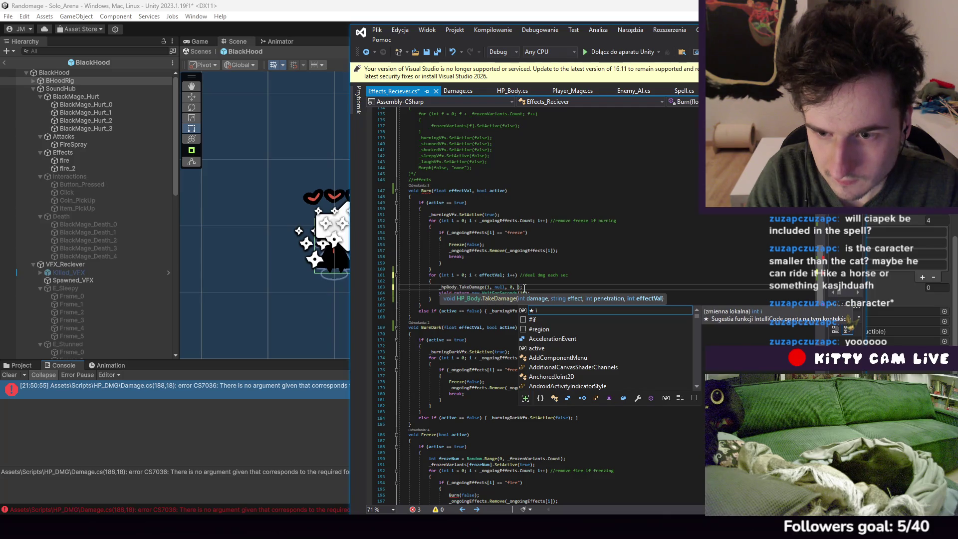
text(1)
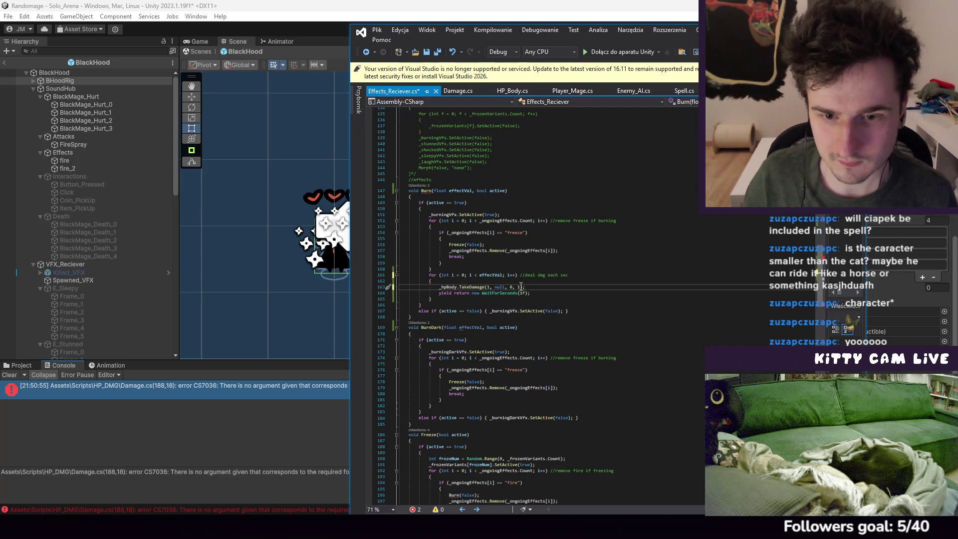
double_click(519, 287)
text(0)
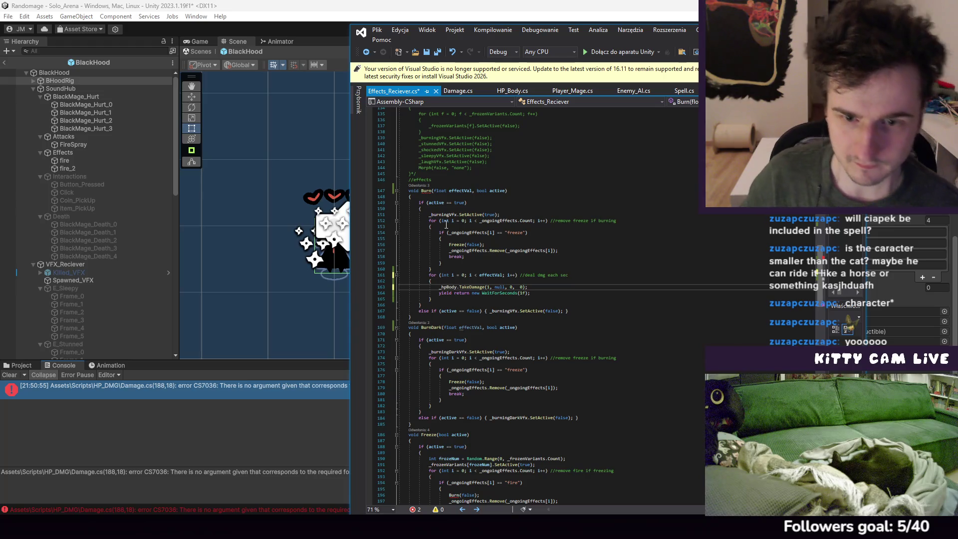
click(377, 30)
click(424, 150)
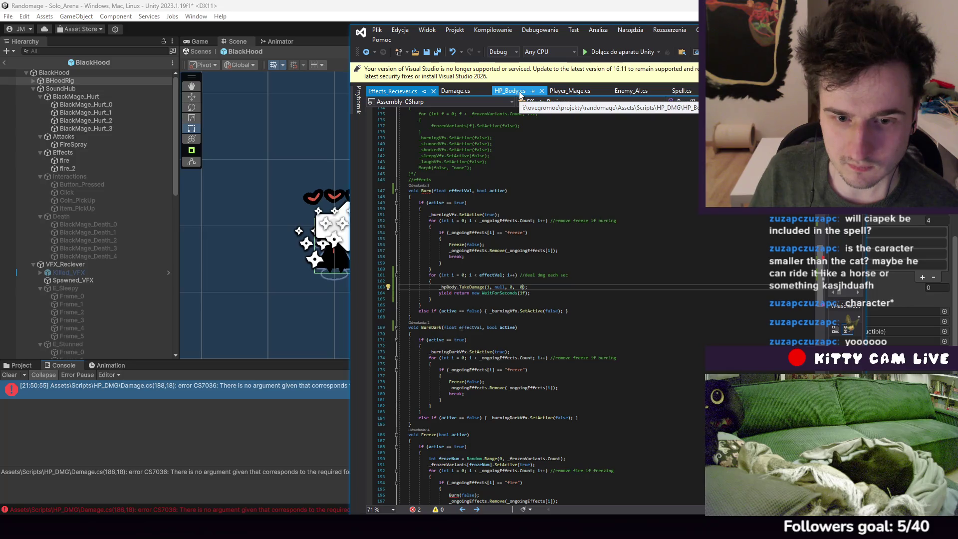
In Freeze, change the Burn(false) call to Burn(0, false)
scroll(515, 224, down, 3)
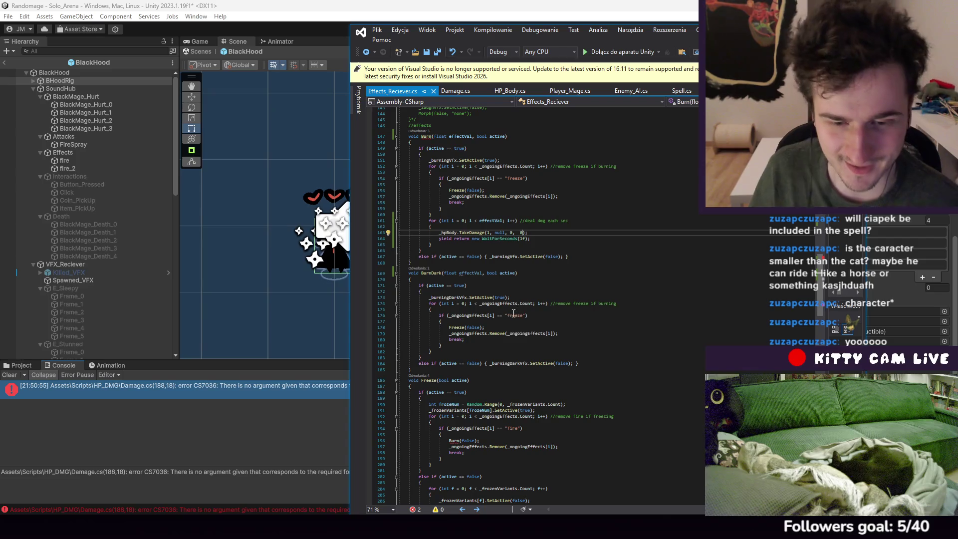
scroll(516, 360, down, 1)
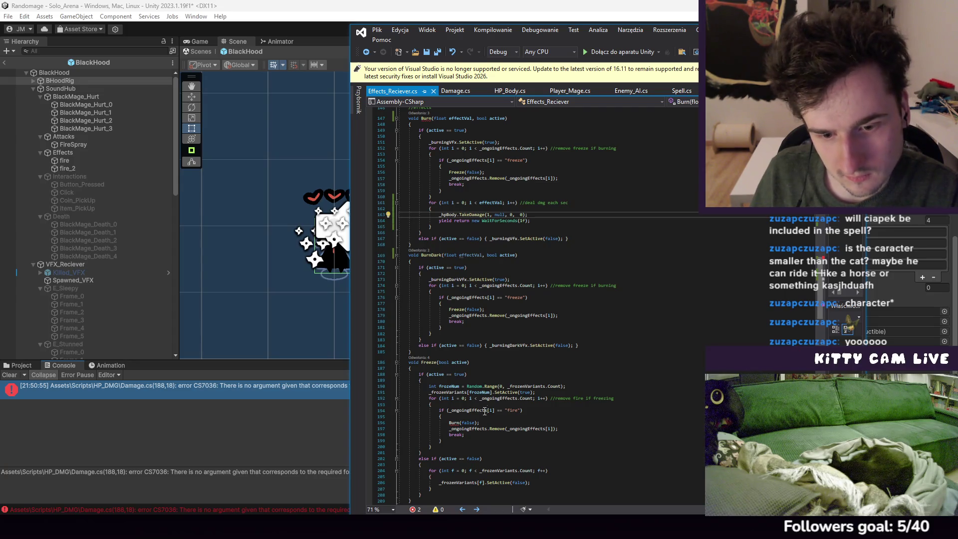
click(462, 423)
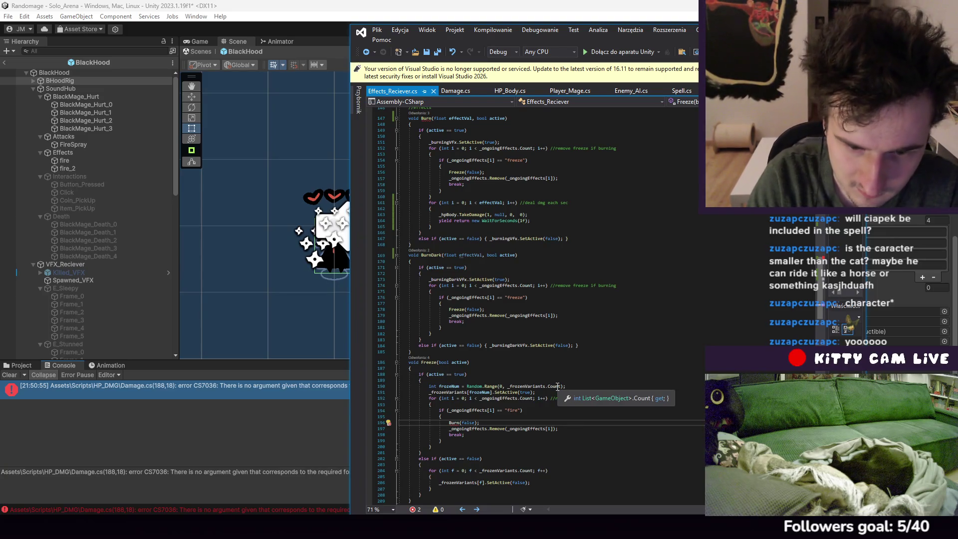
text(@)
key(BackSpace)
text(0,)
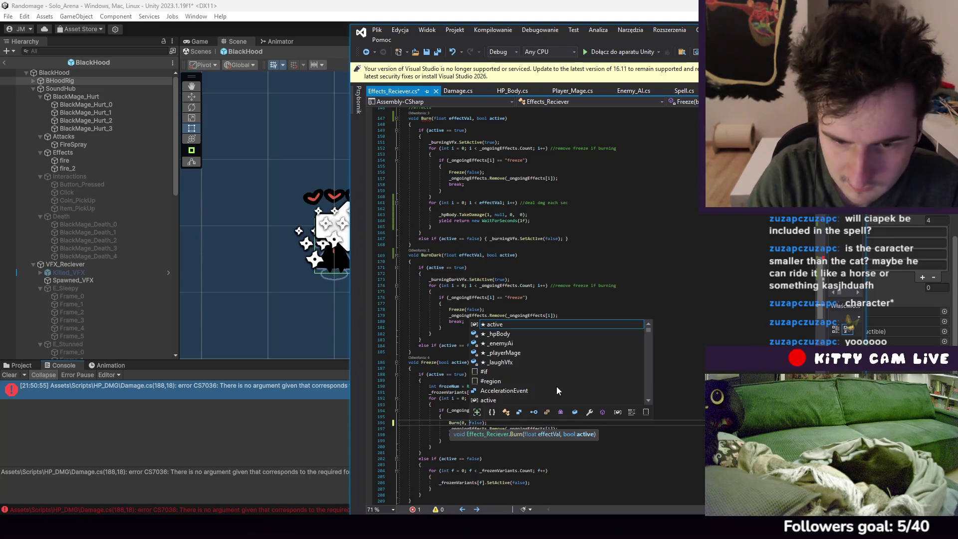
Review the BurnDark and Burn methods and select Burn's per-second damage loop
click(706, 271)
scroll(632, 225, down, 20)
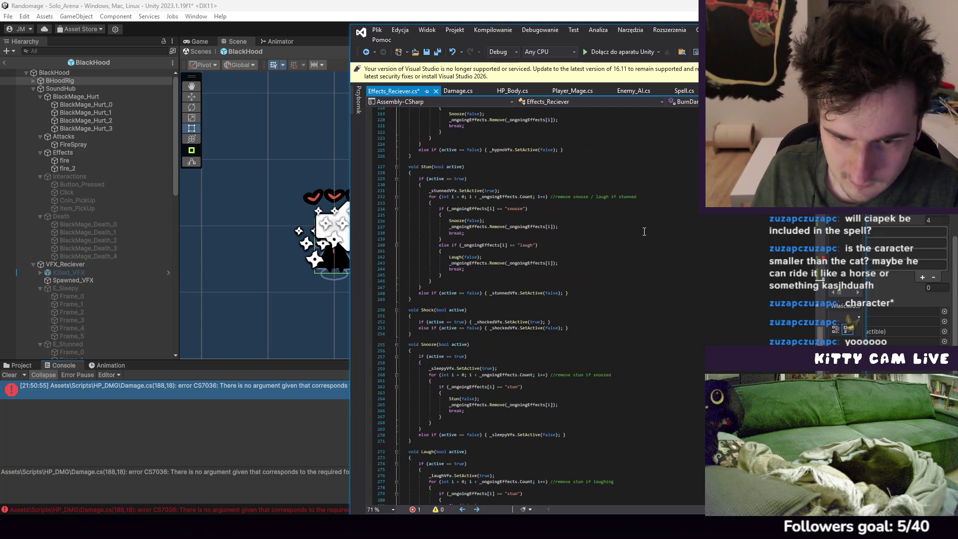
scroll(579, 289, up, 7)
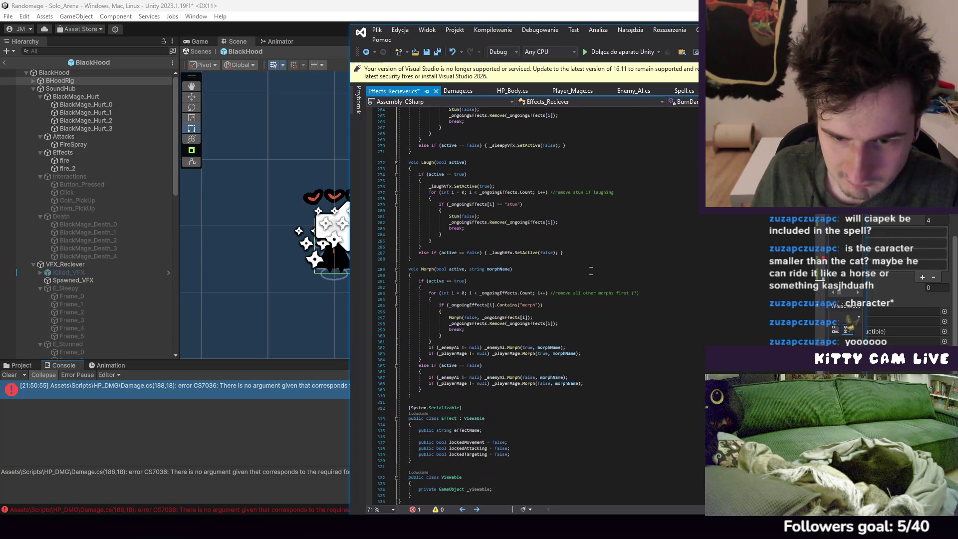
scroll(580, 289, up, 19)
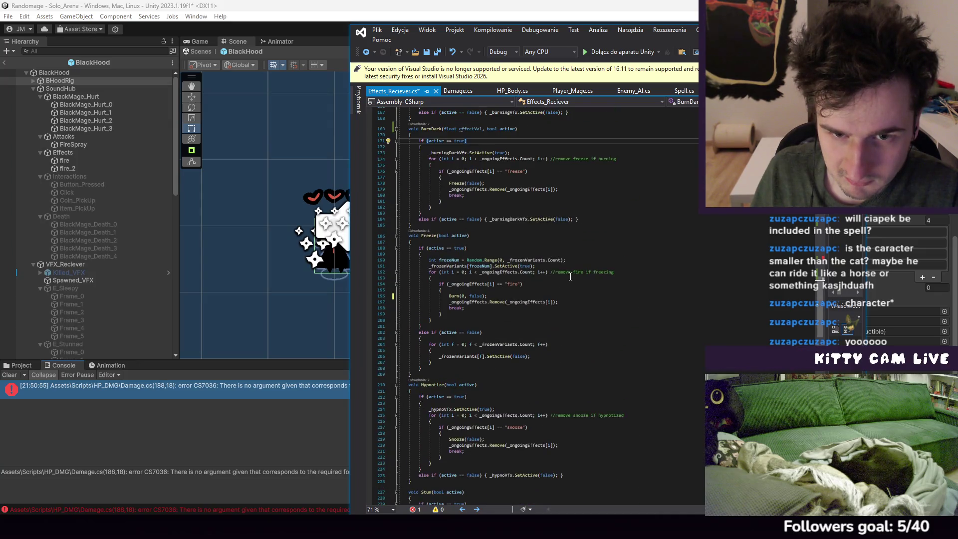
scroll(541, 281, up, 4)
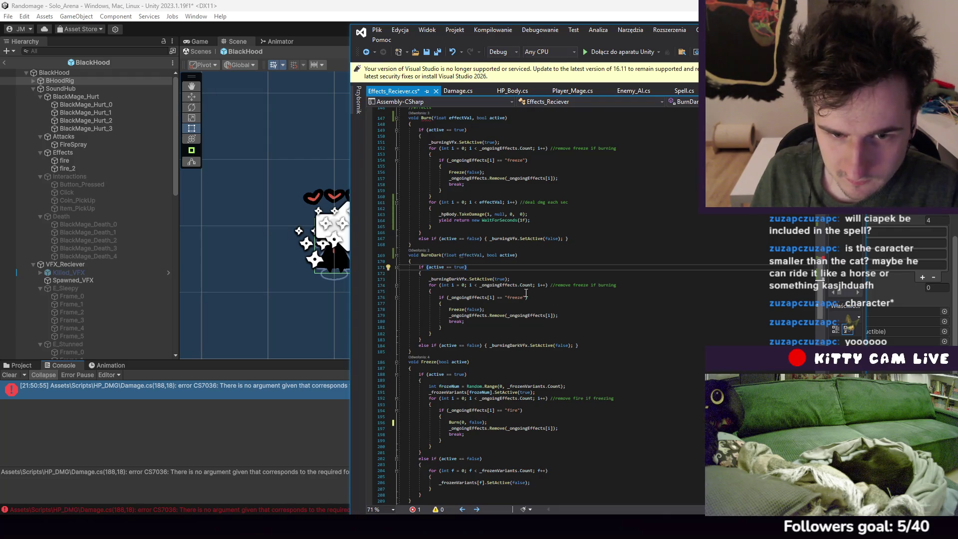
scroll(499, 299, up, 3)
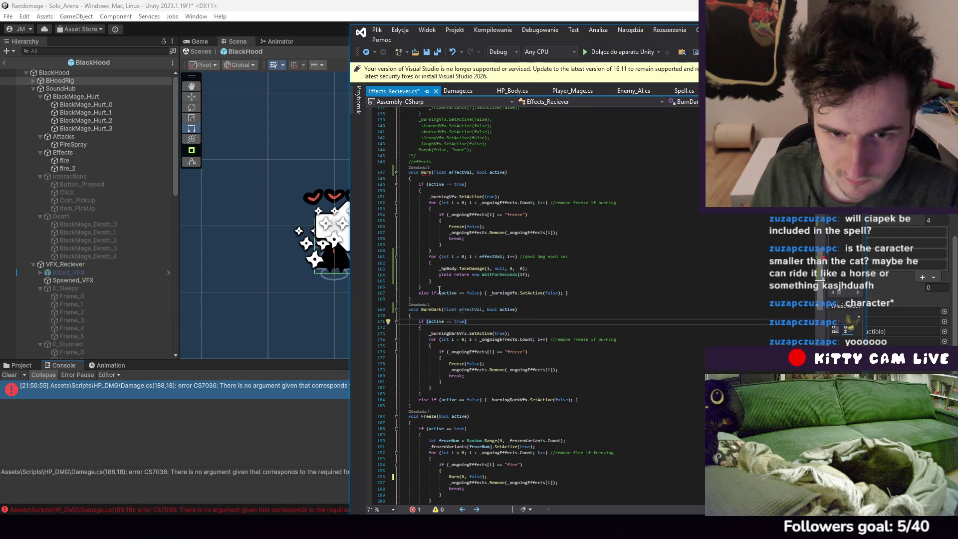
click(481, 184)
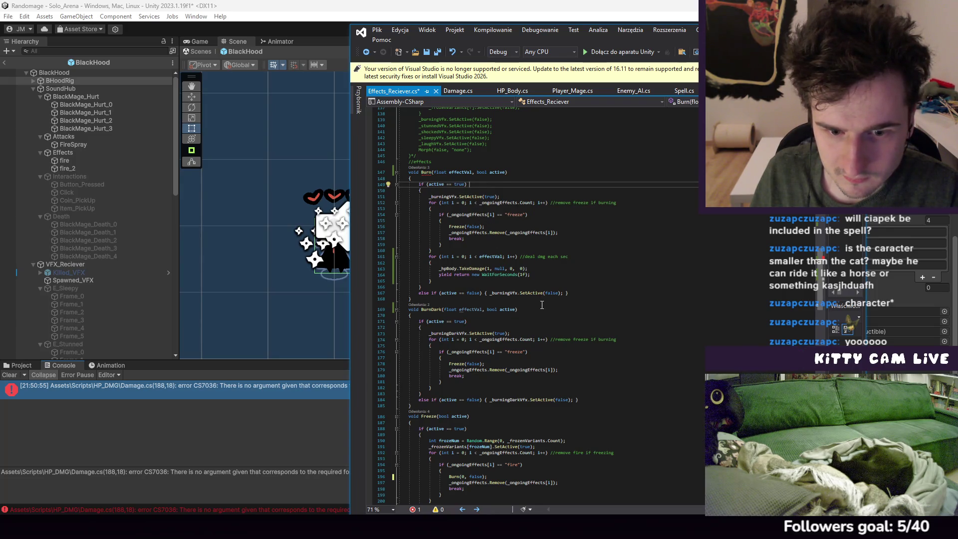
scroll(554, 298, up, 15)
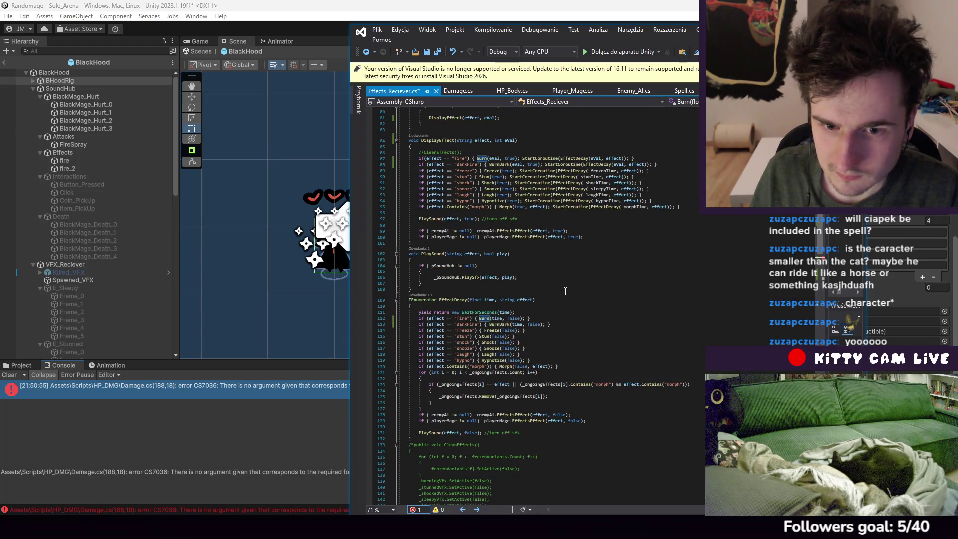
scroll(566, 291, down, 7)
scroll(564, 295, down, 6)
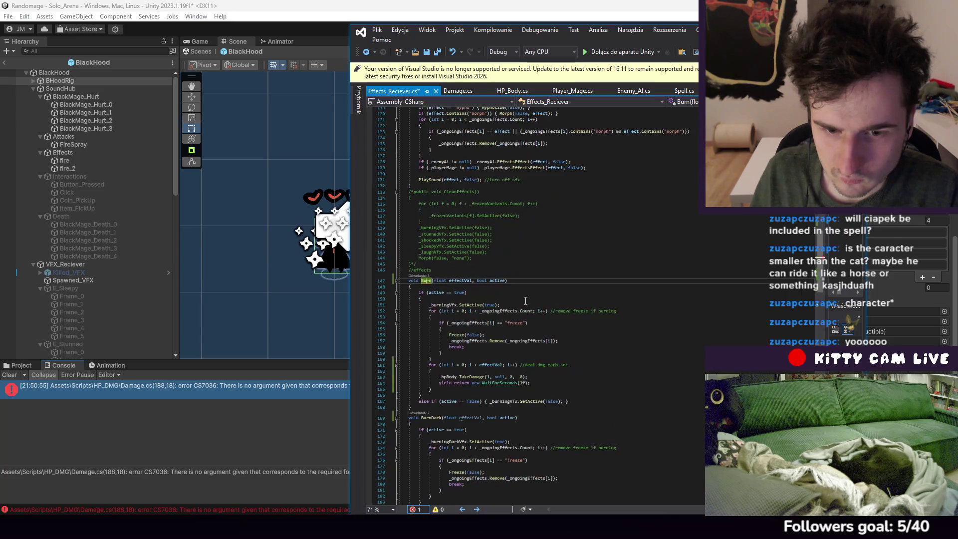
drag(433, 390, 441, 358)
key(ctrl+c)
Paste Burn's TakeDamage(1, null, 0, 0) loop with its 1-second wait into BurnDark
scroll(480, 390, down, 7)
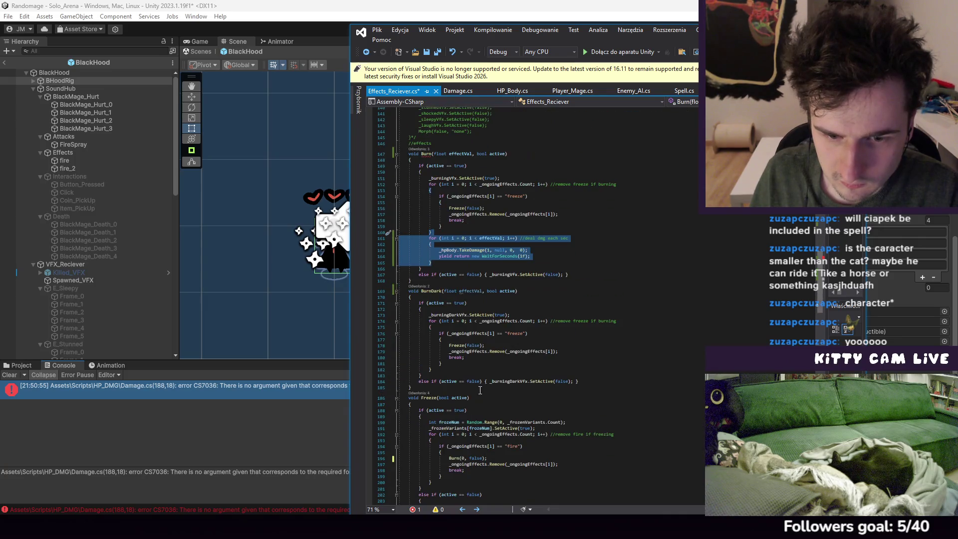
click(441, 369)
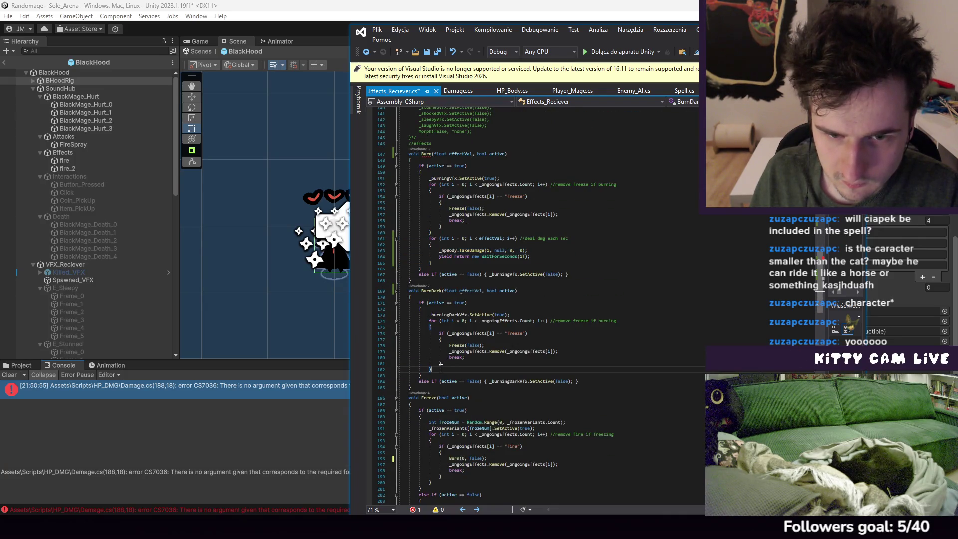
key(ctrl+v)
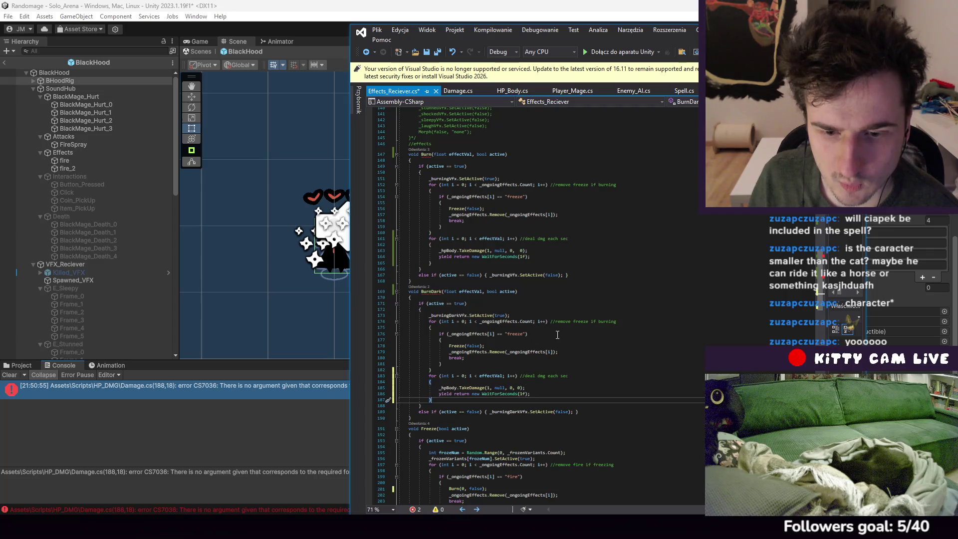
click(538, 388)
click(537, 394)
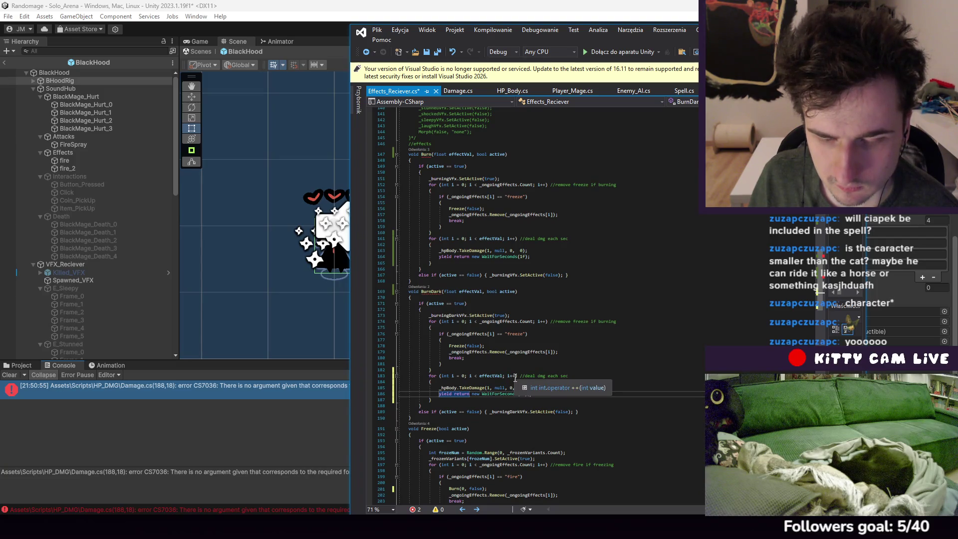
click(516, 378)
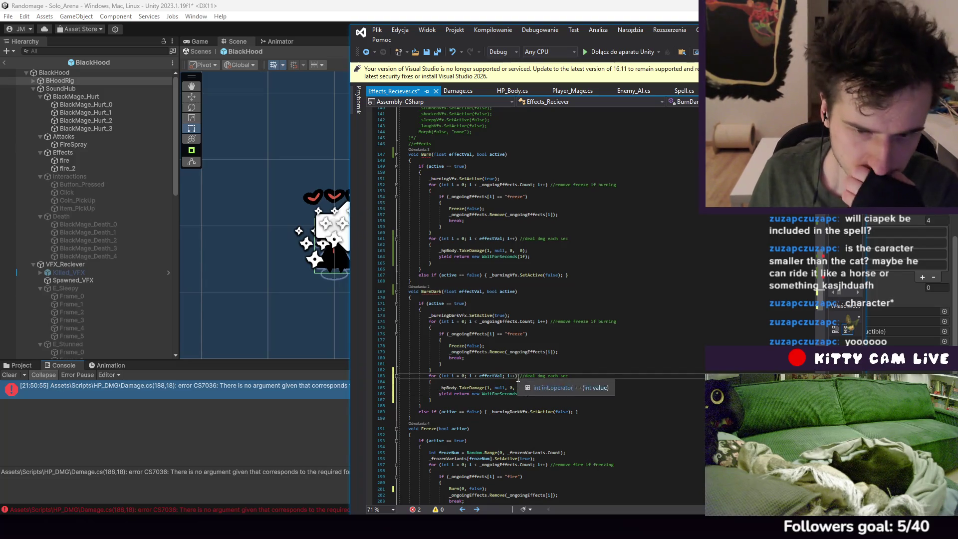
Try a * Time.deltaTime multiplier on BurnDark's TakeDamage call, then remove it
text(*)
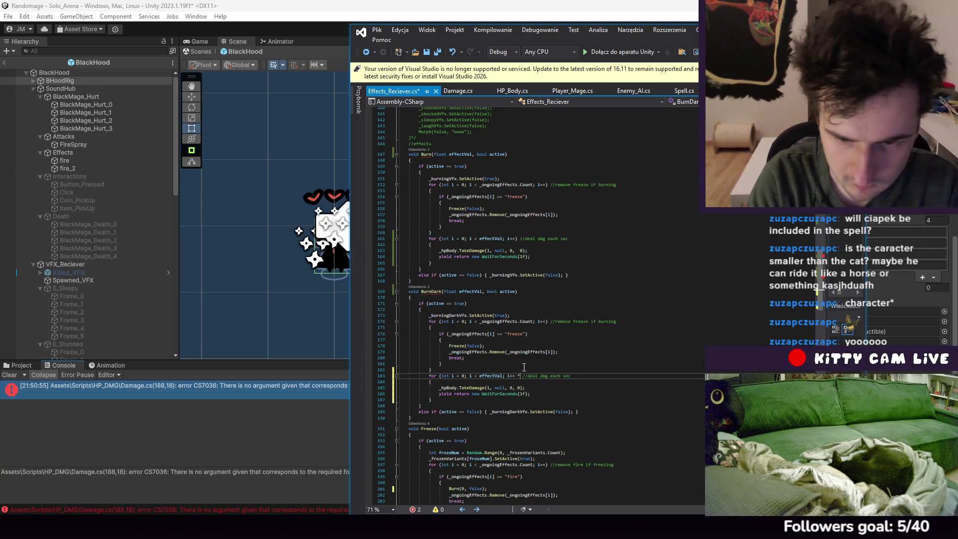
text(Time.)
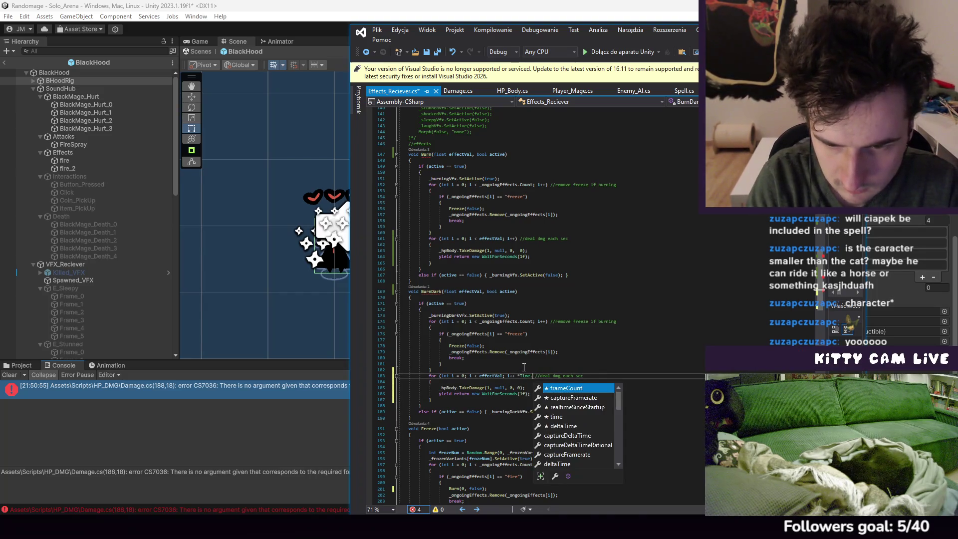
text(delta)
key(Tab)
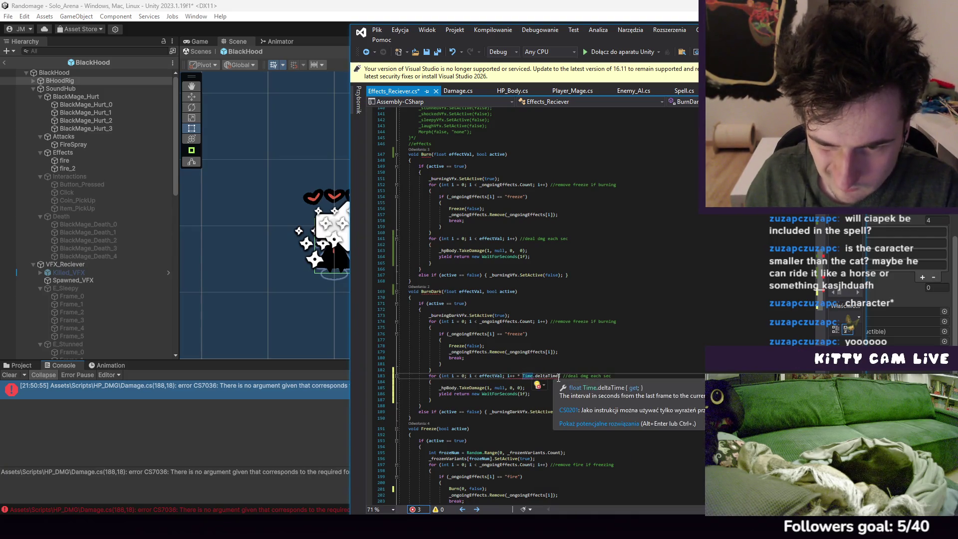
drag(559, 378, 516, 378)
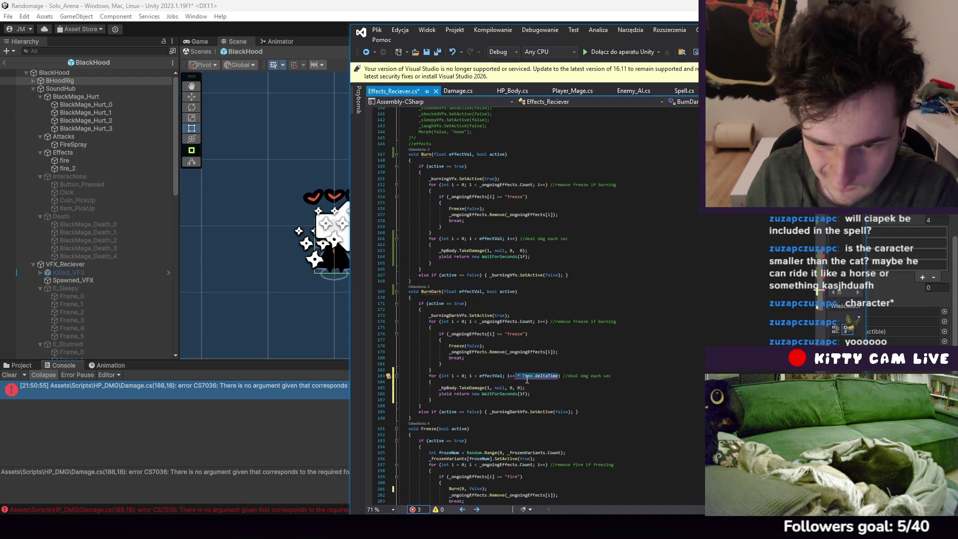
key(BackSpace)
Delete the WaitForSeconds(1f) lines from BurnDark's and Burn's damage loops
click(543, 395)
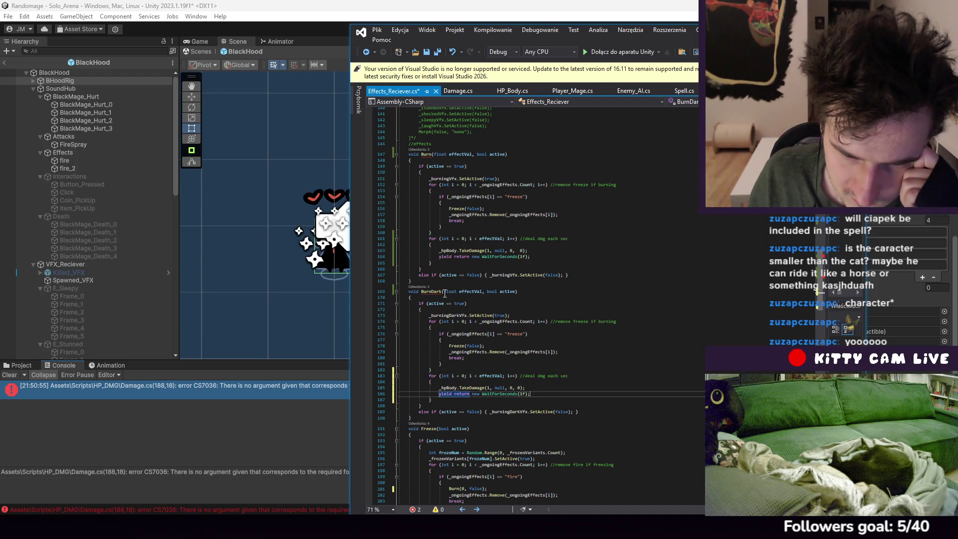
mouse_move(438, 291)
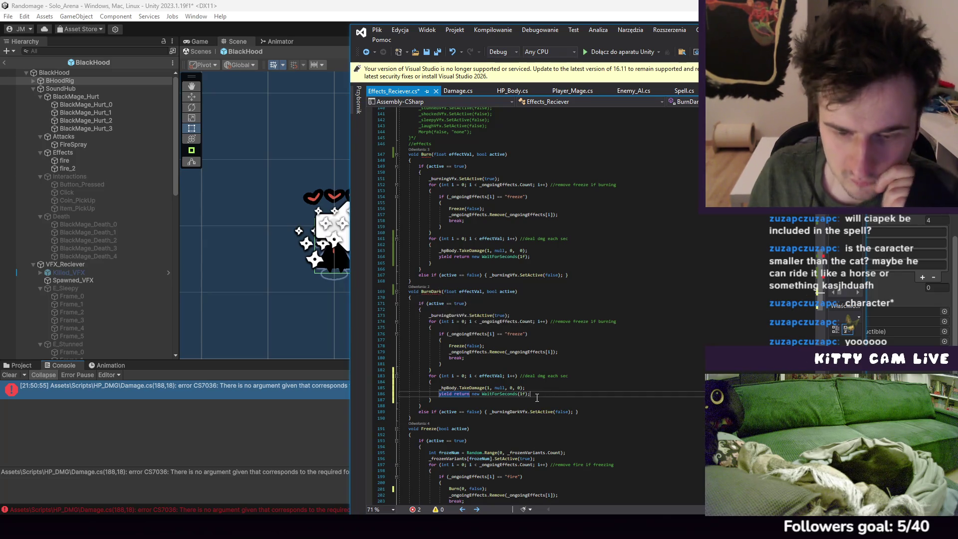
shift+click(446, 400)
shift+click(440, 394)
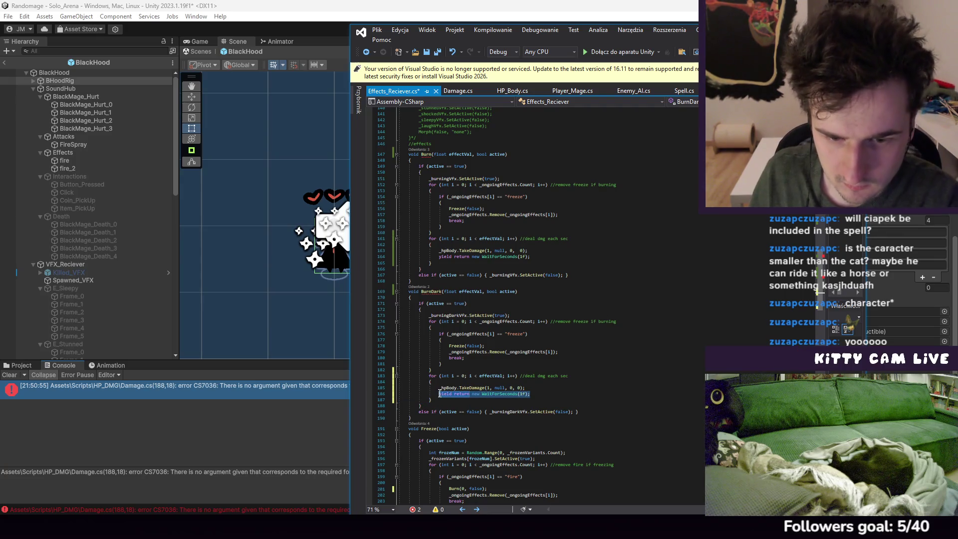
key(BackSpace)
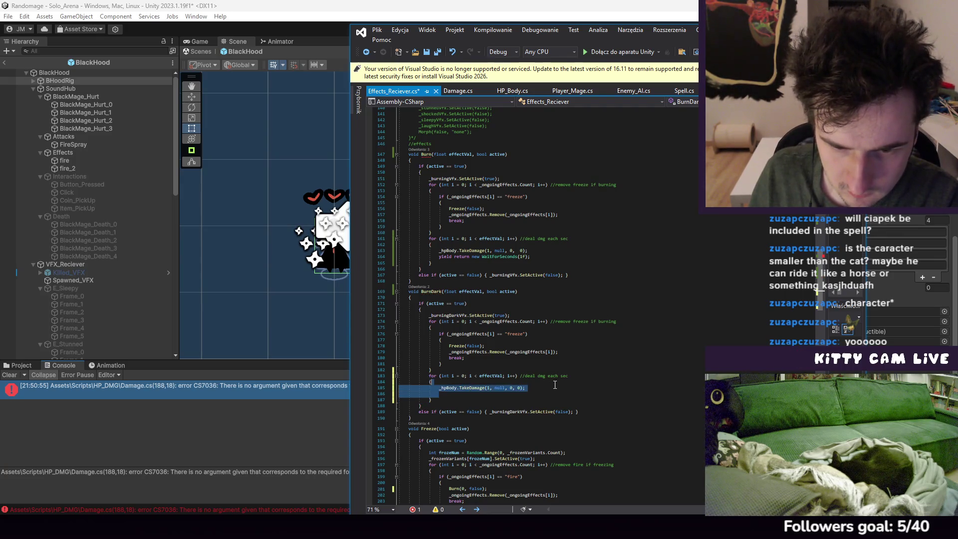
key(BackSpace)
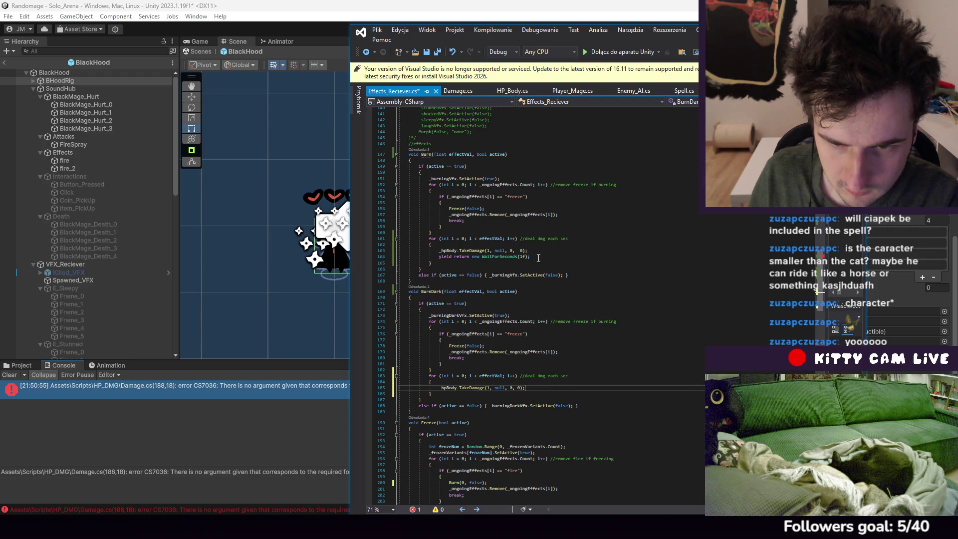
click(531, 257)
shift+click(526, 251)
key(BackSpace)
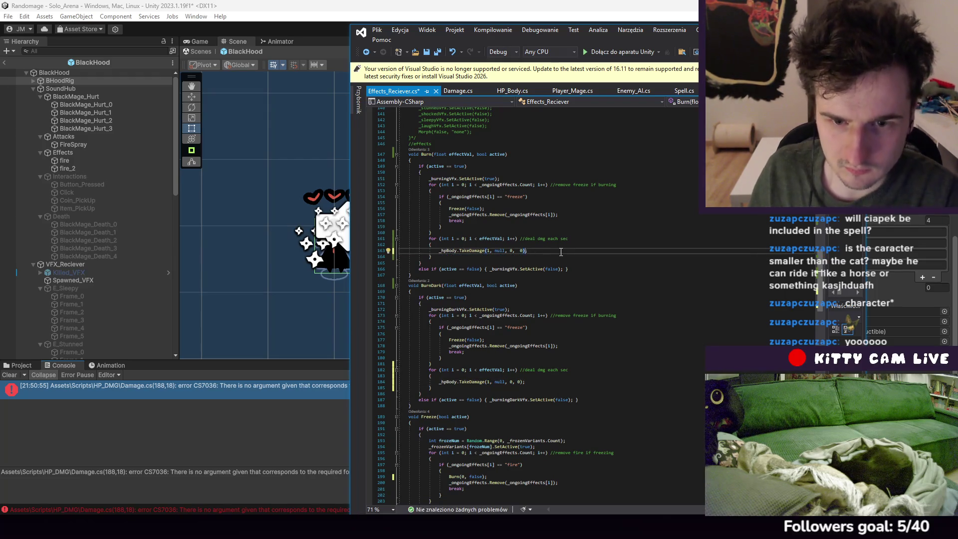
key(Left)
text(Time.delta)
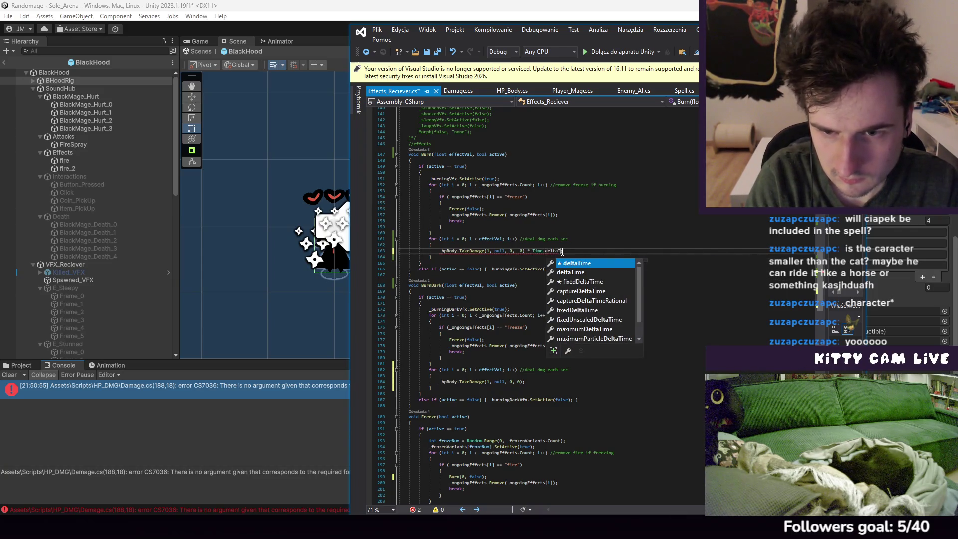
key(Tab)
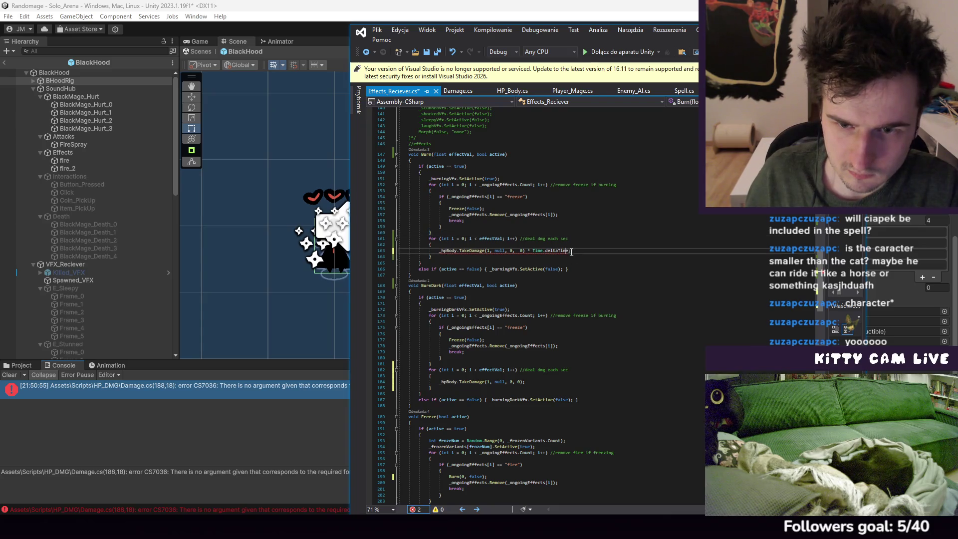
text( * 1f)
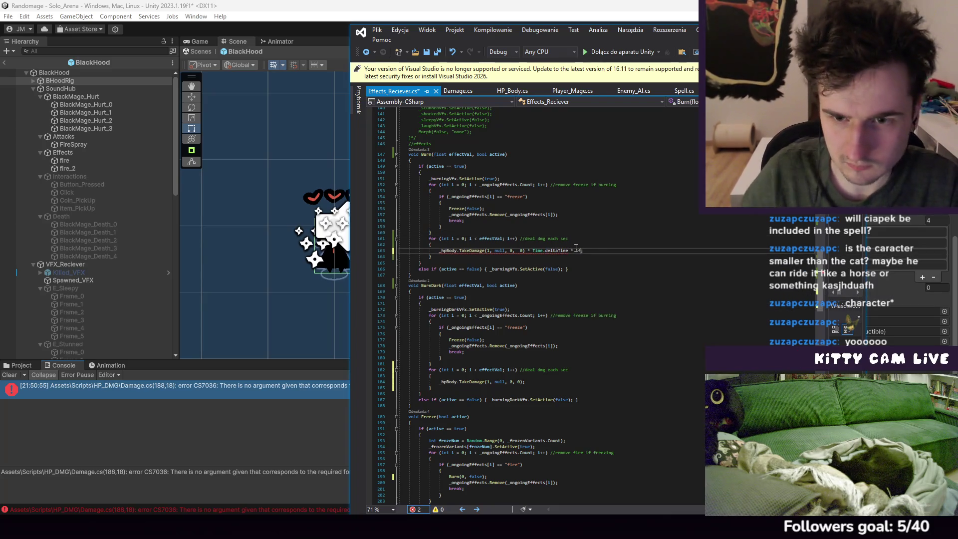
drag(584, 253, 538, 250)
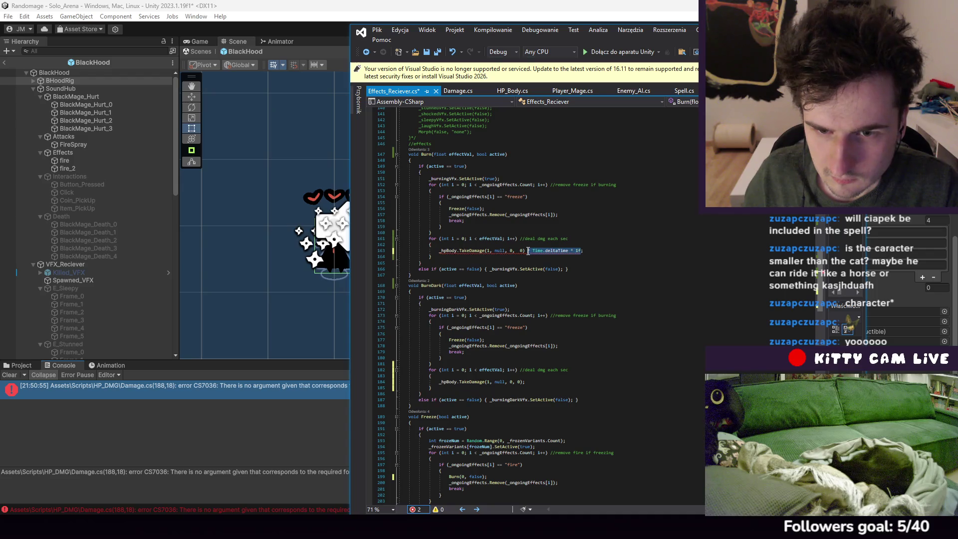
key(BackSpace)
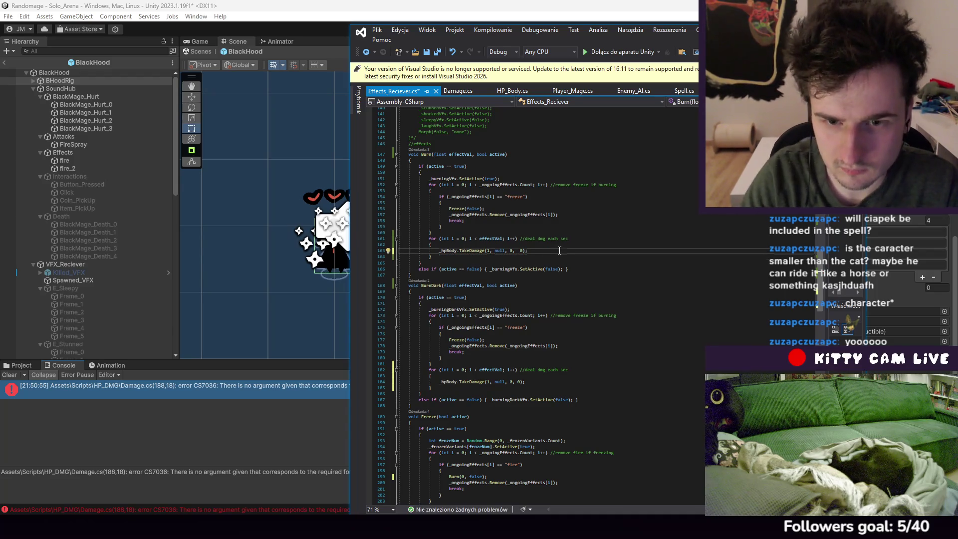
key(Return)
text(*Time.deltaTime * 1f)
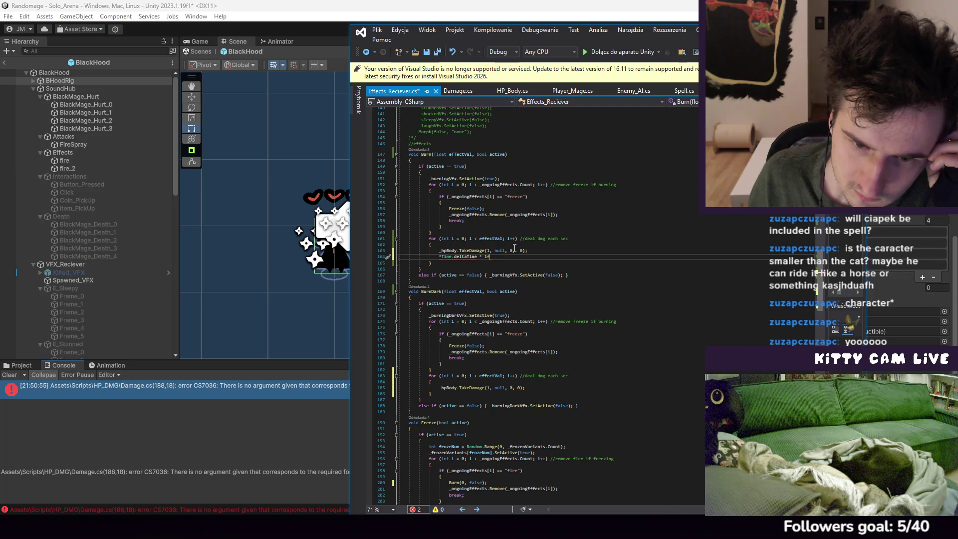
scroll(512, 256, up, 2)
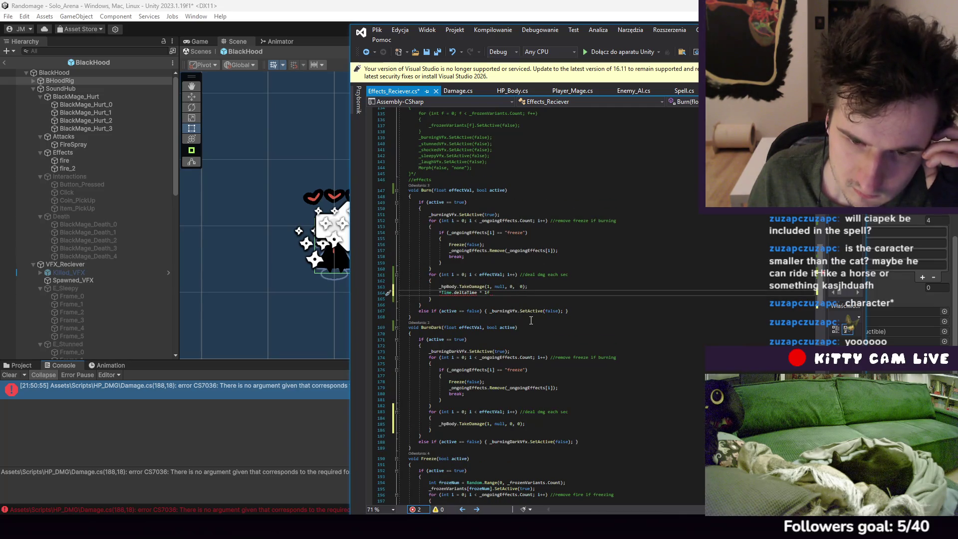
scroll(522, 310, up, 10)
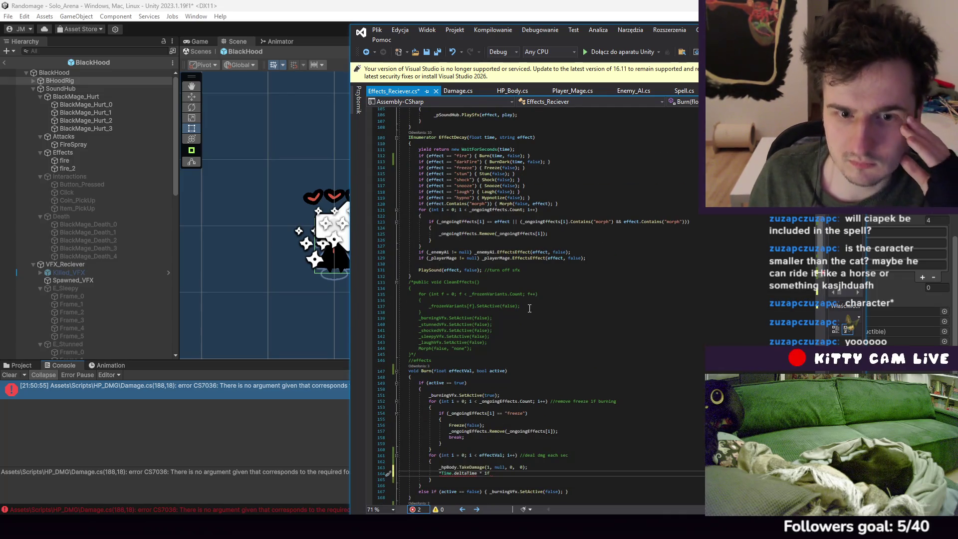
scroll(530, 308, down, 6)
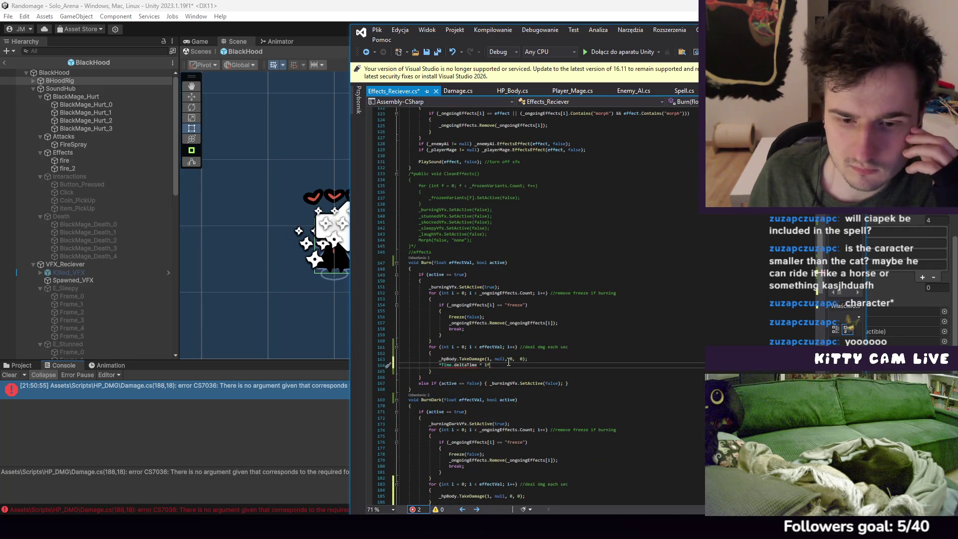
drag(507, 365, 553, 360)
key(BackSpace)
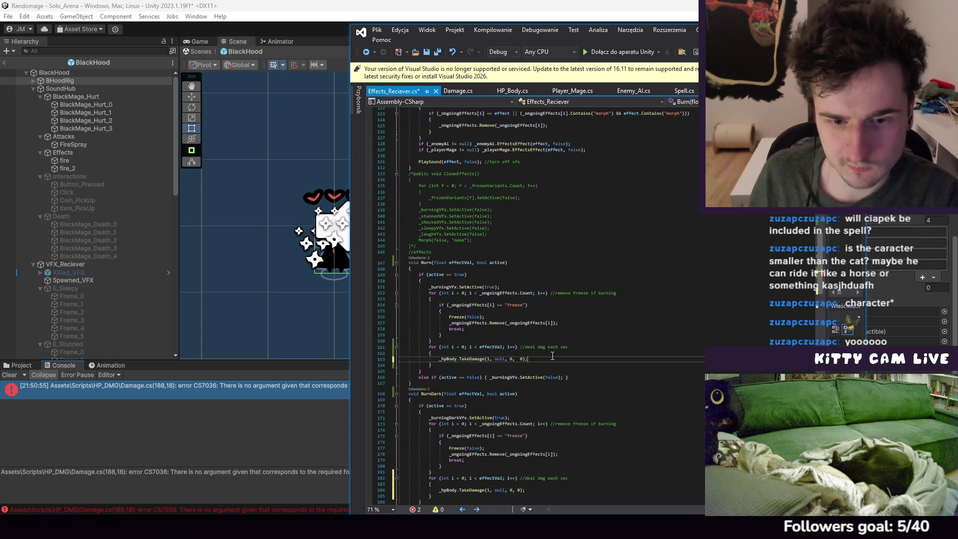
scroll(580, 282, up, 7)
scroll(579, 279, down, 10)
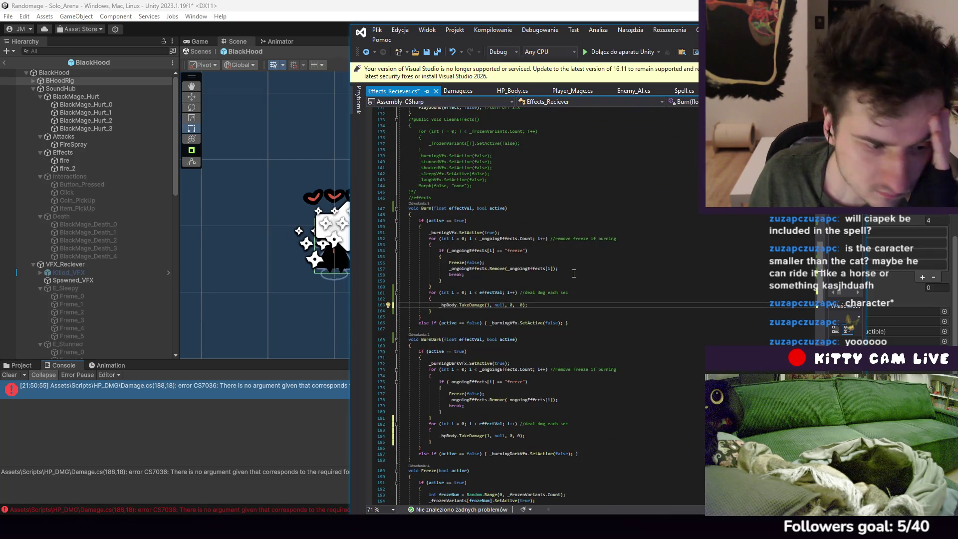
scroll(573, 269, up, 12)
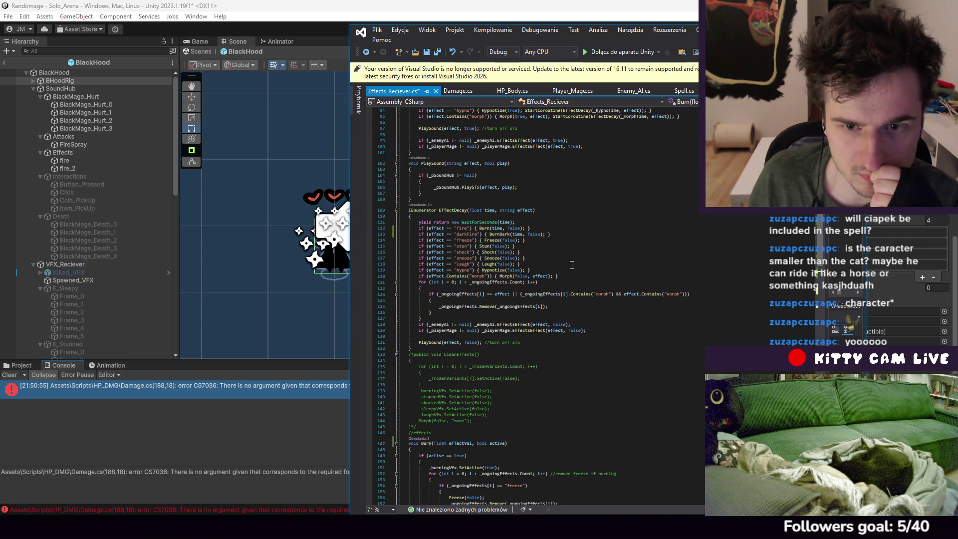
scroll(572, 265, down, 6)
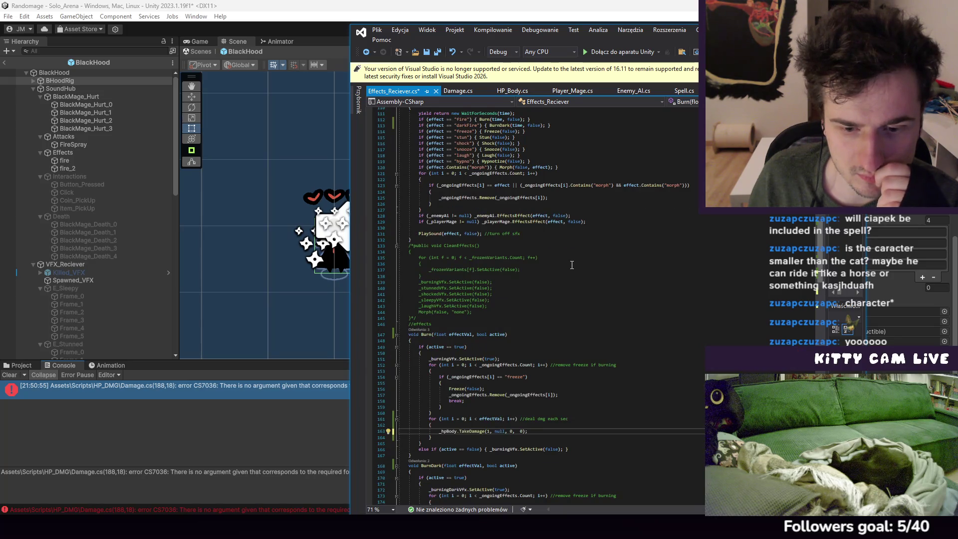
scroll(572, 265, up, 1)
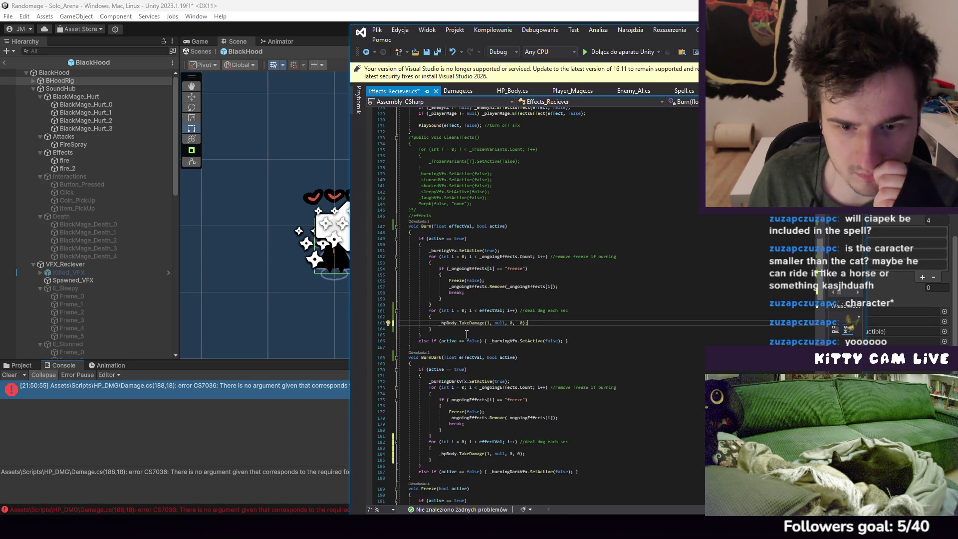
scroll(454, 325, up, 1)
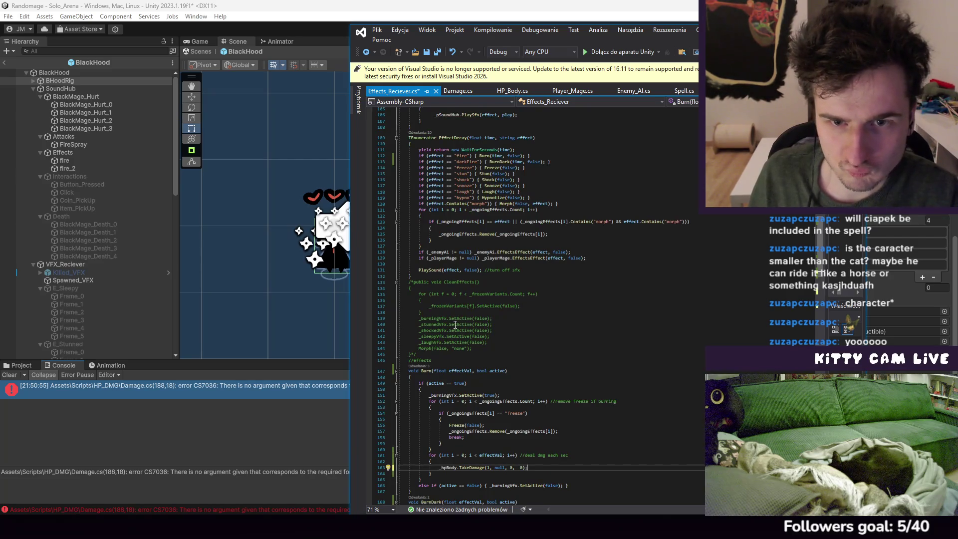
scroll(455, 325, down, 1)
scroll(456, 324, down, 4)
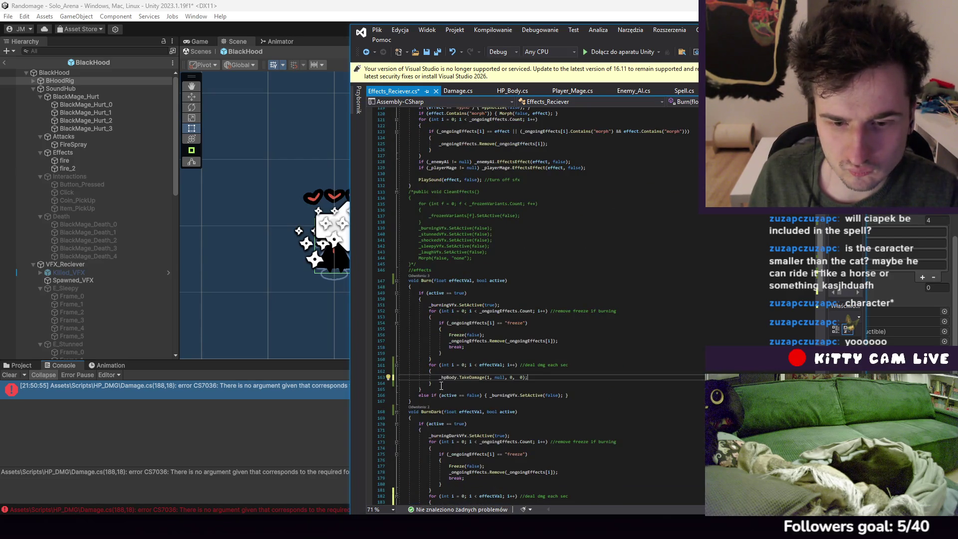
mouse_move(433, 383)
mouse_down()
mouse_move(549, 402)
mouse_move(447, 360)
mouse_up()
key(ctrl+c)
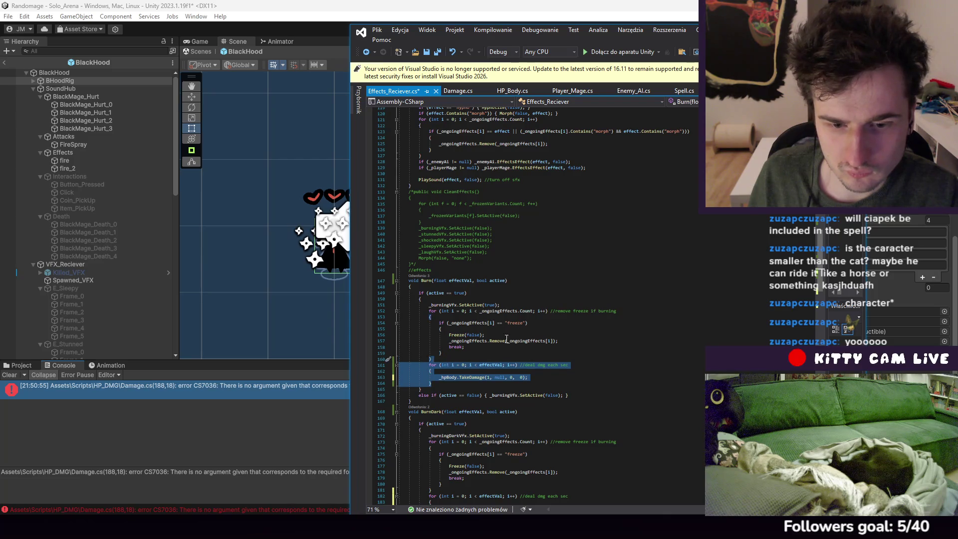
Paste the TakeDamage loop into EffectDecay with a WaitForSeconds(1f) inside it
click(507, 339)
scroll(505, 334, up, 11)
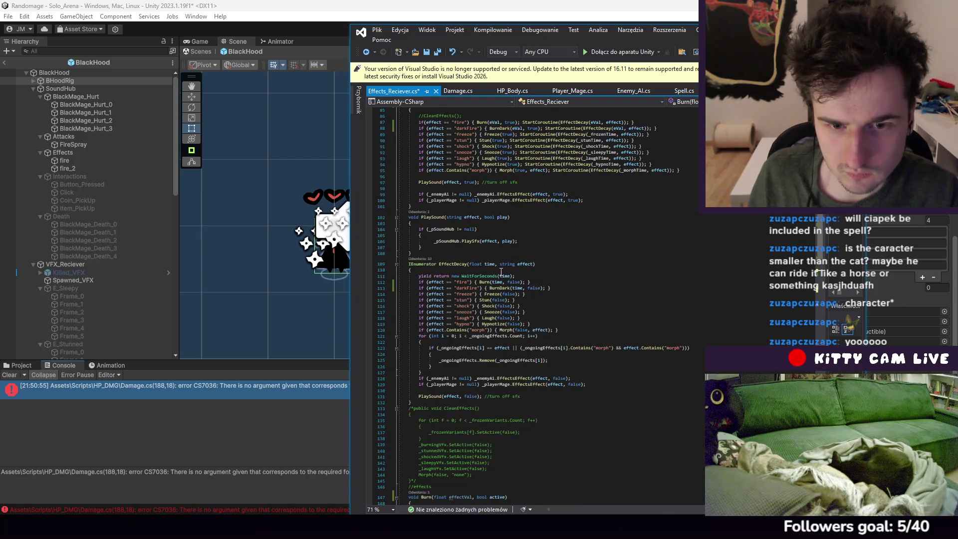
click(501, 272)
key(ctrl+v)
key(ctrl+c)
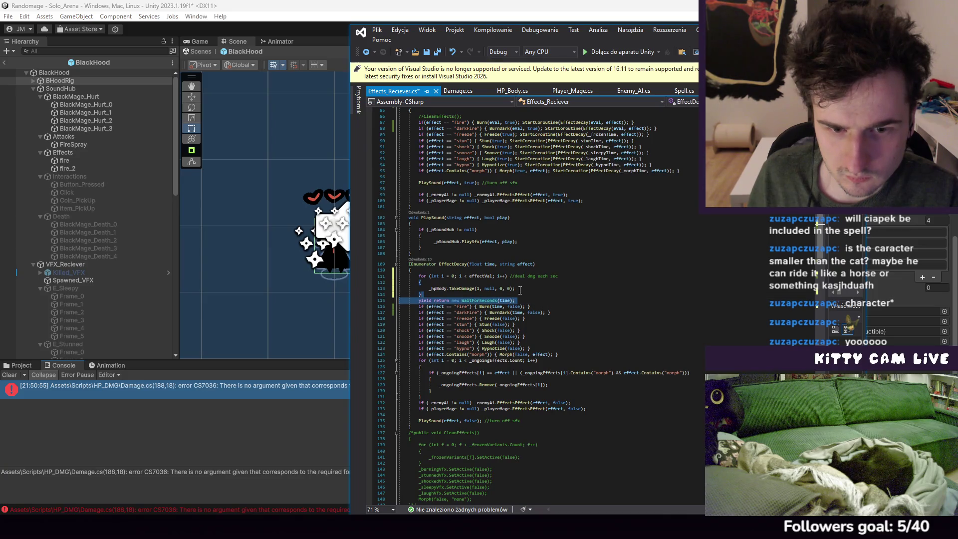
click(523, 294)
key(ctrl+v)
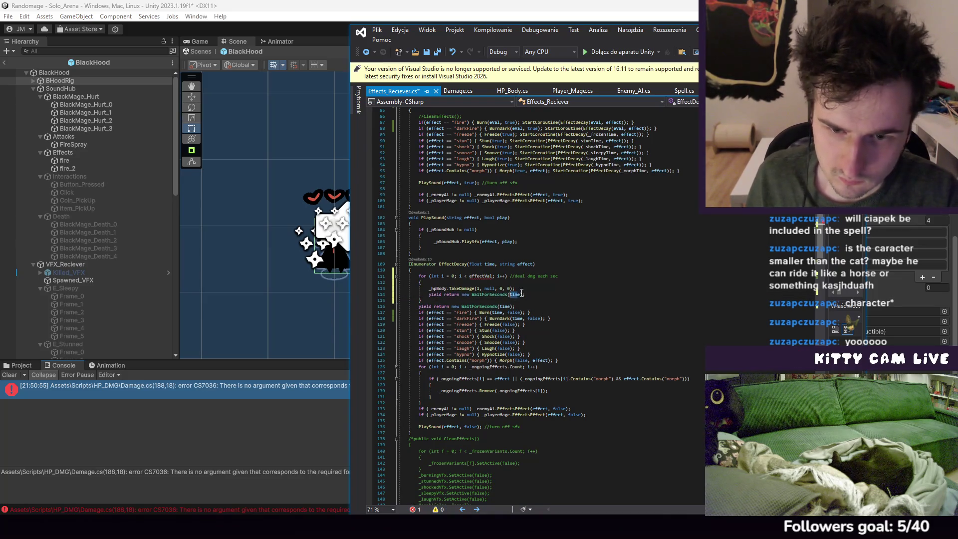
double_click(512, 294)
text(1f)
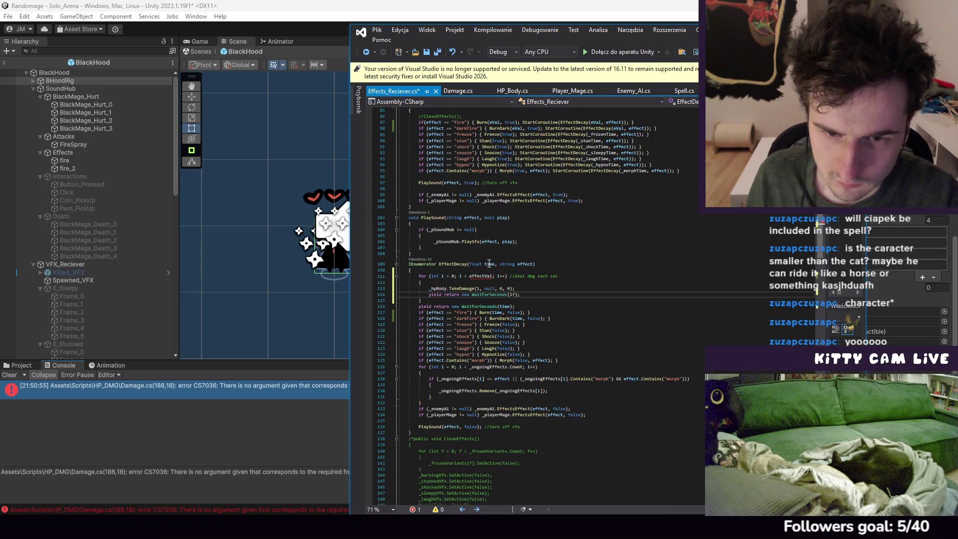
Use EffectDecay's time parameter as the loop limit instead of effectVal
double_click(487, 264)
key(ctrl+c)
double_click(492, 276)
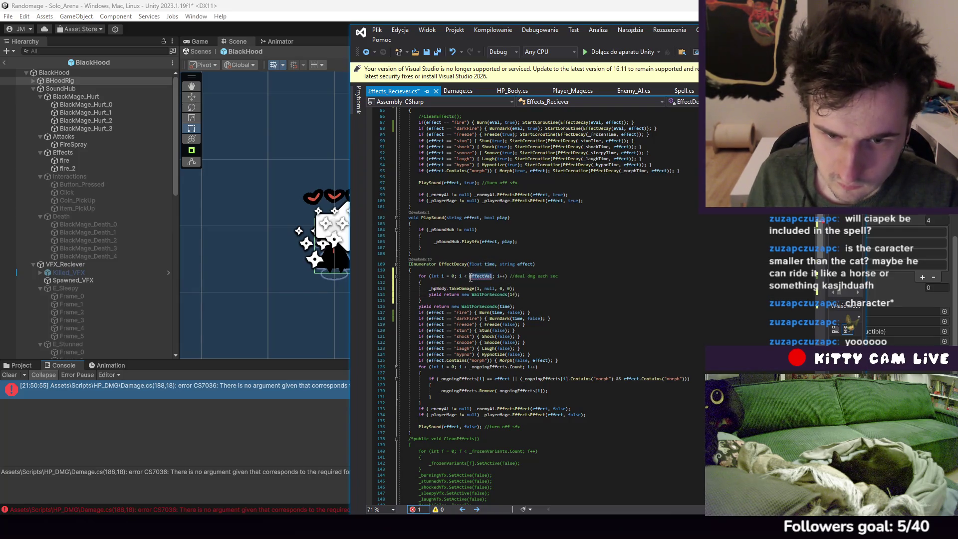
key(ctrl+v)
Wrap the TakeDamage call in if (effect == "fire" || effect == "darkFire") with braces
click(475, 283)
key(Return)
text(i)
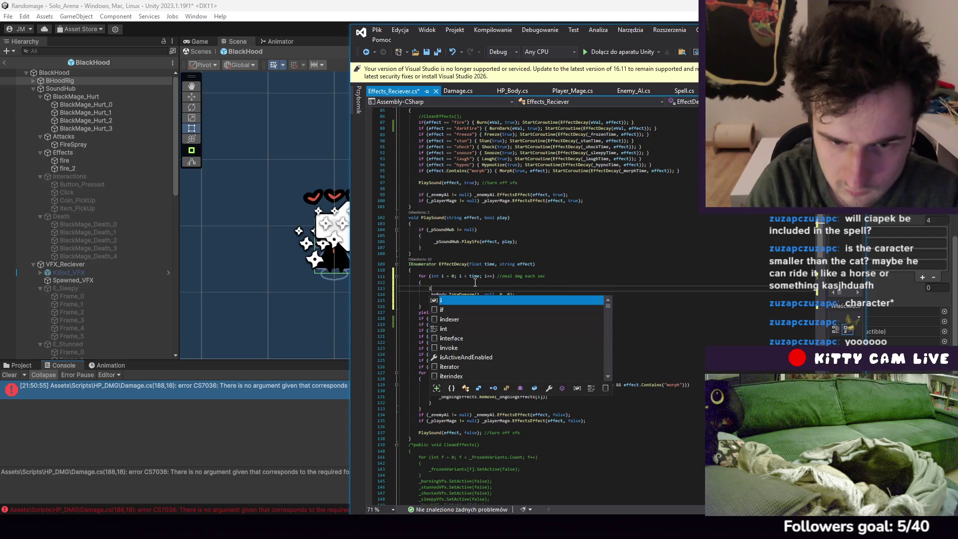
text(f(effect == "fire")
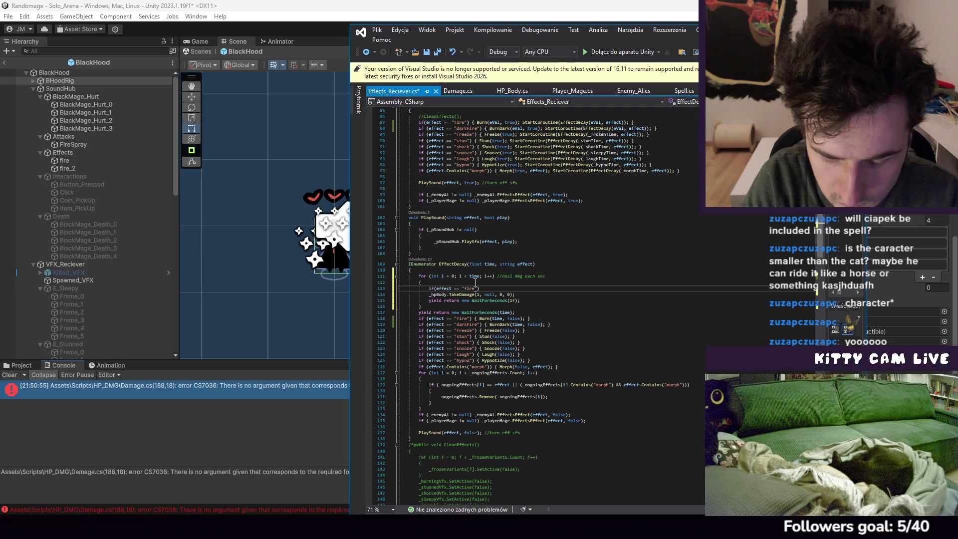
text( ||)
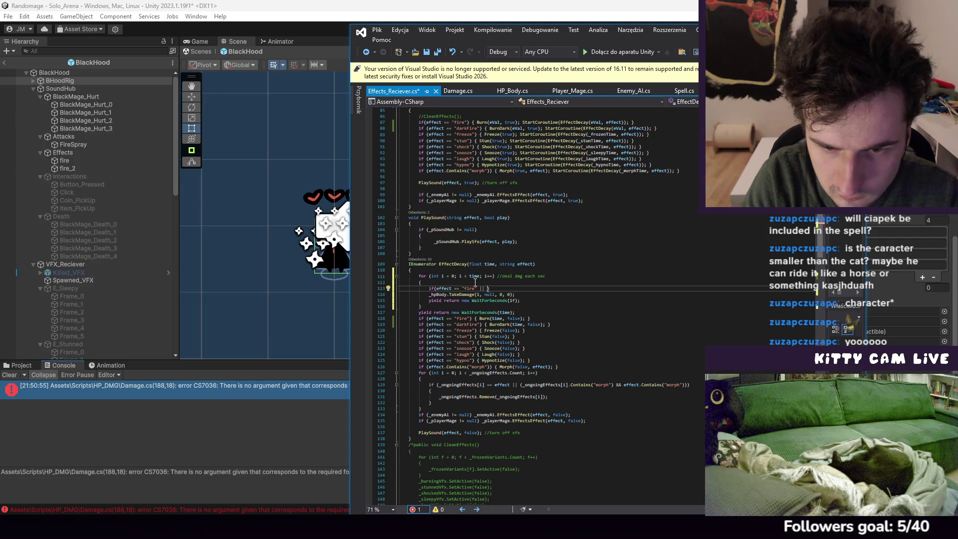
text( effect == ")
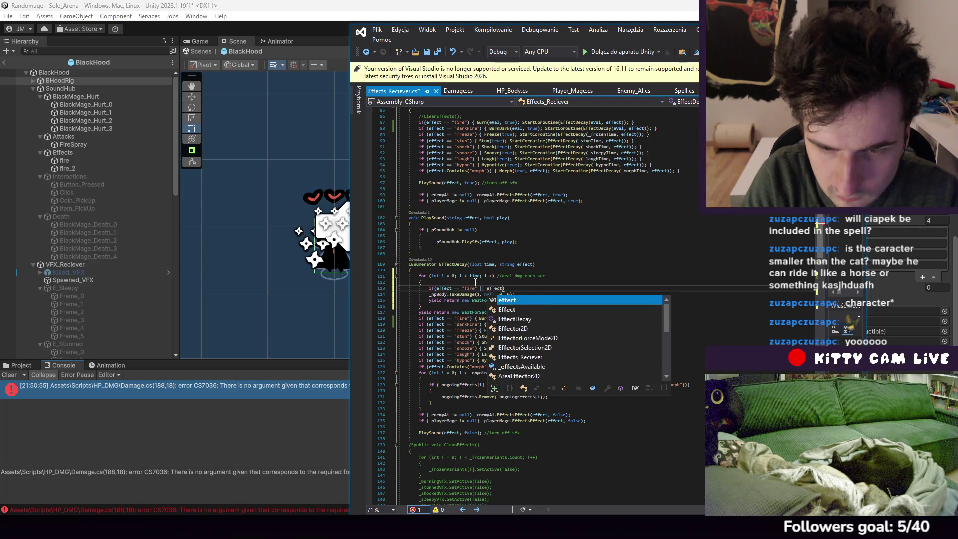
text(darkF)
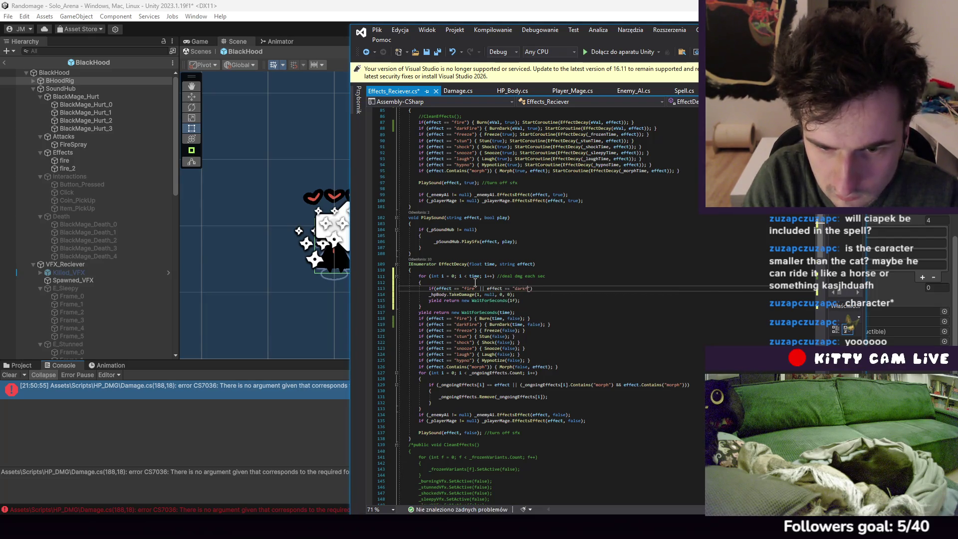
key(BackSpace)
key(BackSpace)
key(BackSpace)
text(Fire)
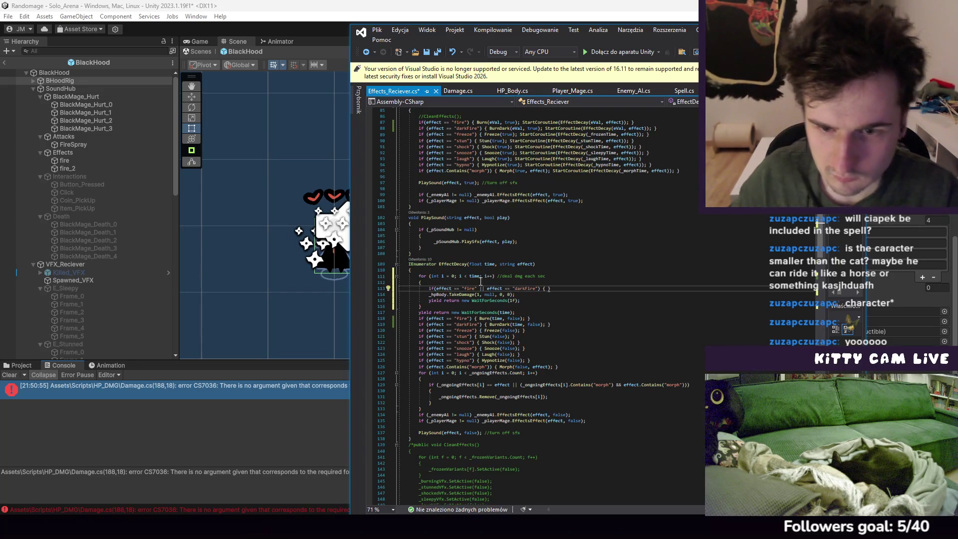
click(529, 295)
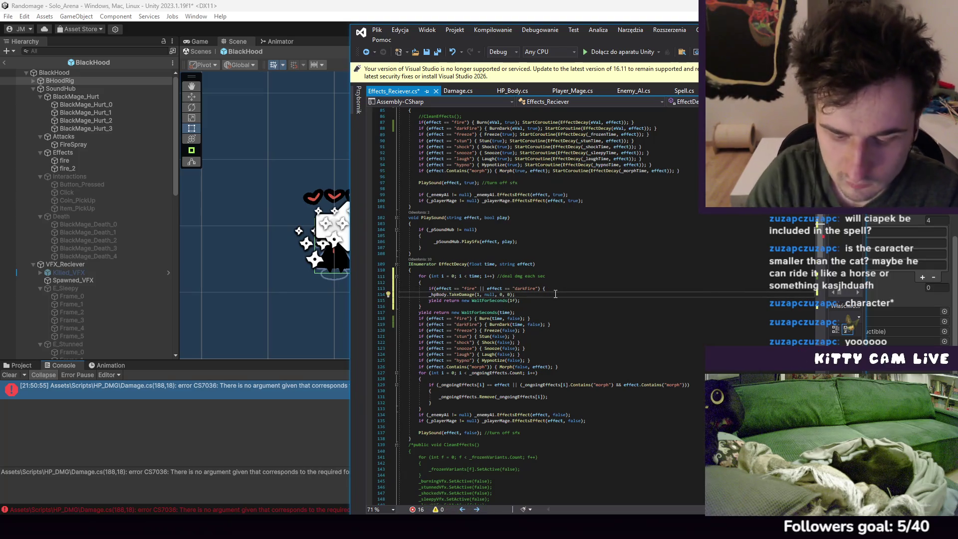
key(Return)
text(})
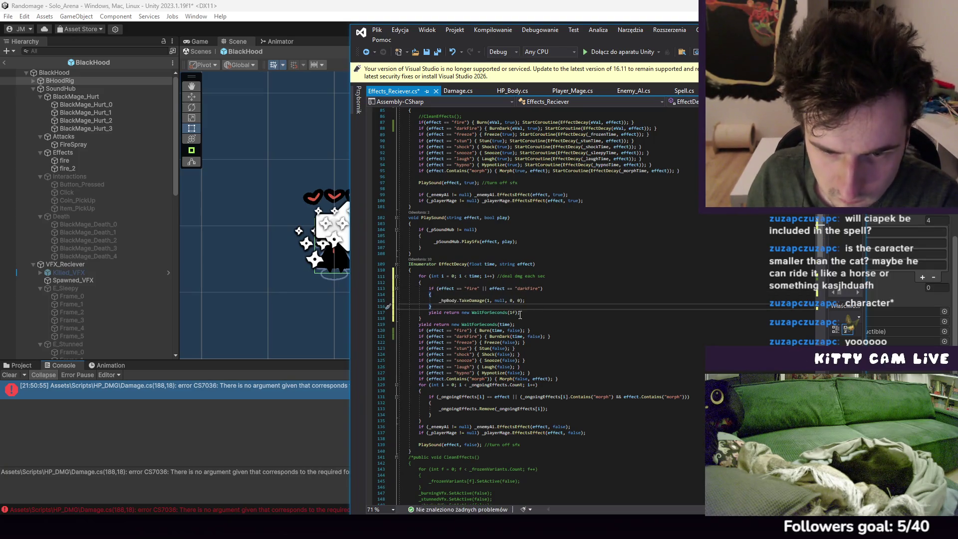
Comment out the WaitForSeconds line following EffectDecay's loop
click(419, 324)
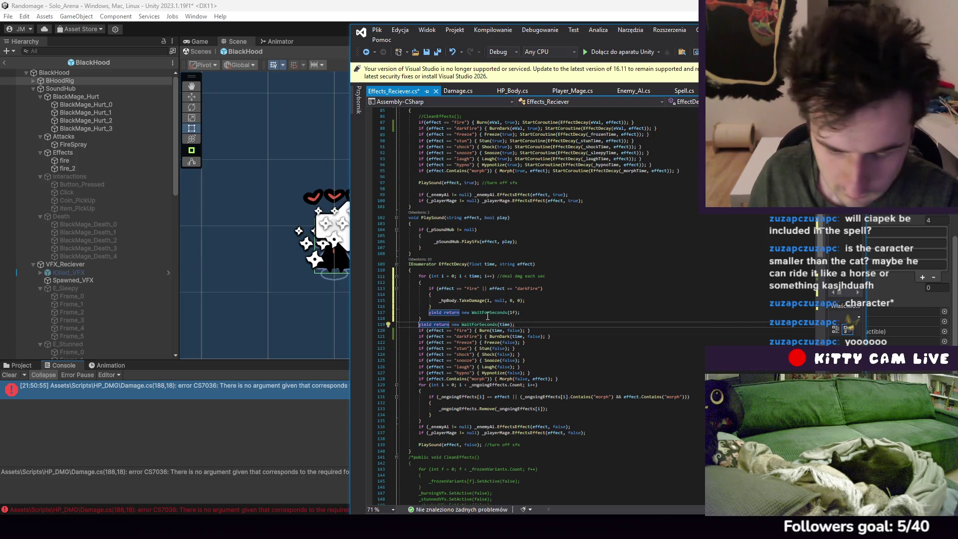
text(//)
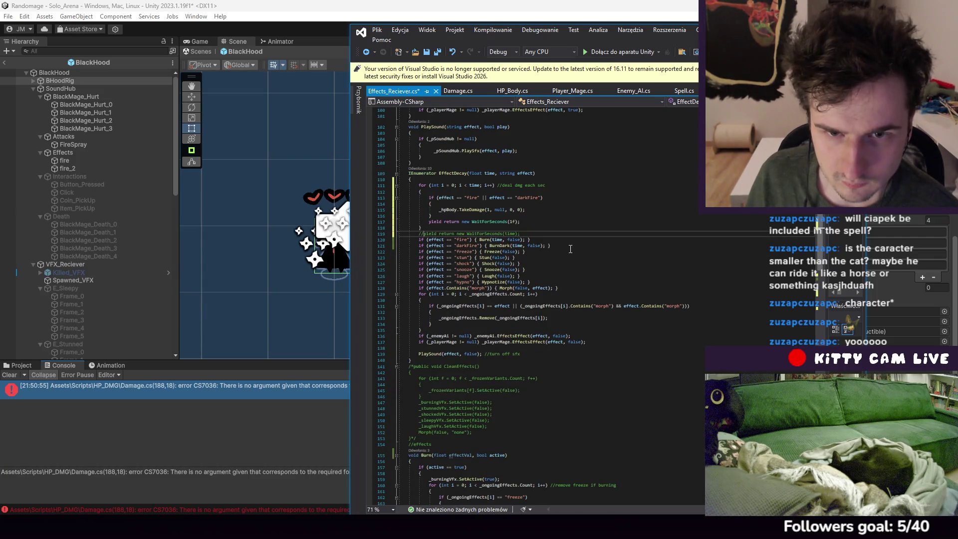
click(468, 185)
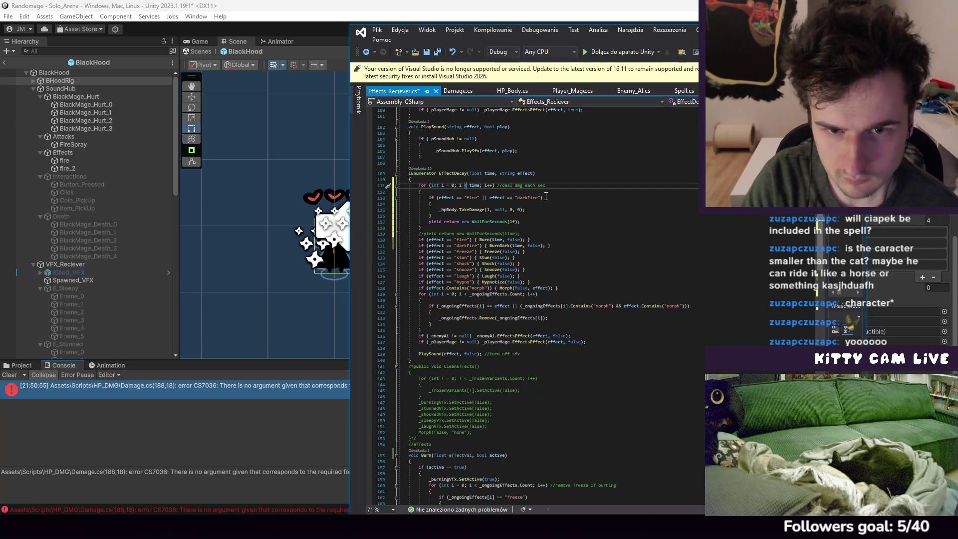
scroll(546, 196, down, 6)
click(378, 30)
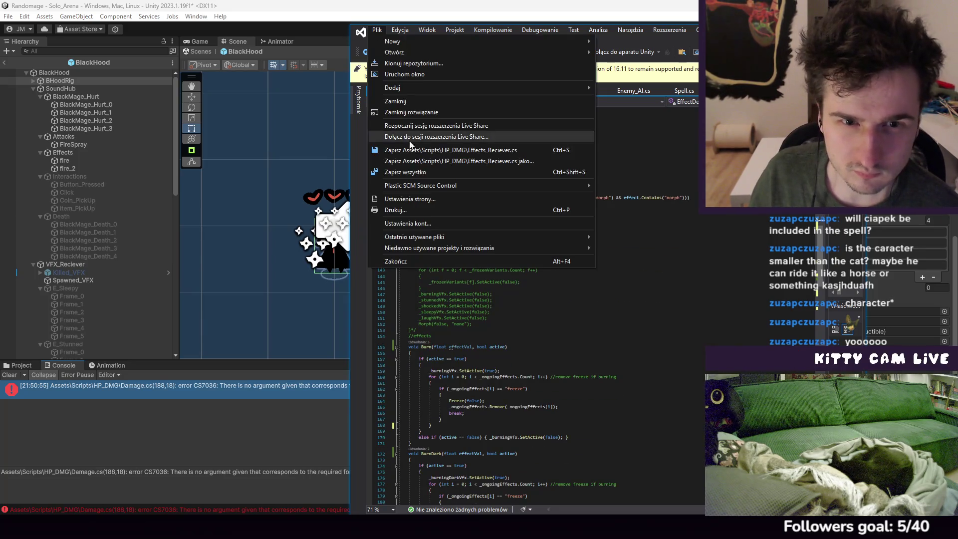
click(467, 258)
Delete BurnDark's separate damage loop, save Effects_Reciever.cs, and bring up the Twitch window
scroll(505, 303, down, 10)
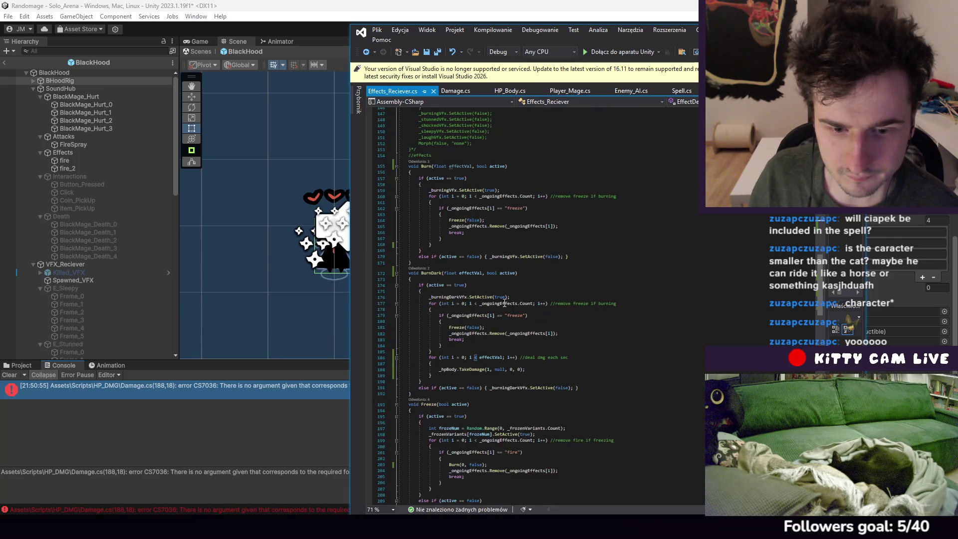
drag(437, 376, 453, 353)
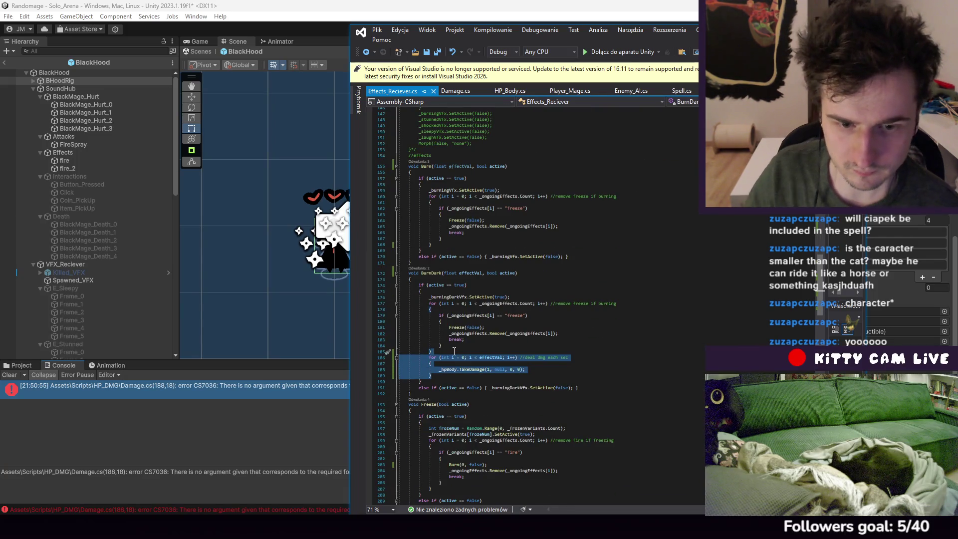
key(Delete)
scroll(494, 223, up, 5)
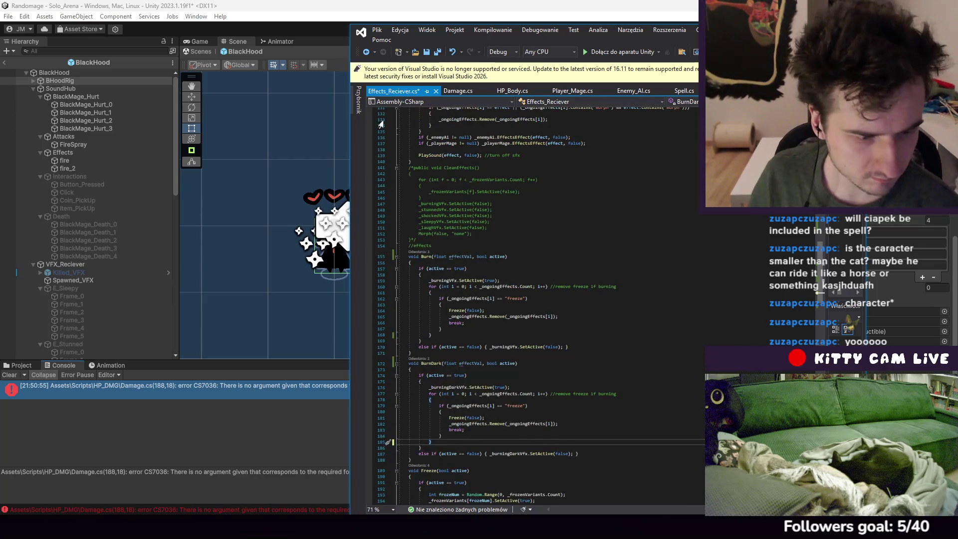
click(377, 30)
click(424, 149)
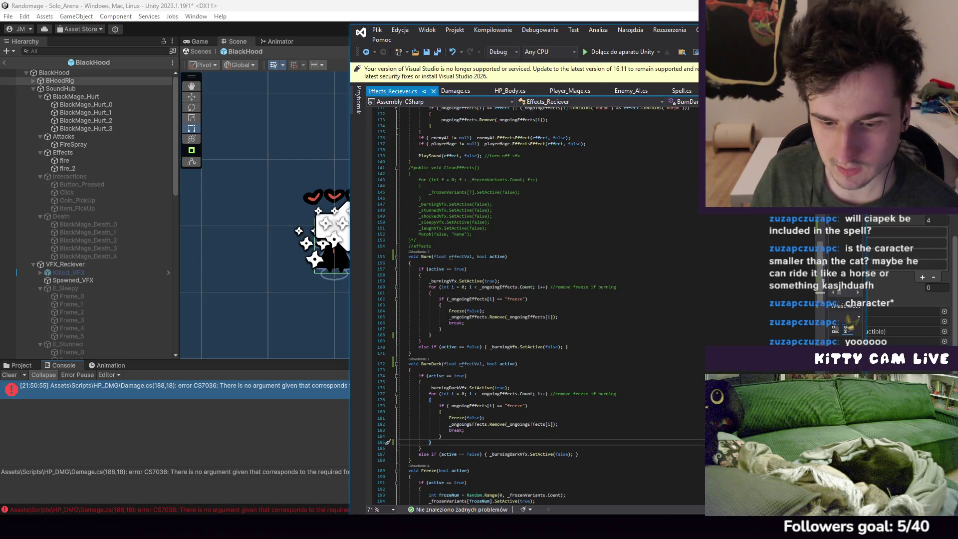
mouse_move(524, 524)
click(524, 469)
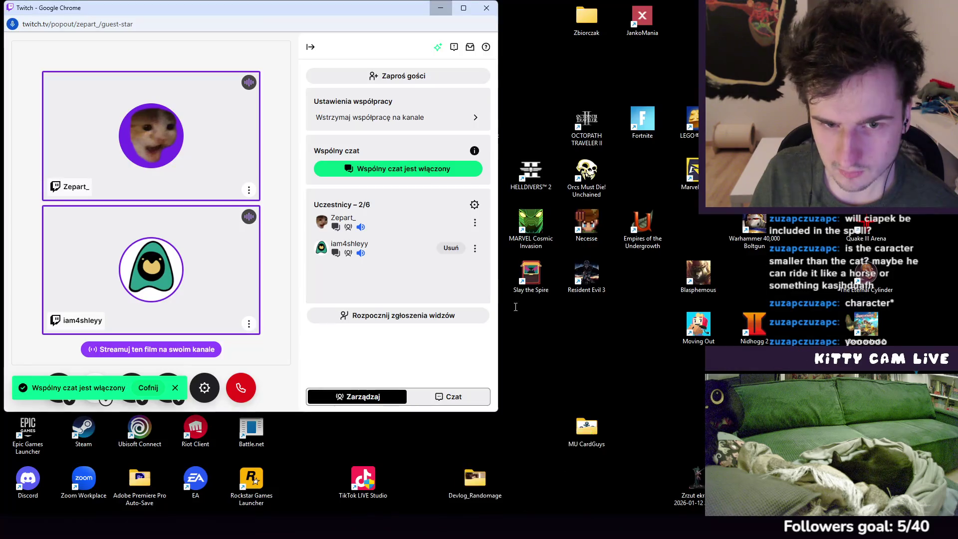
Start shared chat ('Rozpocznij wspólny czat') in the Twitch popup, minimize Chrome, and return to Unity
click(406, 172)
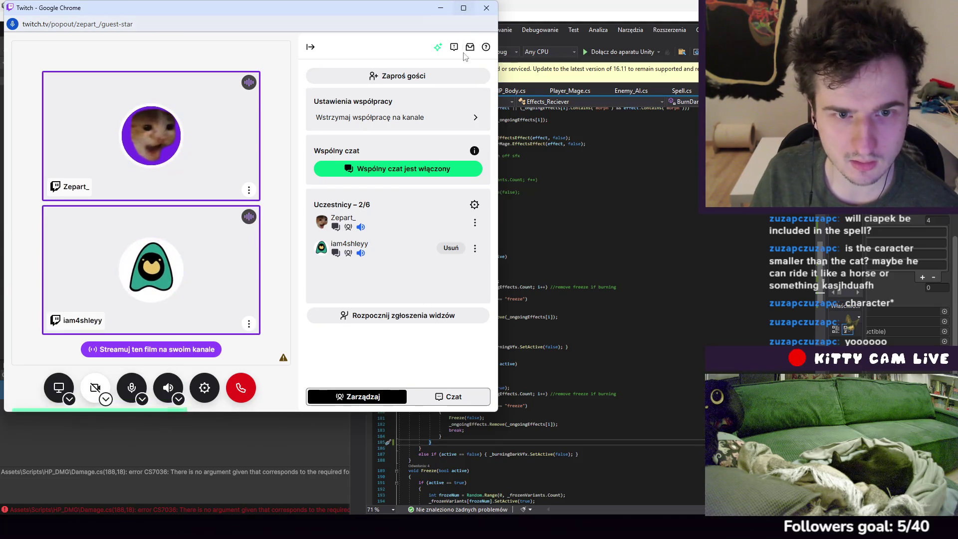
click(441, 9)
click(264, 404)
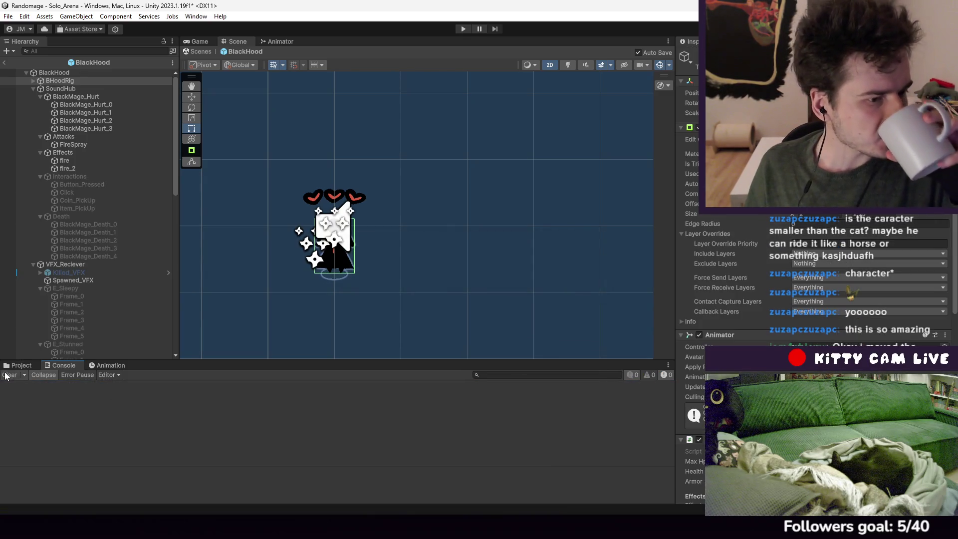
Back in Unity, exit the BlackHood prefab to the arena scene
click(19, 367)
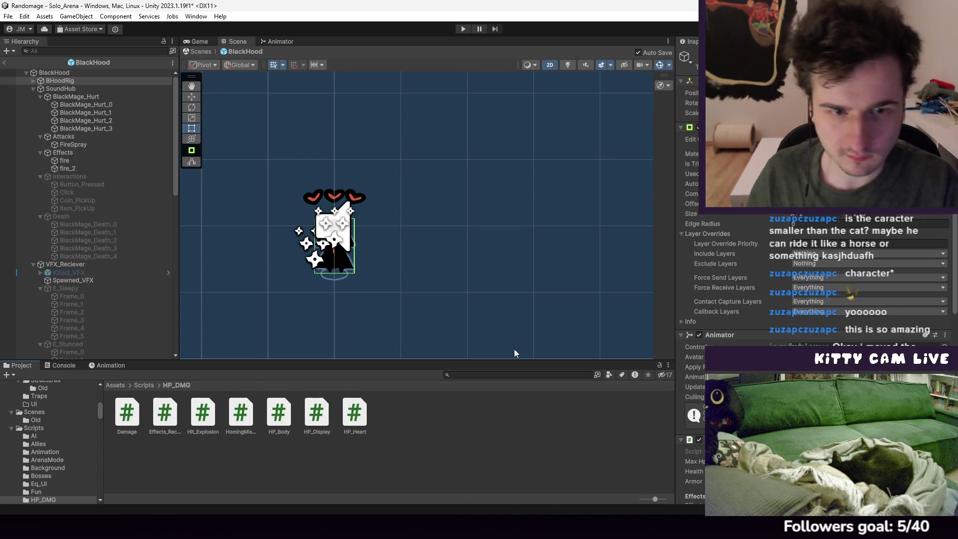
click(612, 509)
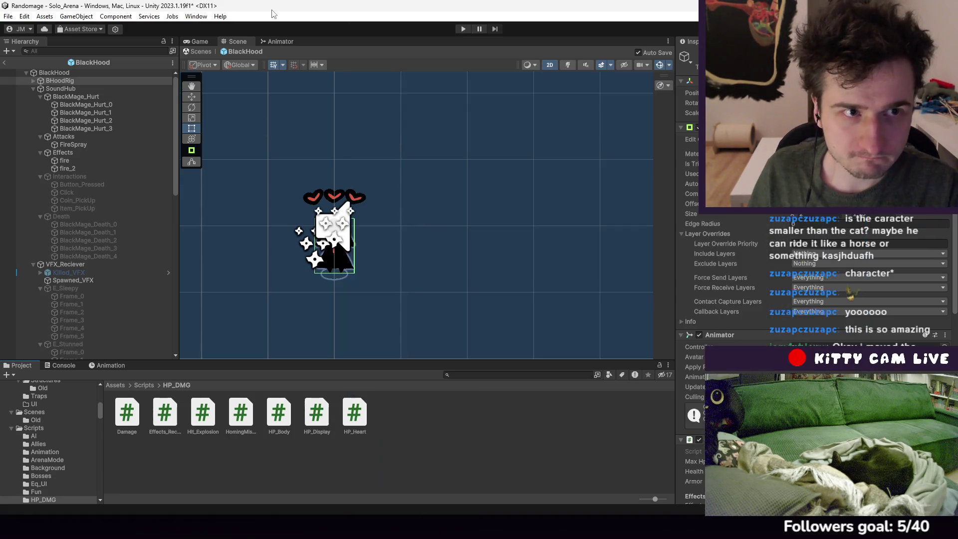
click(280, 26)
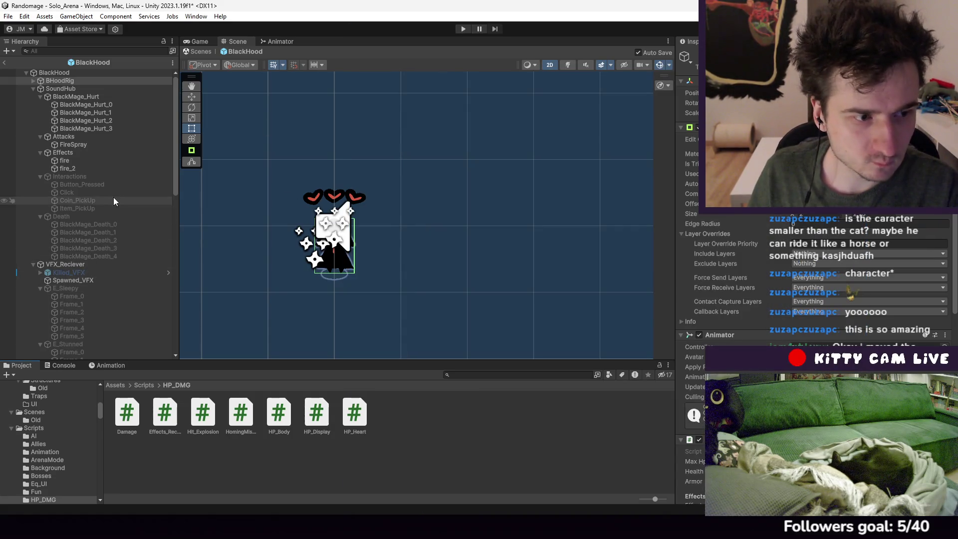
click(5, 63)
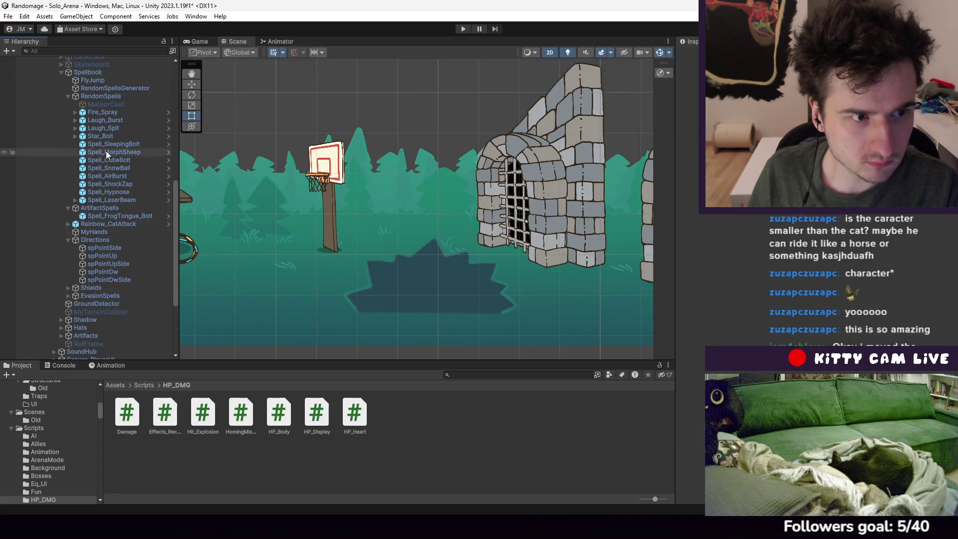
scroll(105, 252, down, 3)
scroll(100, 279, up, 4)
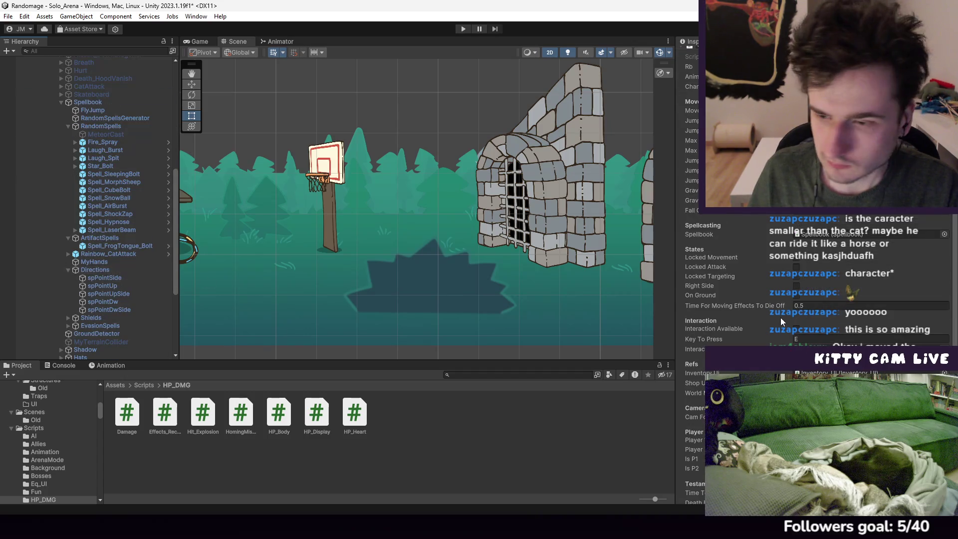
scroll(828, 309, down, 6)
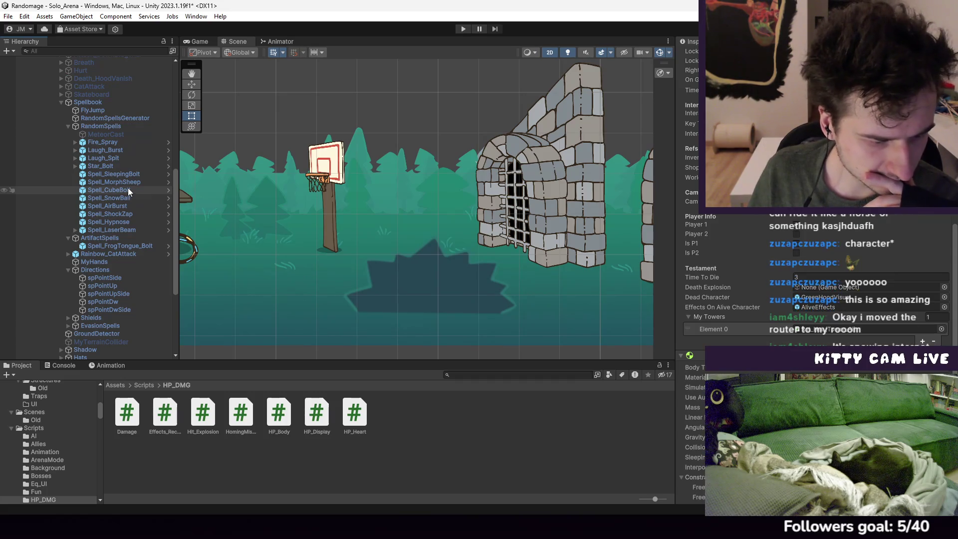
Select the Fire_Spray spell, locate its PJ_FlameSpray projectile prefab, and enter Play mode
click(107, 143)
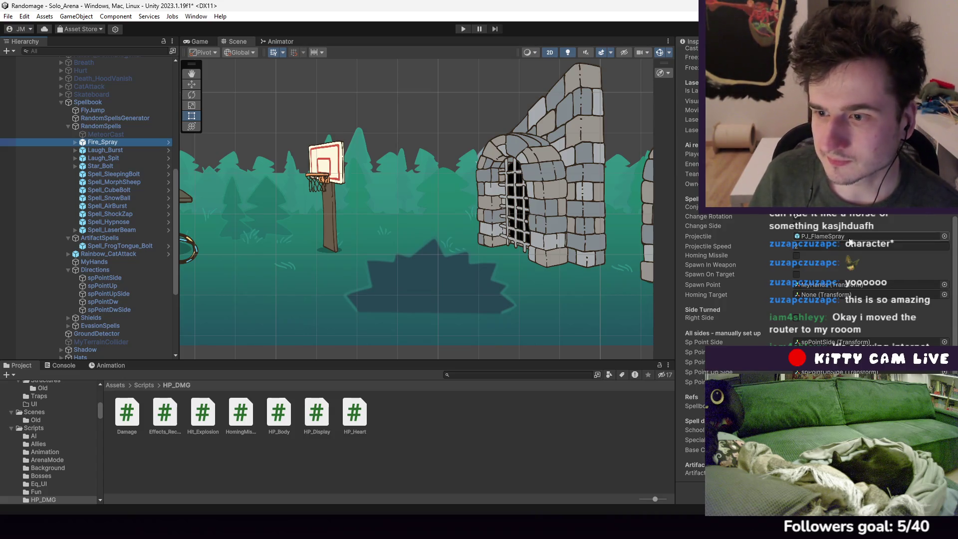
scroll(840, 230, up, 2)
click(829, 290)
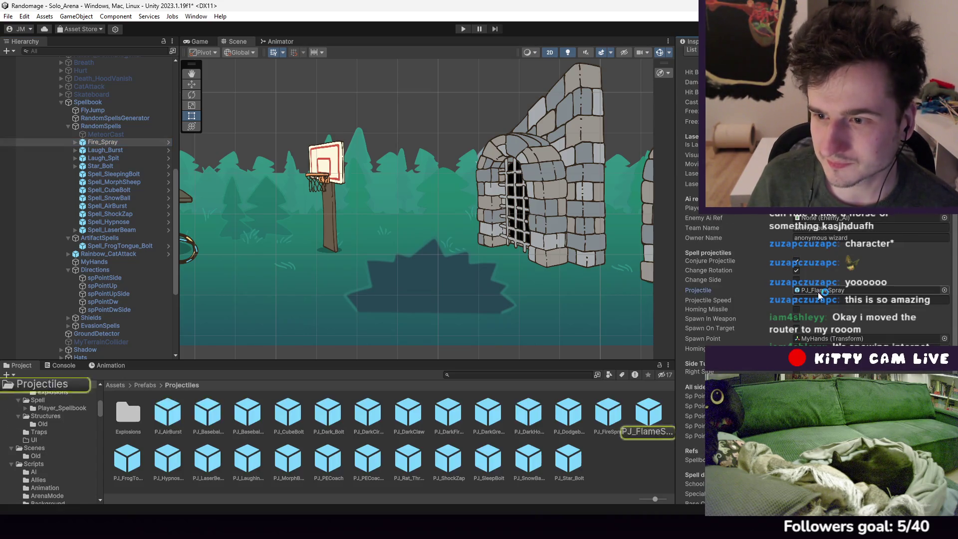
click(641, 428)
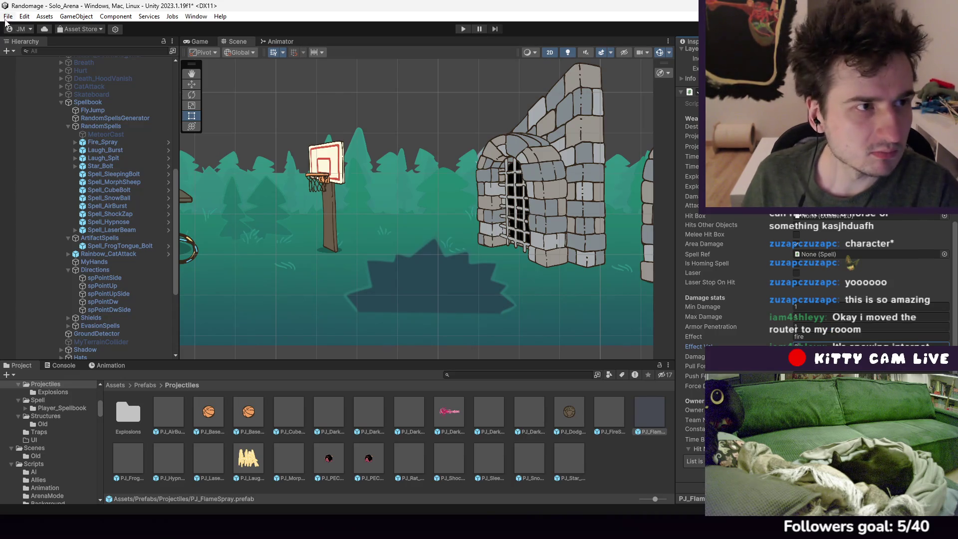
click(8, 16)
click(463, 29)
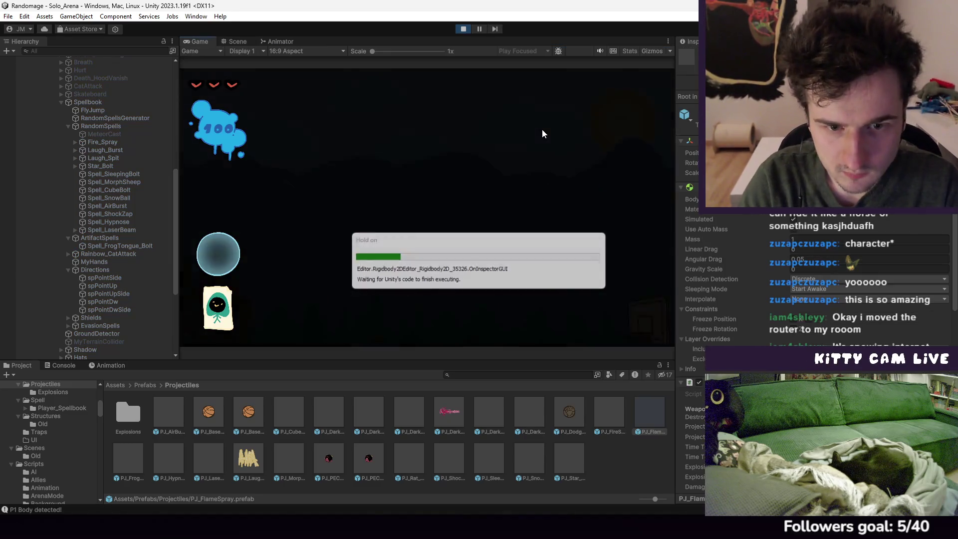
Run the mage right across the arena, back left past the hoop, then right again
key(d)
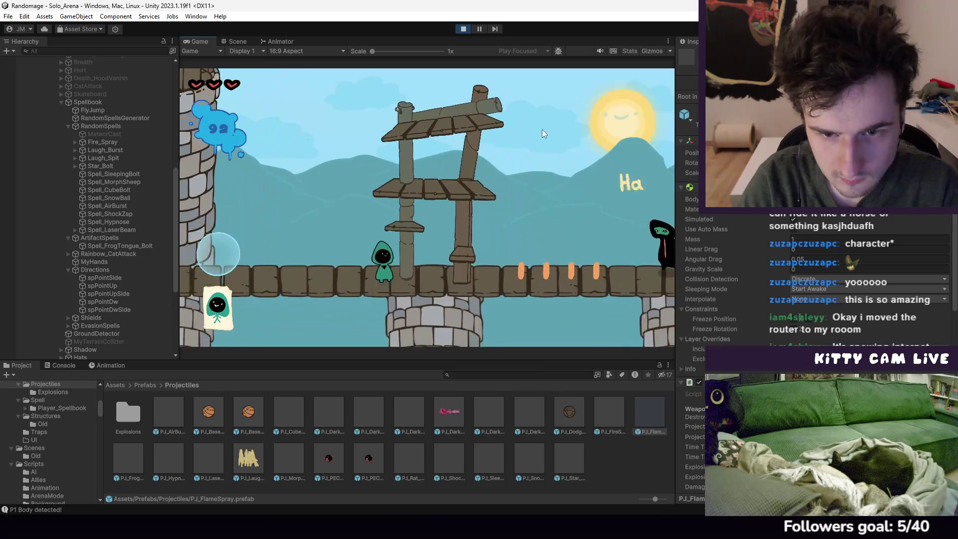
key(d)
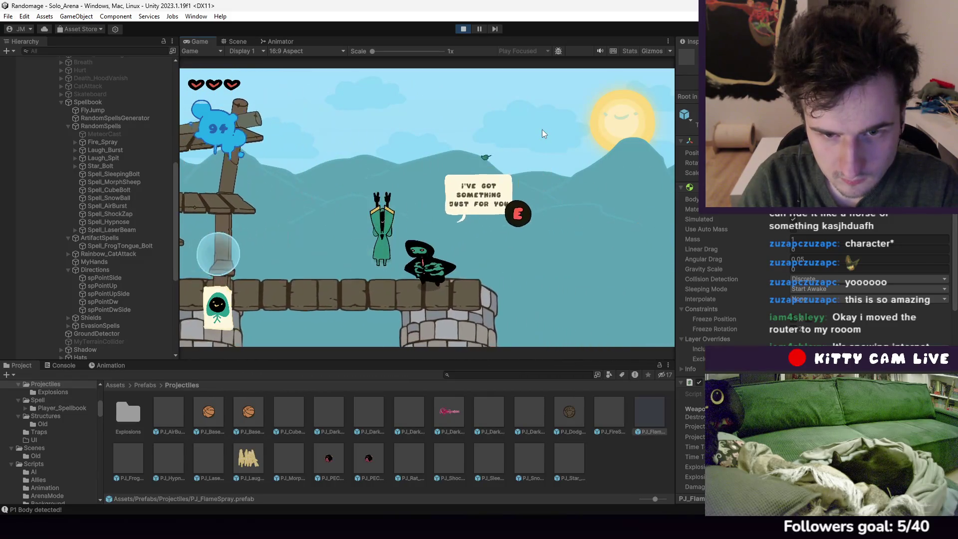
key(d)
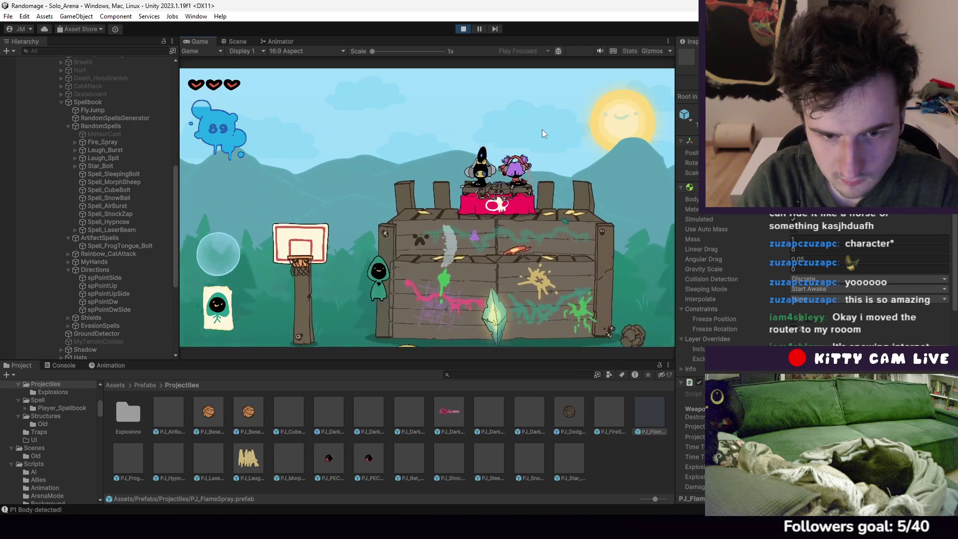
key(d)
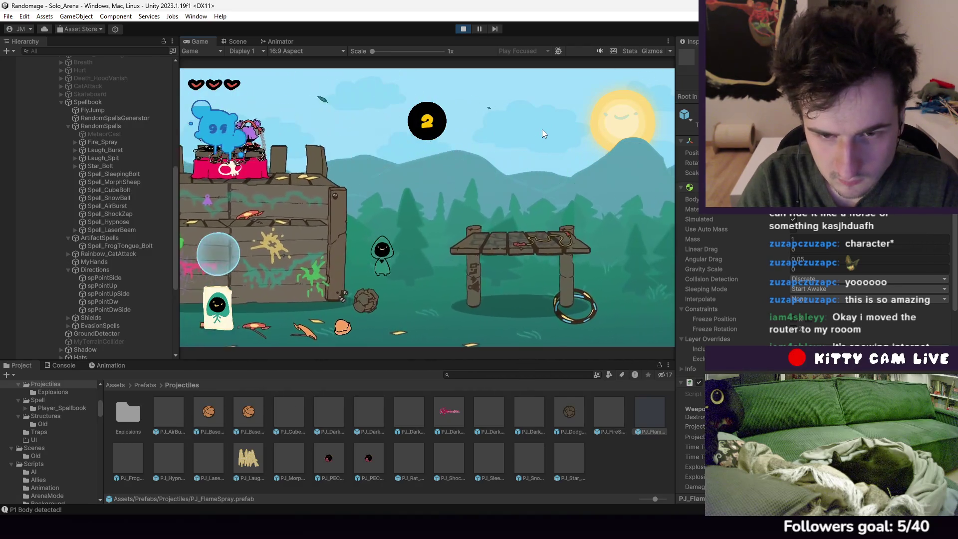
key(d)
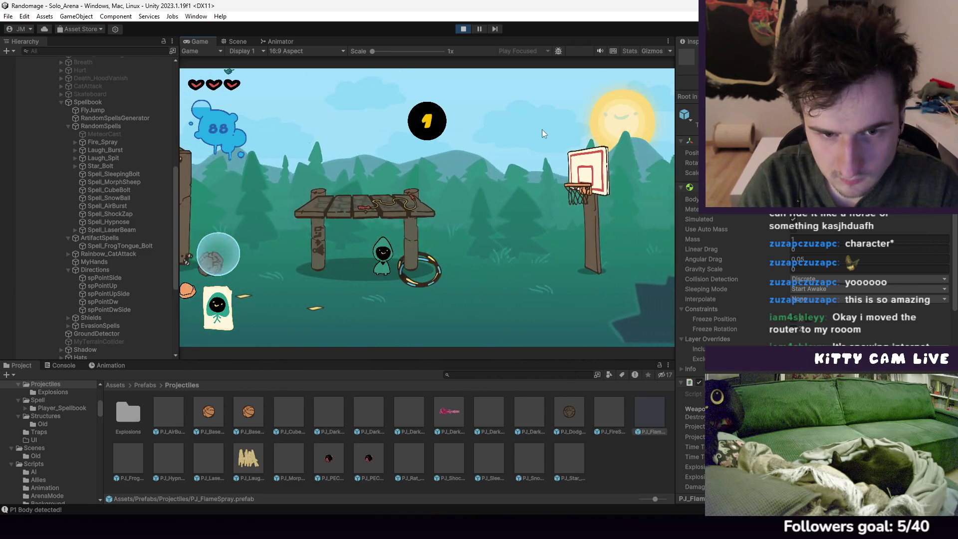
key(d)
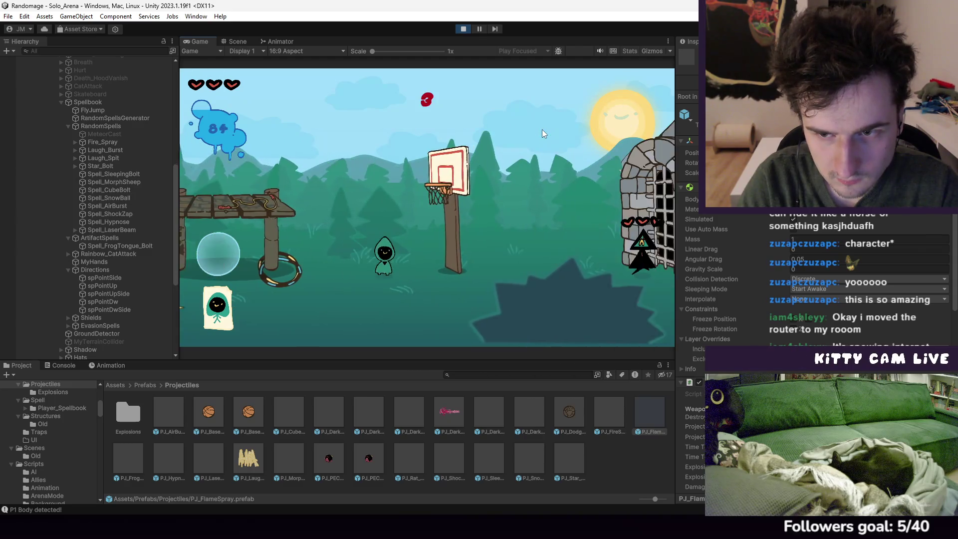
key(a)
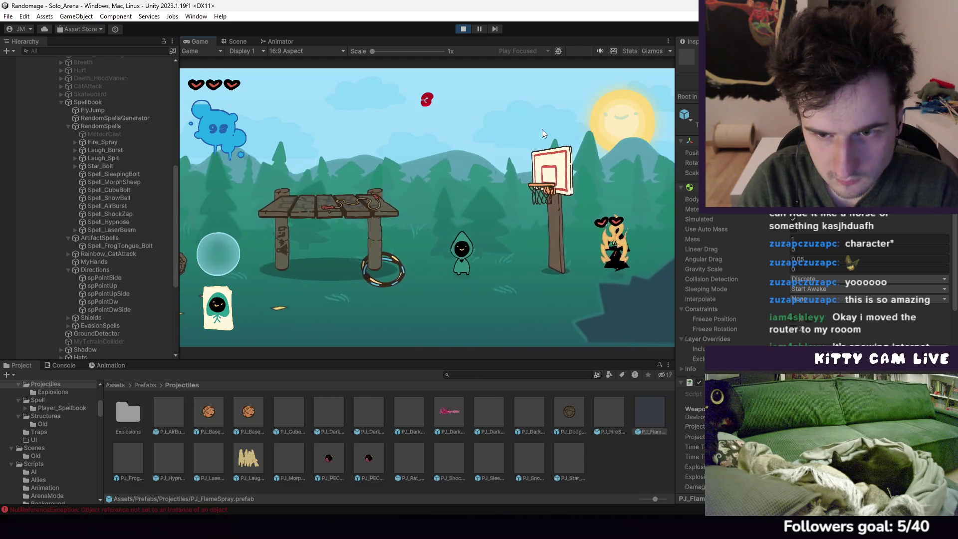
key(a)
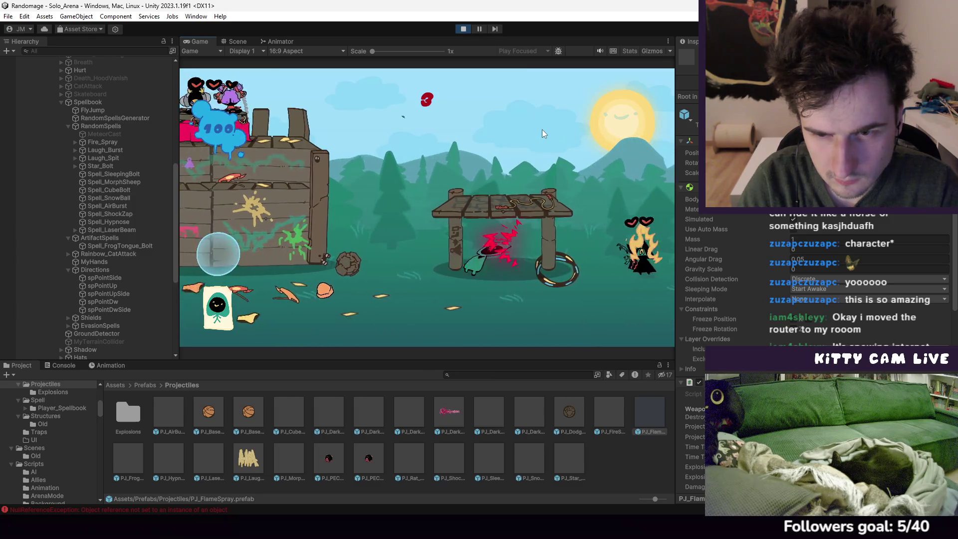
key(a)
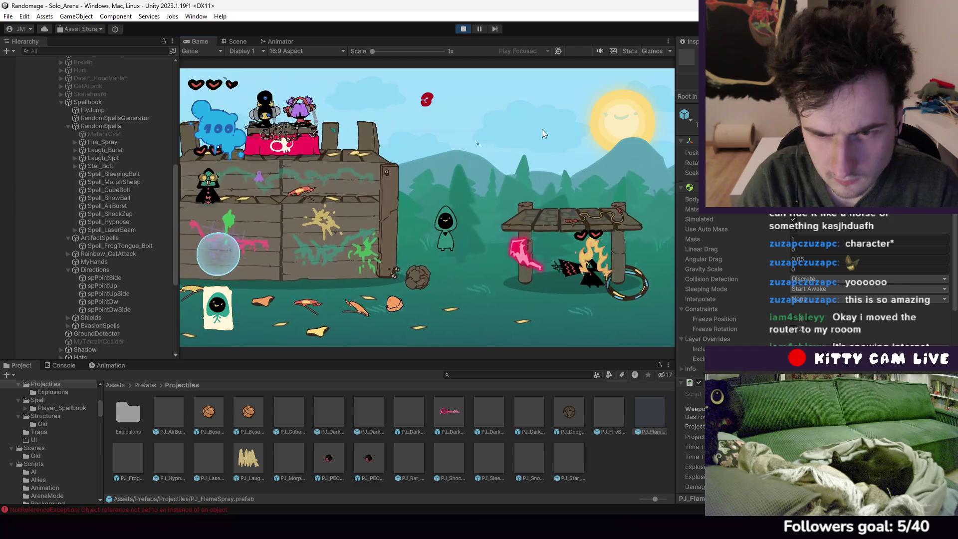
key(d)
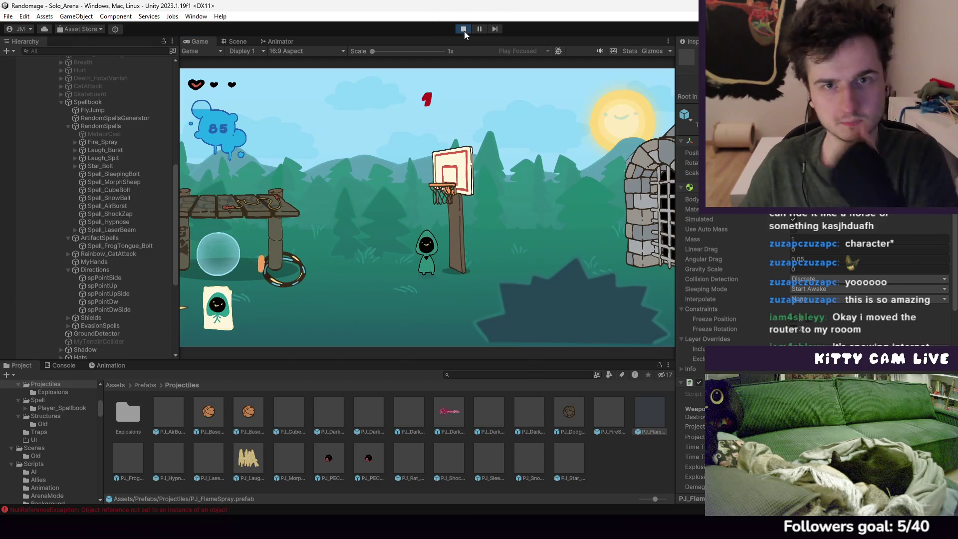
Stop the play test and inspect DisplayEffect's eVal parameter in Visual Studio
click(463, 29)
key(alt+Tab)
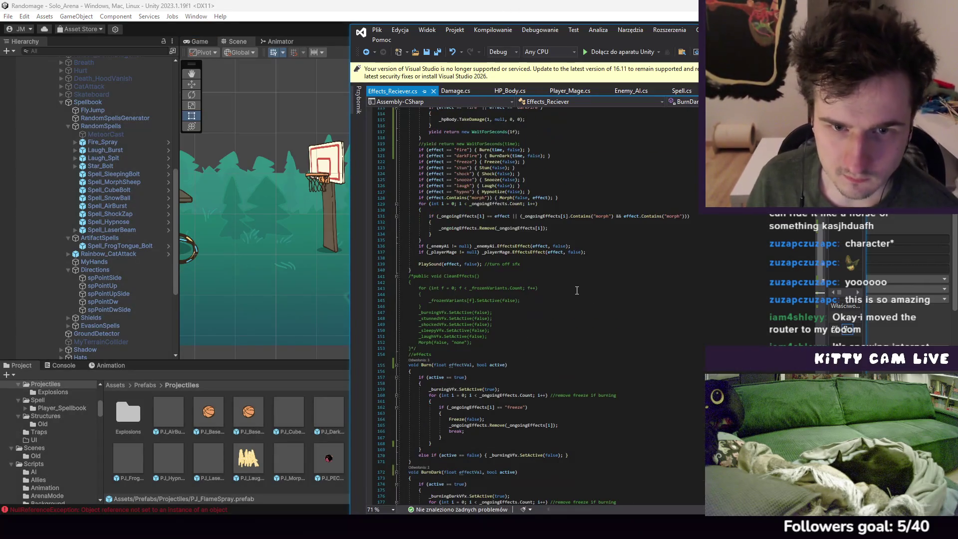
scroll(577, 290, up, 5)
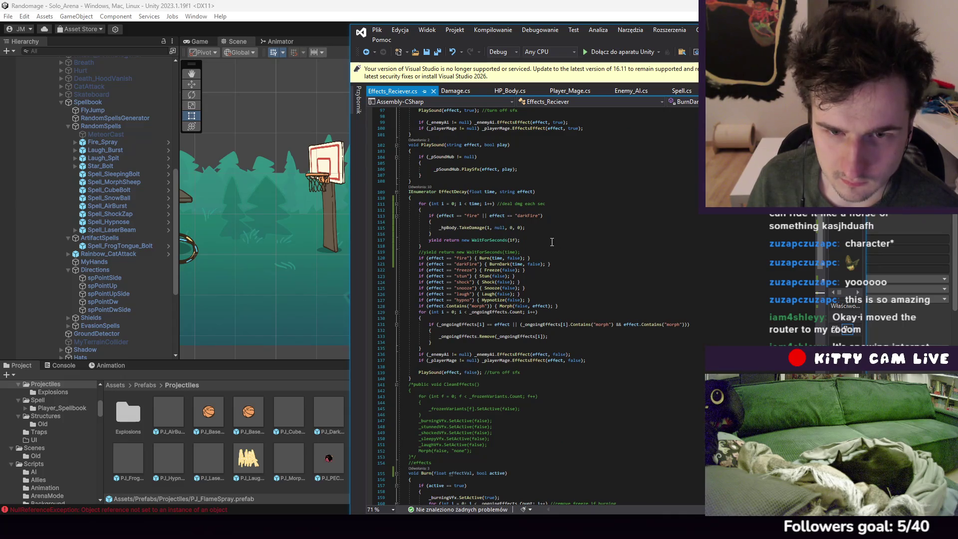
scroll(552, 242, up, 5)
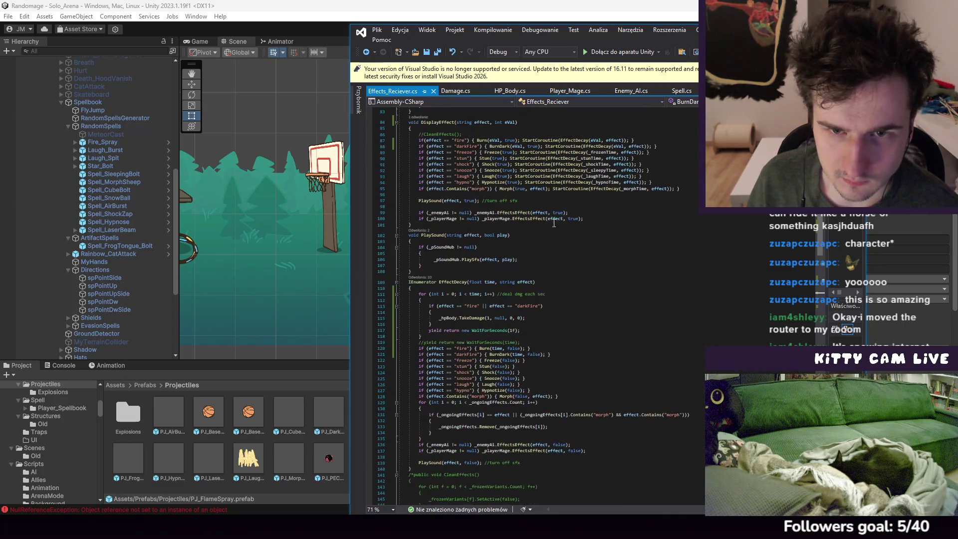
click(623, 146)
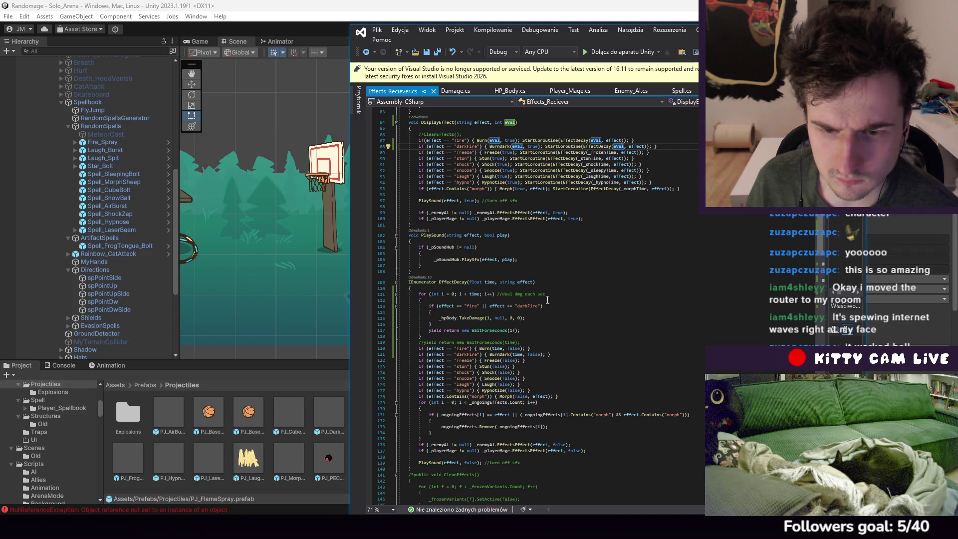
Scroll through EffectDecay, Burn and BurnDark in Effects_Reciever.cs
scroll(548, 298, down, 2)
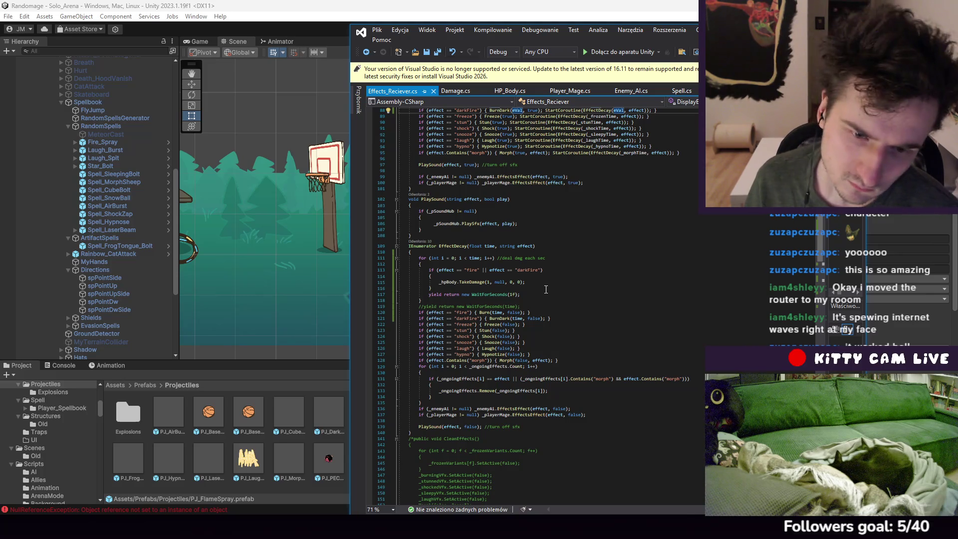
scroll(547, 290, down, 1)
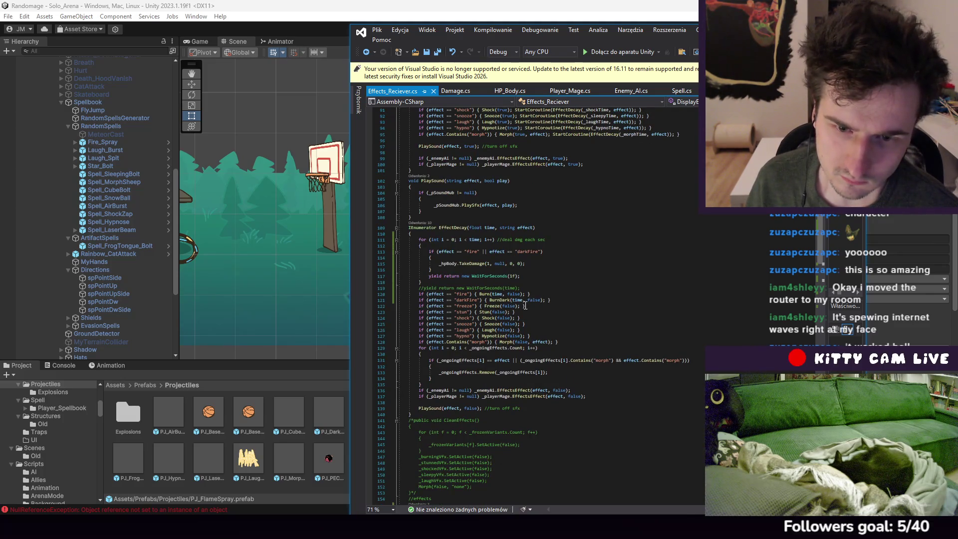
scroll(522, 298, down, 11)
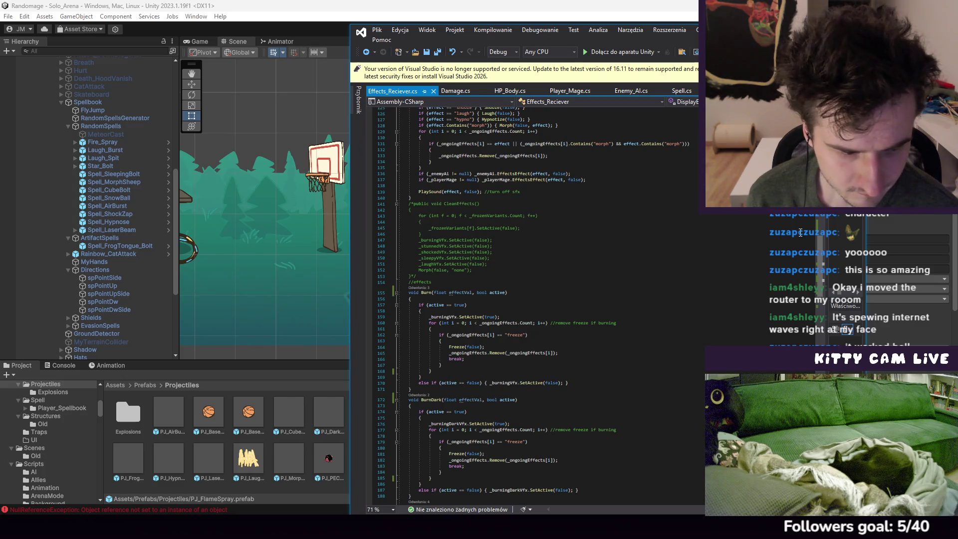
scroll(597, 358, down, 4)
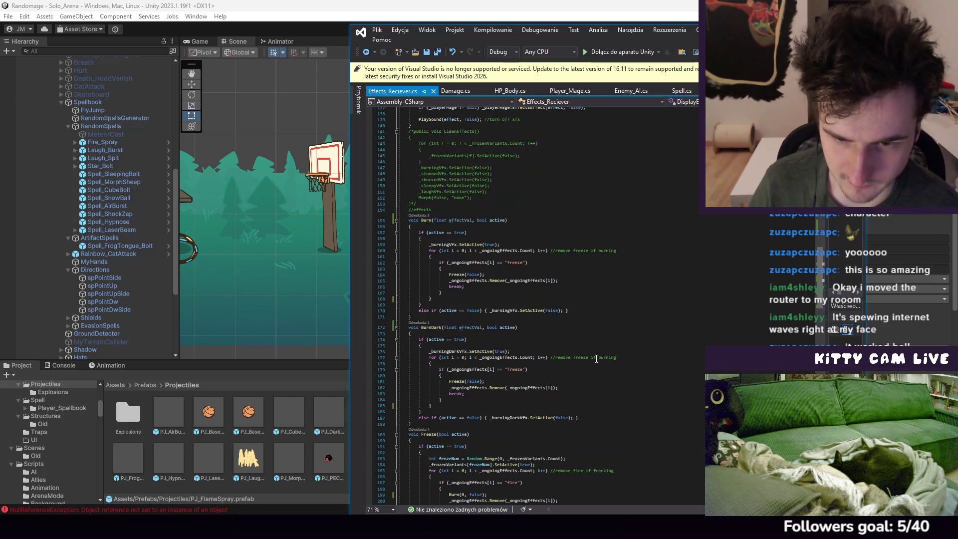
scroll(564, 312, up, 3)
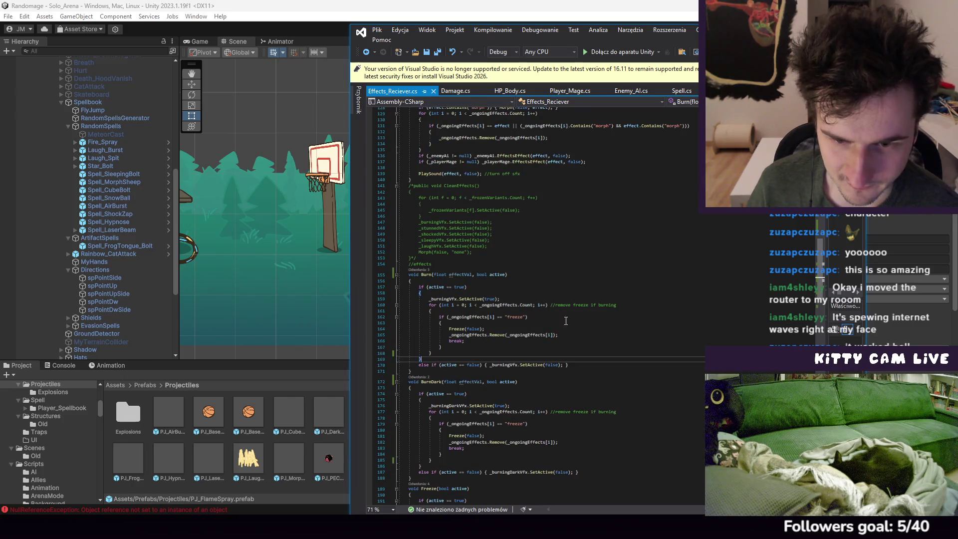
click(572, 323)
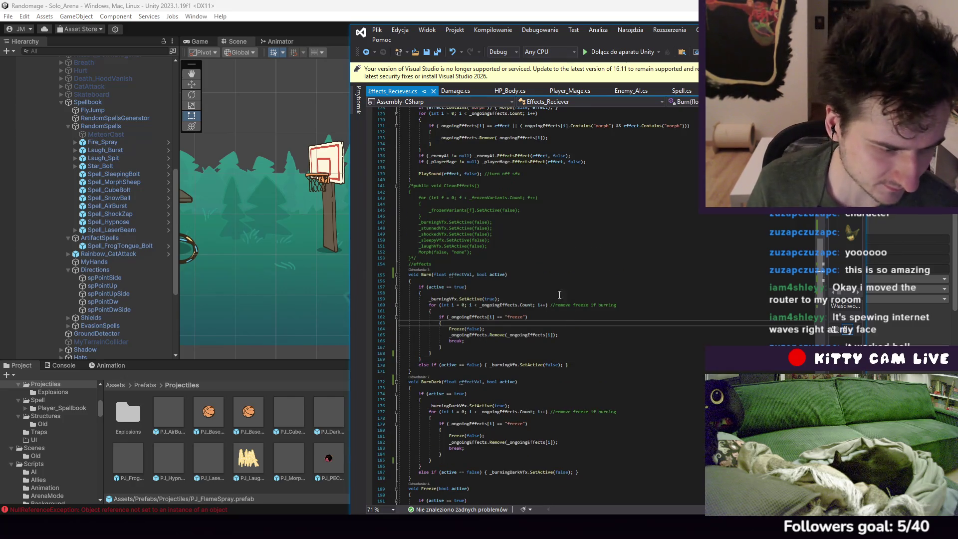
click(487, 381)
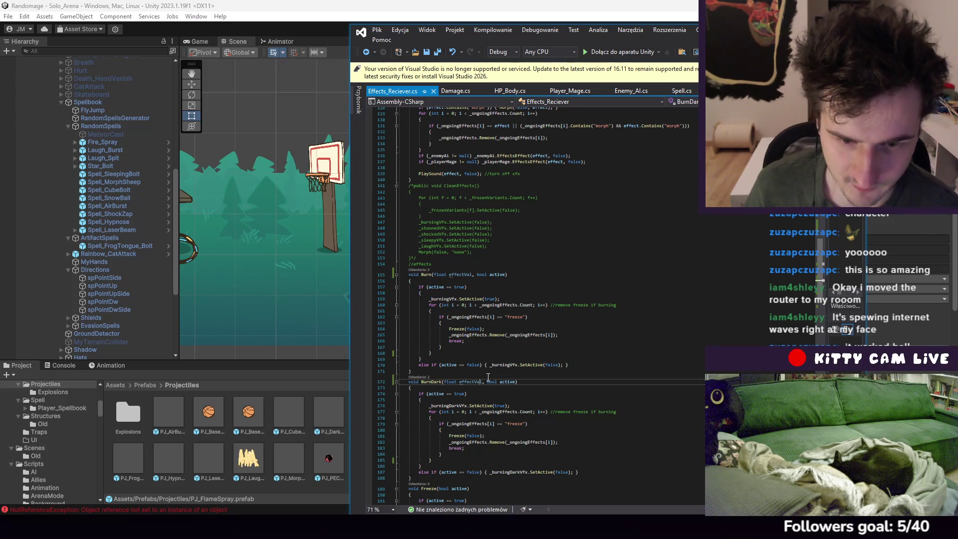
scroll(589, 324, down, 3)
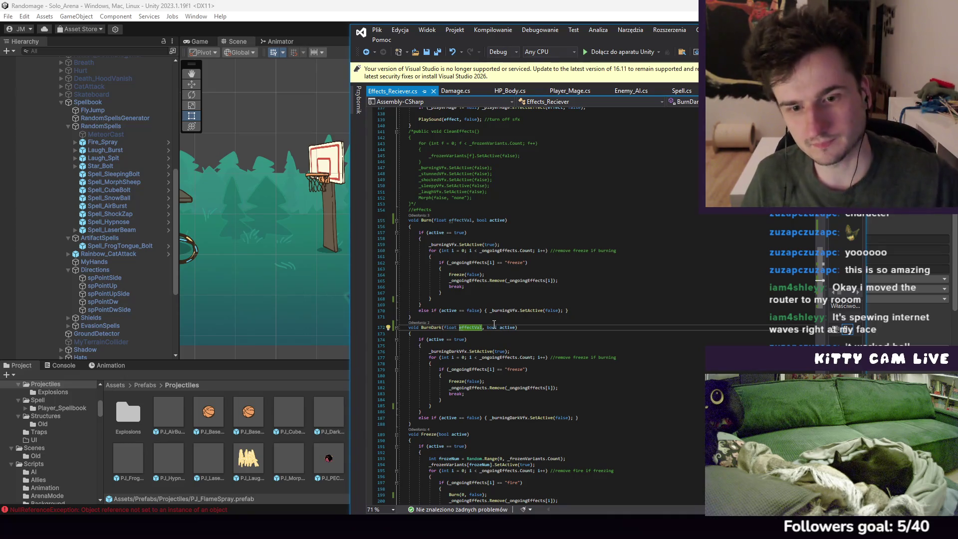
Remove the effectVal parameter from the BurnDark and Burn method signatures
drag(487, 329, 456, 330)
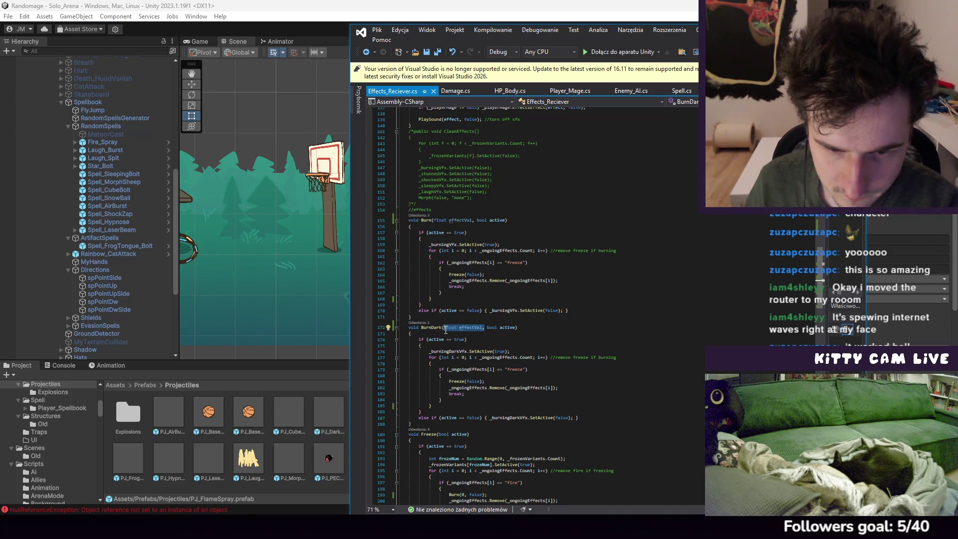
key(BackSpace)
scroll(466, 301, up, 5)
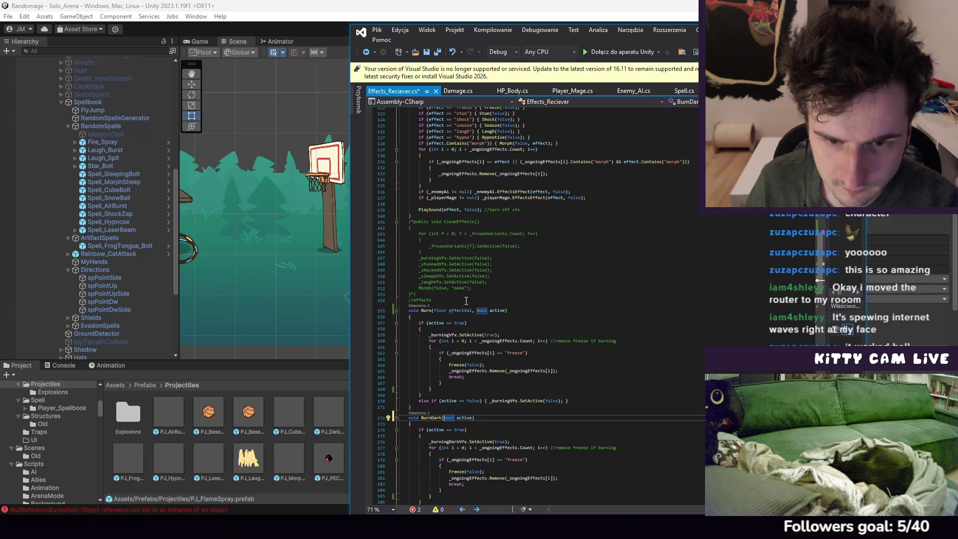
drag(477, 311, 448, 312)
key(BackSpace)
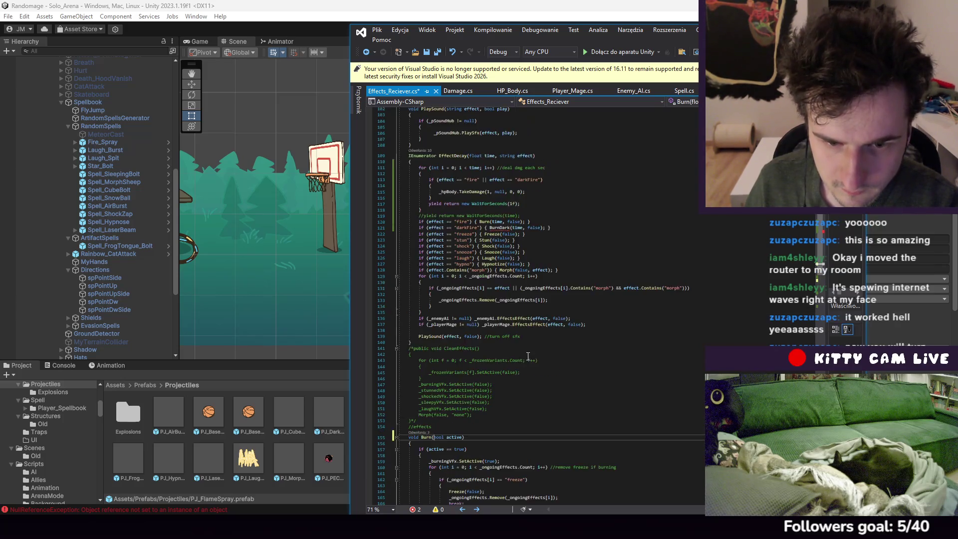
scroll(518, 359, up, 13)
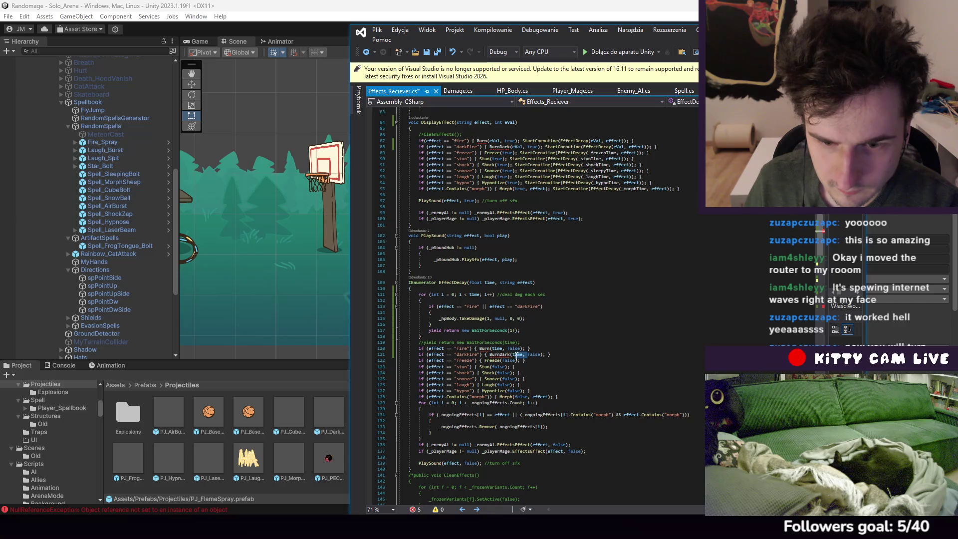
Remove the time argument from the BurnDark and Burn calls
key(BackSpace)
drag(506, 348, 494, 348)
key(BackSpace)
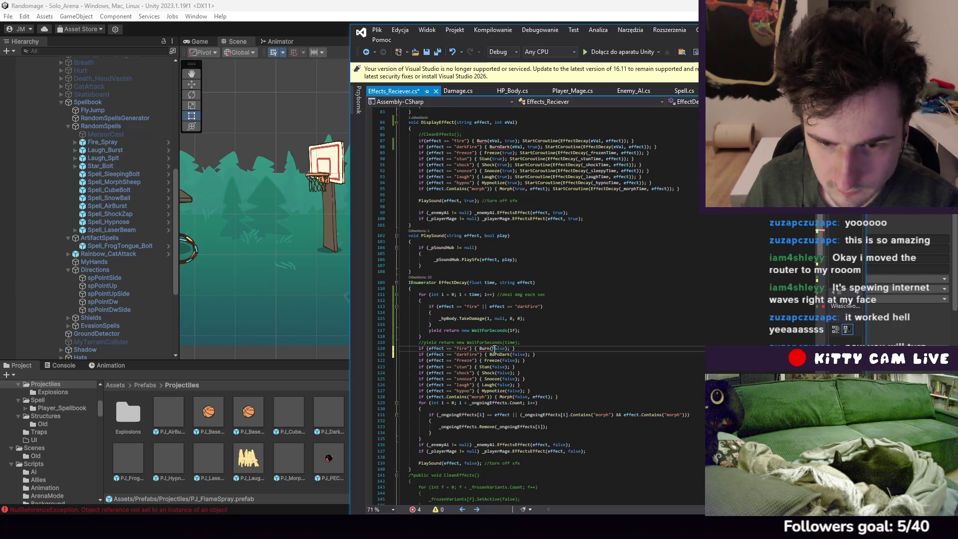
scroll(612, 346, up, 6)
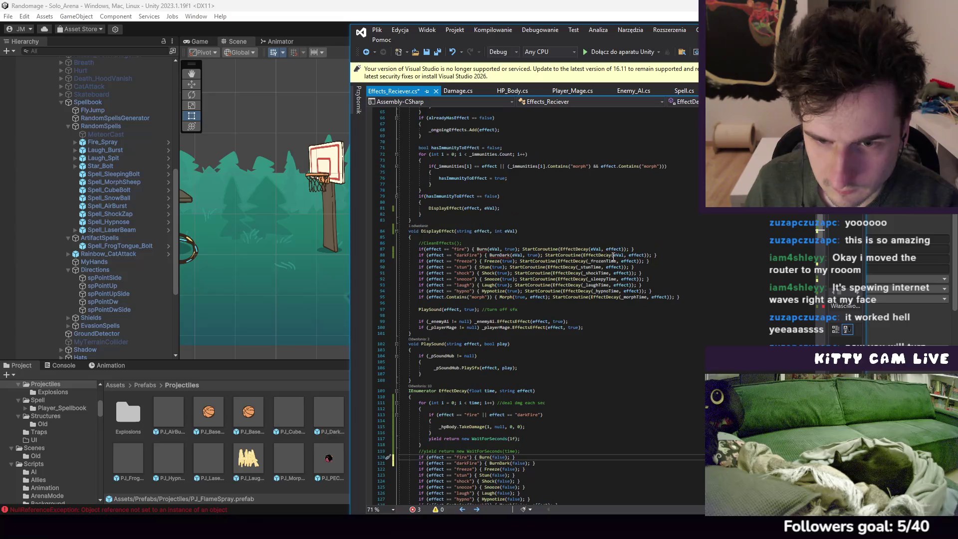
Delete the eVal argument from the BurnDark and Burn calls and save Effects_Reciever.cs
double_click(517, 255)
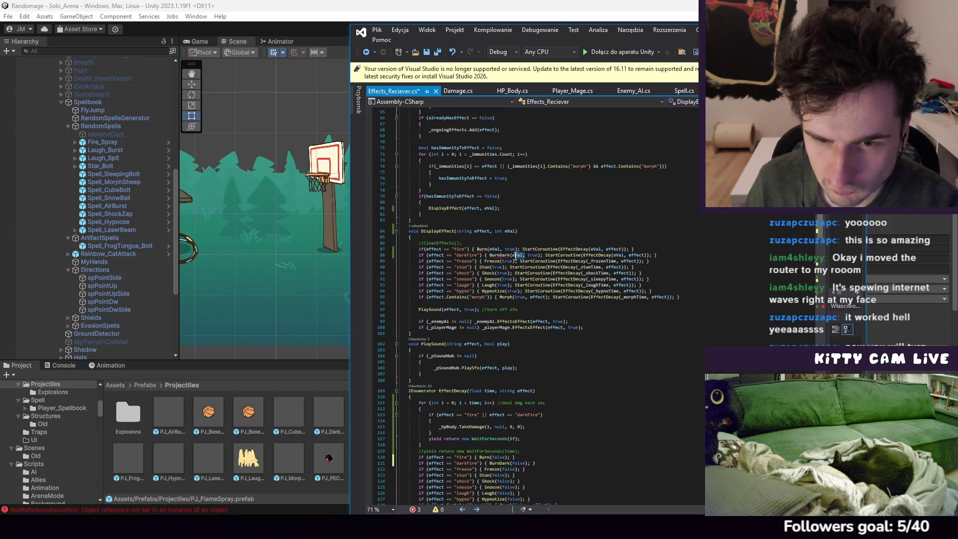
key(BackSpace)
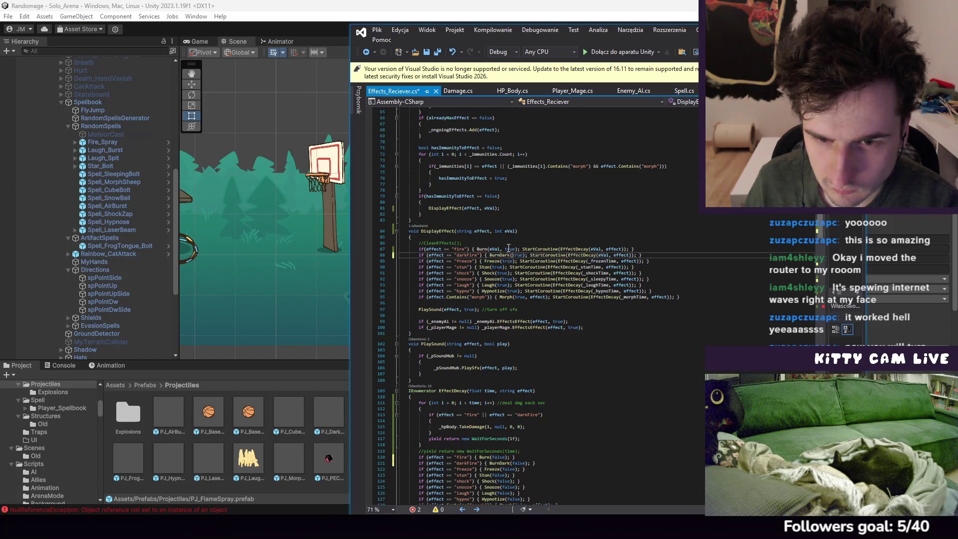
drag(490, 248, 504, 249)
key(BackSpace)
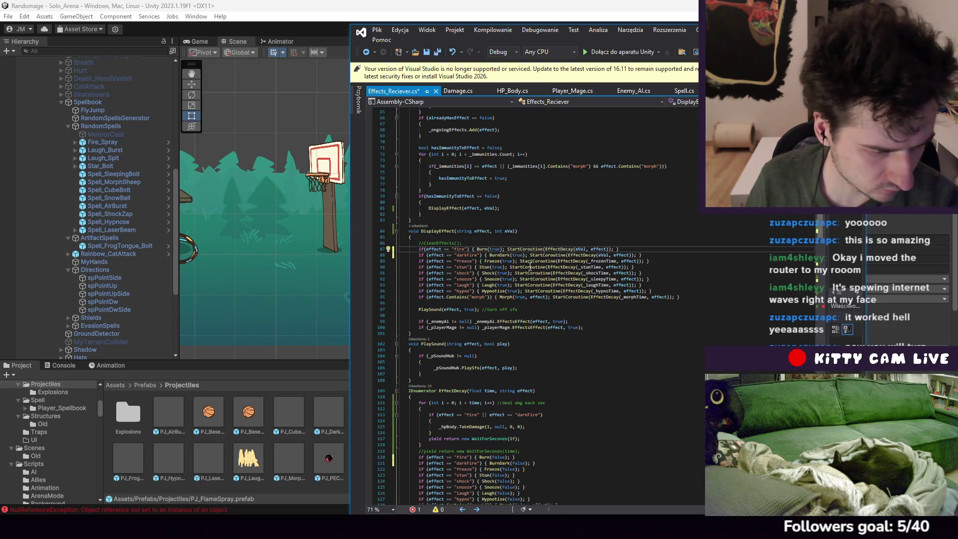
scroll(676, 276, down, 8)
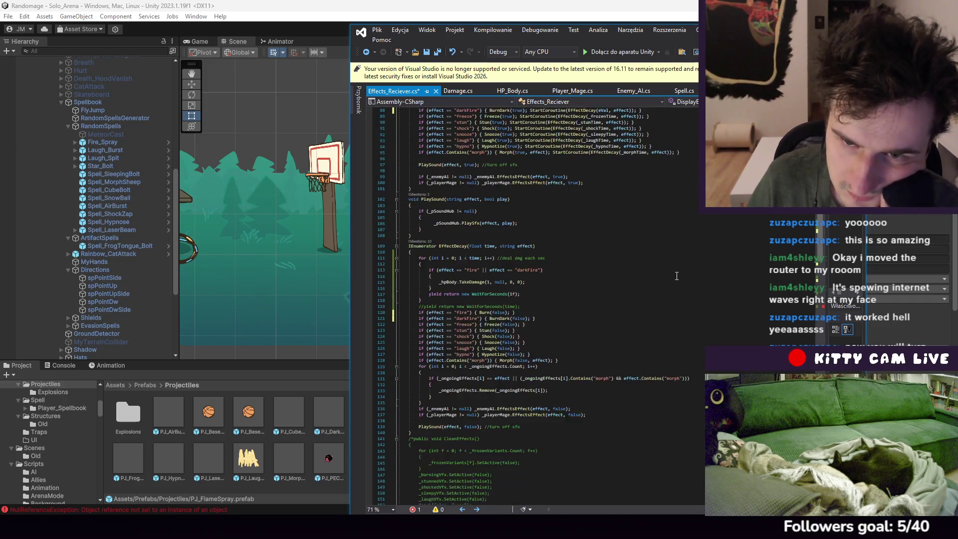
scroll(676, 276, down, 9)
click(376, 30)
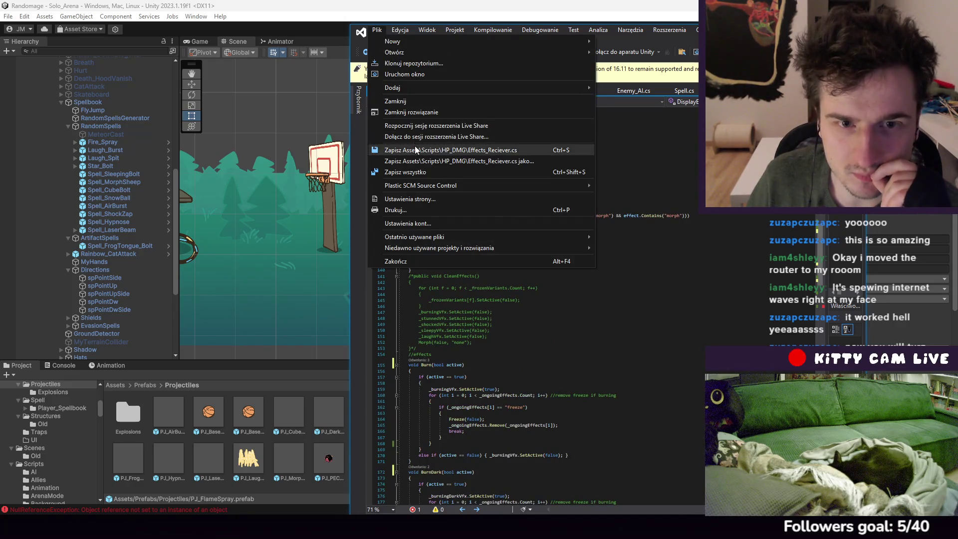
click(415, 150)
Change Freeze's Burn(0, false) call to Burn(false) and save the script again
scroll(499, 383, down, 8)
scroll(449, 425, down, 4)
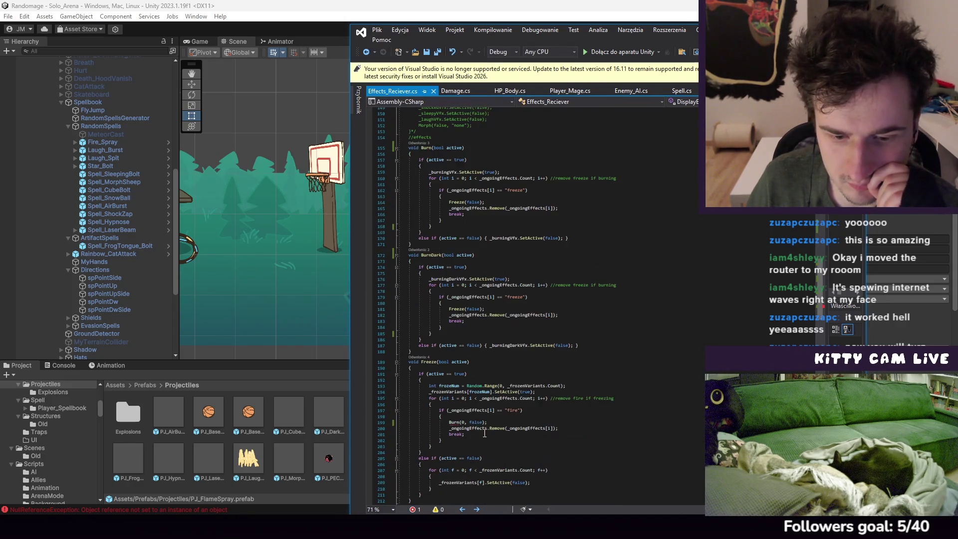
double_click(463, 423)
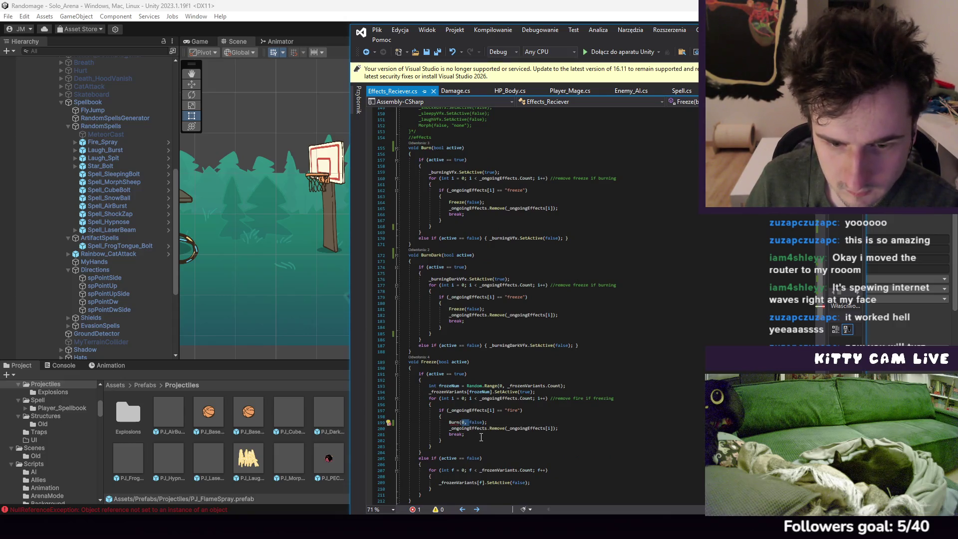
key(BackSpace)
click(376, 31)
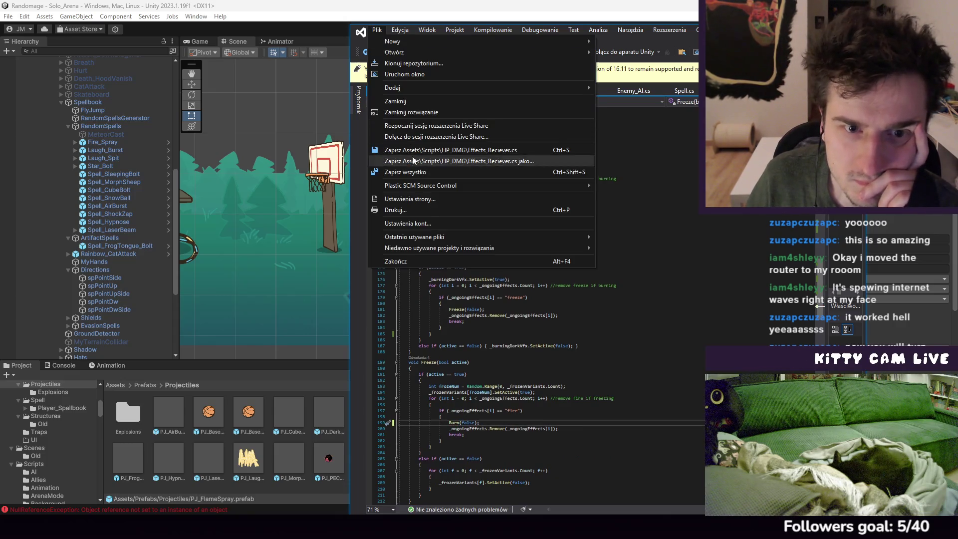
click(415, 149)
Check the fire line in DisplayEffect
scroll(549, 299, up, 15)
scroll(577, 317, up, 1)
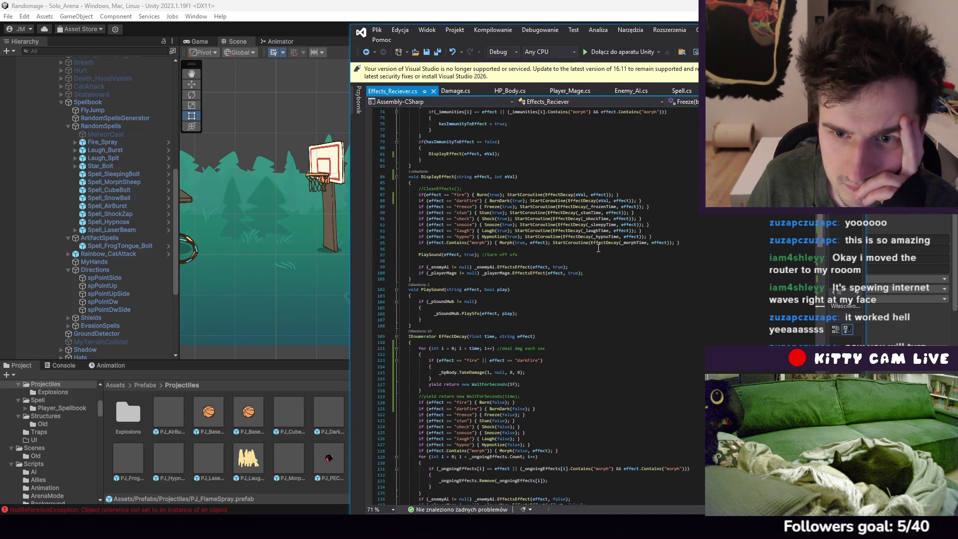
click(606, 200)
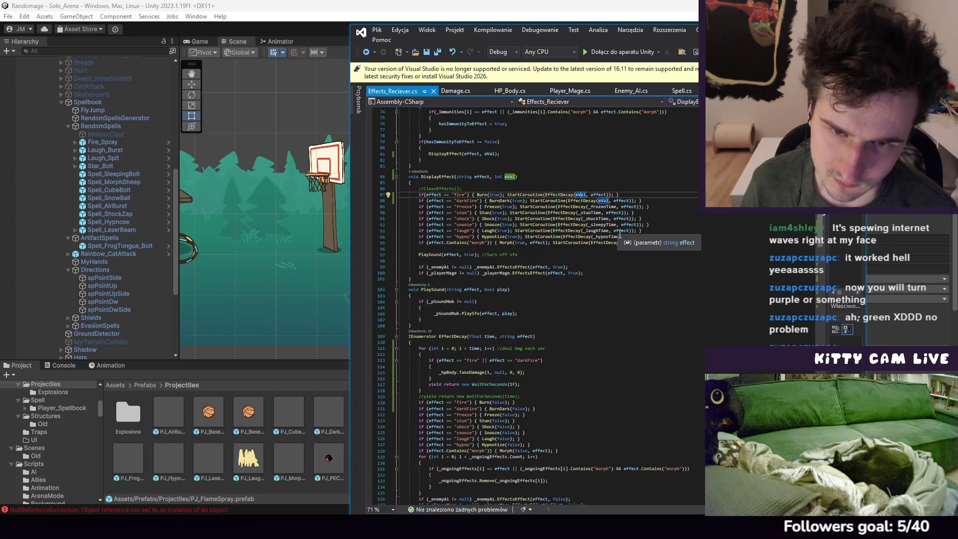
scroll(613, 258, up, 2)
scroll(578, 267, up, 3)
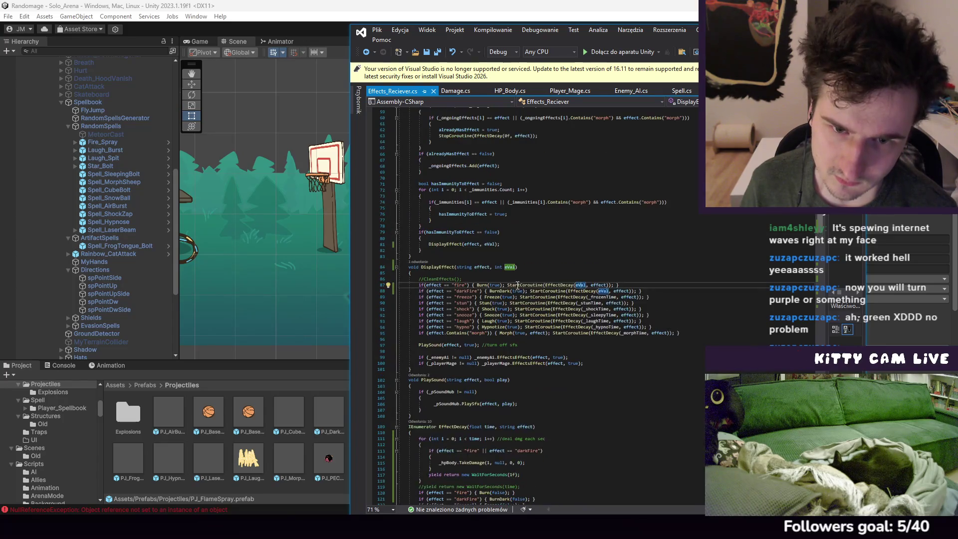
scroll(516, 303, up, 3)
click(514, 299)
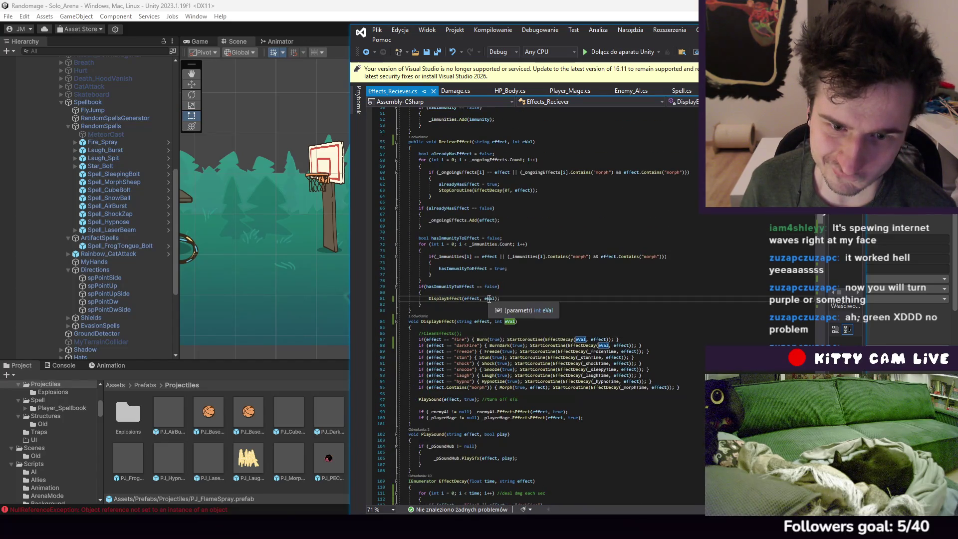
scroll(584, 345, down, 1)
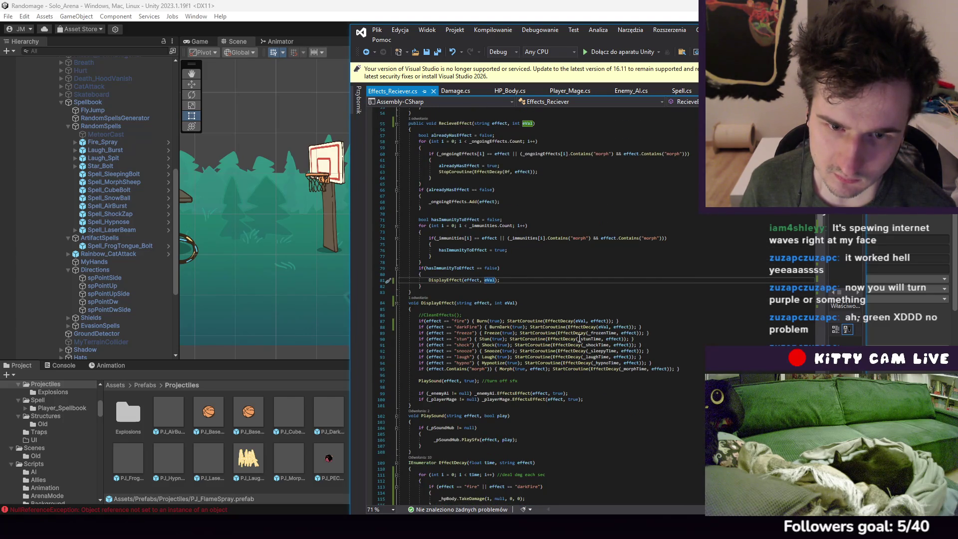
scroll(579, 338, up, 3)
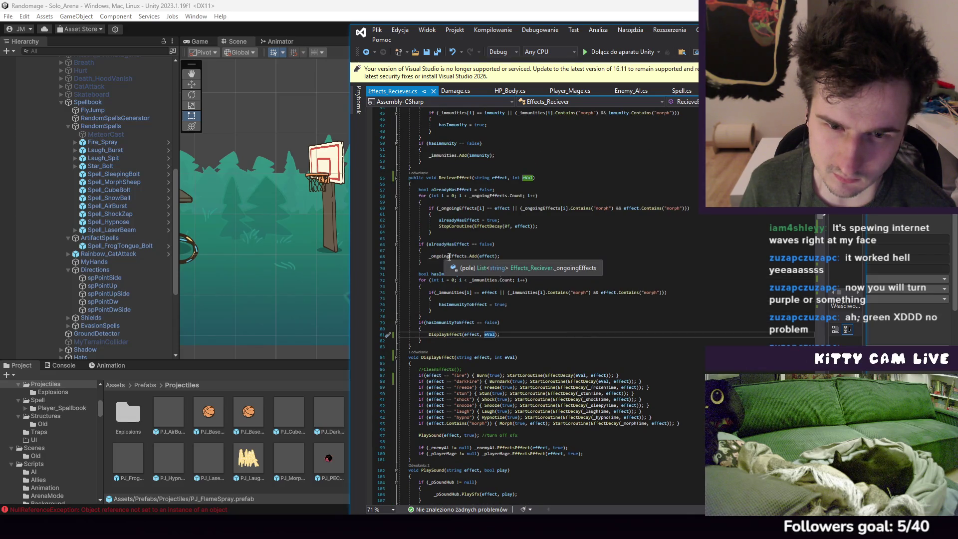
scroll(497, 326, down, 2)
scroll(530, 315, down, 10)
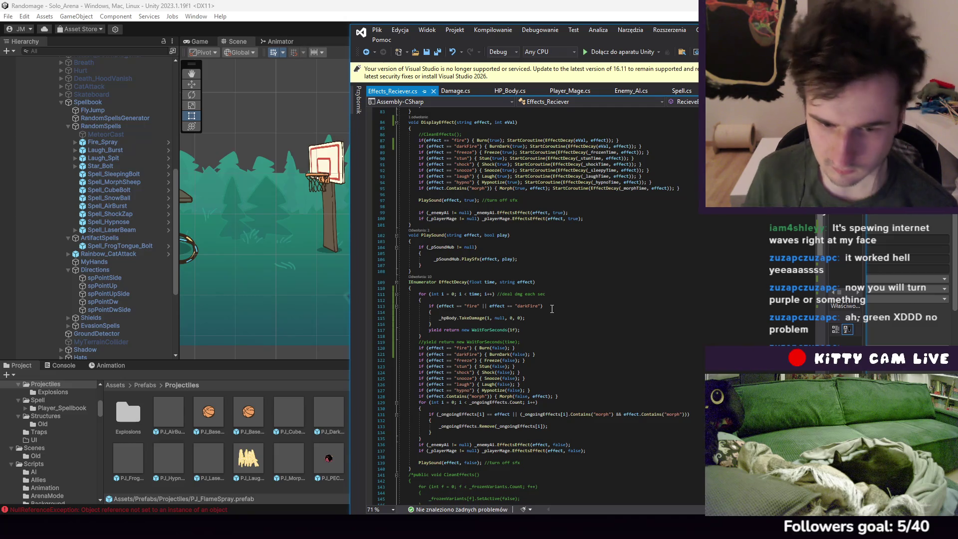
scroll(552, 309, down, 13)
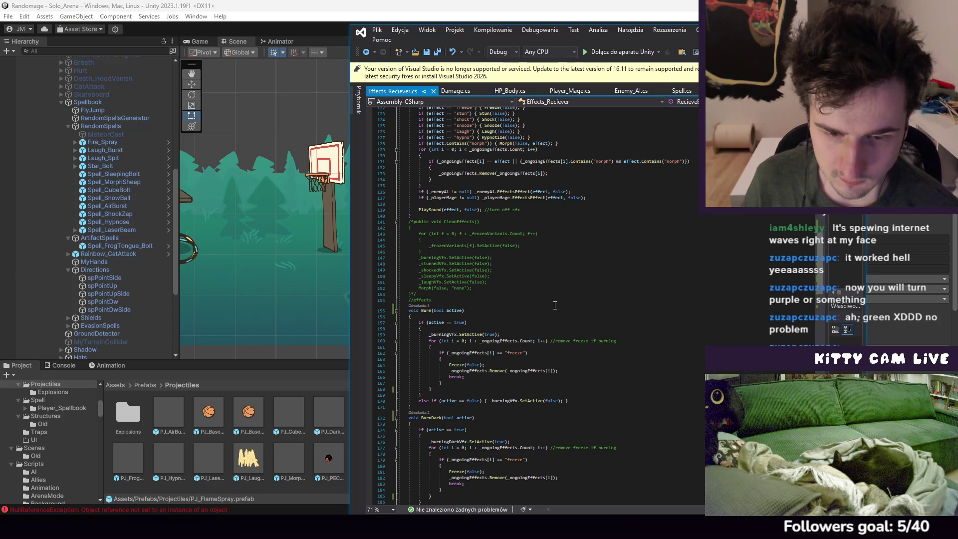
mouse_move(536, 375)
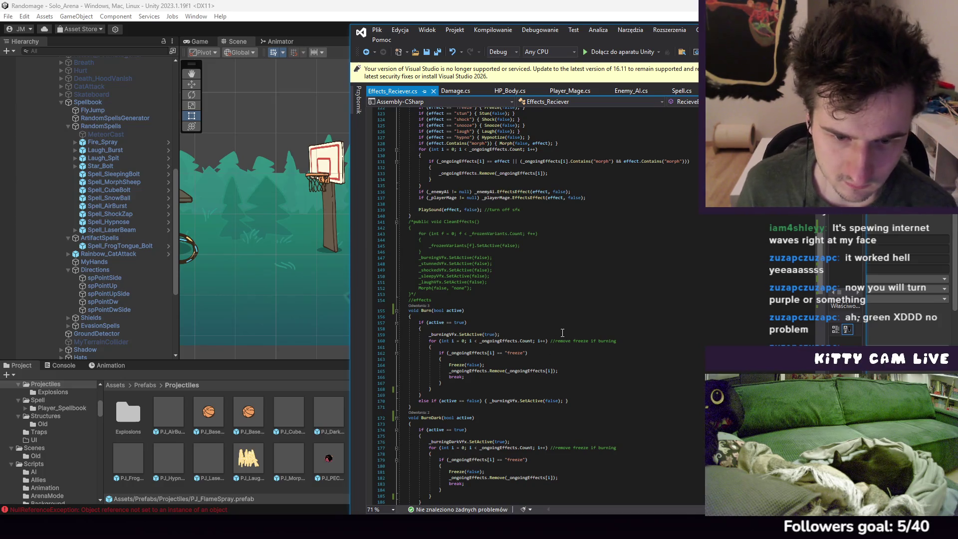
scroll(540, 374, down, 6)
scroll(577, 335, up, 1)
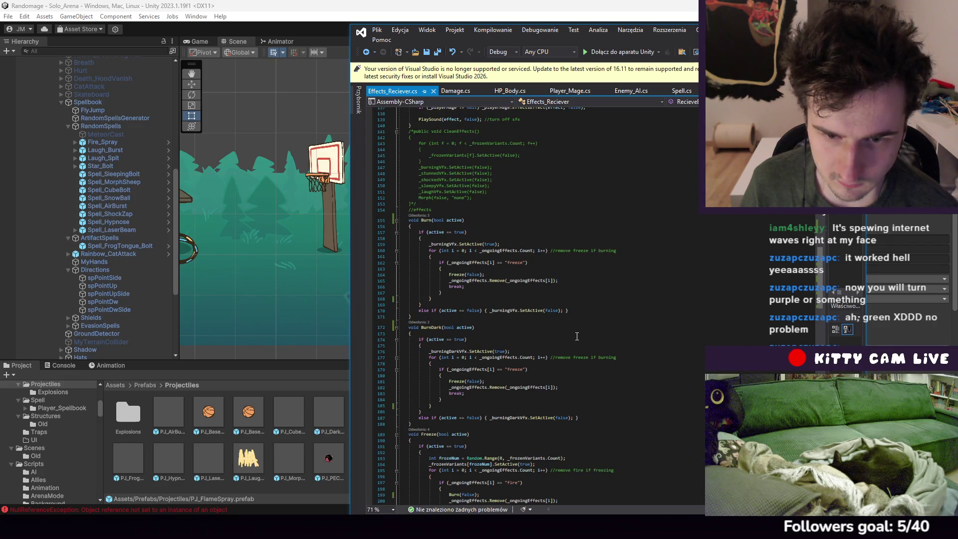
scroll(577, 336, up, 4)
click(519, 383)
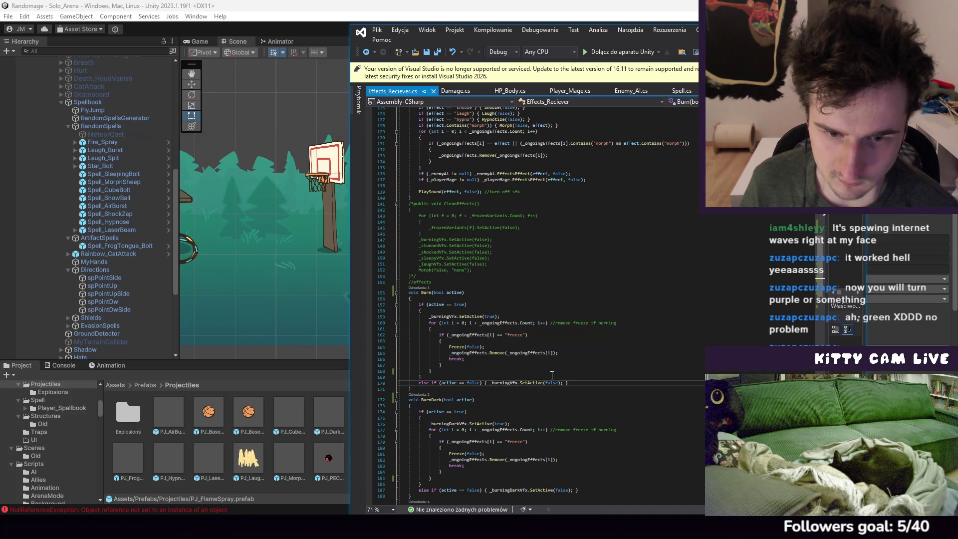
scroll(552, 375, up, 8)
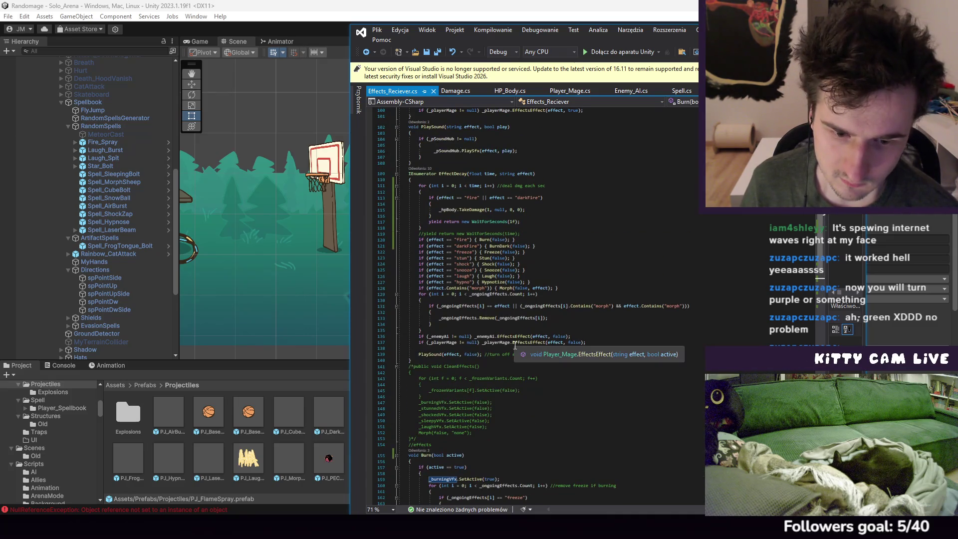
scroll(519, 345, up, 4)
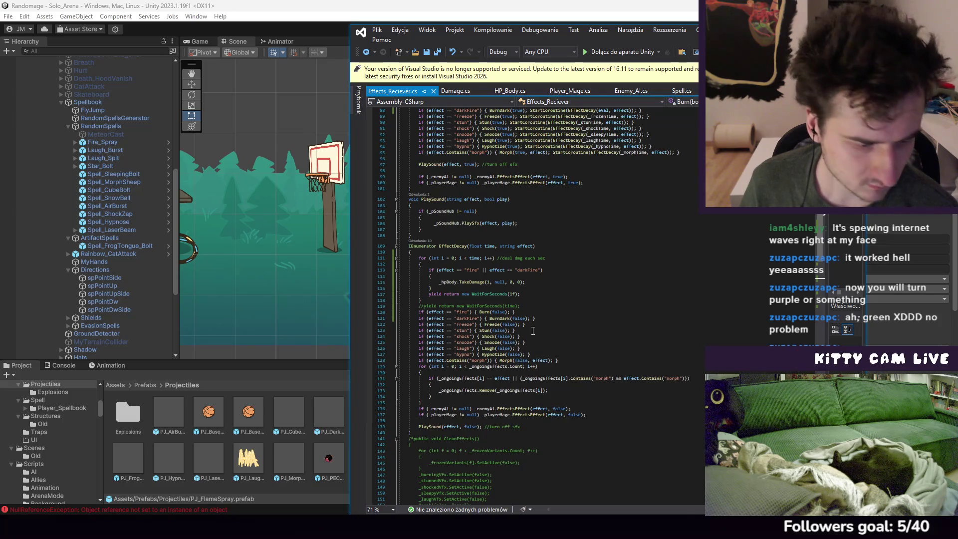
click(487, 312)
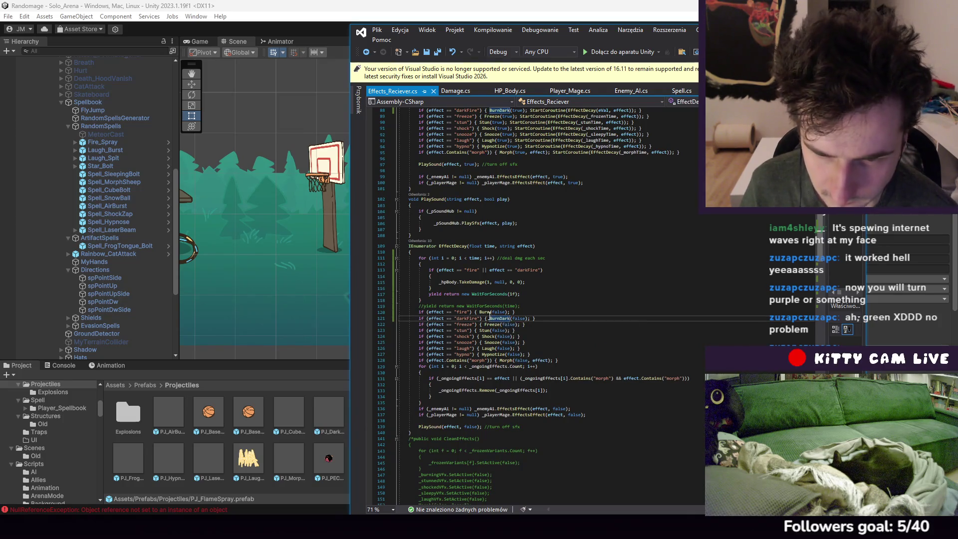
scroll(608, 348, up, 3)
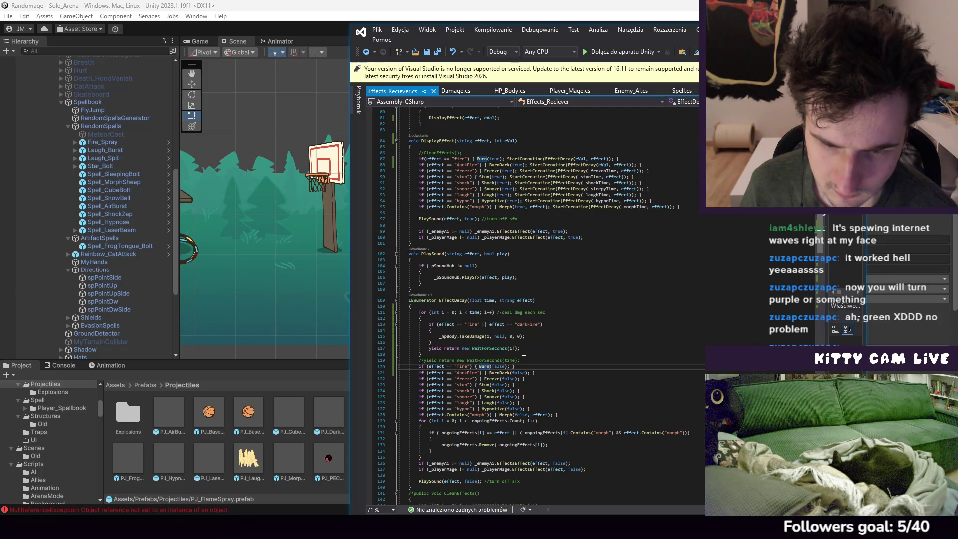
click(461, 332)
drag(461, 331, 466, 319)
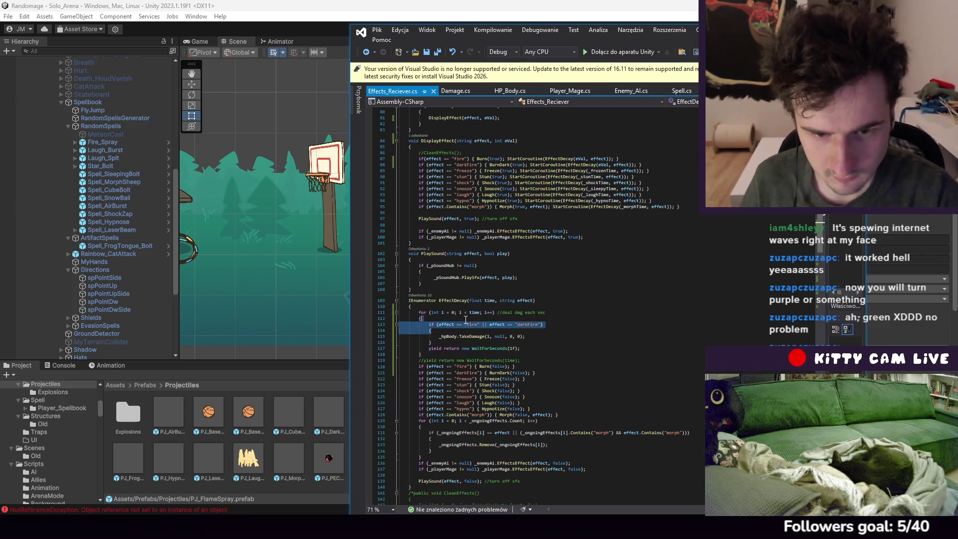
Place the fire/darkFire condition above EffectDecay's damage loop and give its block a closing brace
key(ctrl+c)
click(436, 306)
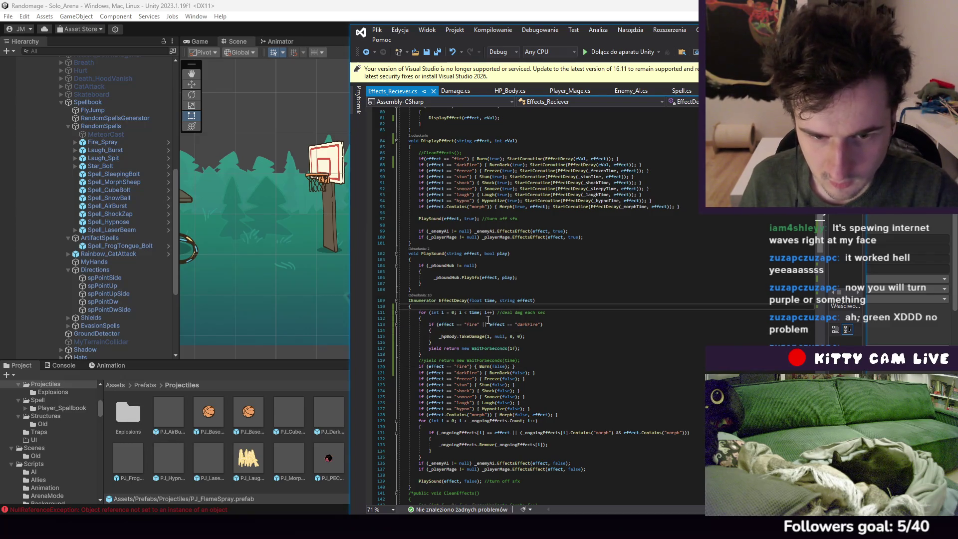
key(ctrl+v)
click(442, 356)
key(BackSpace)
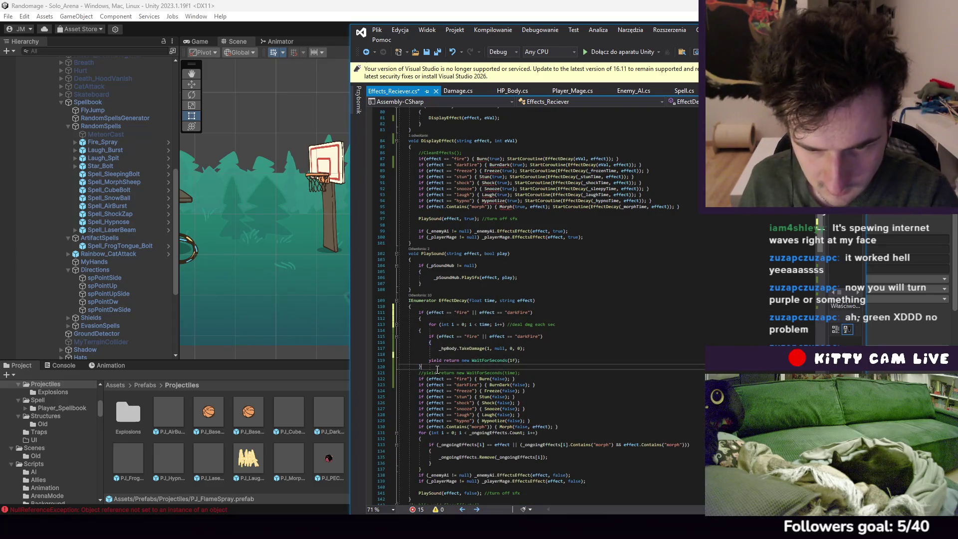
click(439, 367)
key(Return)
text(})
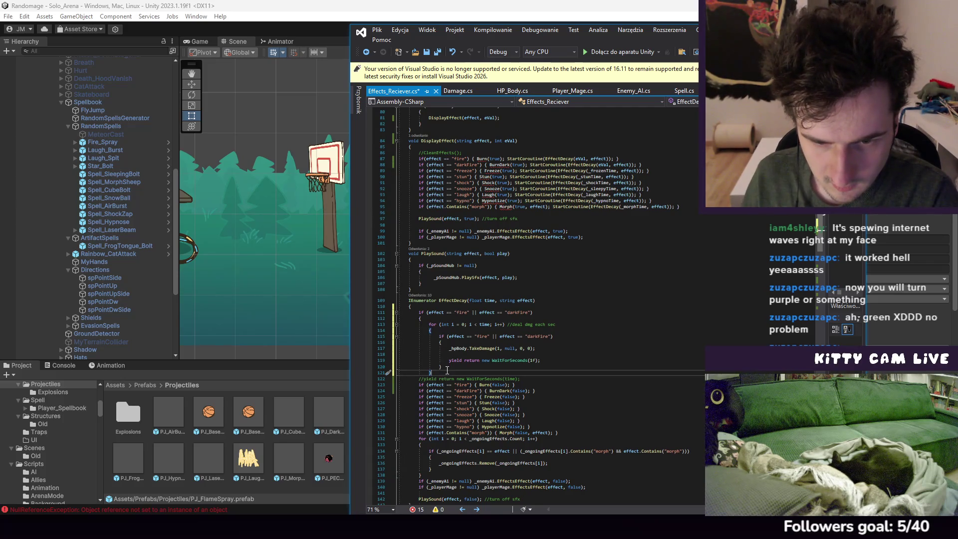
Delete the redundant inner fire check, its leftover brace and the empty line, fixing the braces
drag(419, 336, 449, 348)
key(Delete)
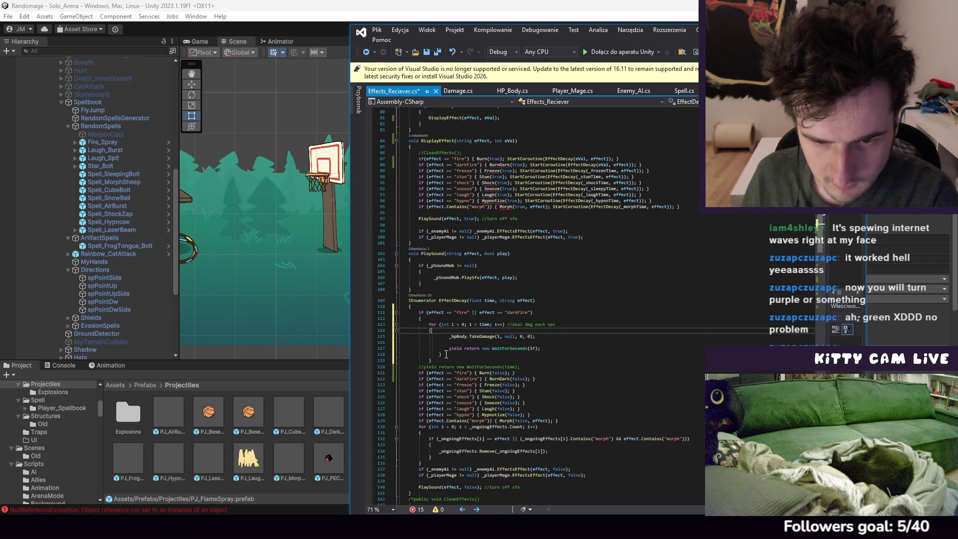
click(581, 350)
key(shift+Down)
key(Delete)
click(487, 355)
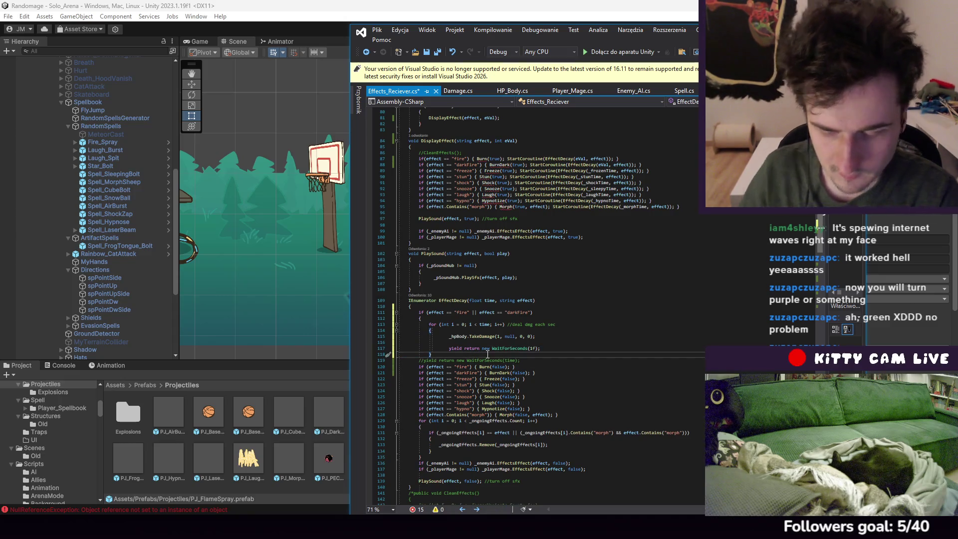
key(Return)
text(})
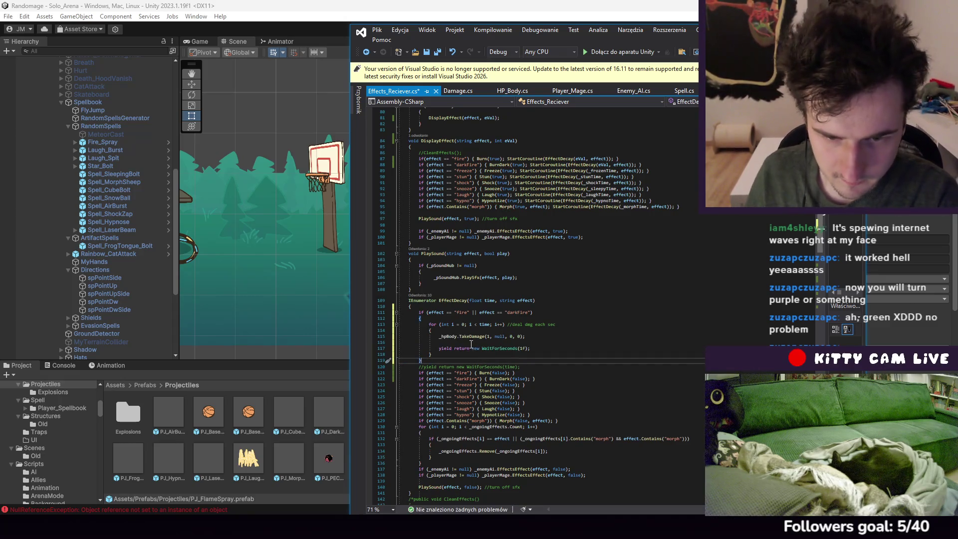
click(472, 343)
key(Delete)
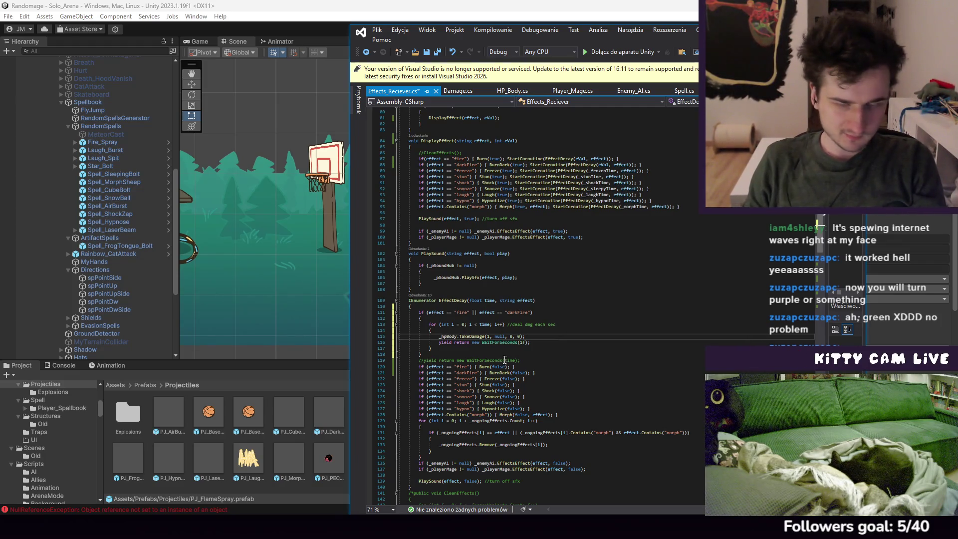
key(Down)
key(Down)
click(378, 32)
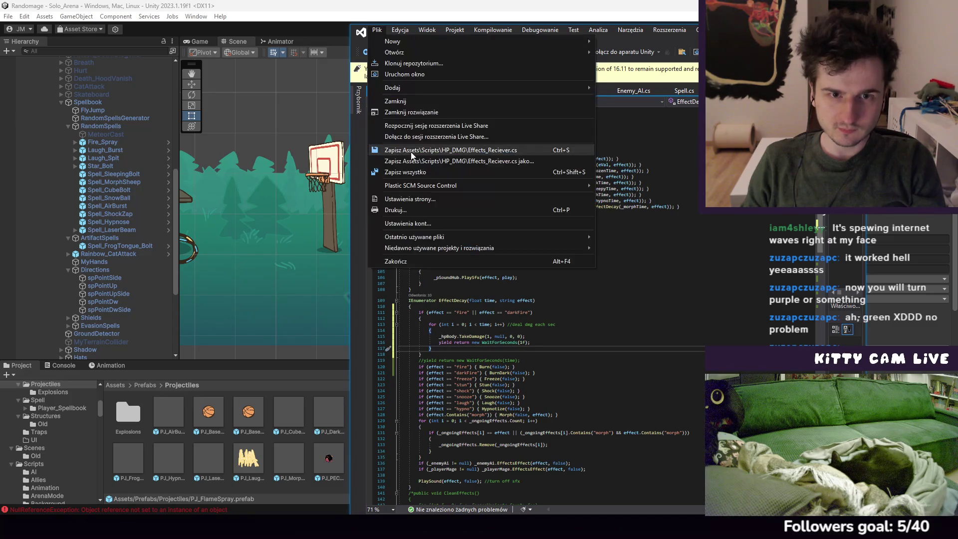
Save the restructured script, toggle the comment on the yield return wait line, and save again
click(411, 150)
click(509, 352)
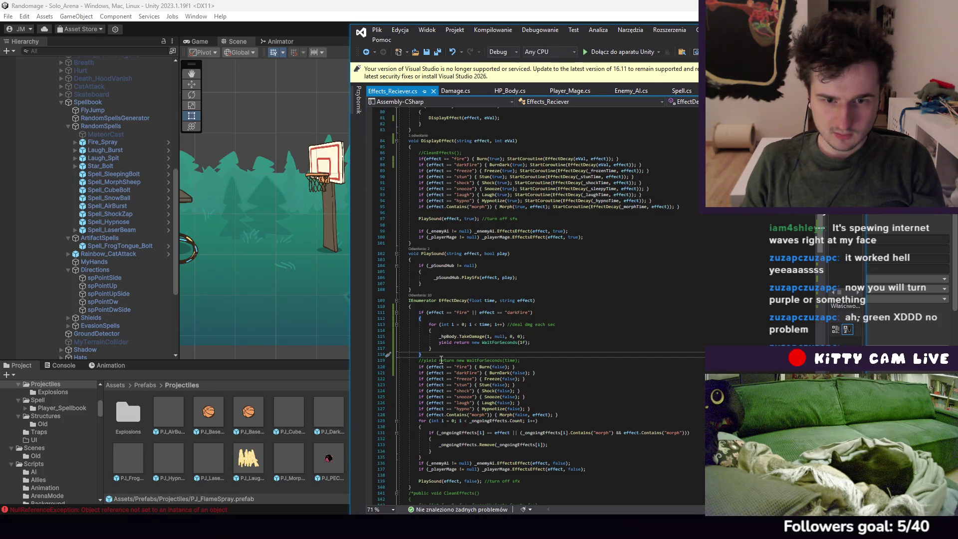
click(419, 360)
key(Delete)
key(Delete)
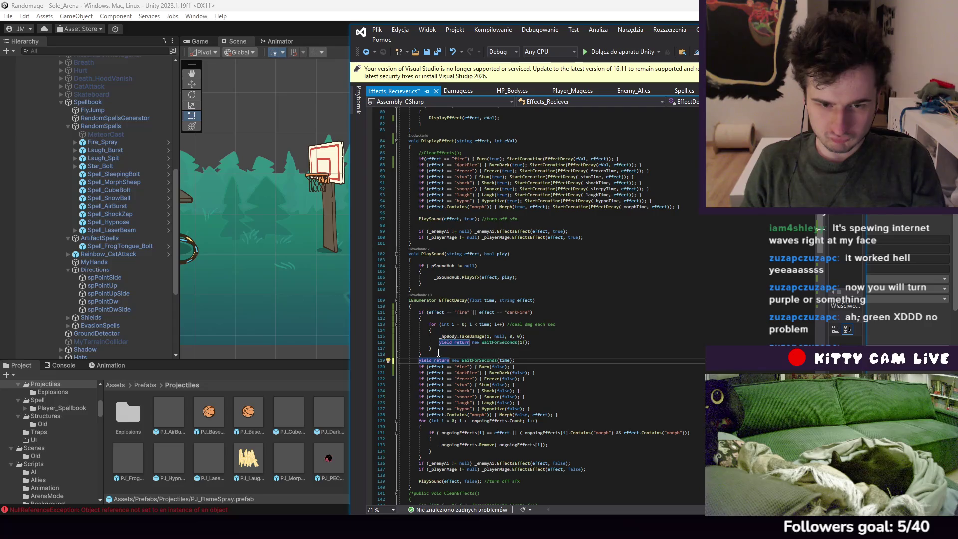
text(//)
key(ctrl+s)
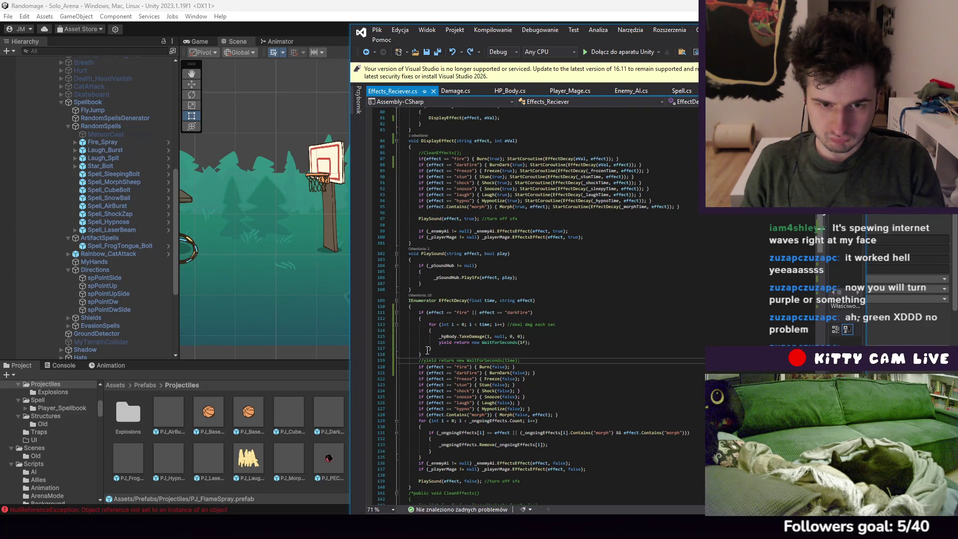
Move the fire/darkFire condition inside the loop, keeping the one-second wait below the if block
drag(419, 313, 419, 316)
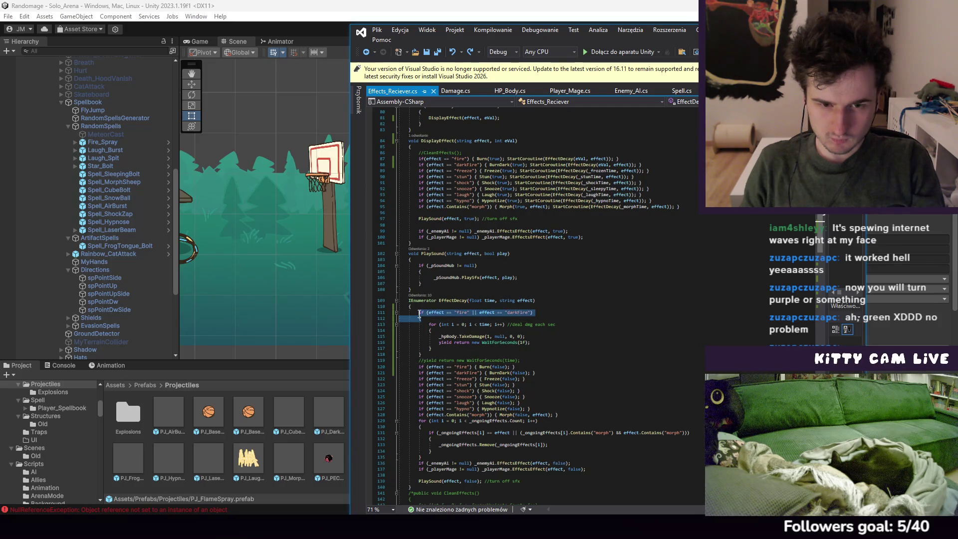
key(ctrl+x)
key(ctrl+v)
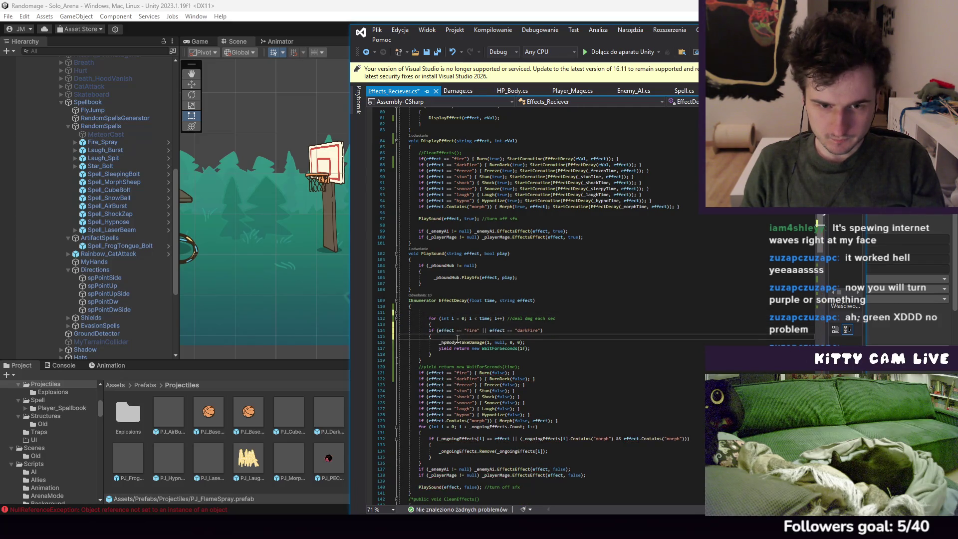
click(443, 359)
key(BackSpace)
text(})
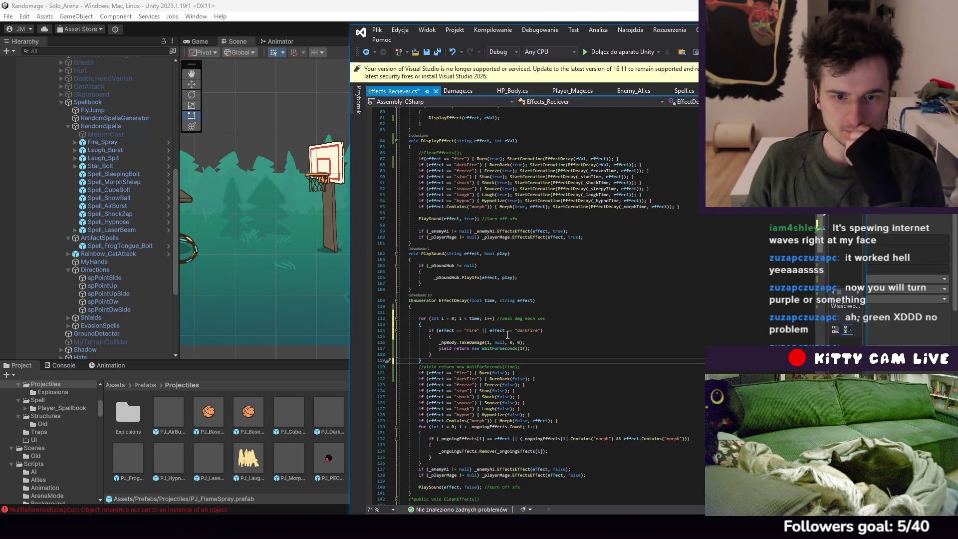
key(Up)
key(Up)
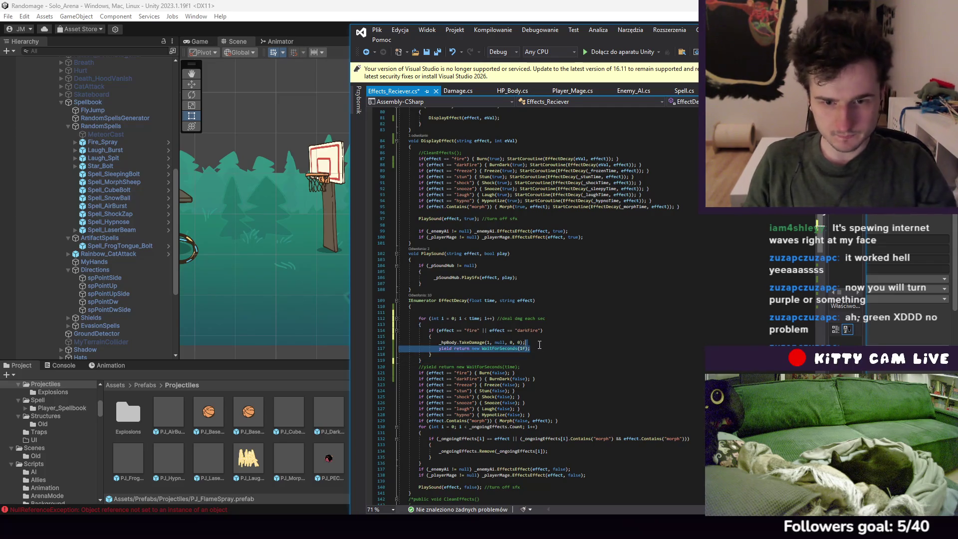
key(alt+Down)
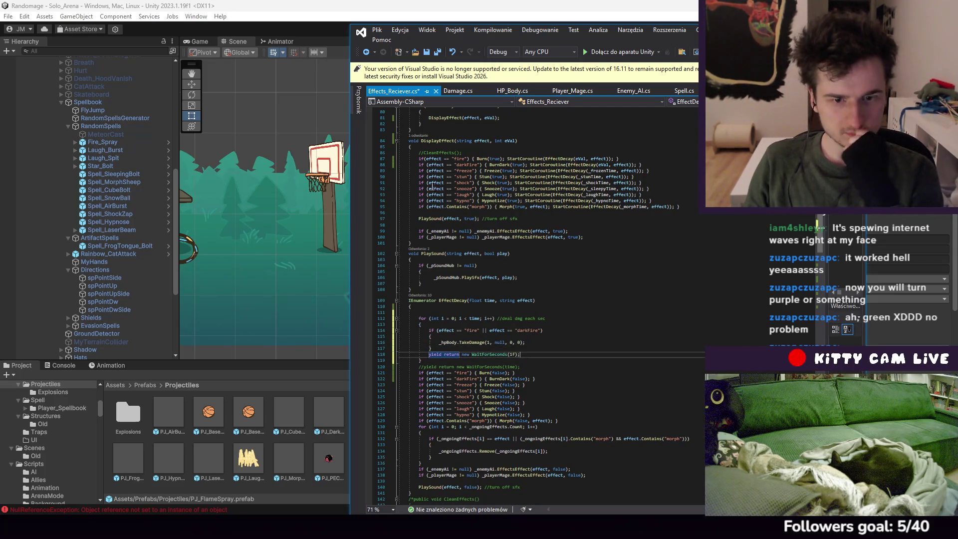
Save Effects_Reciever.cs and return to Unity so the scripts recompile
click(377, 30)
click(407, 148)
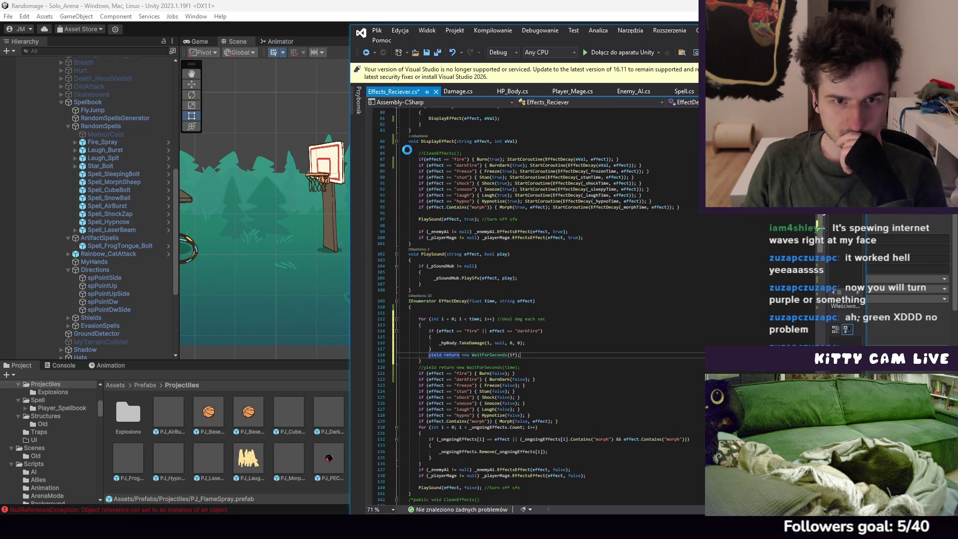
scroll(414, 158, down, 7)
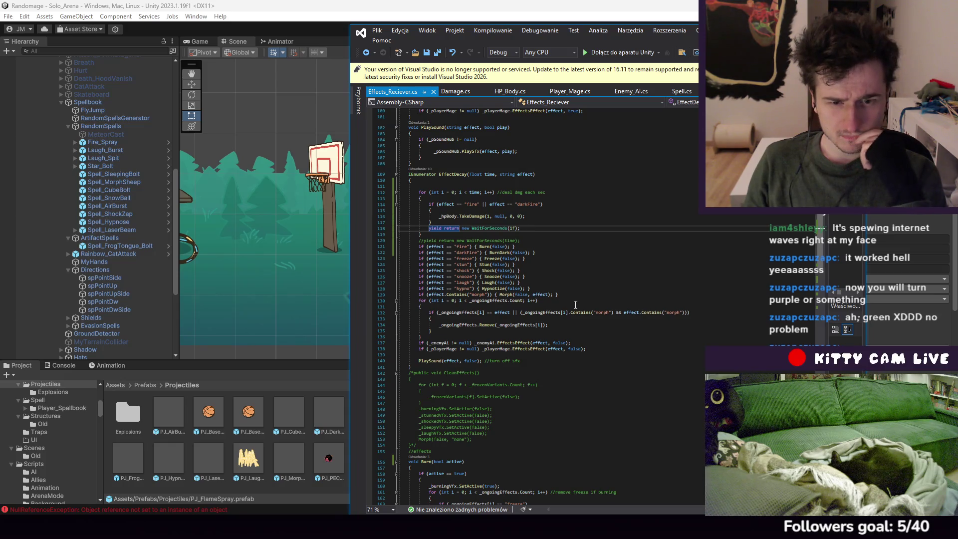
scroll(567, 317, up, 2)
scroll(563, 333, up, 3)
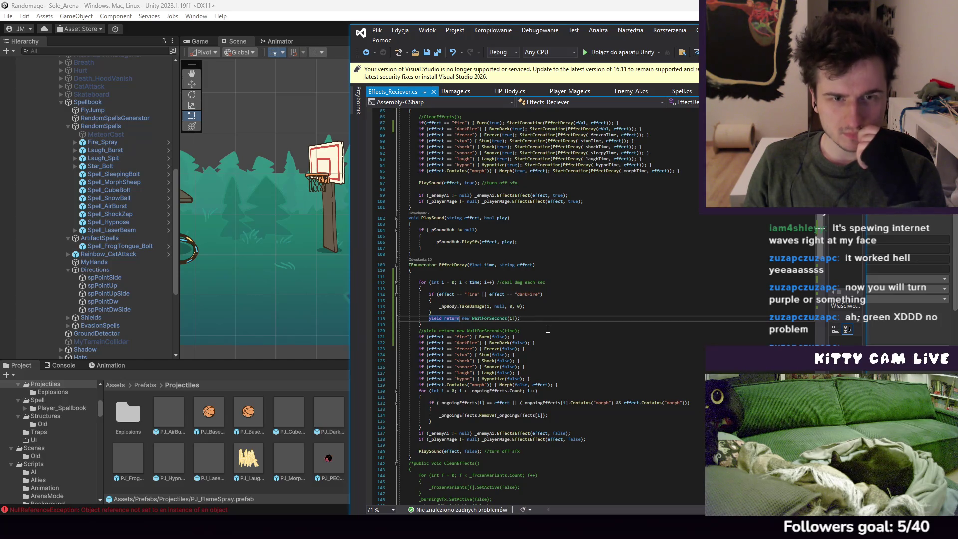
click(117, 347)
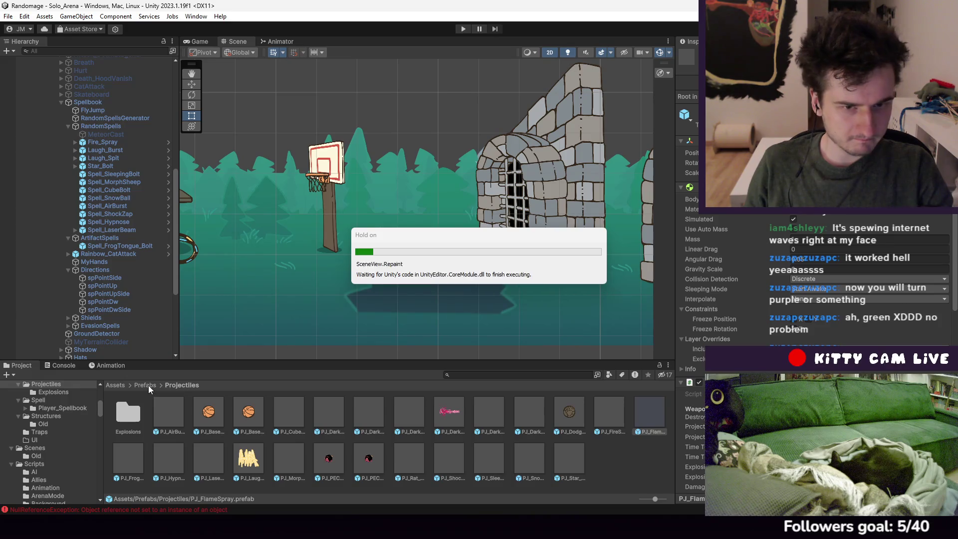
Open the GreenHood prefab from Prefabs/Characters and inspect GreenHoodVisual's HP_Body settings
click(145, 385)
double_click(138, 430)
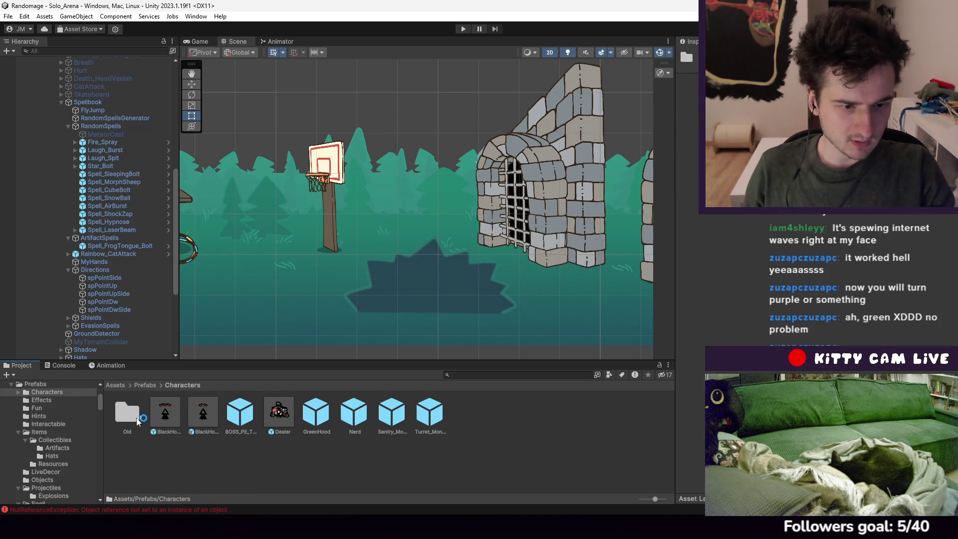
double_click(317, 413)
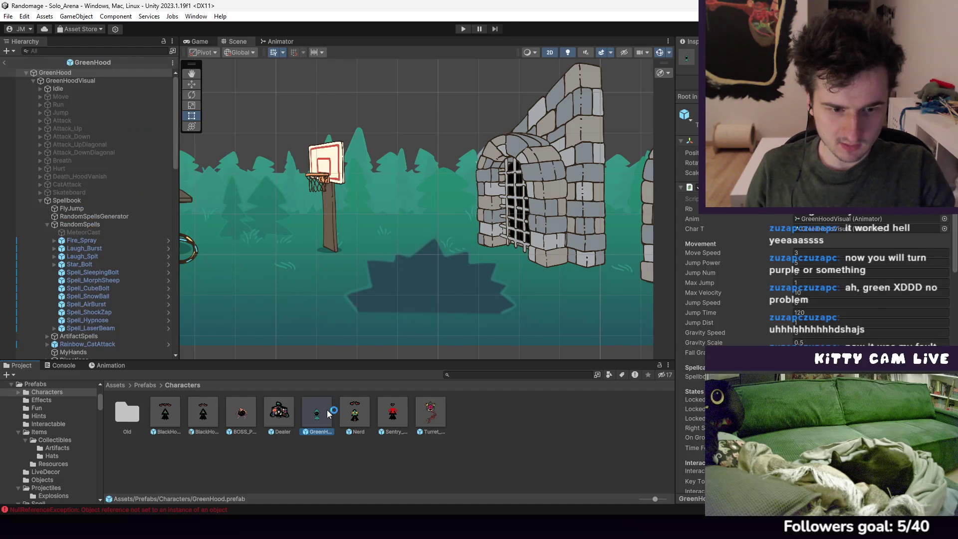
scroll(855, 262, down, 5)
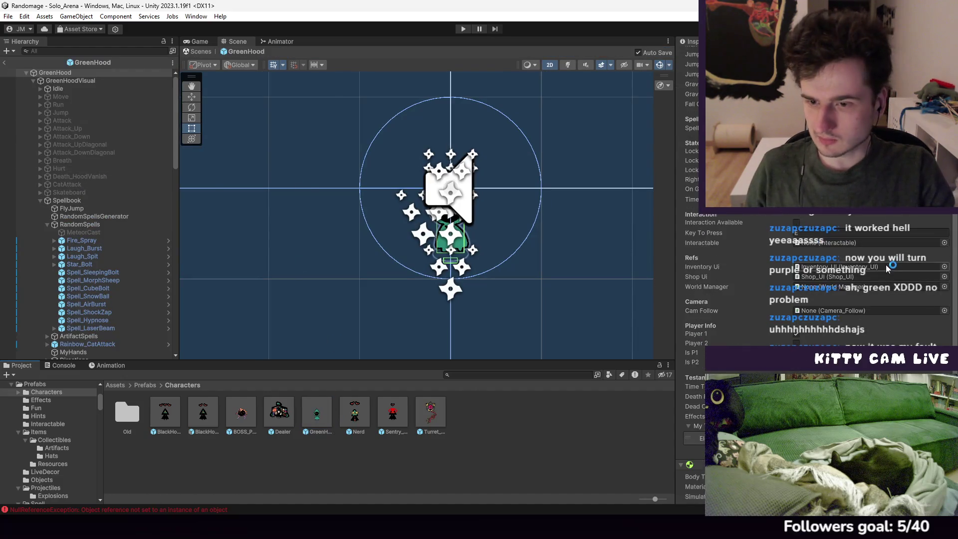
click(451, 195)
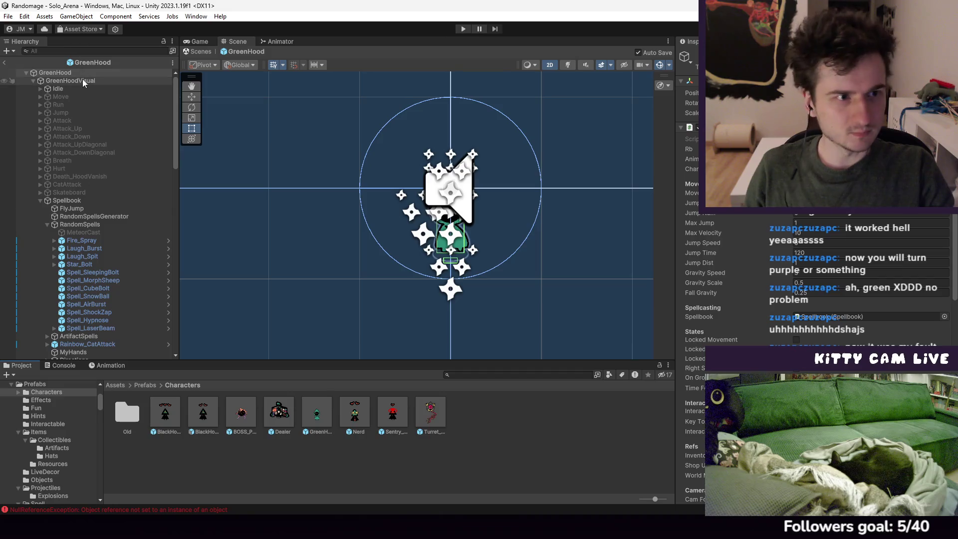
scroll(790, 283, down, 5)
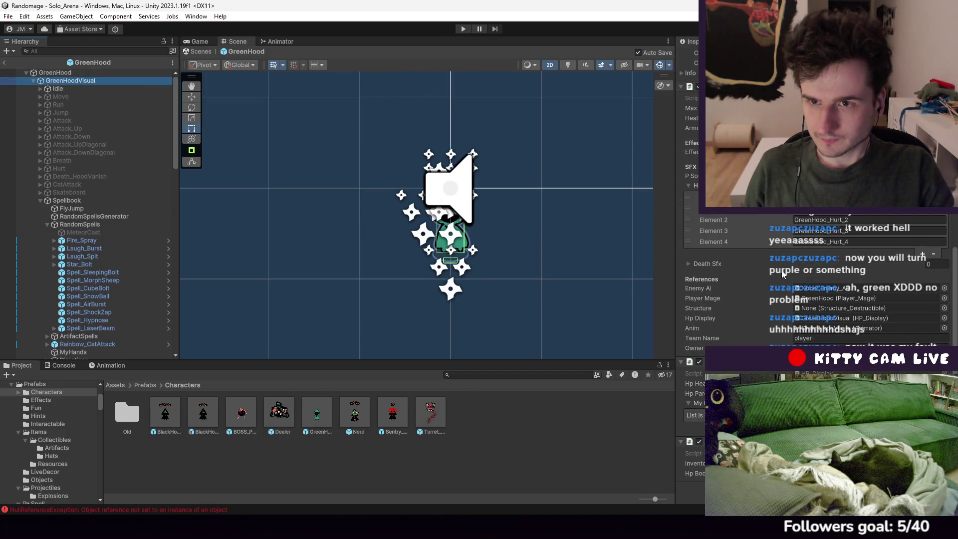
scroll(782, 280, up, 3)
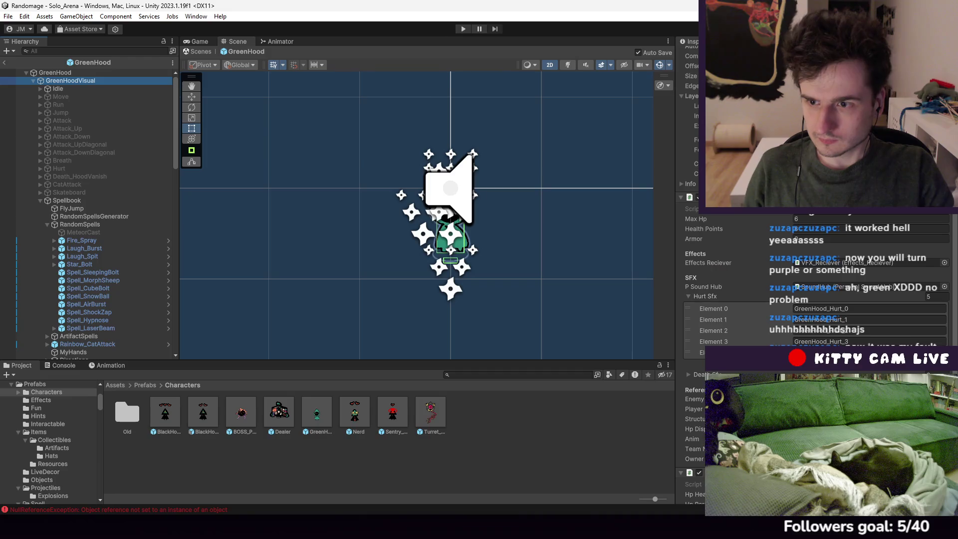
scroll(814, 280, down, 3)
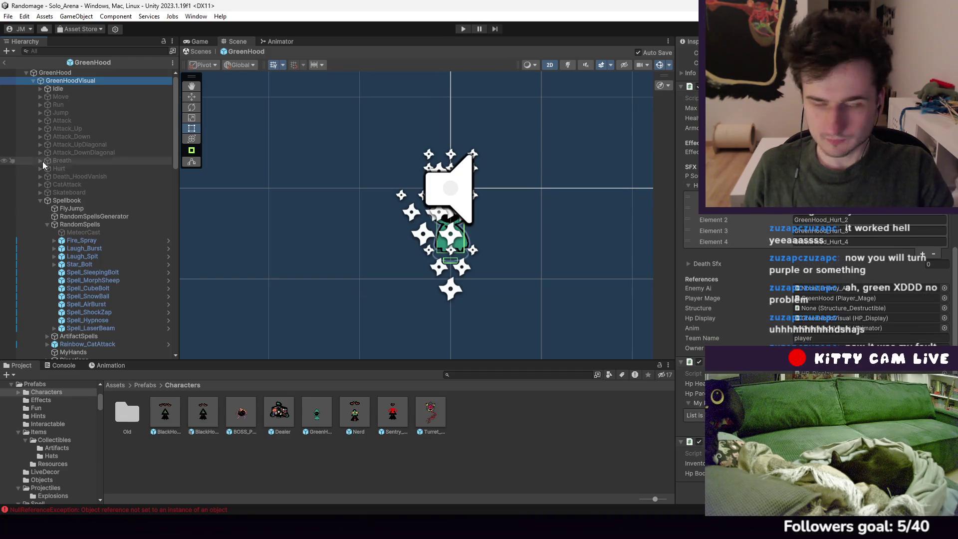
Look over the Idle, Spellbook, RandomSpellsGenerator and FlyJump objects
click(76, 88)
click(79, 201)
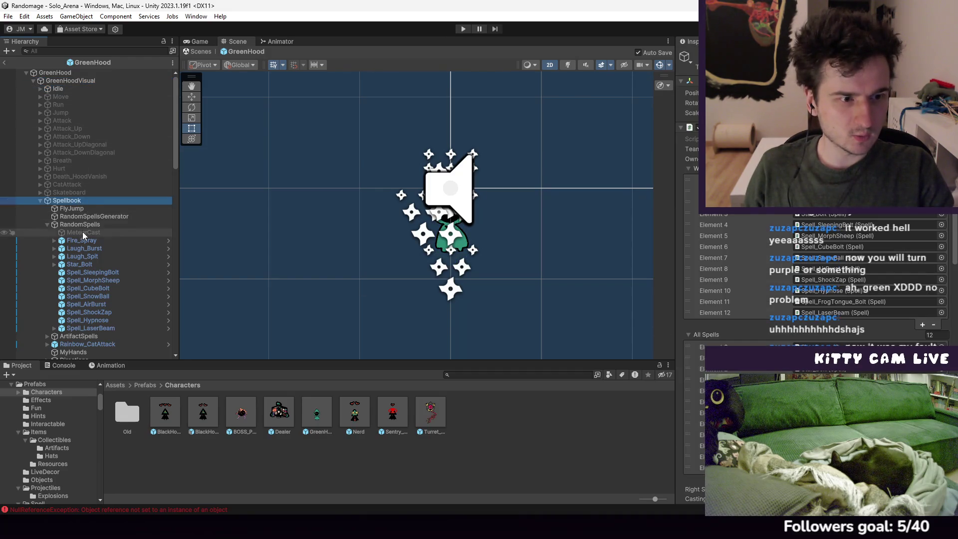
scroll(83, 231, down, 5)
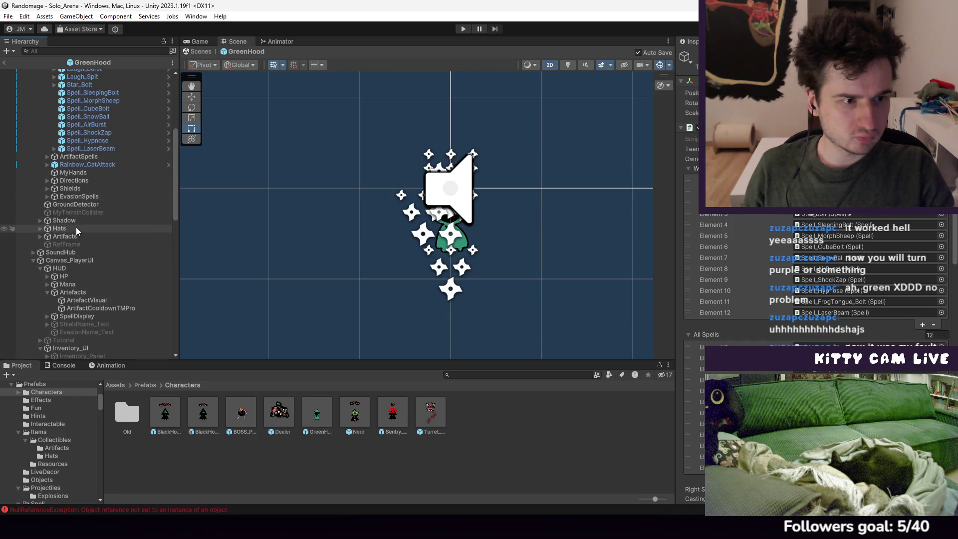
scroll(67, 283, up, 5)
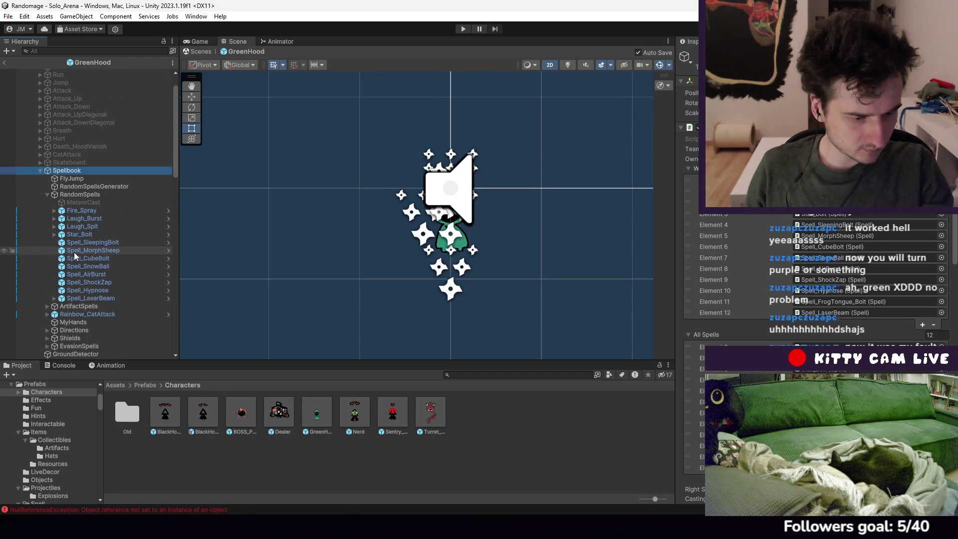
click(75, 186)
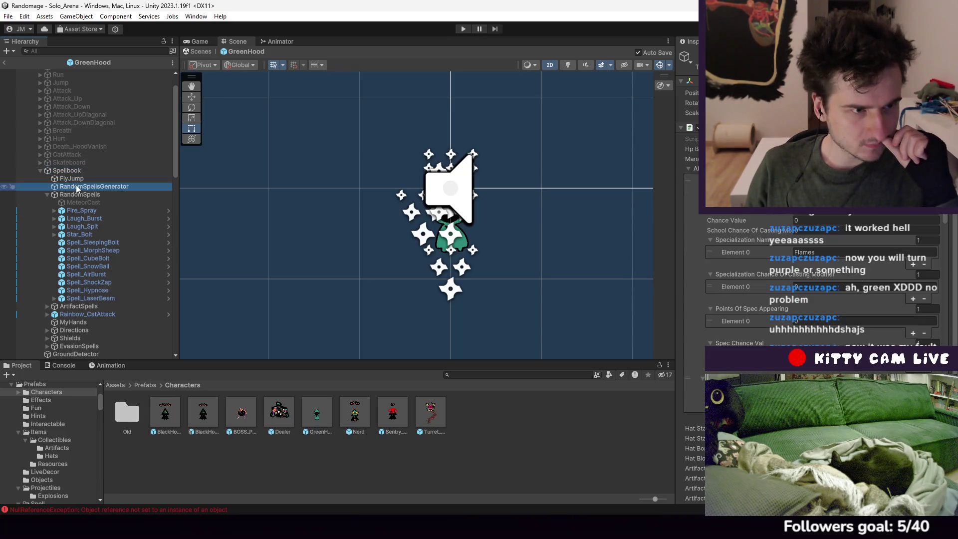
click(72, 178)
click(72, 171)
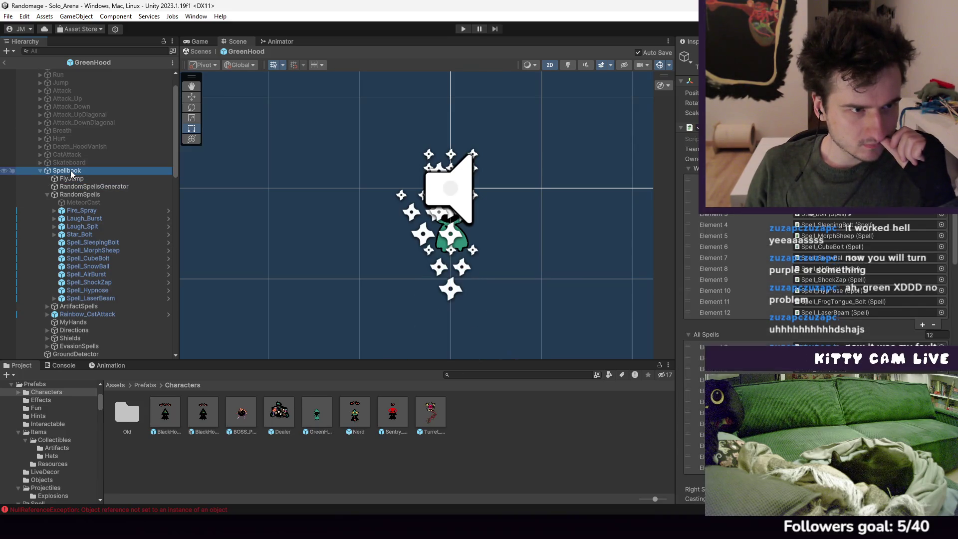
scroll(72, 174, down, 3)
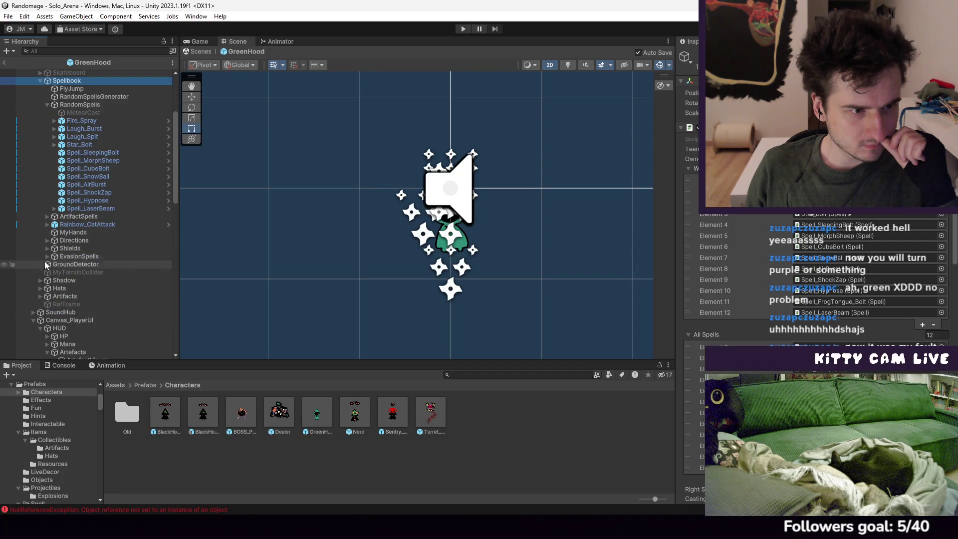
scroll(76, 298, up, 5)
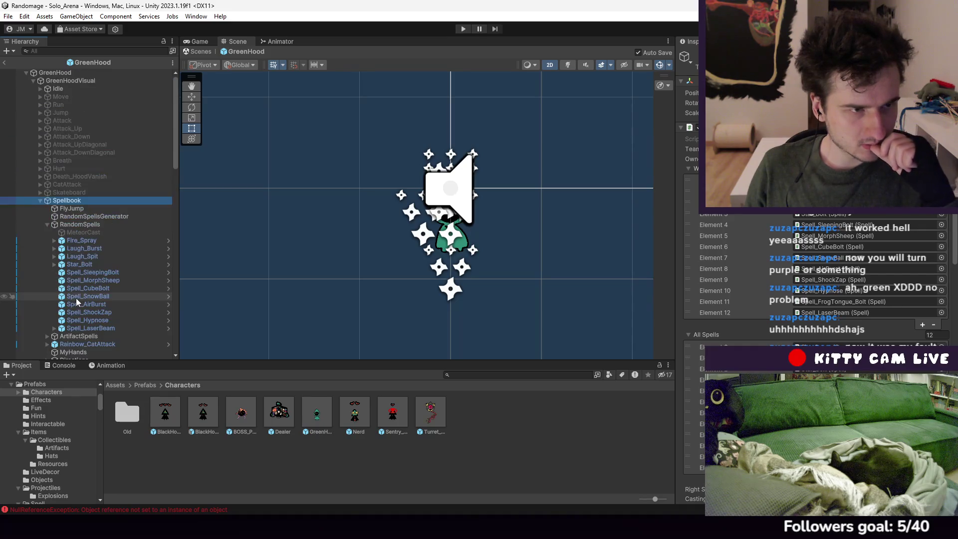
Recheck GreenHoodVisual's HP_Body component
click(53, 81)
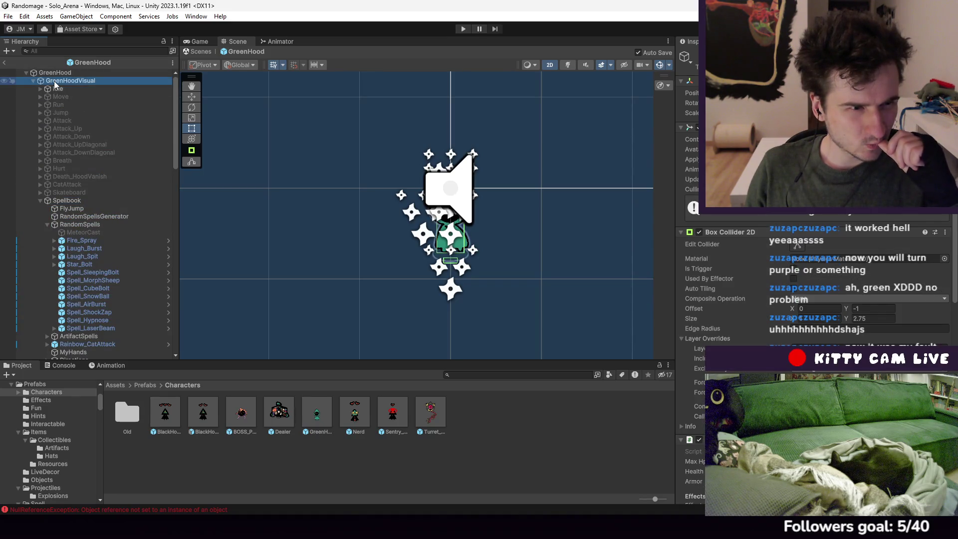
scroll(736, 283, down, 4)
scroll(823, 316, down, 2)
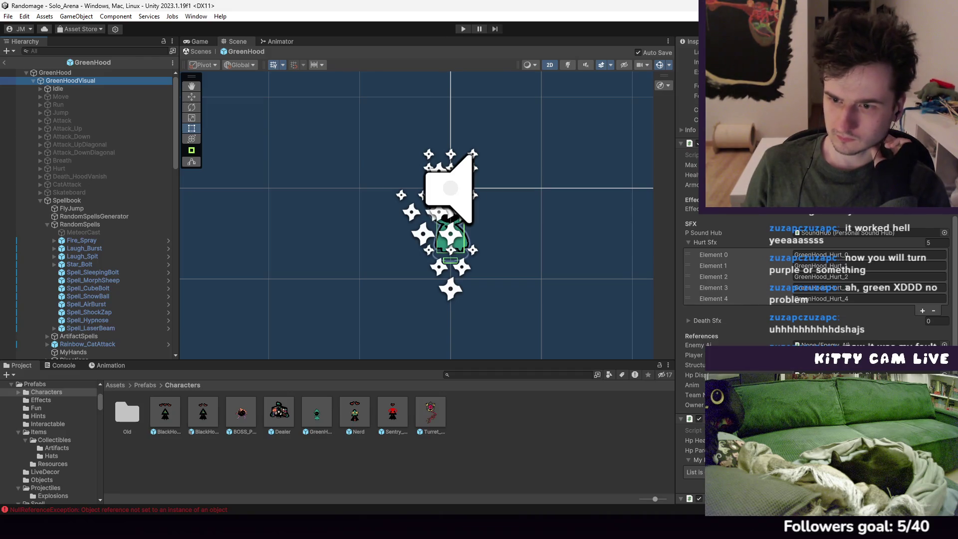
scroll(819, 279, down, 1)
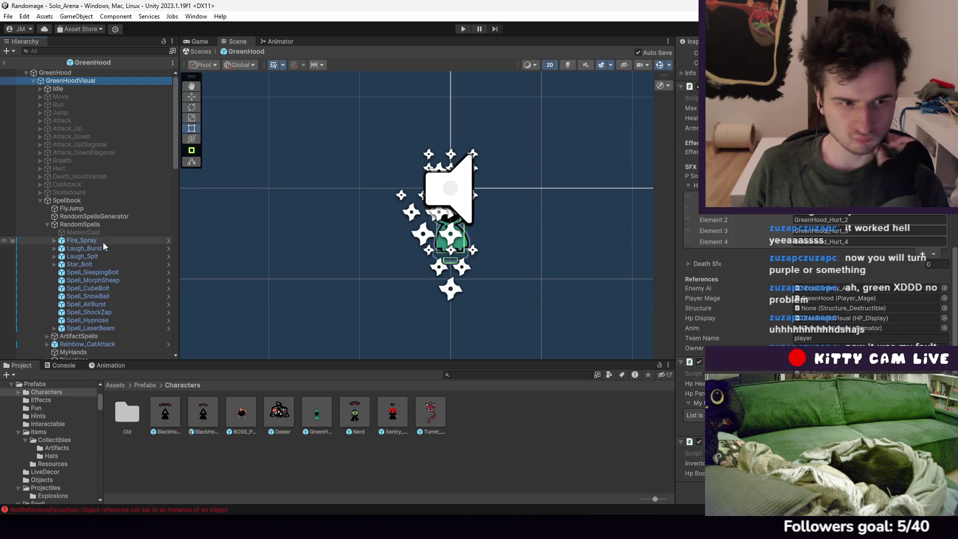
scroll(98, 227, down, 3)
scroll(111, 212, down, 3)
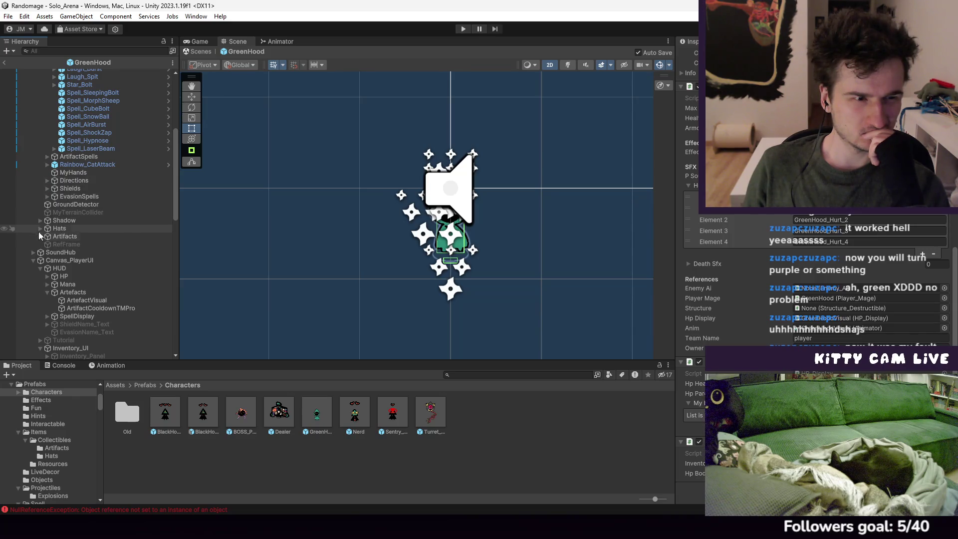
Expand SoundHub to show its Effects group with the fire and fire_2 sound sources
click(33, 252)
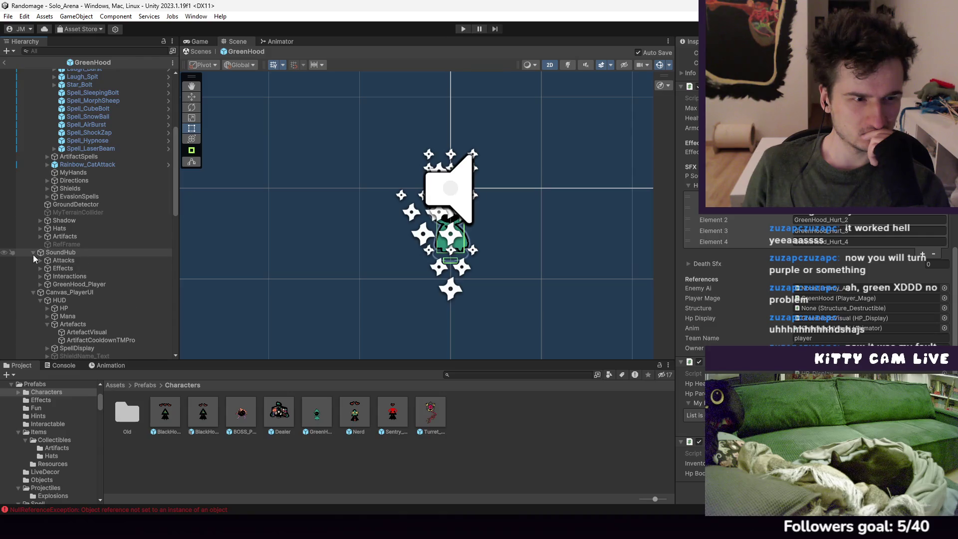
click(37, 269)
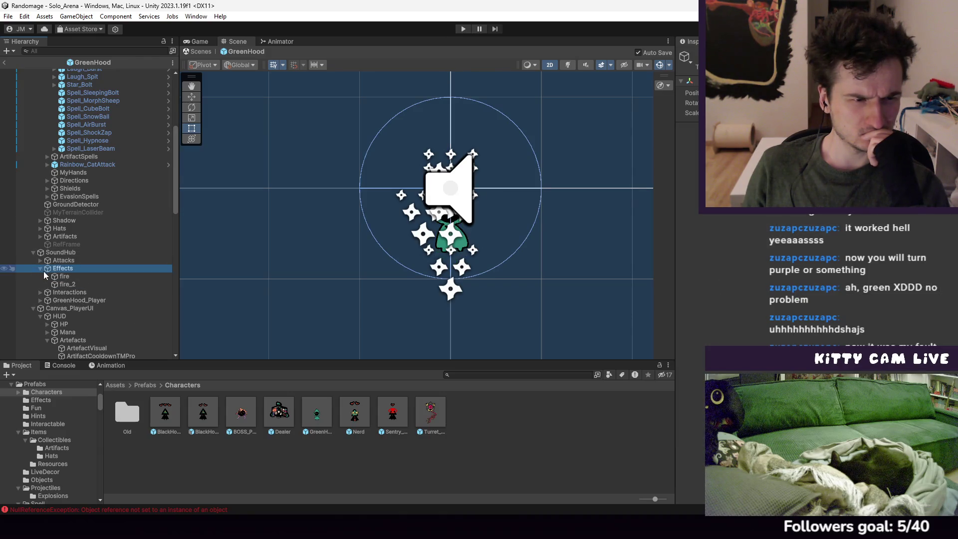
click(55, 253)
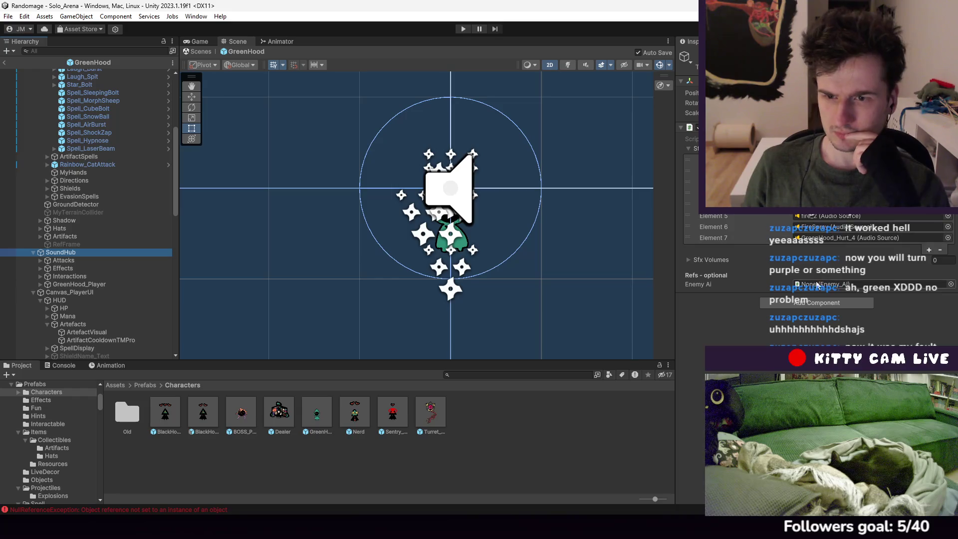
Open the BlackHood prefab and inspect BHoodRig's HP_Body component
scroll(89, 201, up, 8)
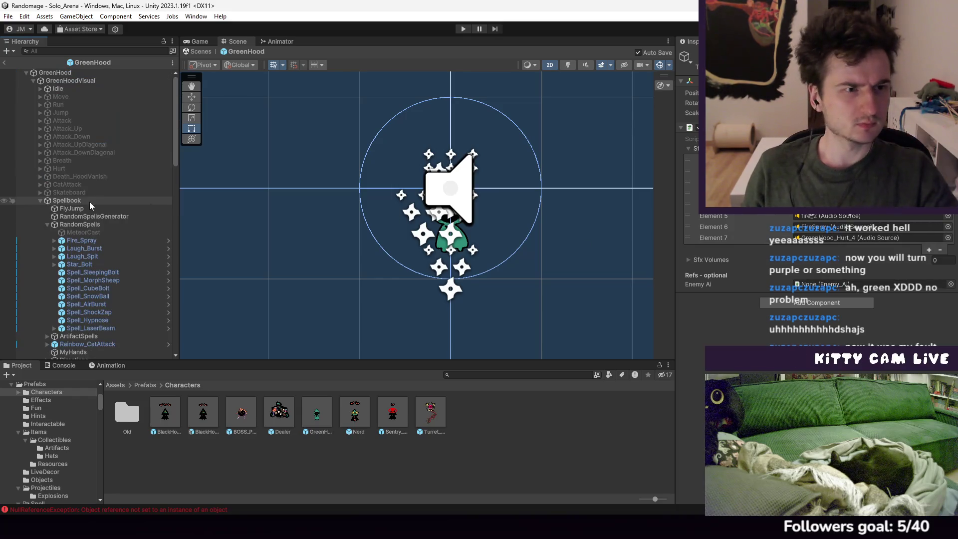
double_click(170, 403)
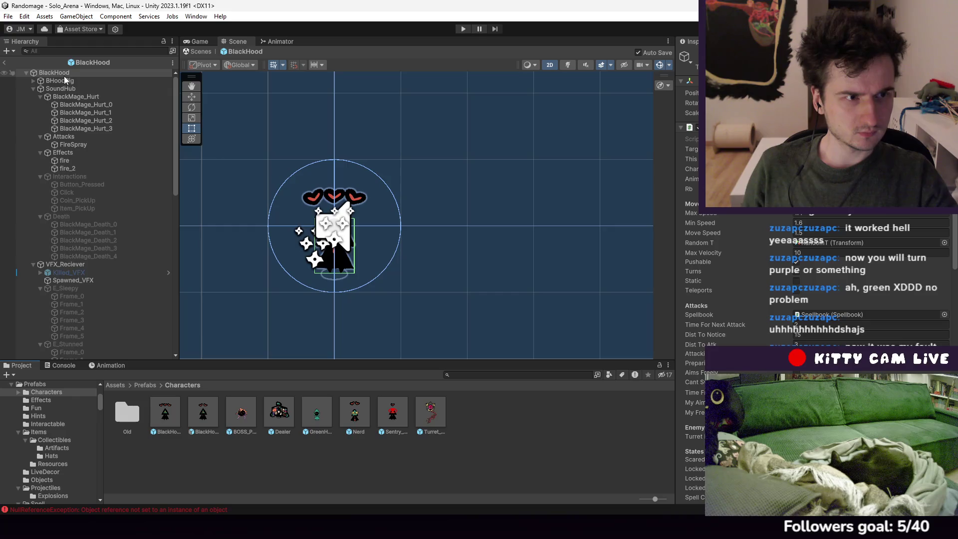
scroll(814, 280, down, 10)
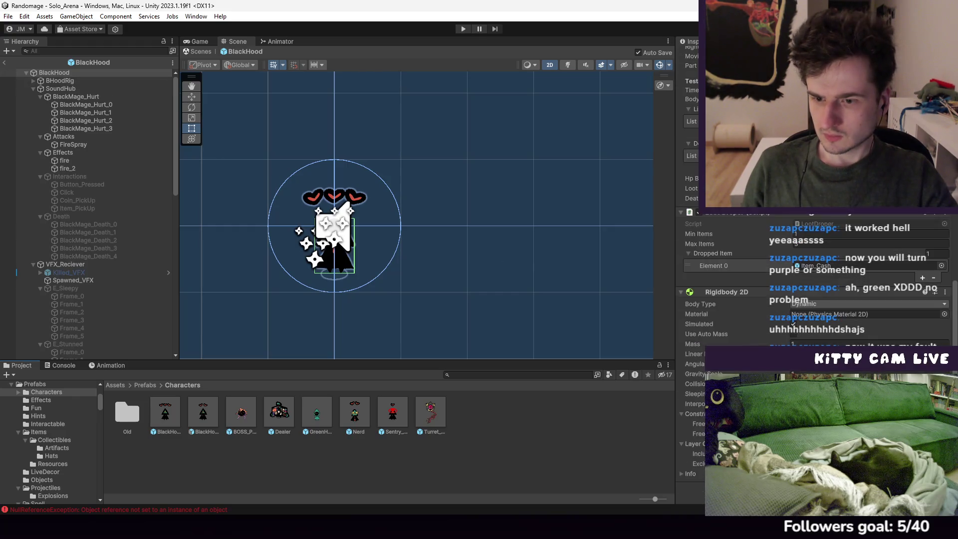
click(56, 82)
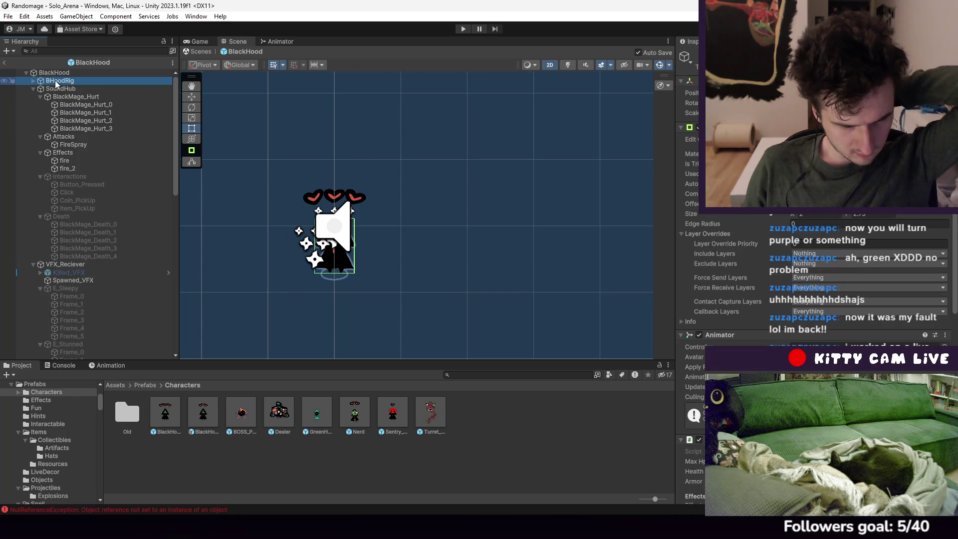
scroll(831, 270, down, 5)
scroll(831, 270, down, 5)
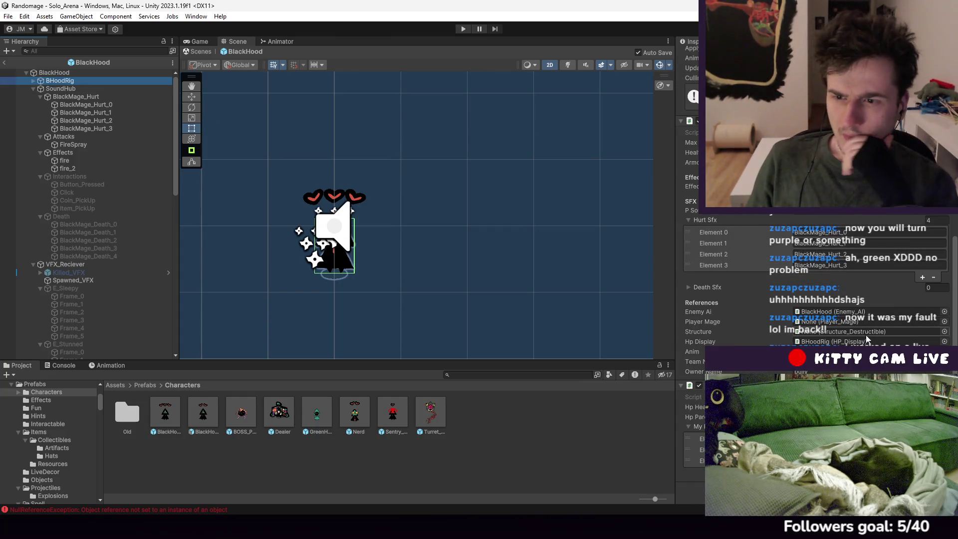
Locate the effects reference and view VFX_Reciever's settings, then open BlackHood_Shieldable
click(867, 332)
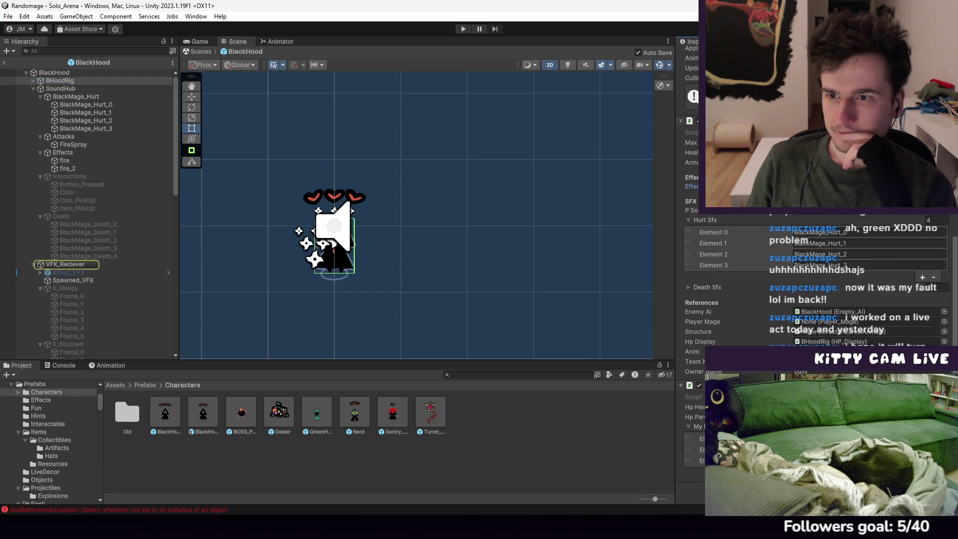
click(68, 265)
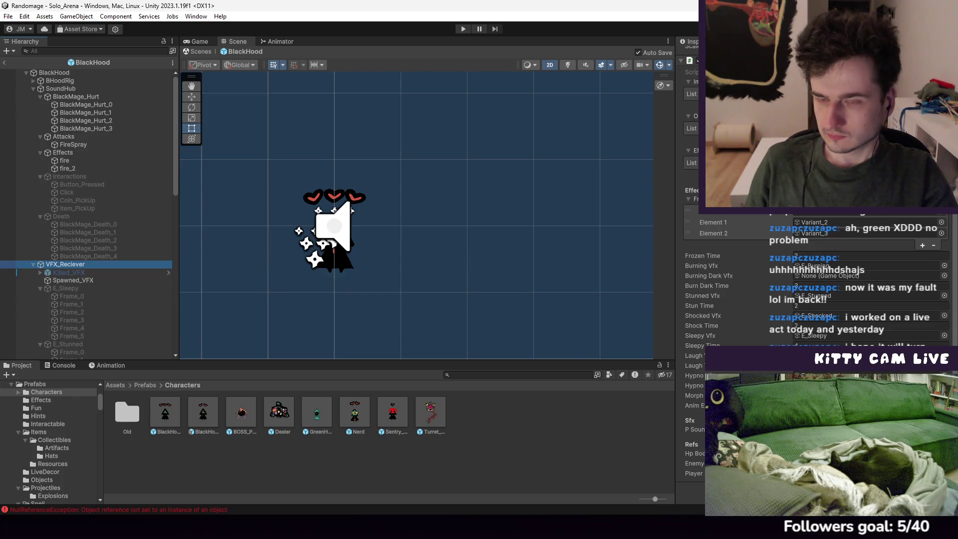
scroll(480, 252, down, 1)
scroll(189, 200, up, 2)
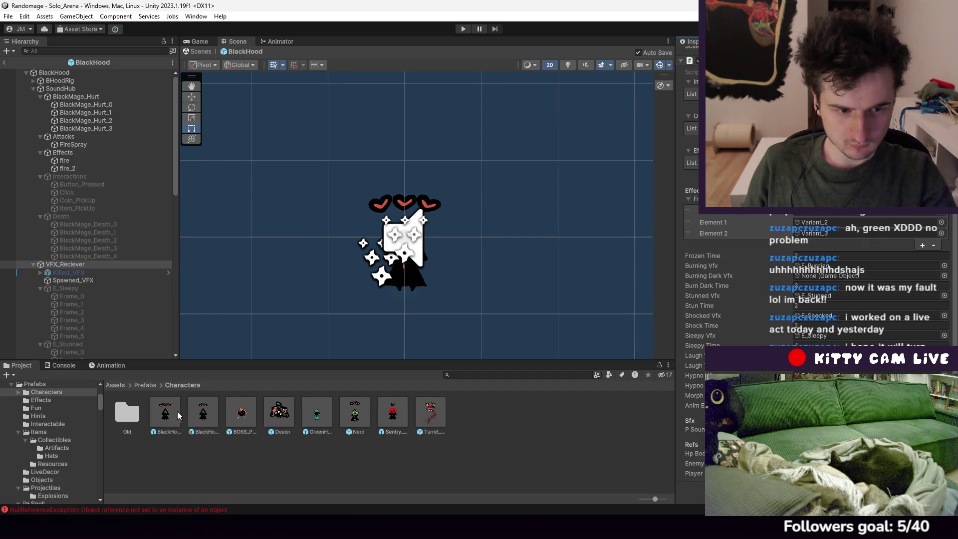
double_click(204, 410)
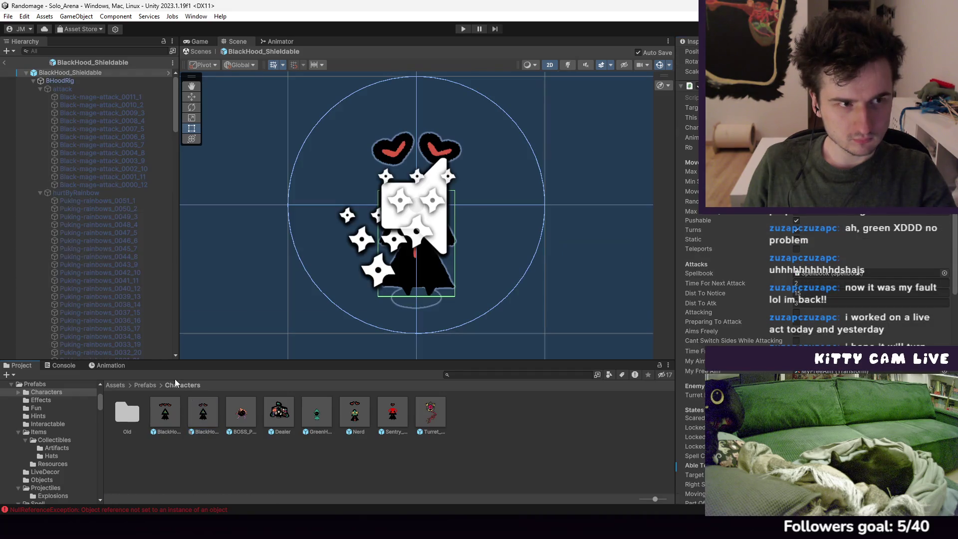
Inspect BHoodRig's HP_Body health and Effects Reciever settings
click(31, 80)
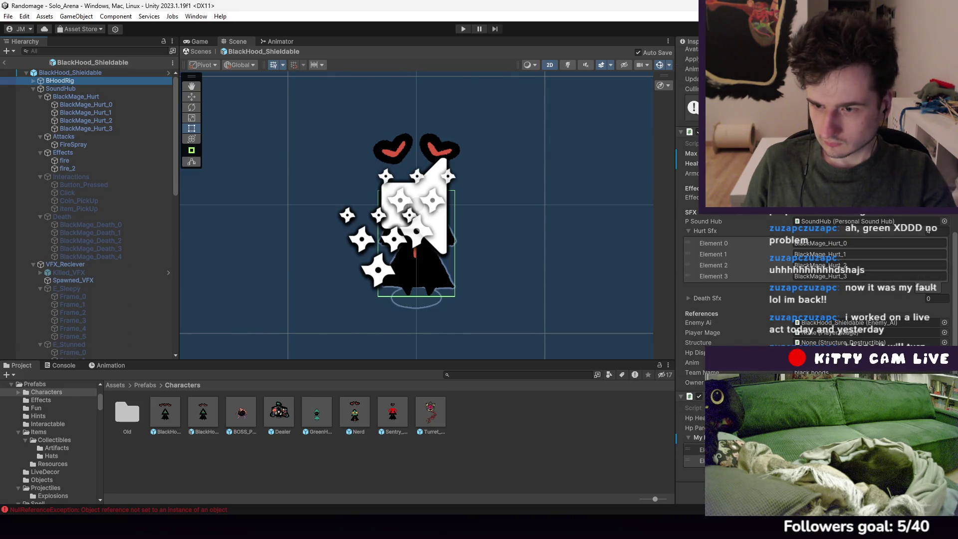
scroll(834, 323, up, 4)
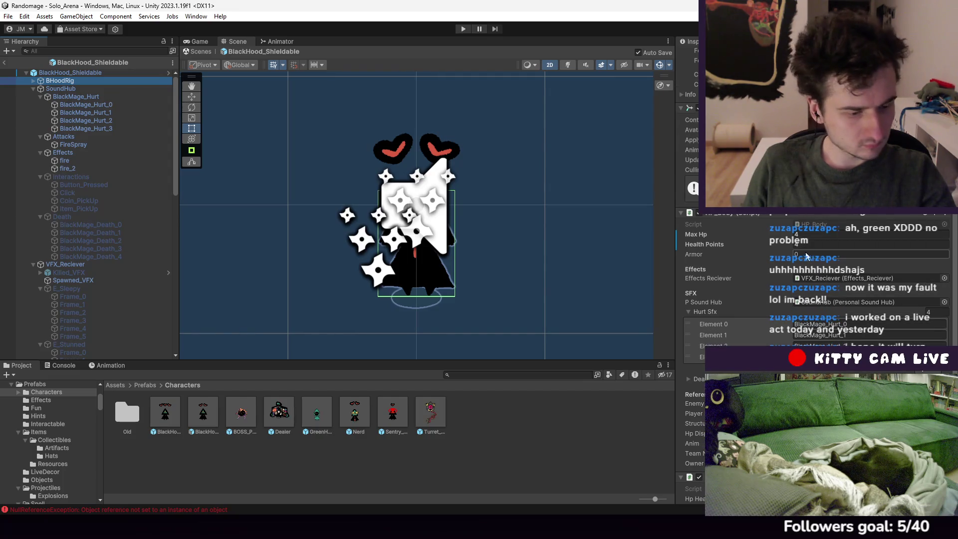
scroll(813, 263, down, 4)
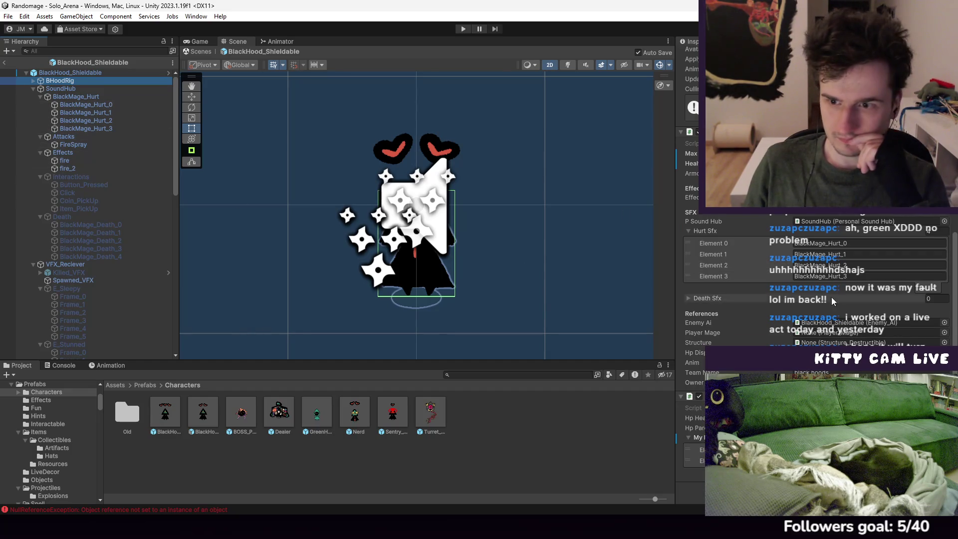
Confirm VFX_Reciever uses E_Burning for Burning Vfx and leaves Burning Dark Vfx empty
click(70, 265)
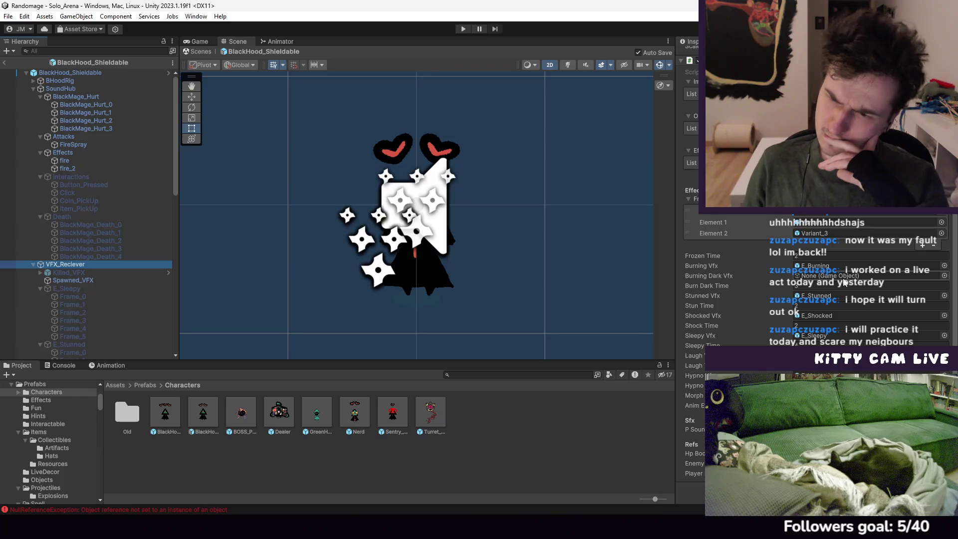
click(844, 279)
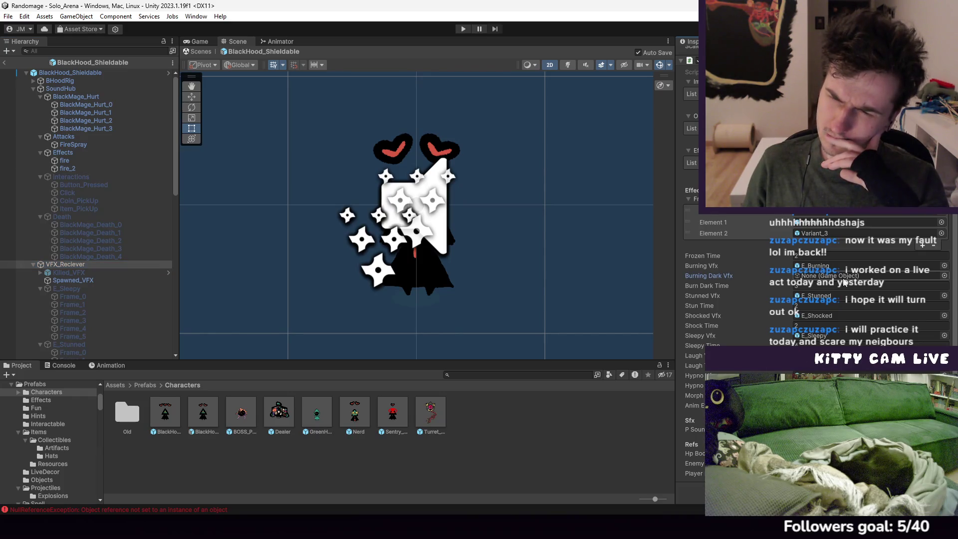
click(820, 269)
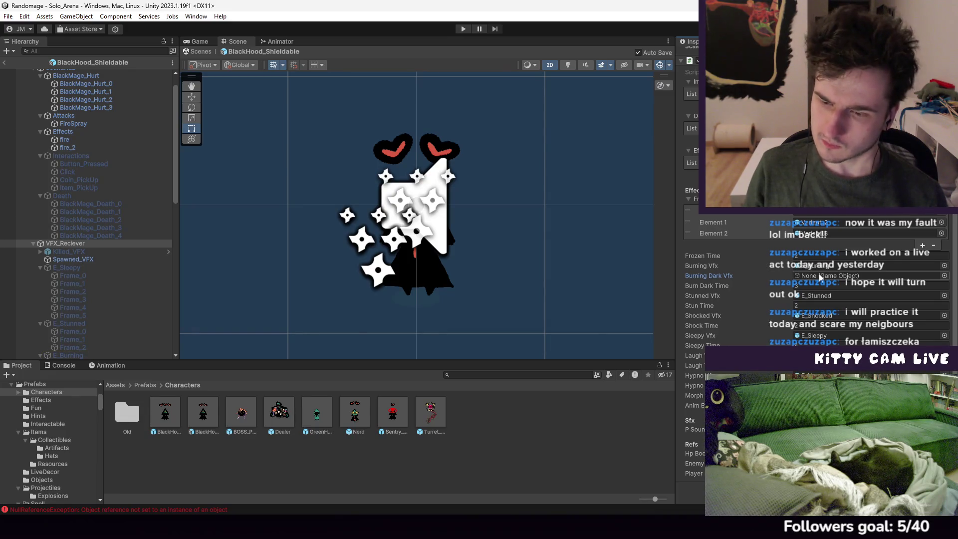
click(820, 277)
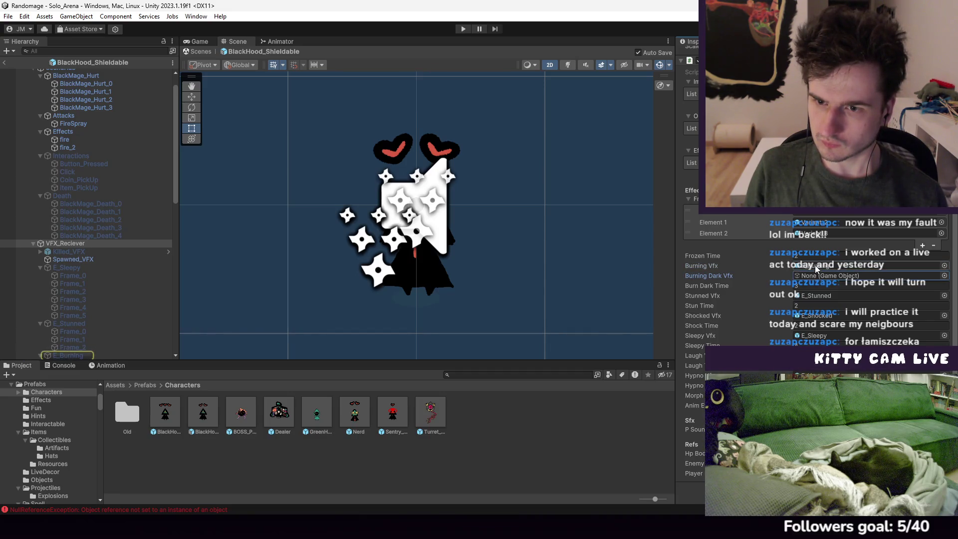
click(816, 266)
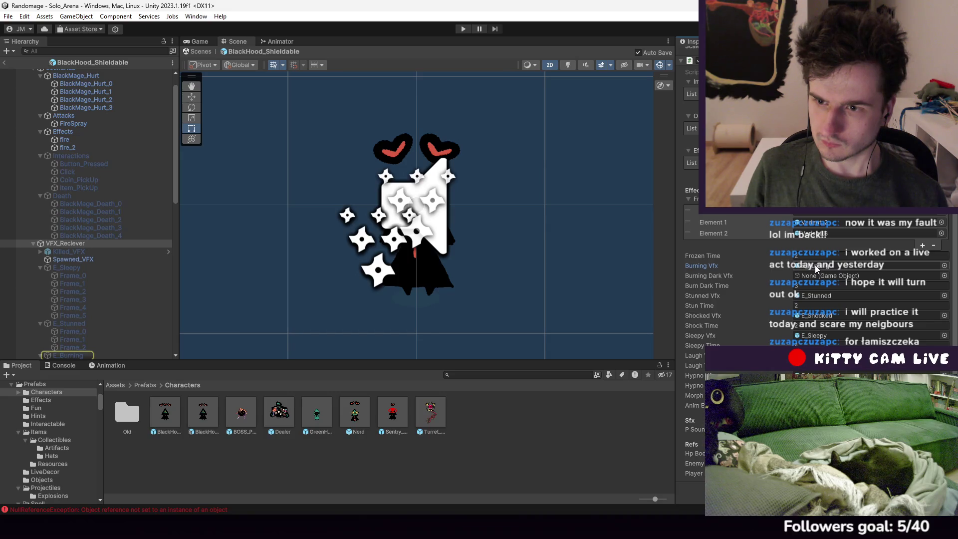
click(817, 273)
scroll(150, 264, down, 5)
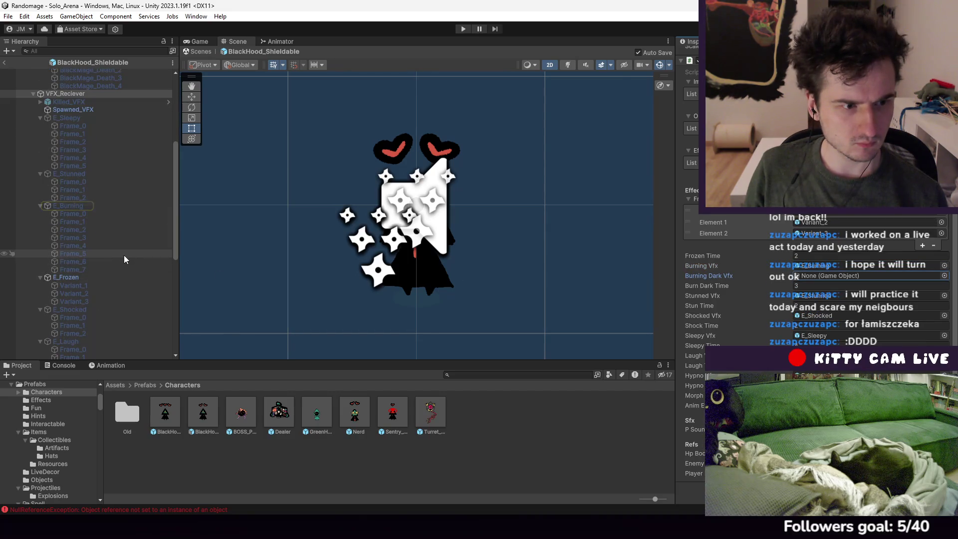
scroll(124, 255, down, 3)
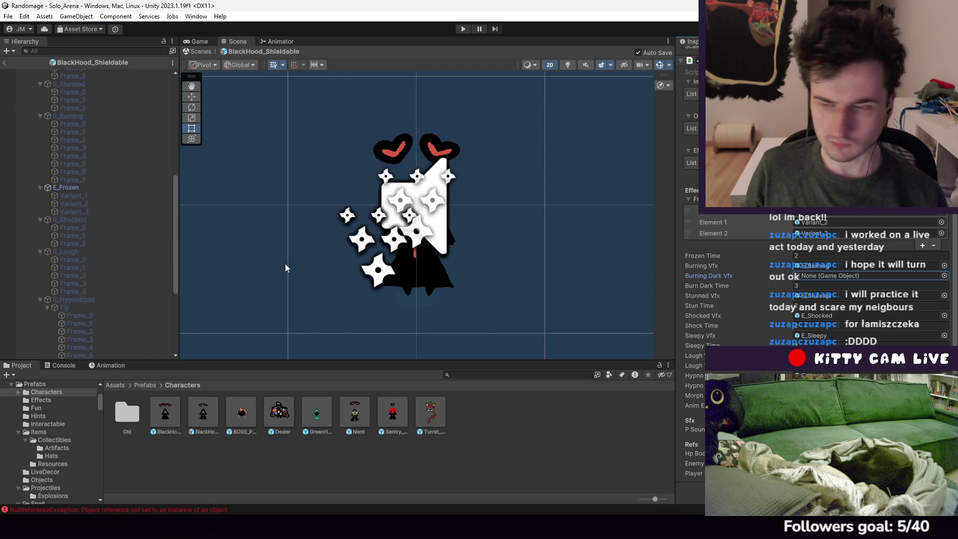
click(602, 526)
scroll(547, 359, down, 18)
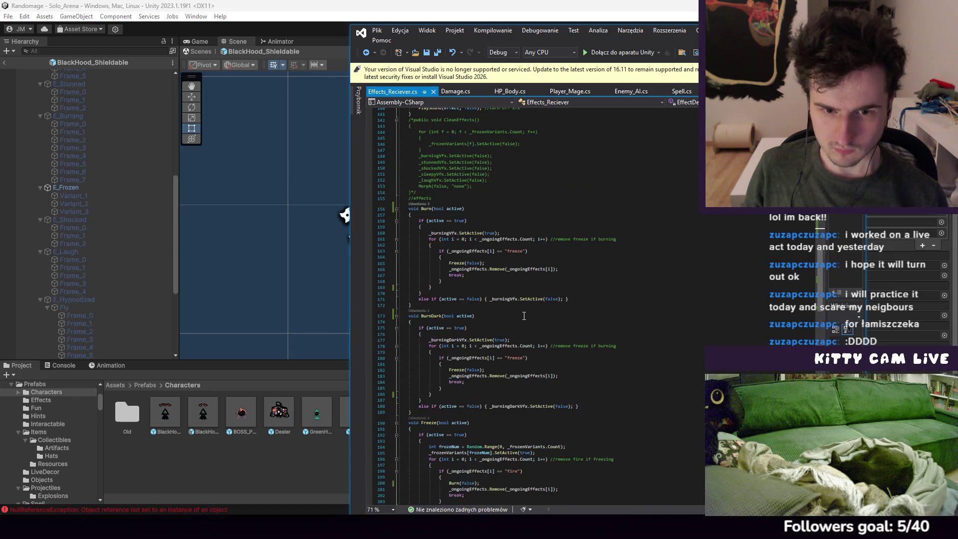
Review BurnDark's _burningDarkVfx activation line and EffectDecay, then return to Unity
click(457, 340)
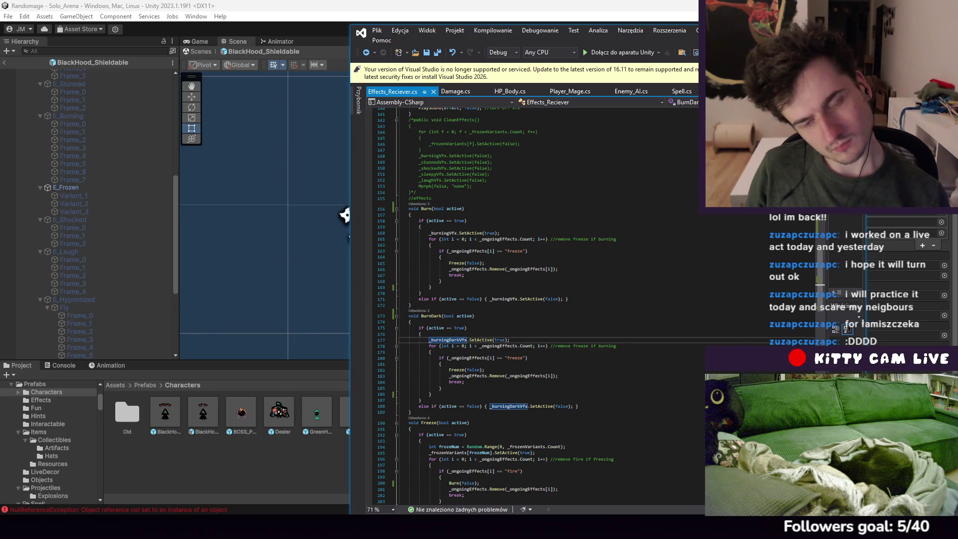
scroll(534, 307, up, 13)
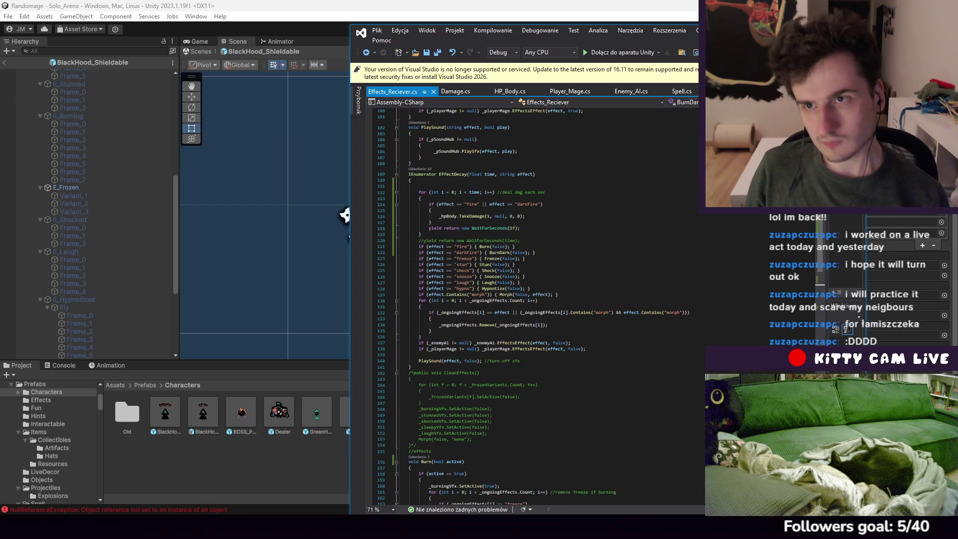
key(alt+Tab)
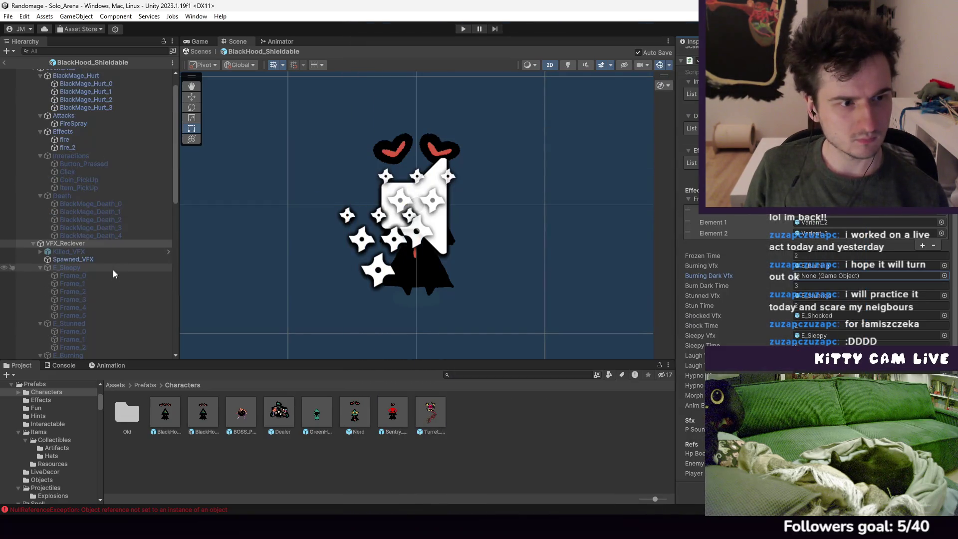
Open BOSS_PE_Teacher and check its VFX_Reciever, whose Burning Dark Vfx slot shows None
scroll(113, 269, down, 12)
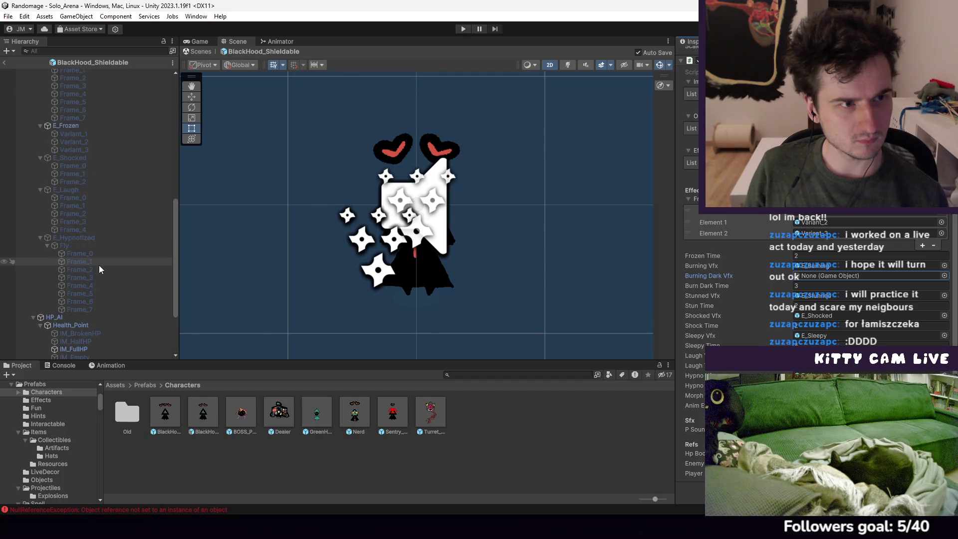
scroll(98, 269, up, 10)
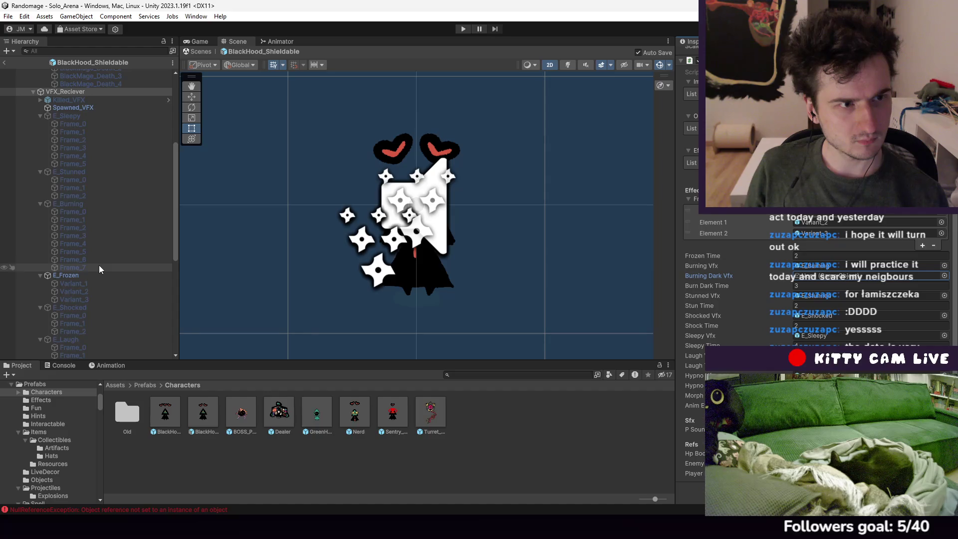
scroll(99, 269, up, 5)
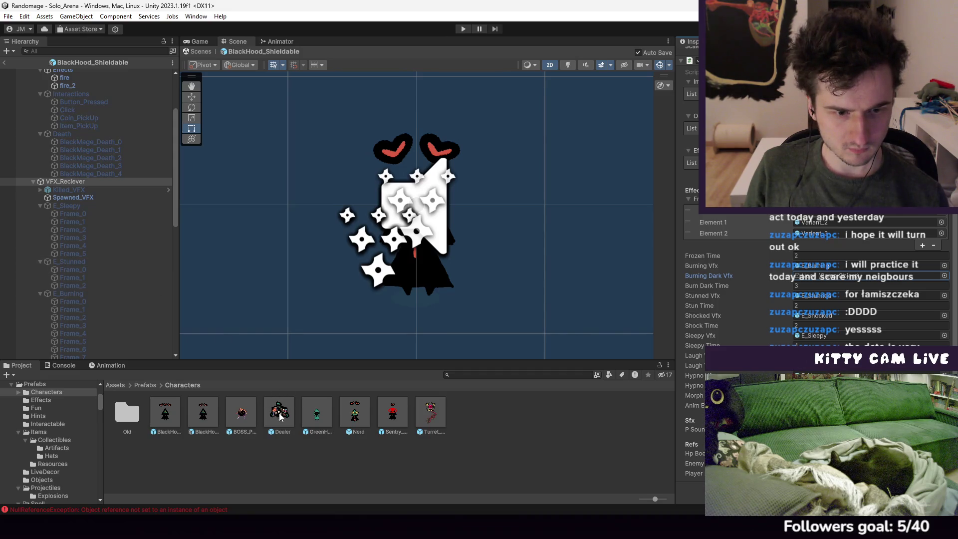
double_click(237, 422)
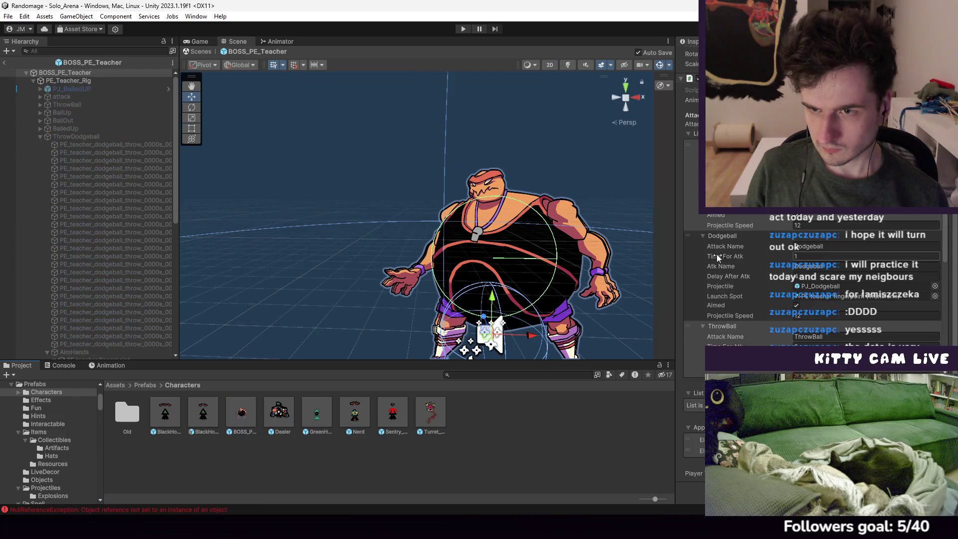
click(34, 81)
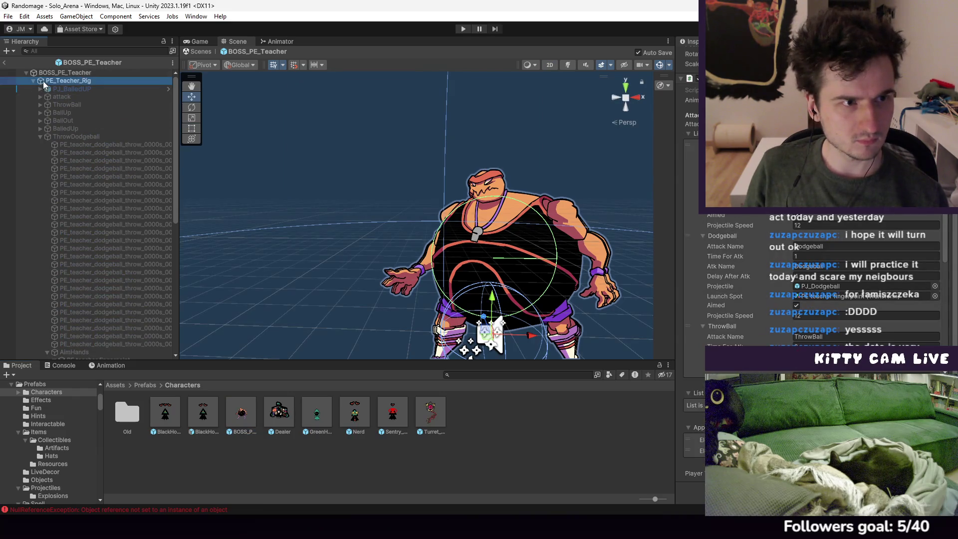
scroll(76, 350, down, 10)
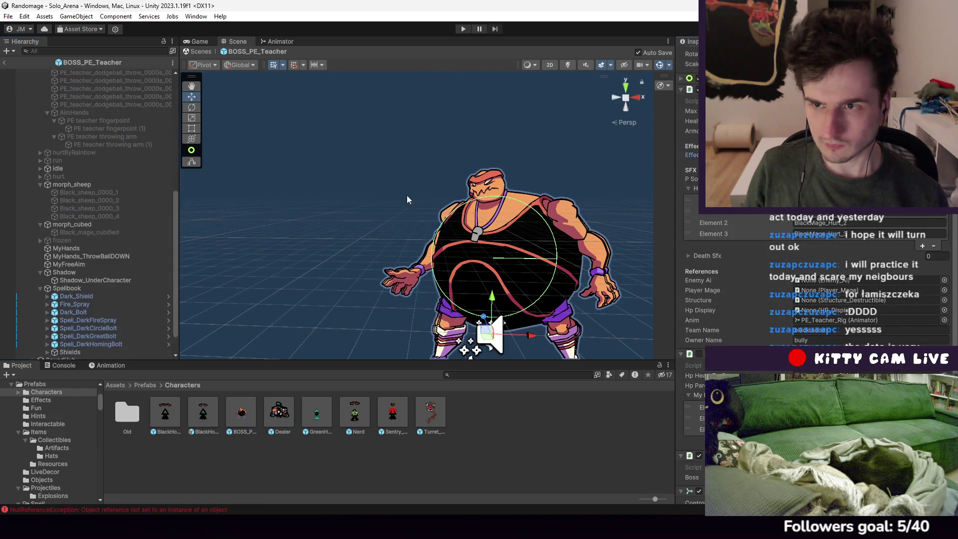
click(75, 355)
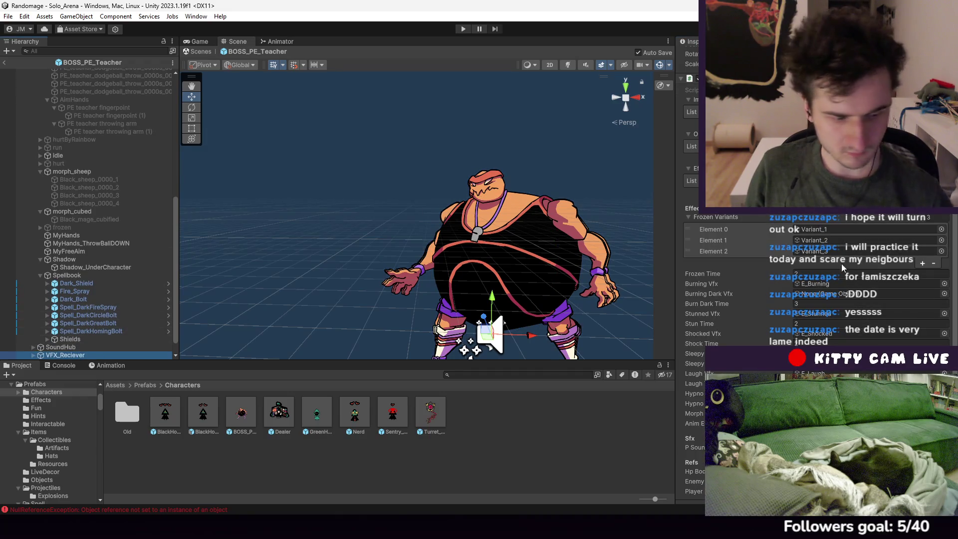
scroll(843, 269, down, 1)
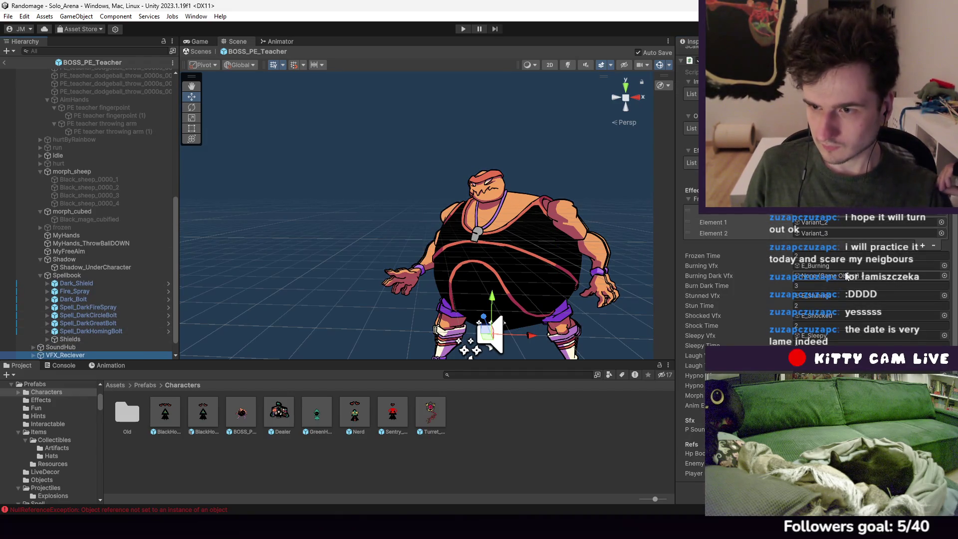
scroll(89, 215, up, 10)
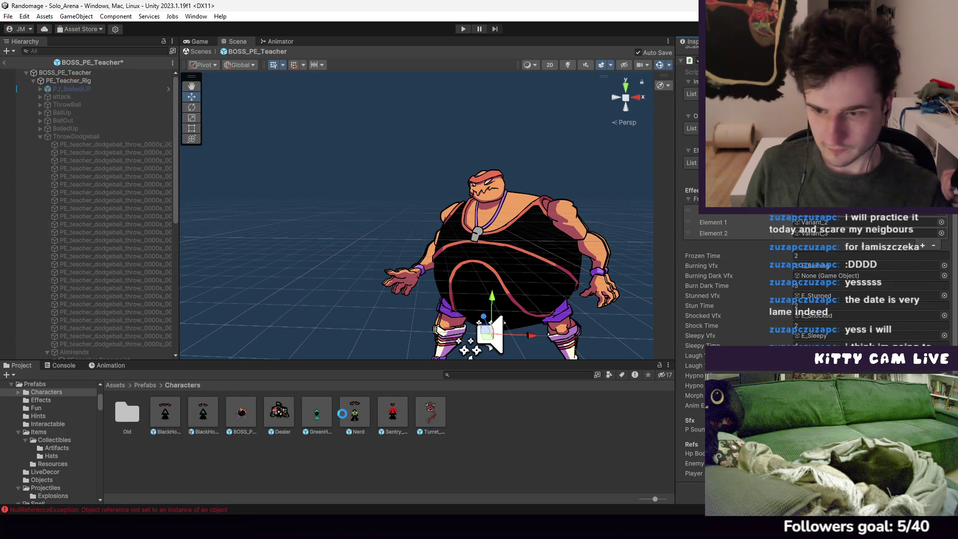
Open the Dealer prefab and inspect DealerVisual's components
double_click(279, 413)
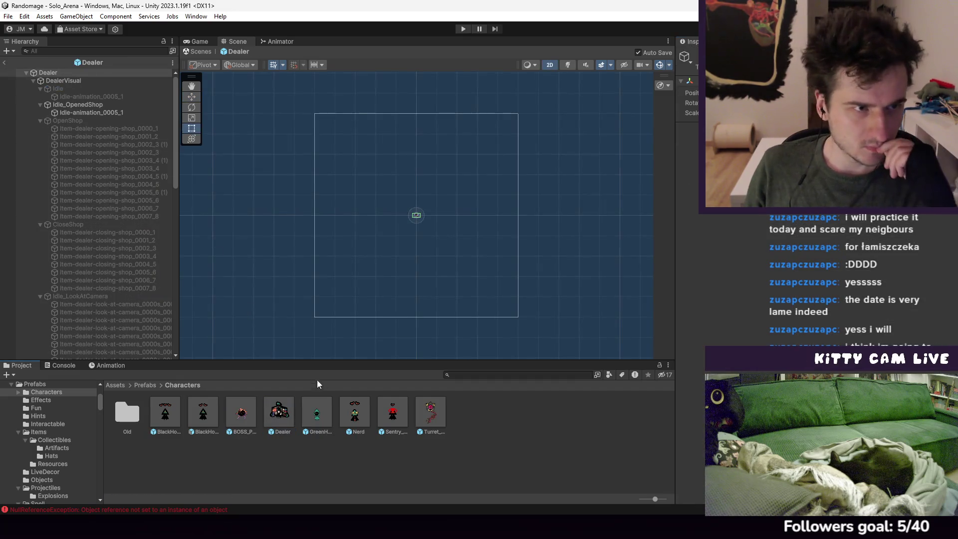
click(67, 81)
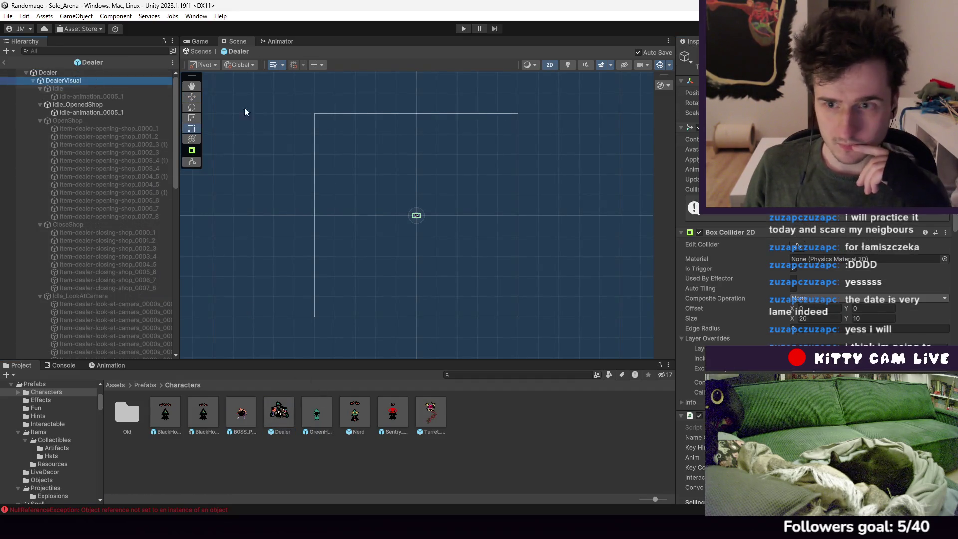
scroll(772, 274, down, 5)
Open GreenHood and drag its VFX_Reciever into GreenHoodVisual's Effects Reciever field
click(310, 414)
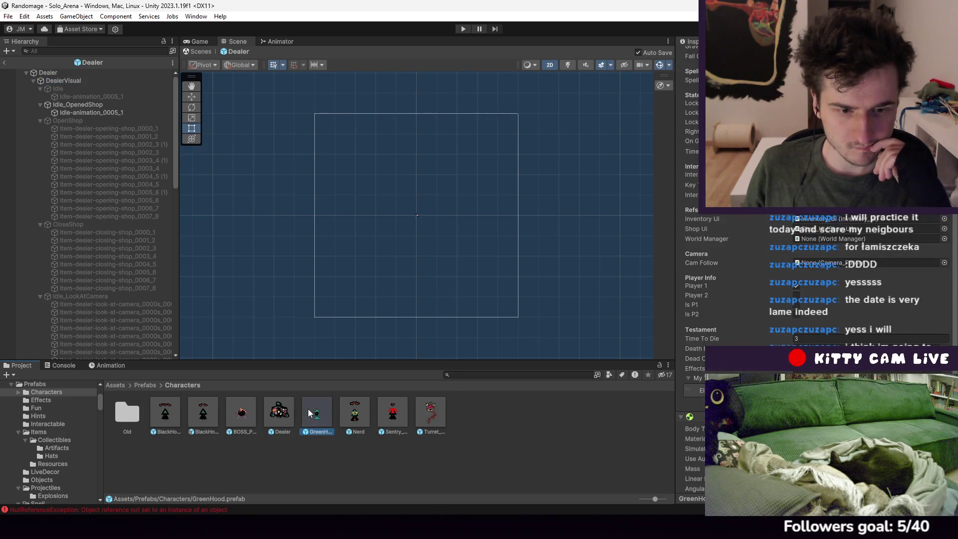
double_click(309, 414)
click(70, 80)
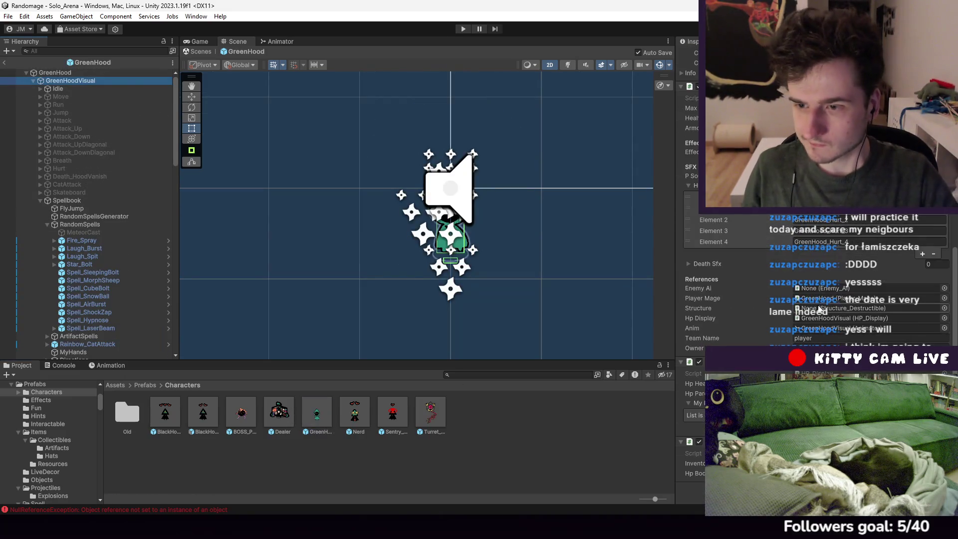
scroll(820, 308, up, 1)
scroll(55, 307, down, 10)
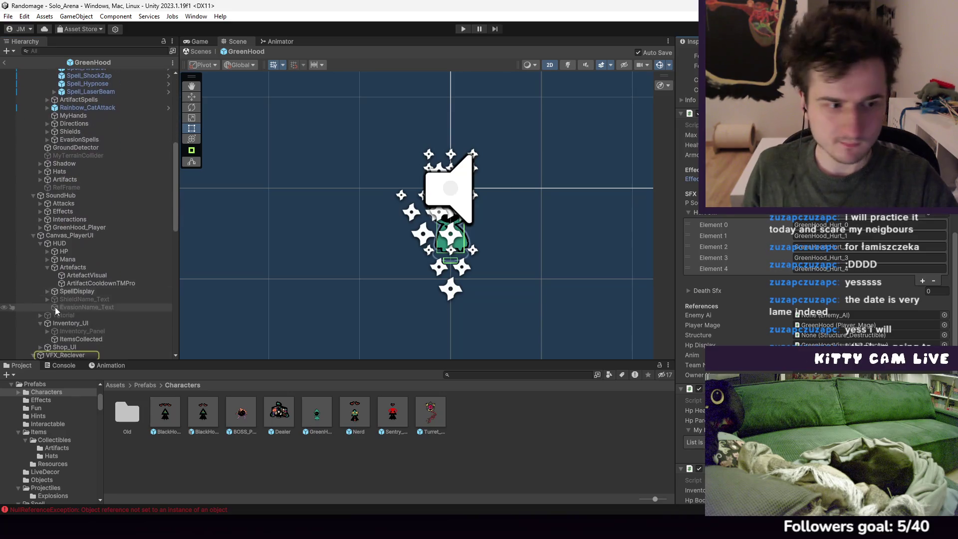
click(72, 356)
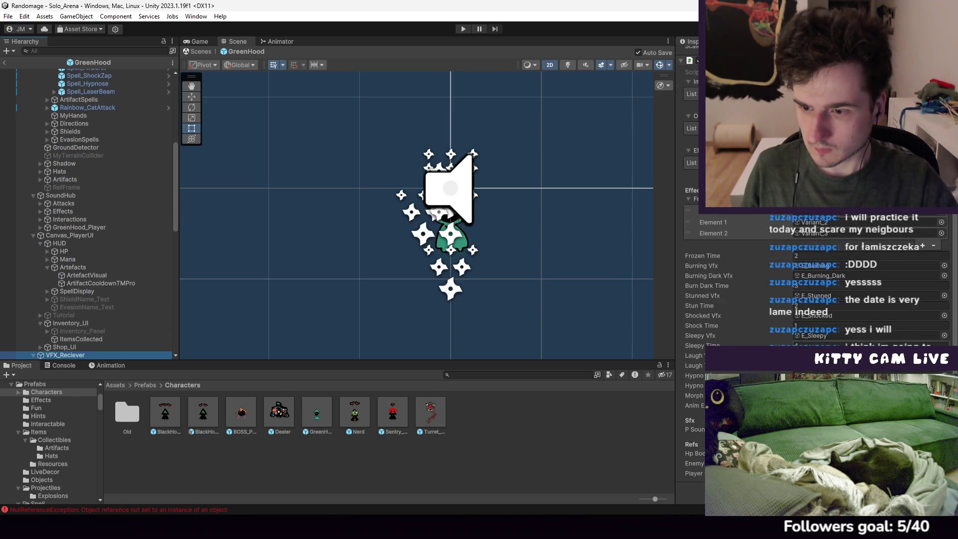
scroll(50, 125, up, 10)
click(76, 81)
drag(75, 83, 824, 454)
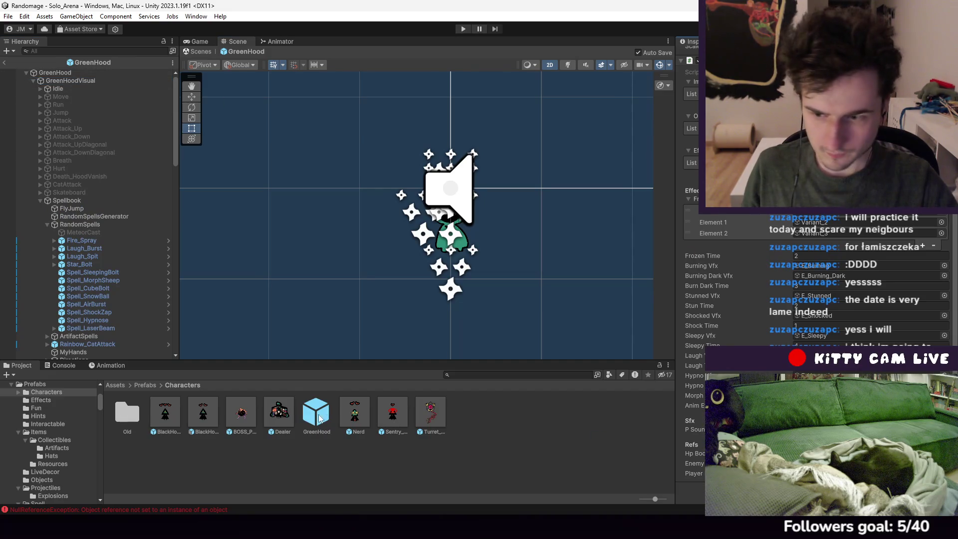
Open the Nerd prefab and ping NerdRig's Effects Reciever field to confirm it is VFX_Reciever
double_click(345, 416)
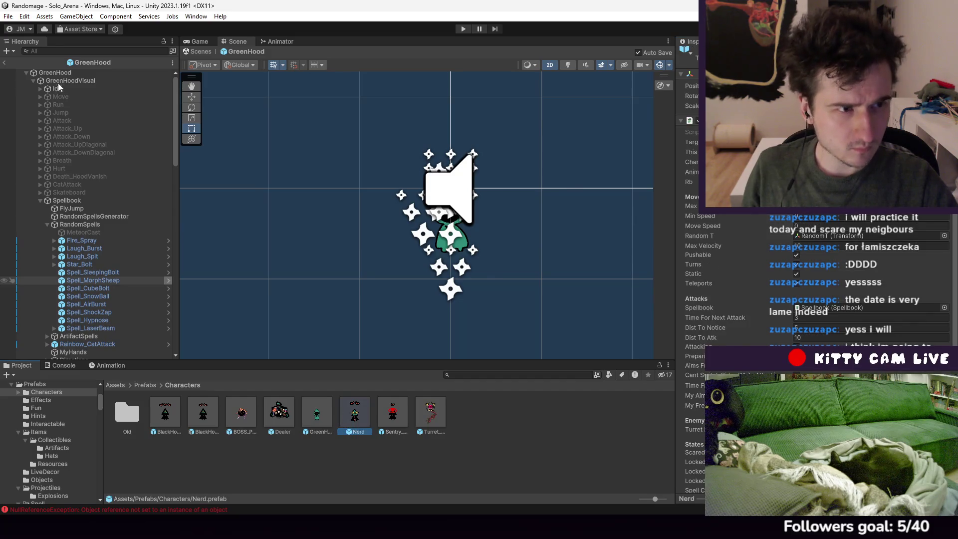
click(57, 80)
scroll(89, 257, down, 10)
scroll(729, 280, down, 5)
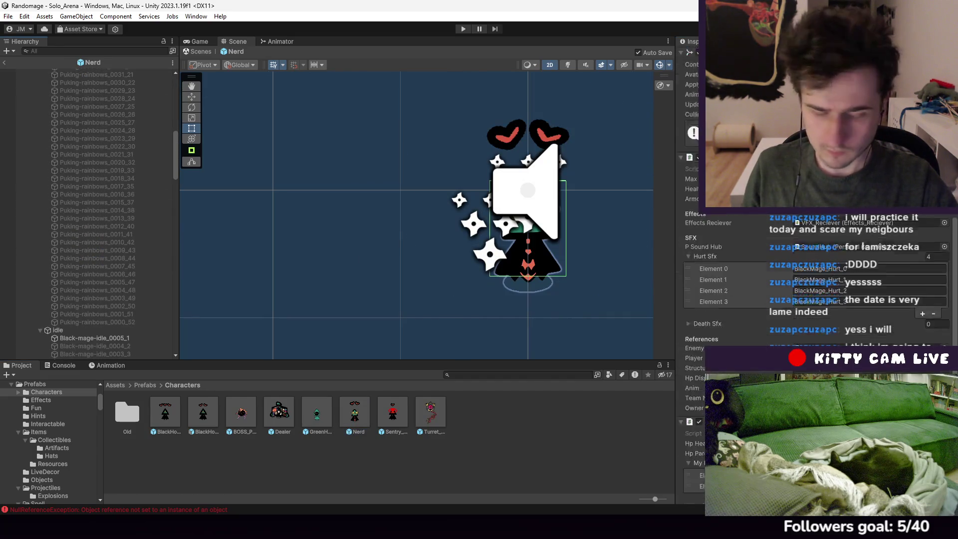
scroll(132, 223, down, 10)
scroll(130, 234, up, 20)
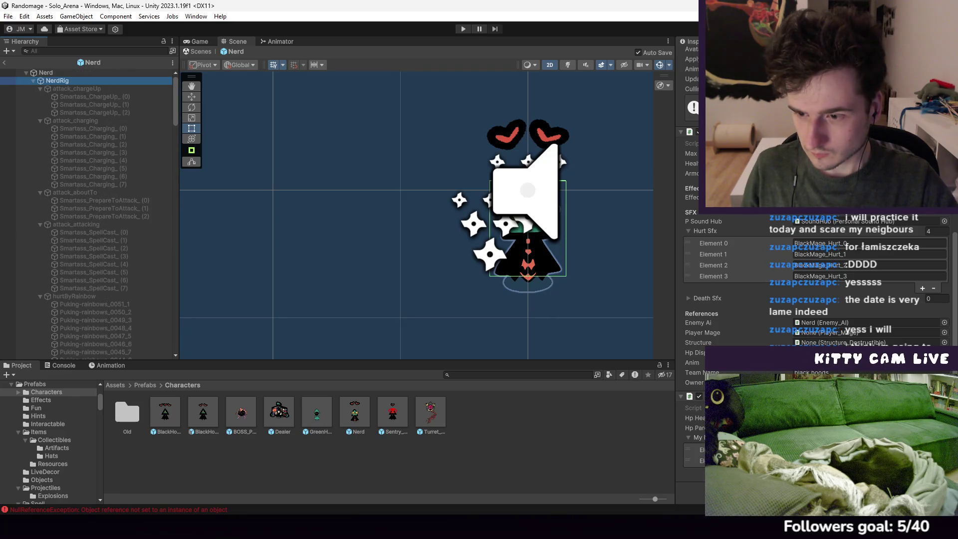
scroll(839, 288, up, 3)
click(836, 282)
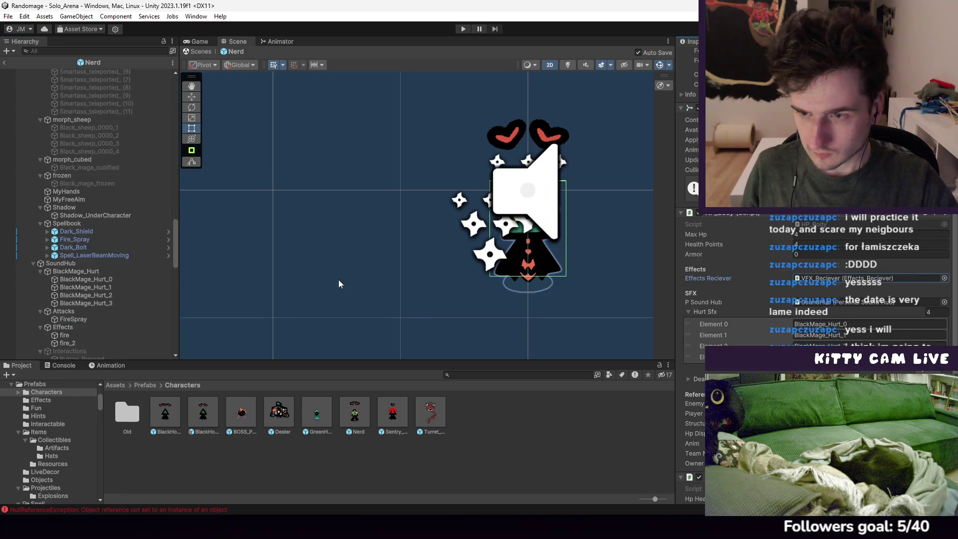
click(78, 355)
mouse_move(78, 358)
mouse_down()
mouse_move(740, 301)
mouse_move(821, 258)
mouse_up()
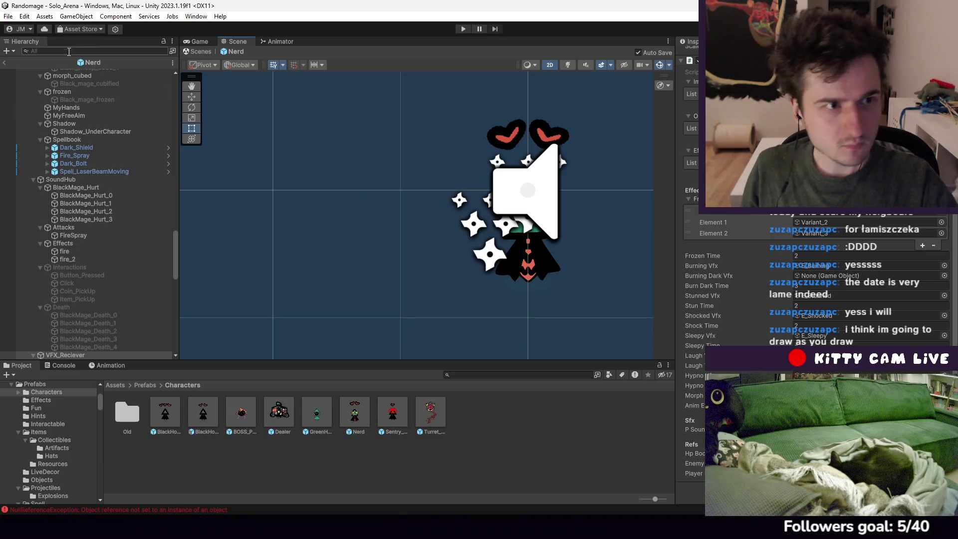
scroll(64, 85, up, 20)
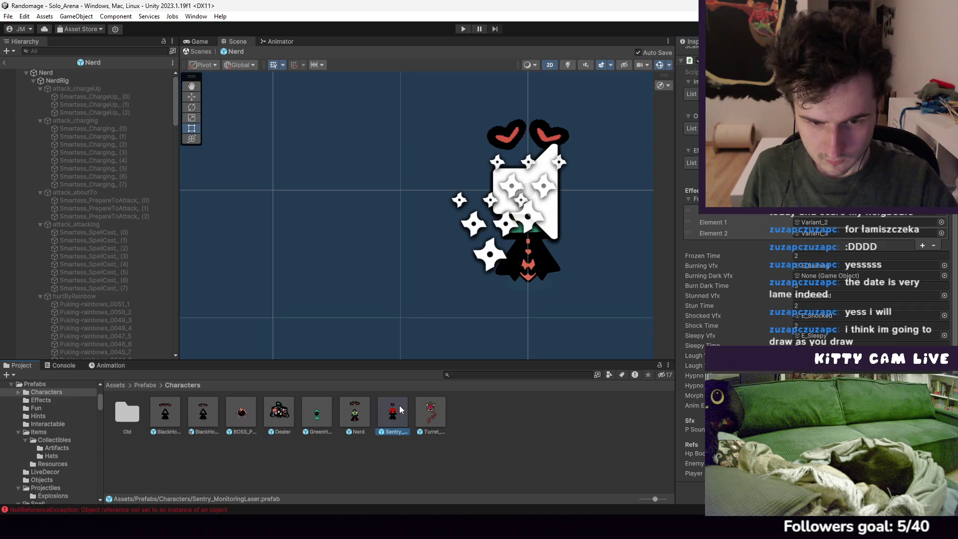
Open Turret_Monitoring, ping SentryRig's Effects Reciever to find VFX_Reciever, and show the Console
double_click(439, 407)
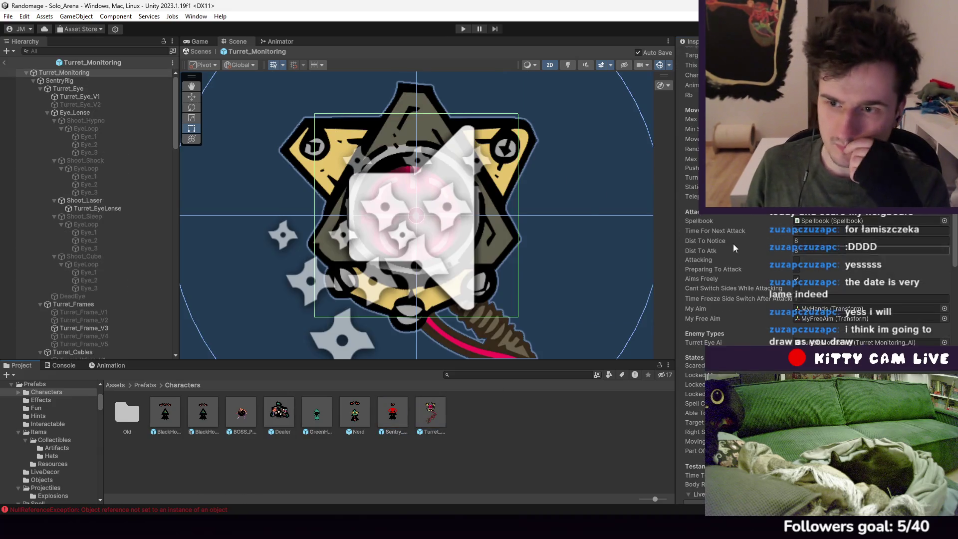
click(59, 80)
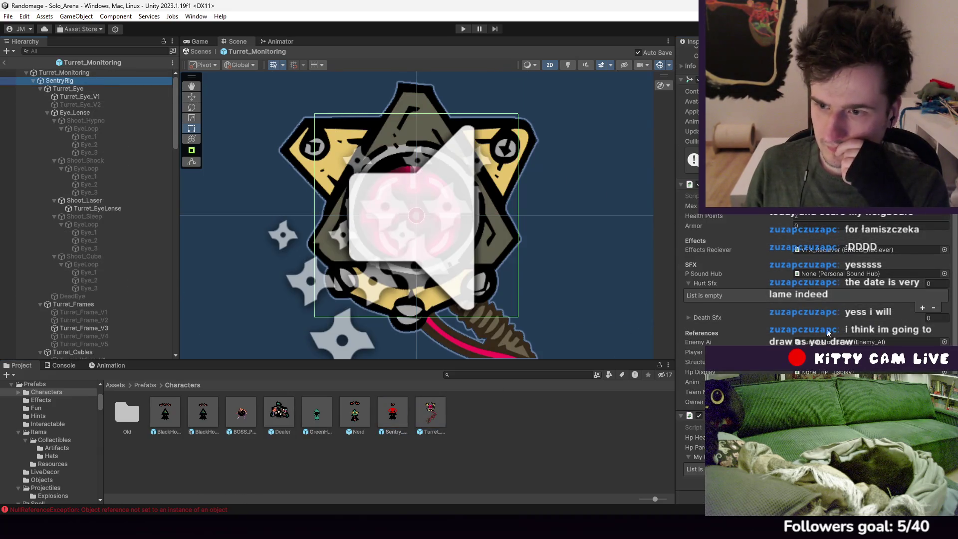
scroll(849, 287, down, 1)
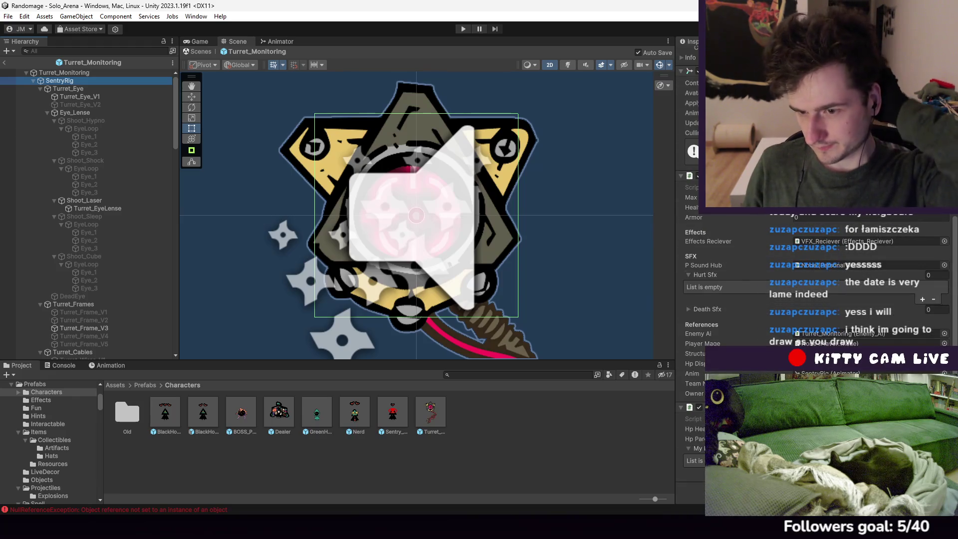
click(849, 241)
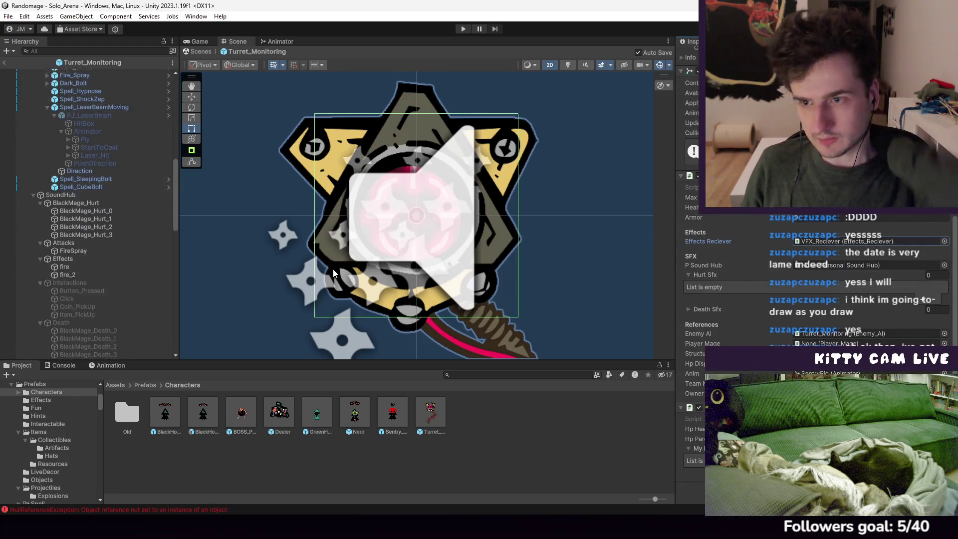
click(63, 365)
click(64, 355)
scroll(58, 352, up, 10)
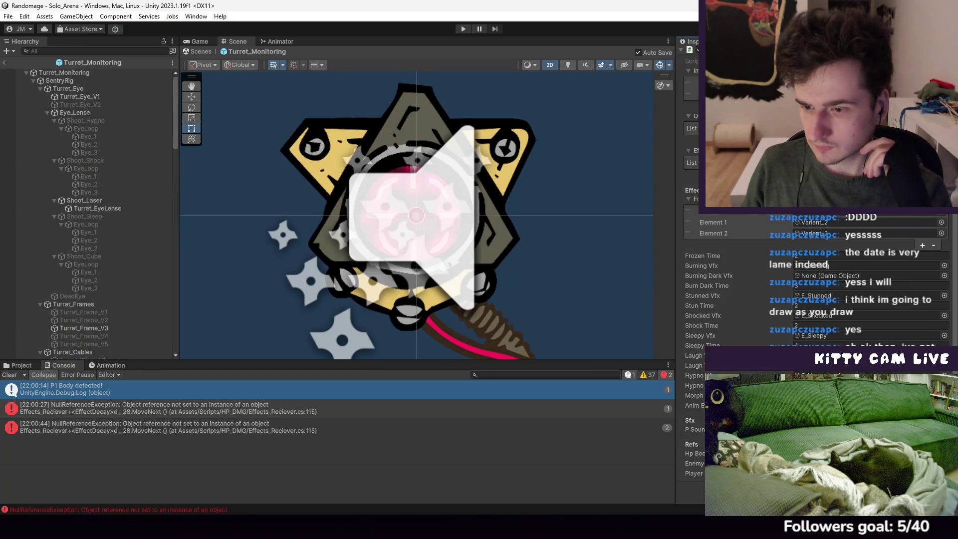
Run and stop a play-test, then open the Effects_Reciever error in Visual Studio
click(461, 29)
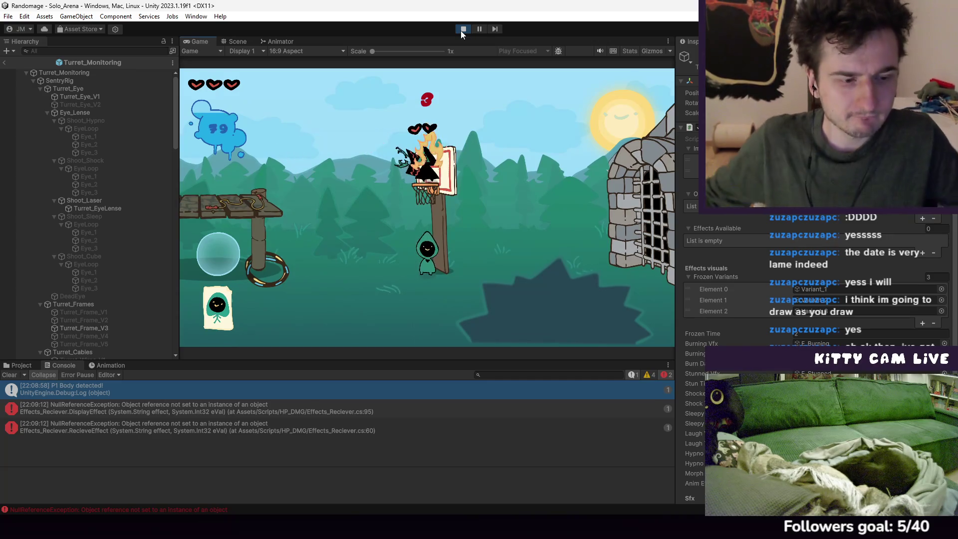
click(463, 30)
double_click(200, 428)
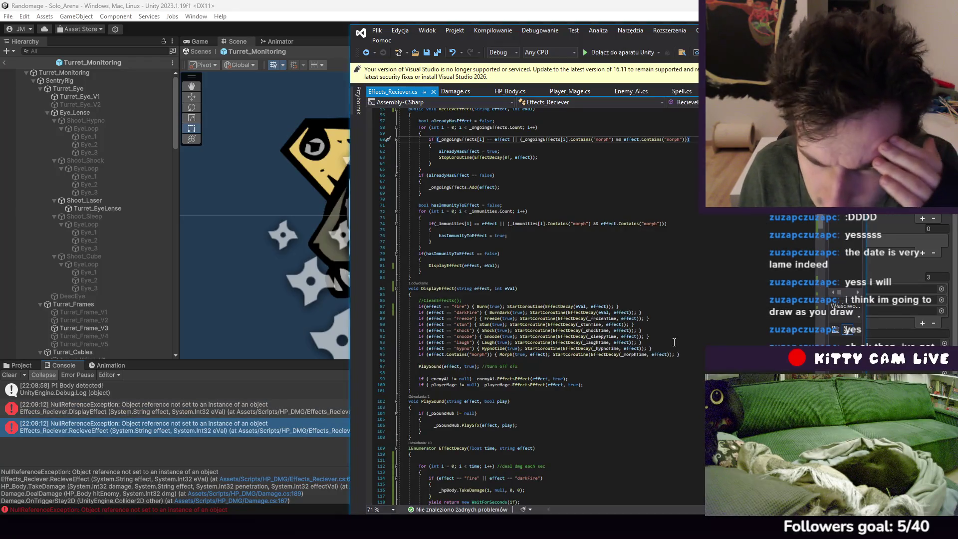
Jump to the DisplayEffect error line and highlight every use of EffectDecay
scroll(673, 343, up, 2)
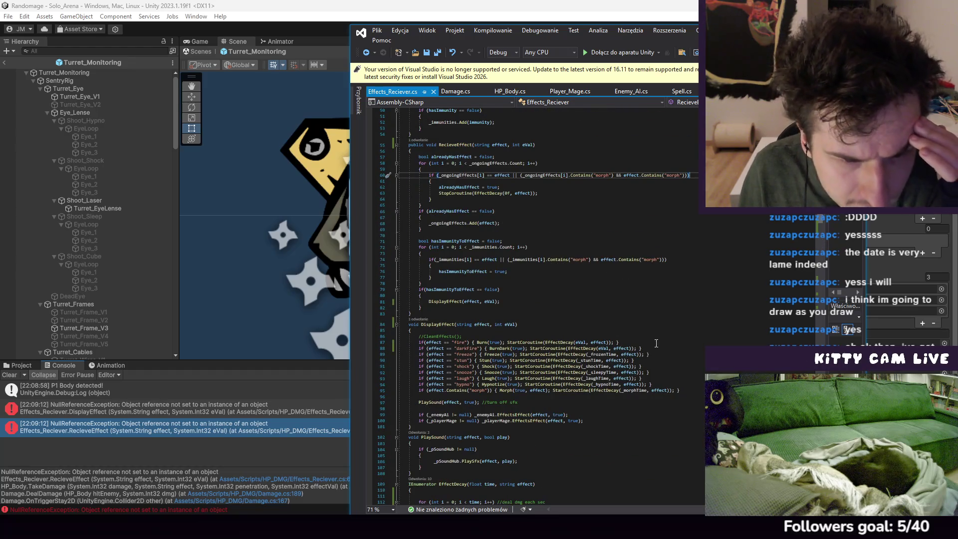
scroll(656, 343, up, 2)
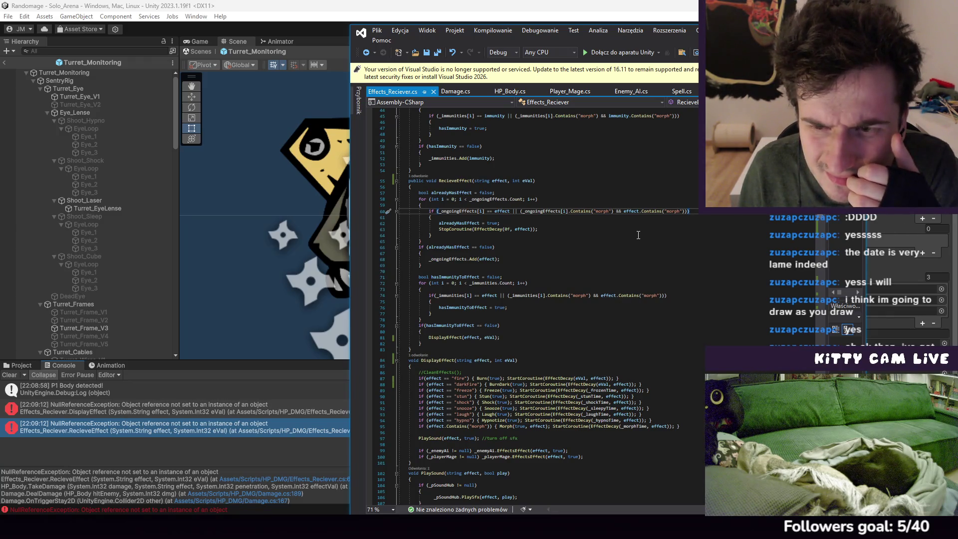
double_click(322, 406)
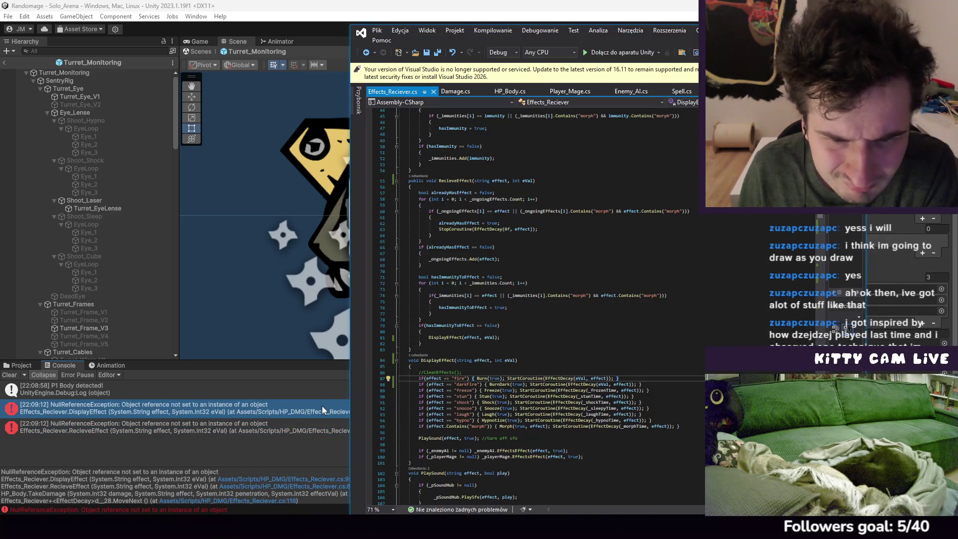
click(338, 449)
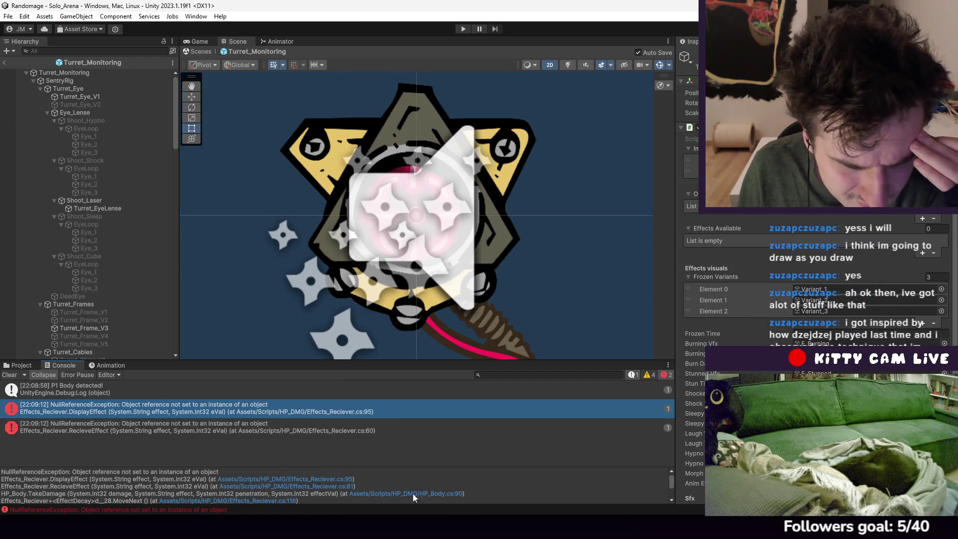
key(alt+Tab)
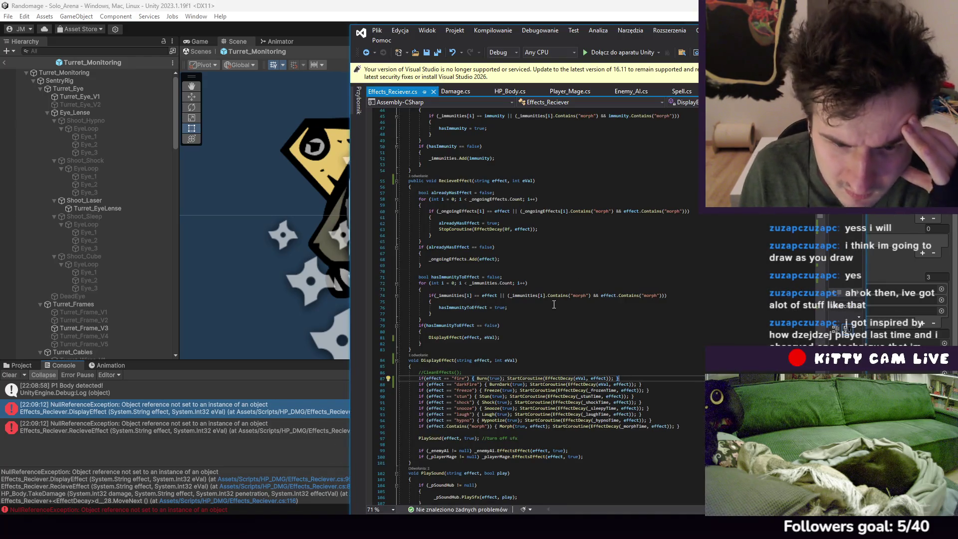
scroll(554, 304, down, 4)
drag(419, 354, 654, 354)
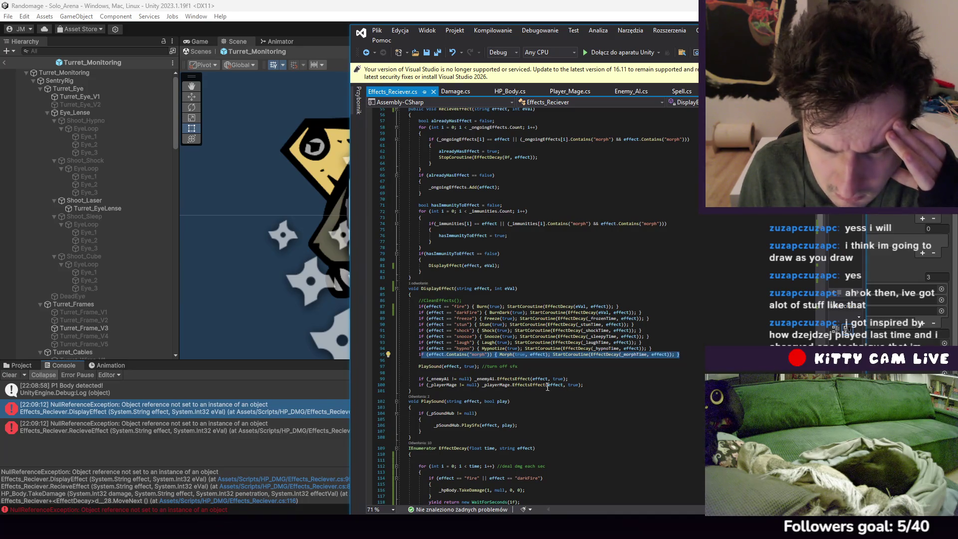
click(607, 355)
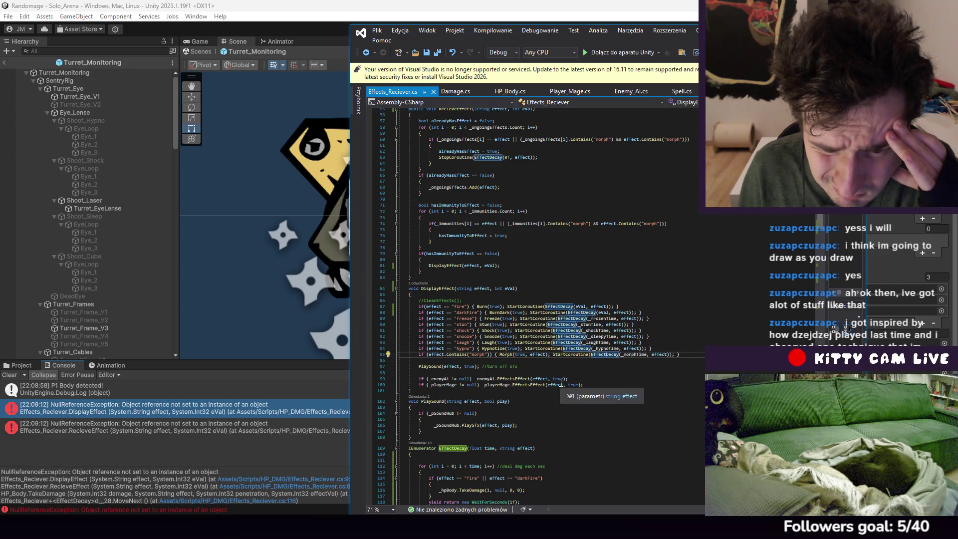
Review the RecieveEffect method, then bring up the HP_Body script
scroll(569, 390, up, 6)
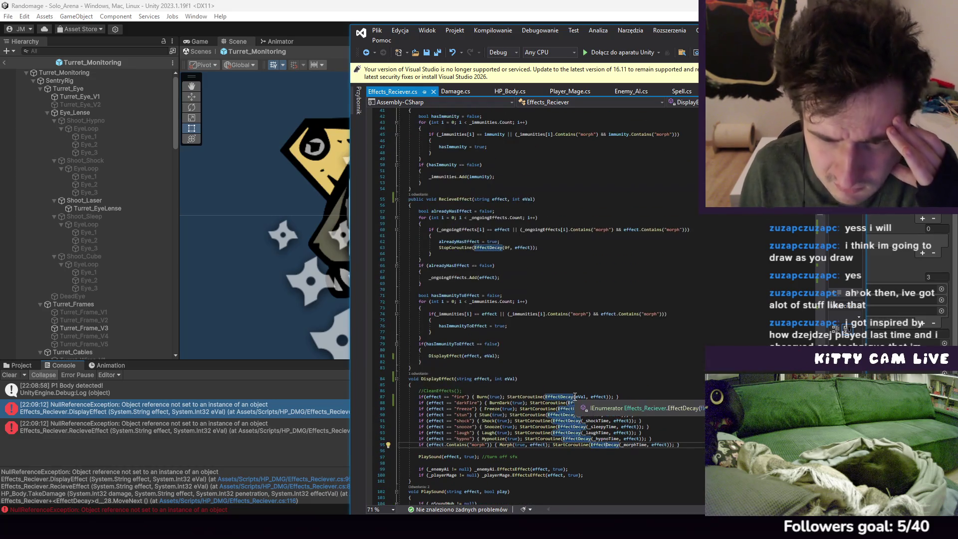
scroll(577, 380, up, 1)
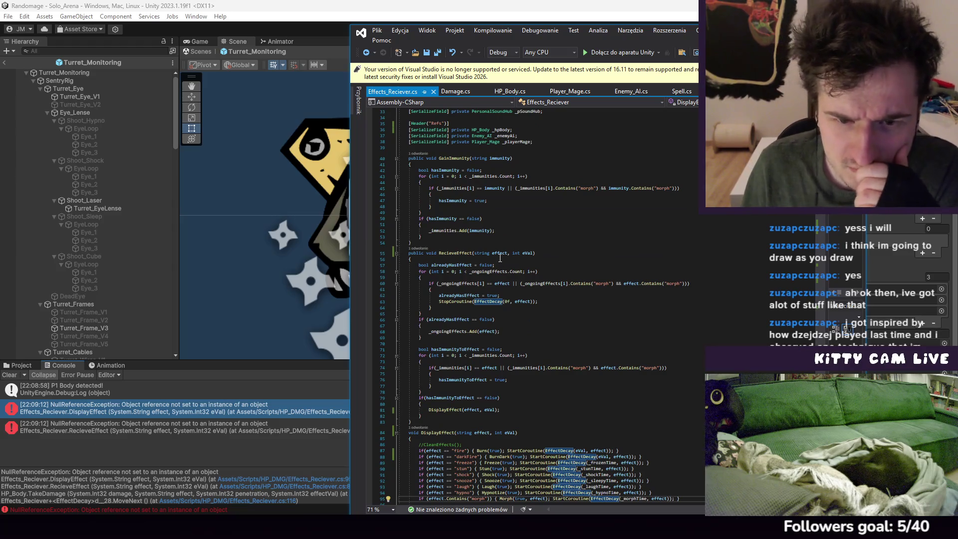
click(536, 254)
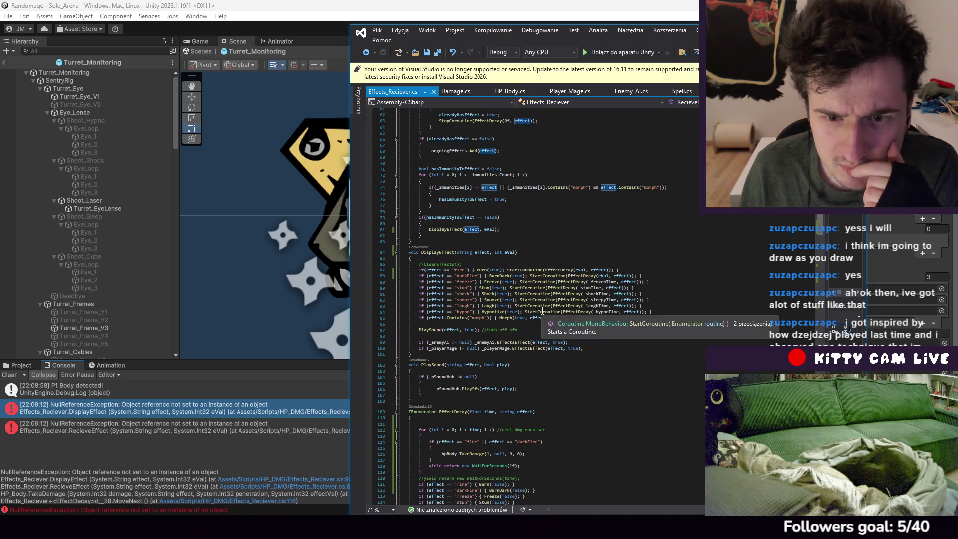
scroll(545, 316, down, 4)
scroll(545, 316, up, 3)
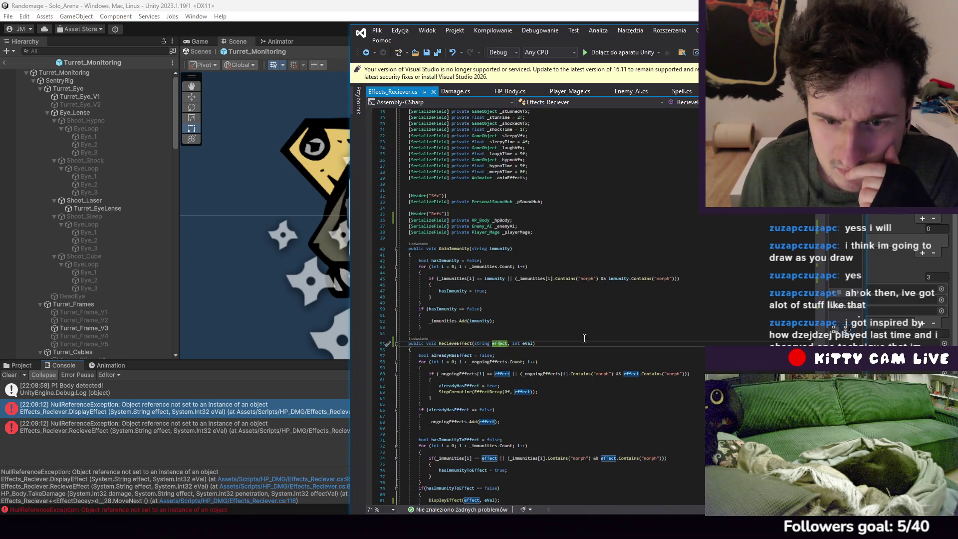
scroll(577, 345, down, 4)
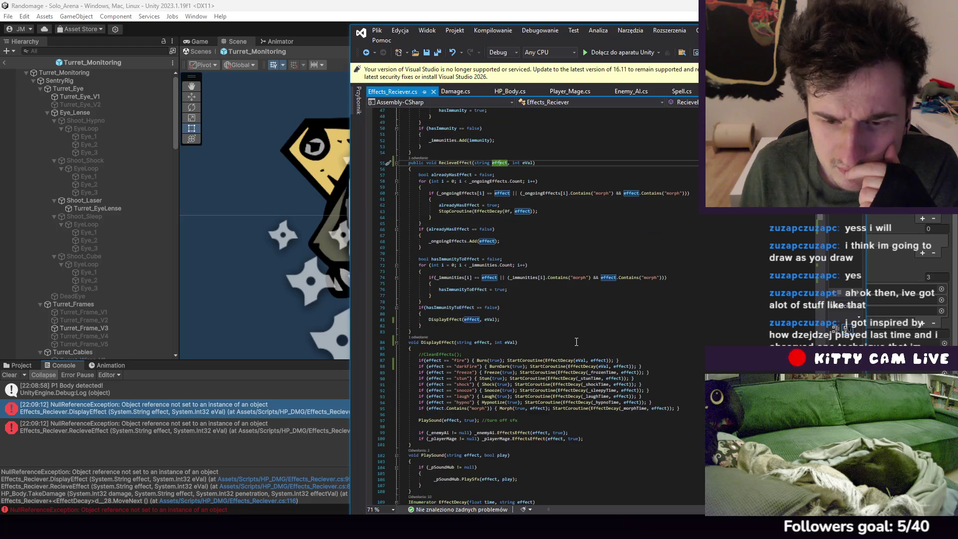
scroll(577, 332, up, 5)
scroll(577, 332, up, 2)
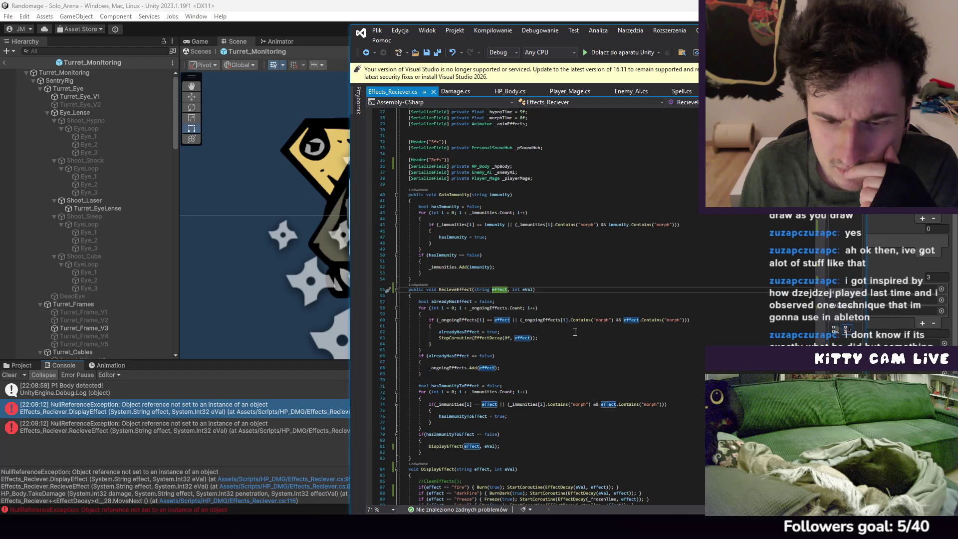
scroll(575, 332, down, 4)
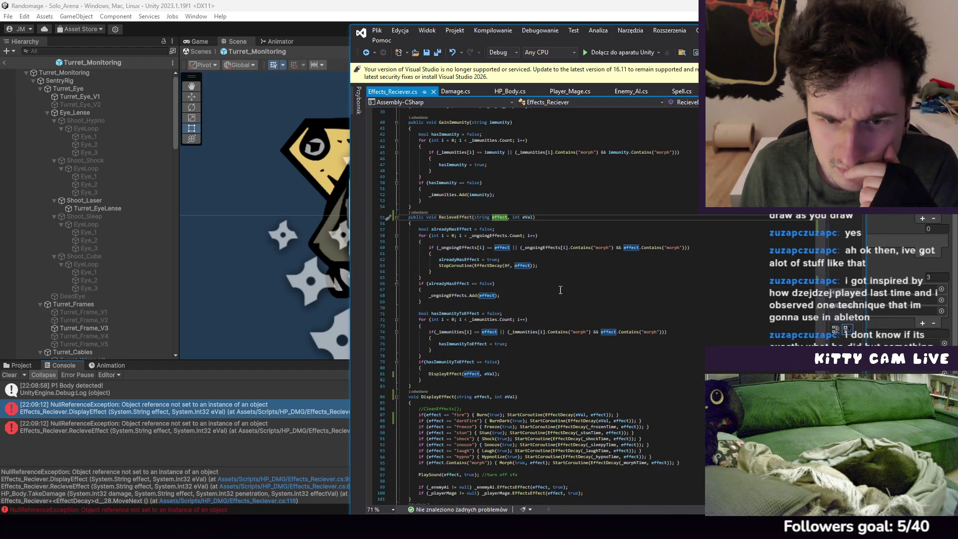
scroll(488, 265, down, 5)
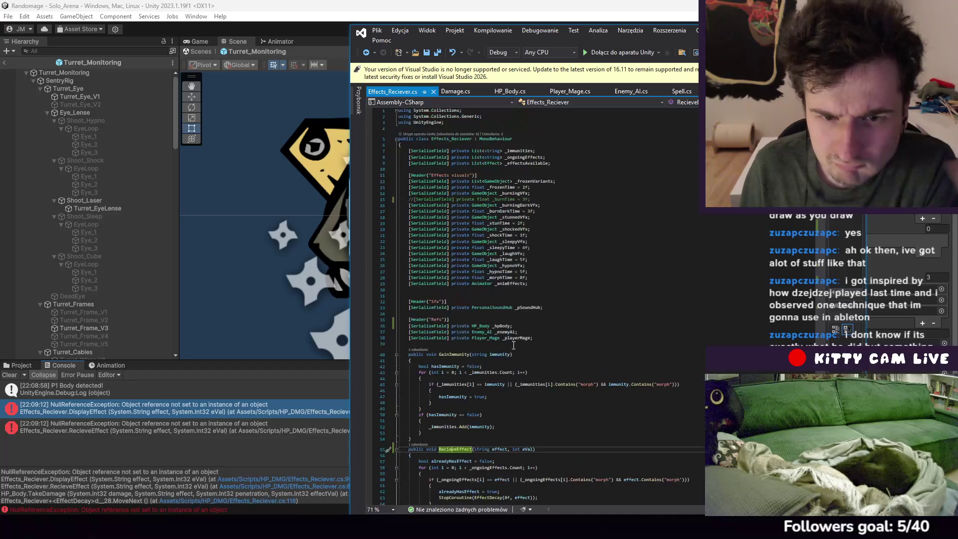
click(502, 93)
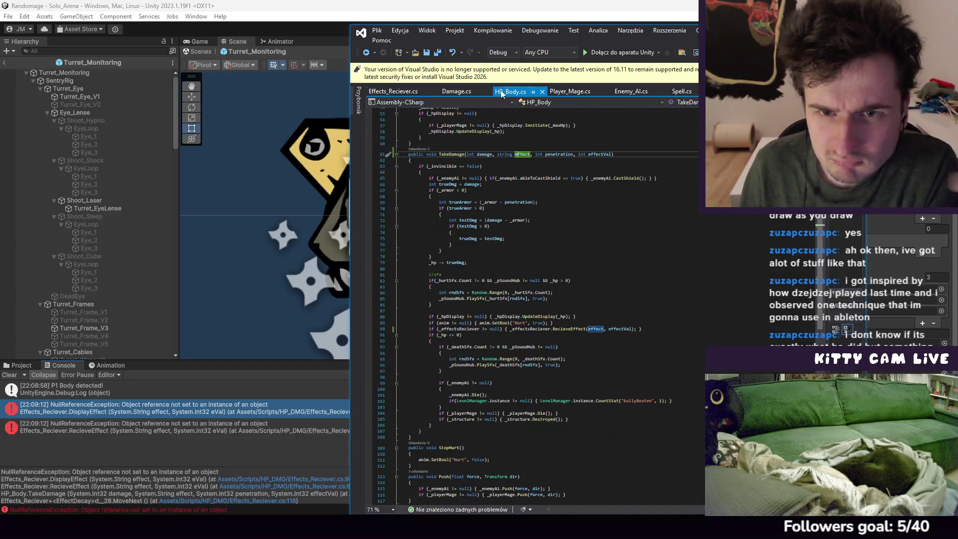
Add && effect != "" to the _effectsReciever null check in TakeDamage
click(579, 328)
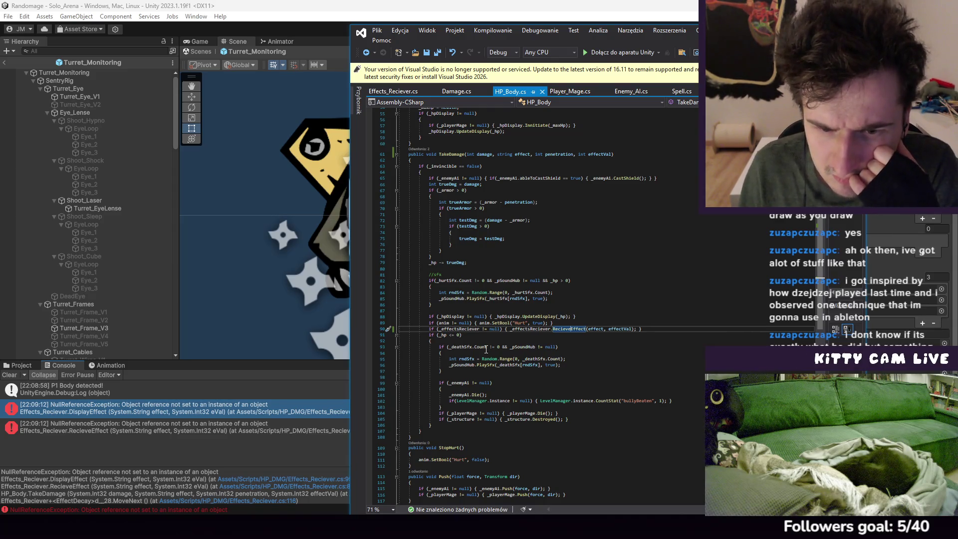
scroll(525, 349, up, 1)
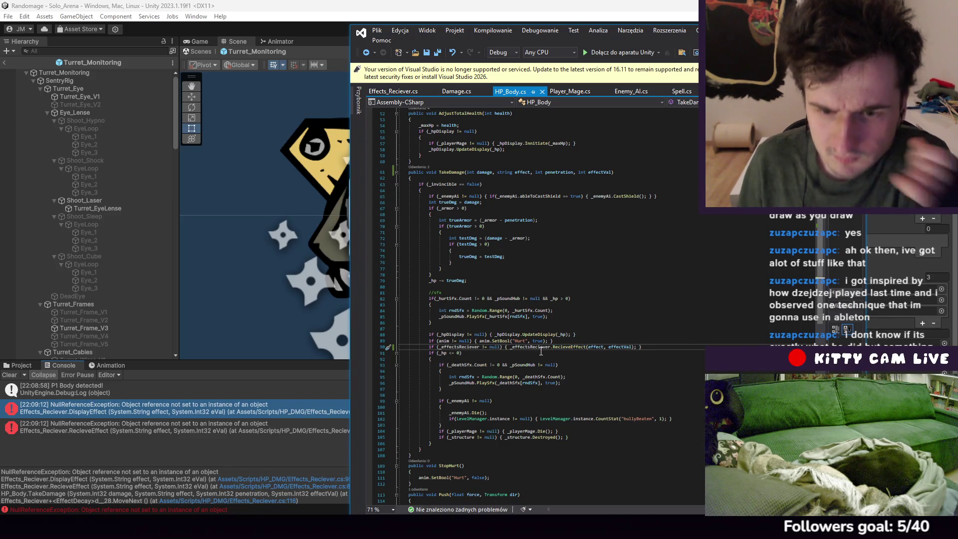
text( && e)
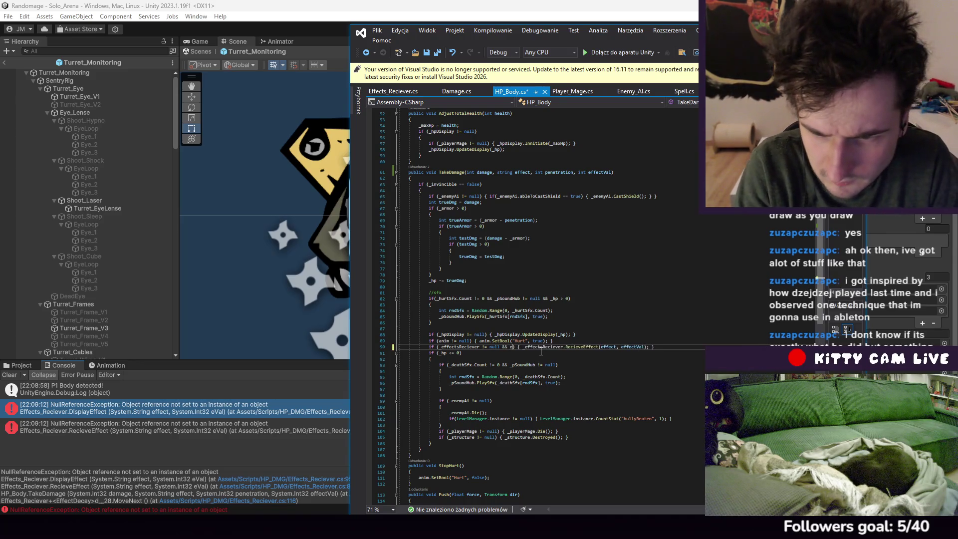
text(ffect)
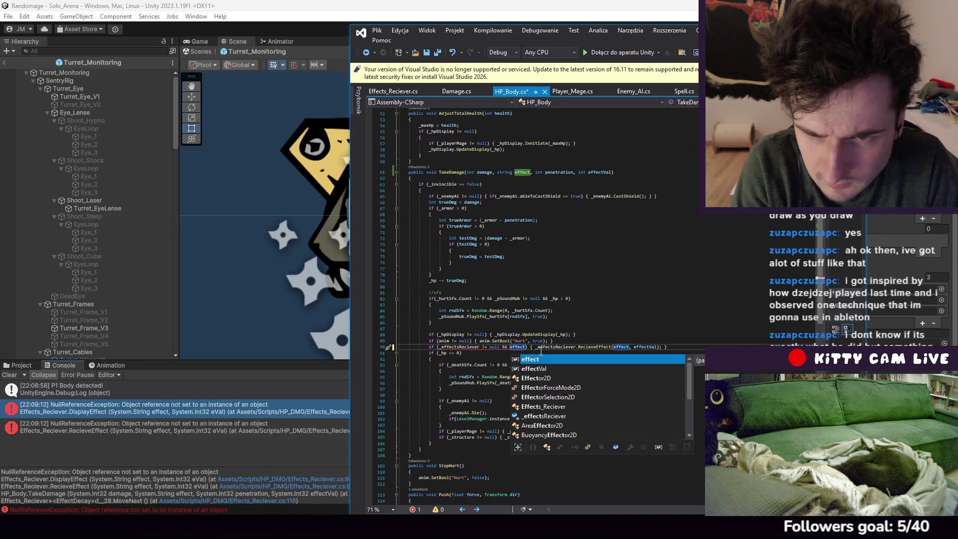
text( !=)
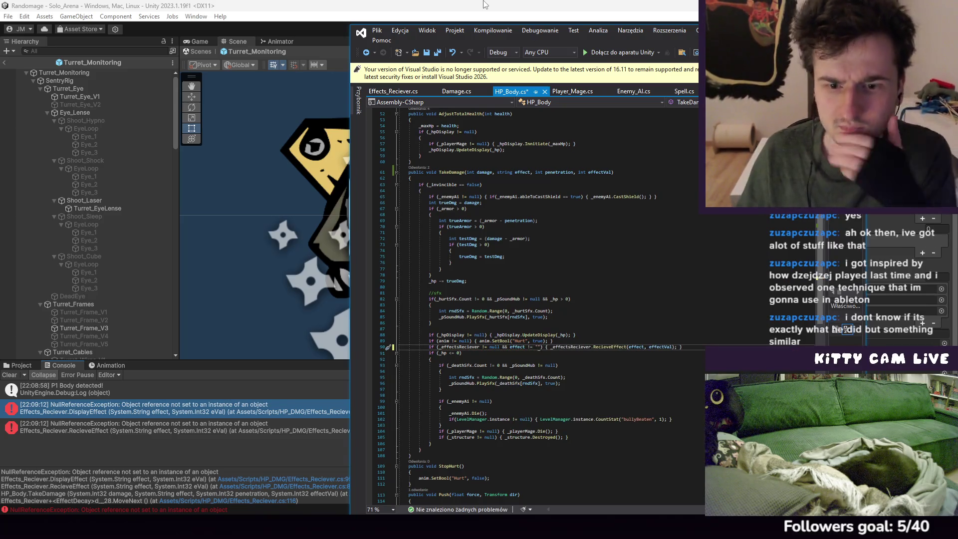
Save HP_Body.cs via Plik > Save and return to Unity
click(380, 33)
click(415, 150)
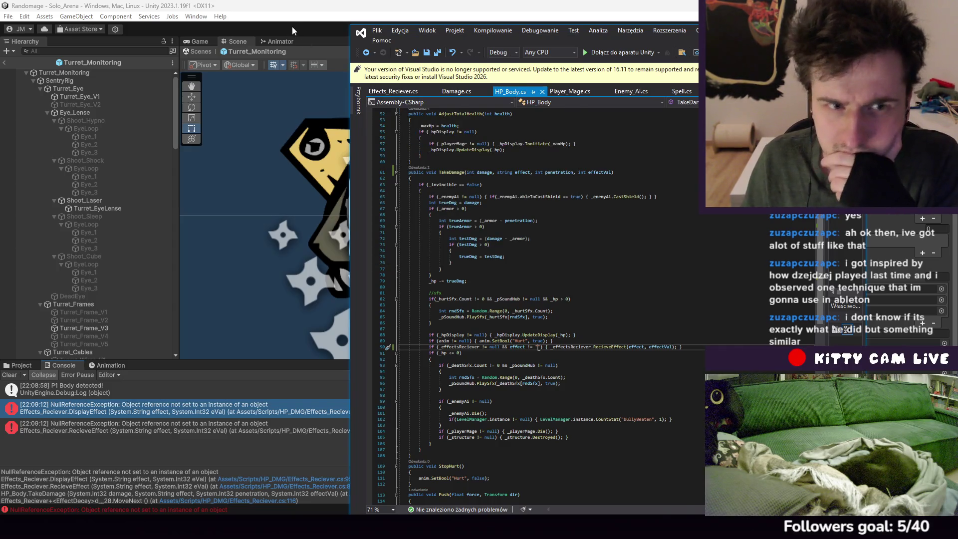
click(292, 26)
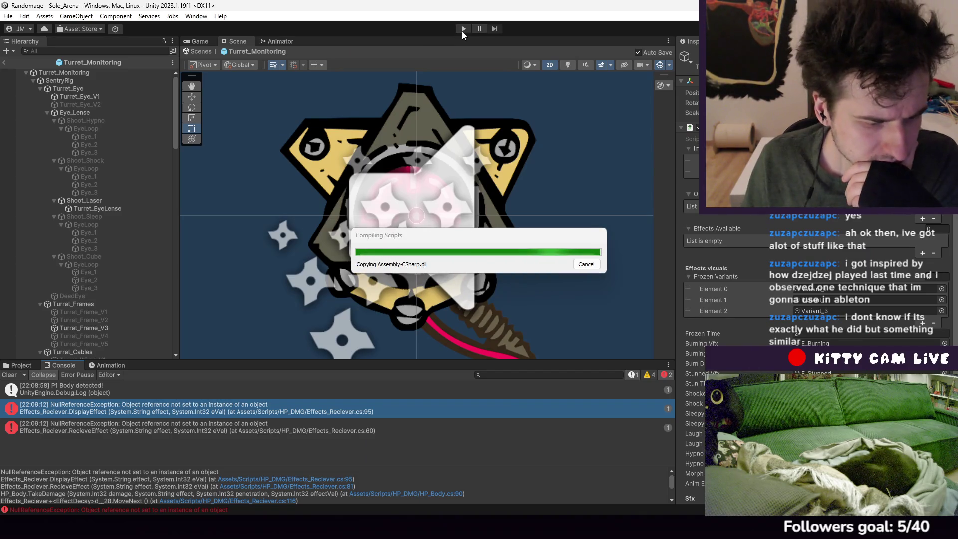
Play-test the level, walking the character right past the NPC and DJ tower to the basketball hoop
click(462, 31)
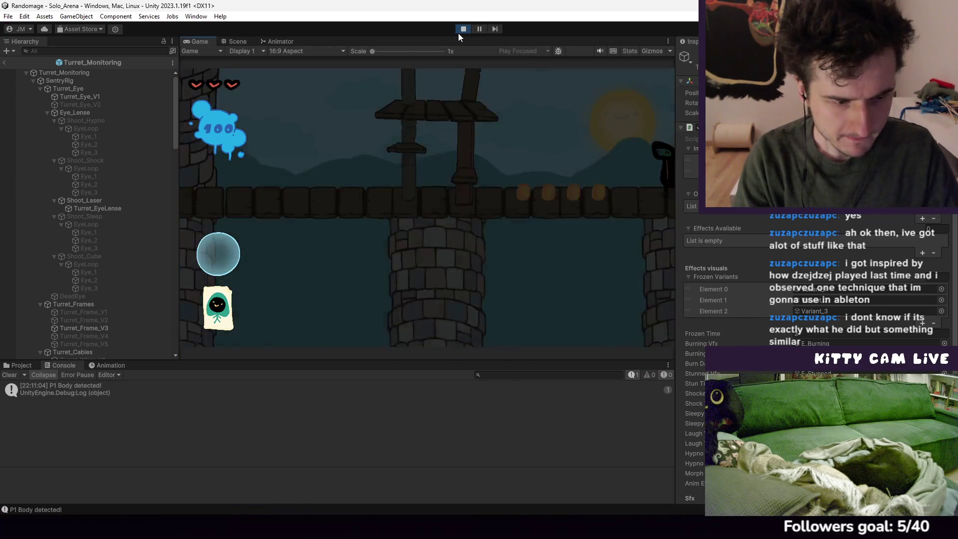
key(d)
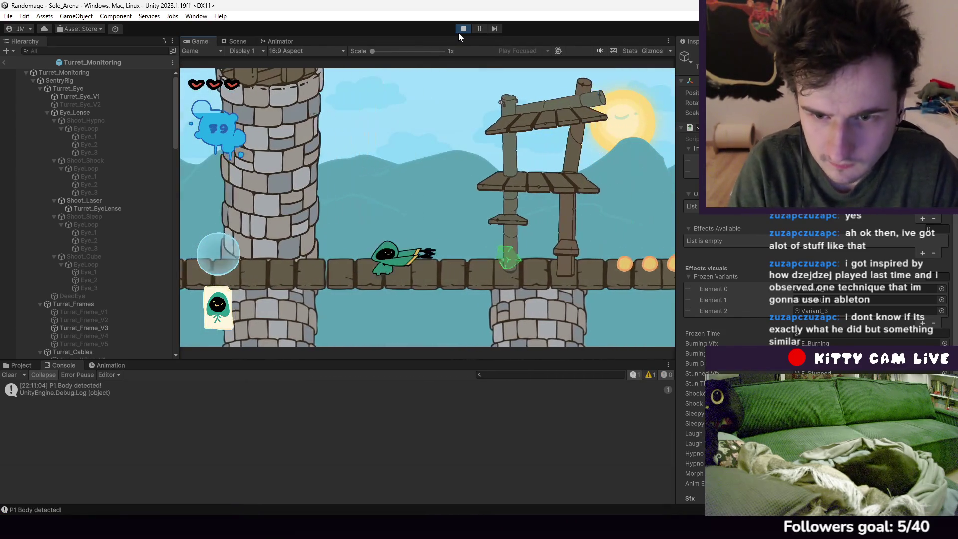
key(d)
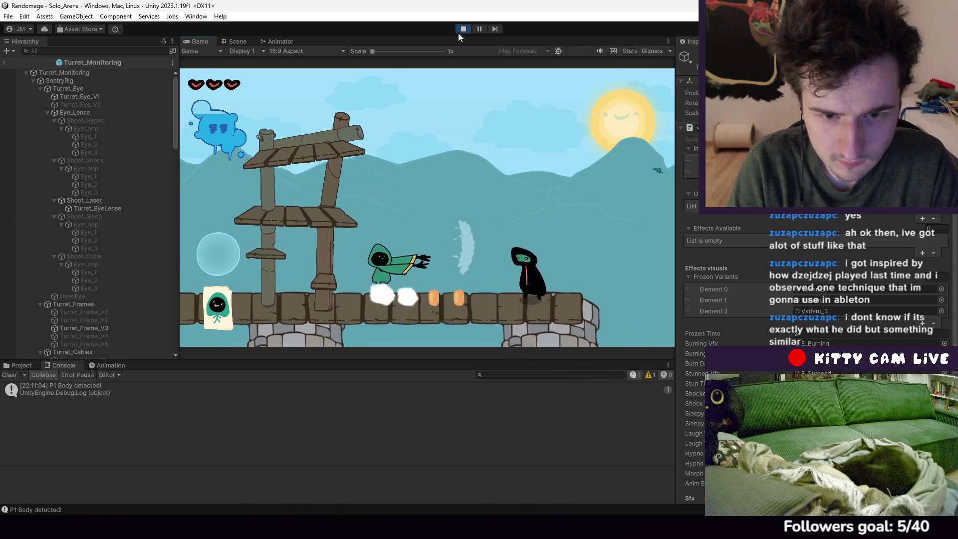
key(d)
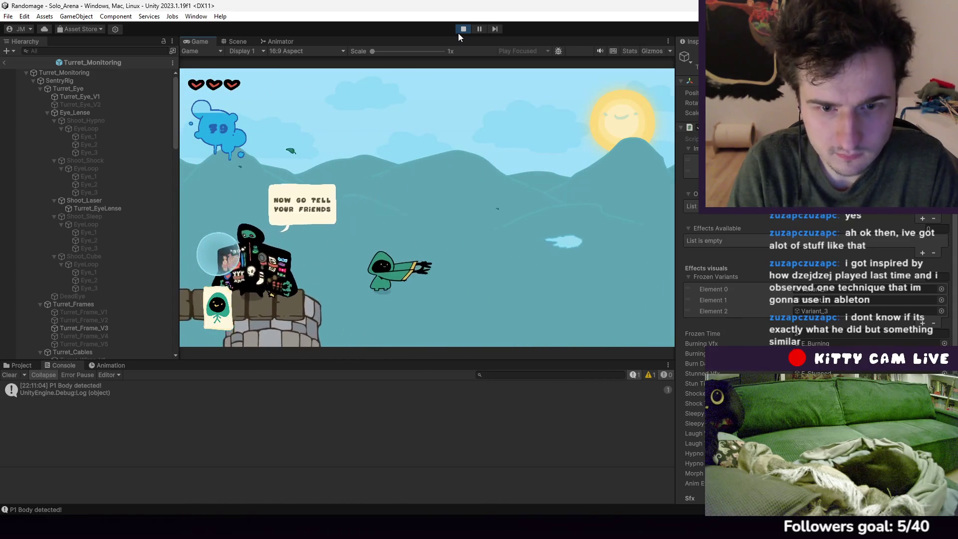
key(d)
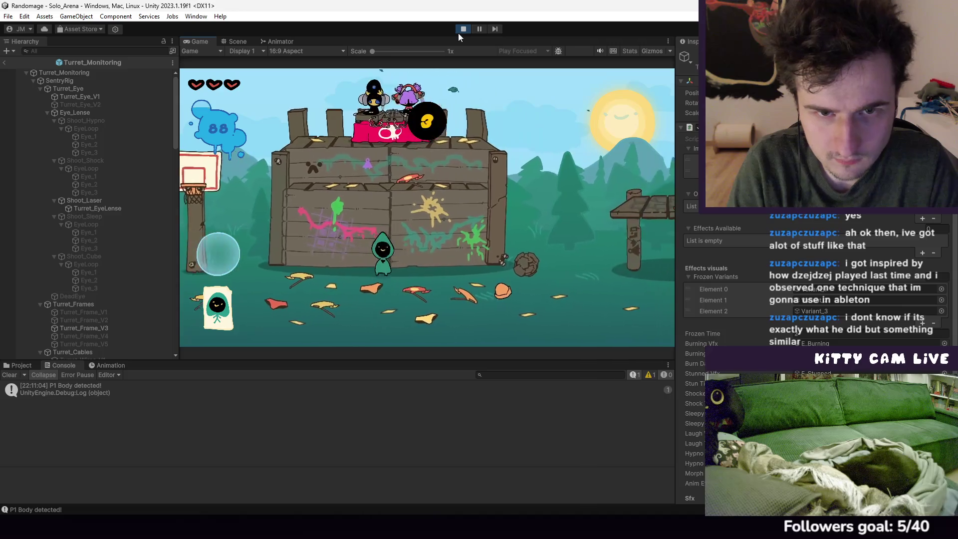
key(d)
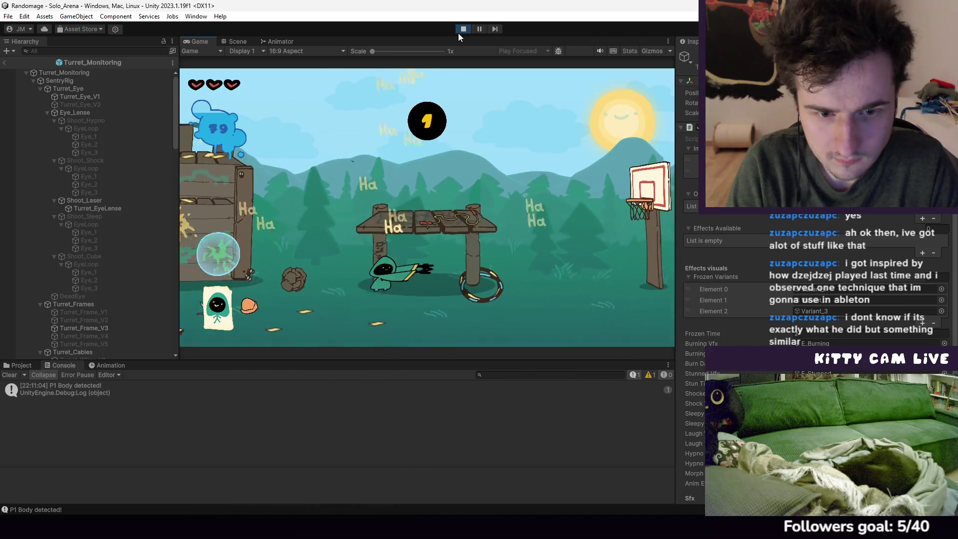
key(d)
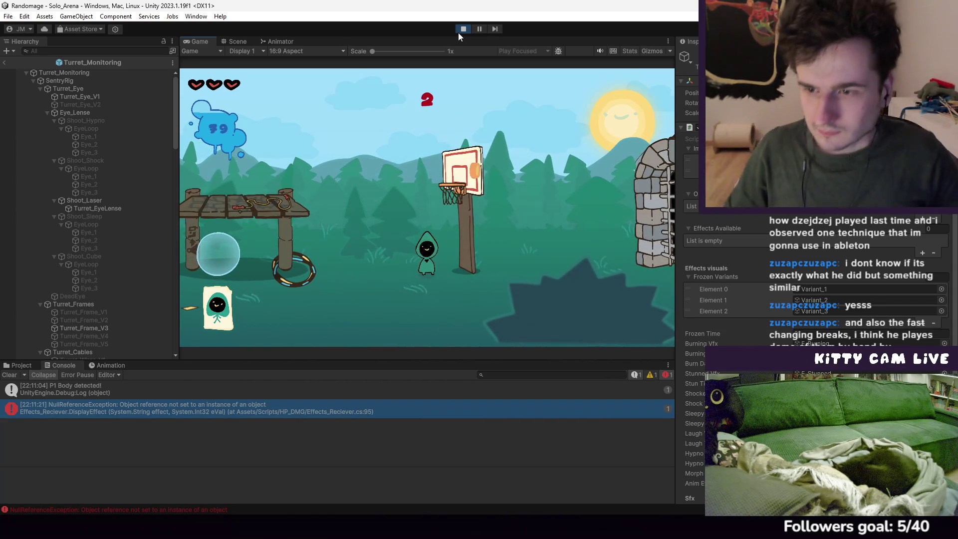
double_click(327, 413)
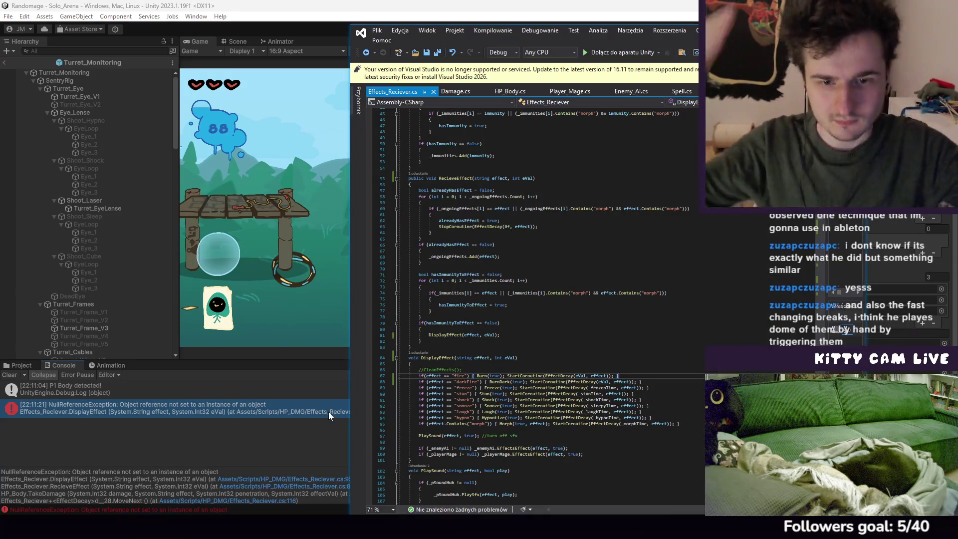
scroll(554, 289, down, 6)
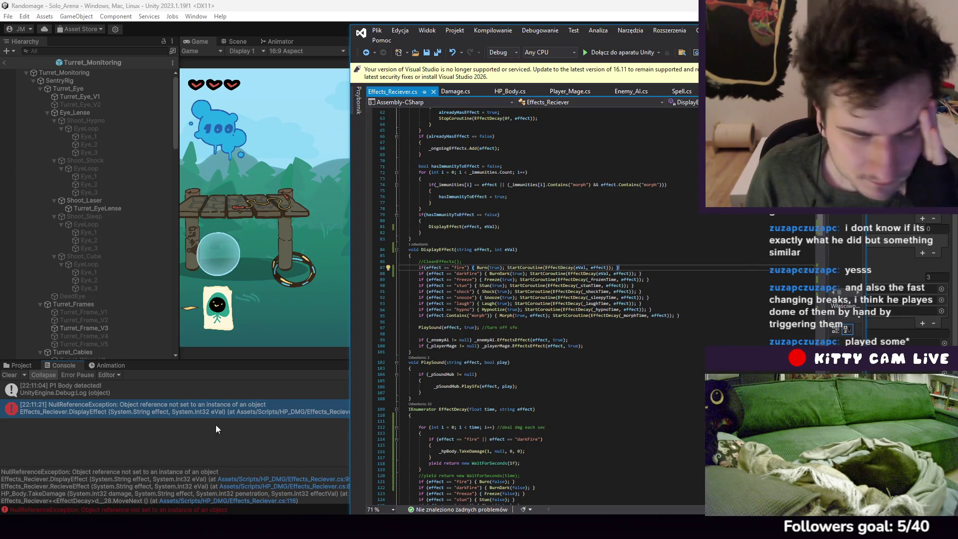
drag(349, 453, 389, 454)
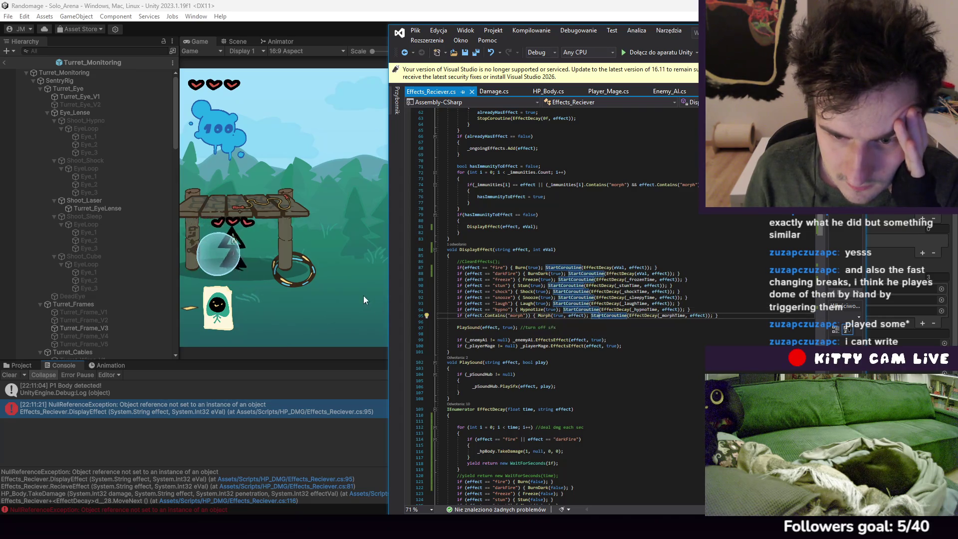
click(354, 280)
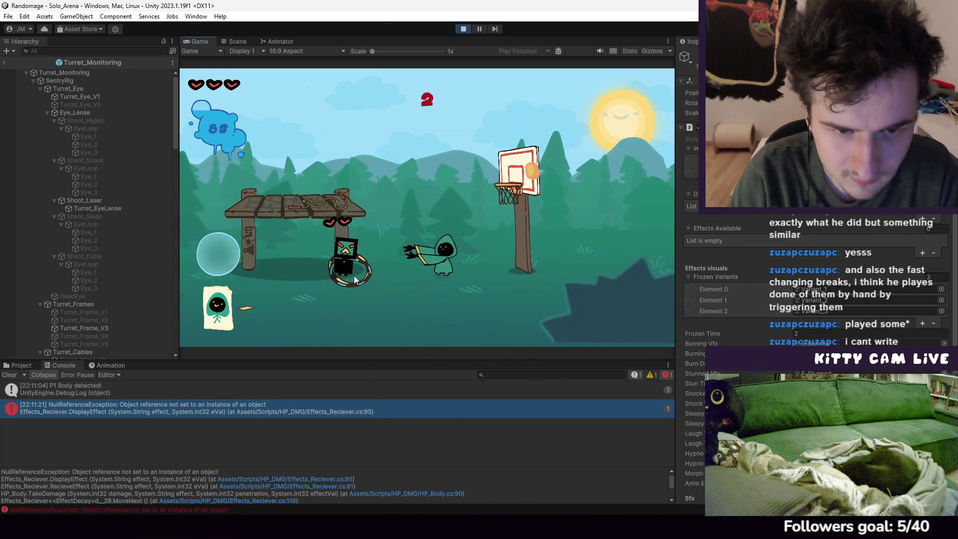
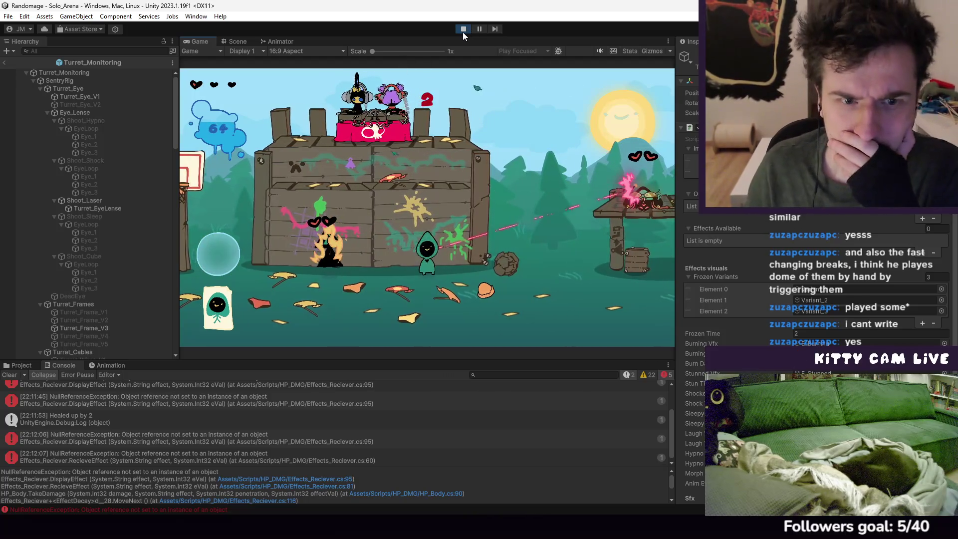
Stop the arena playtest, clear the Console errors, and open the BlackHood prefab
click(463, 29)
click(11, 376)
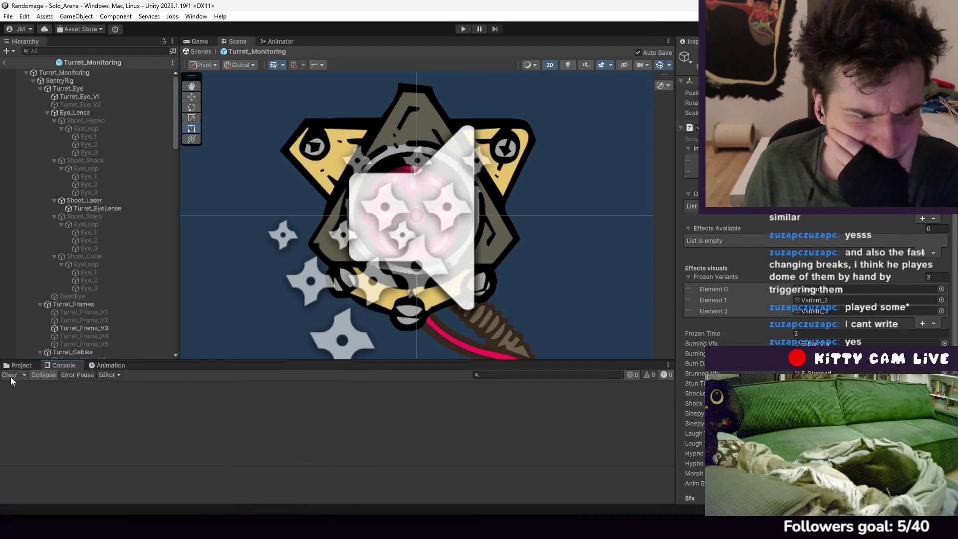
click(17, 367)
double_click(165, 413)
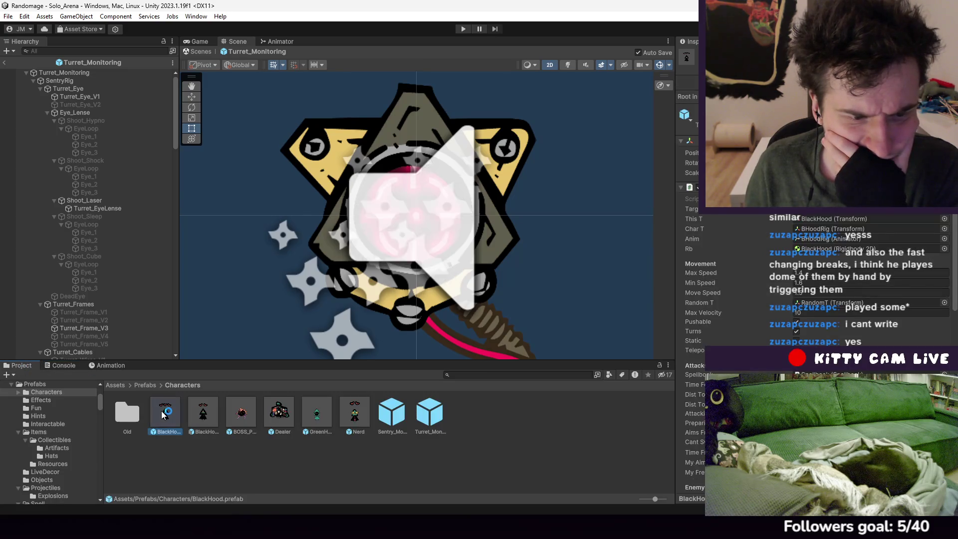
Inspect BlackHood's VFX_Reciever effect slots and open Effects_Reciever.cs in Visual Studio
click(82, 90)
click(92, 82)
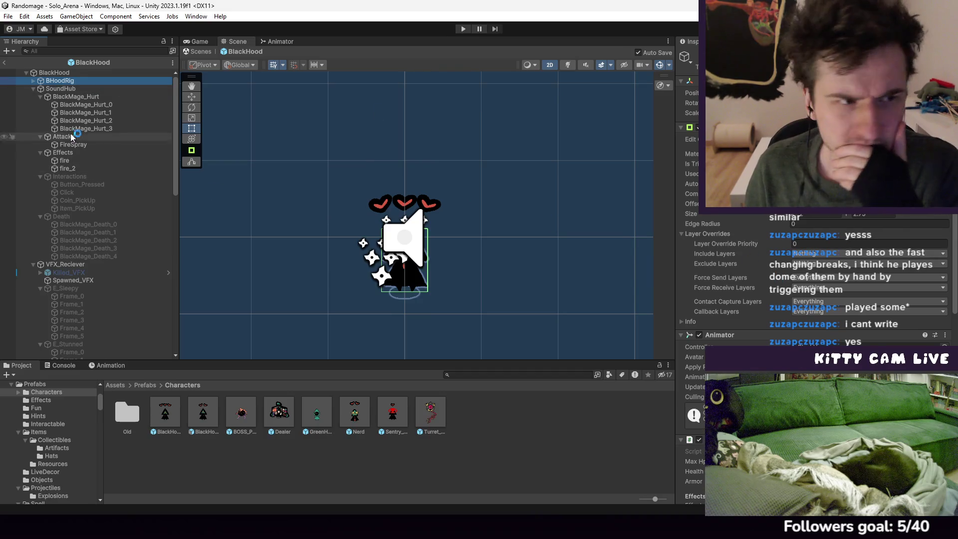
scroll(799, 269, down, 8)
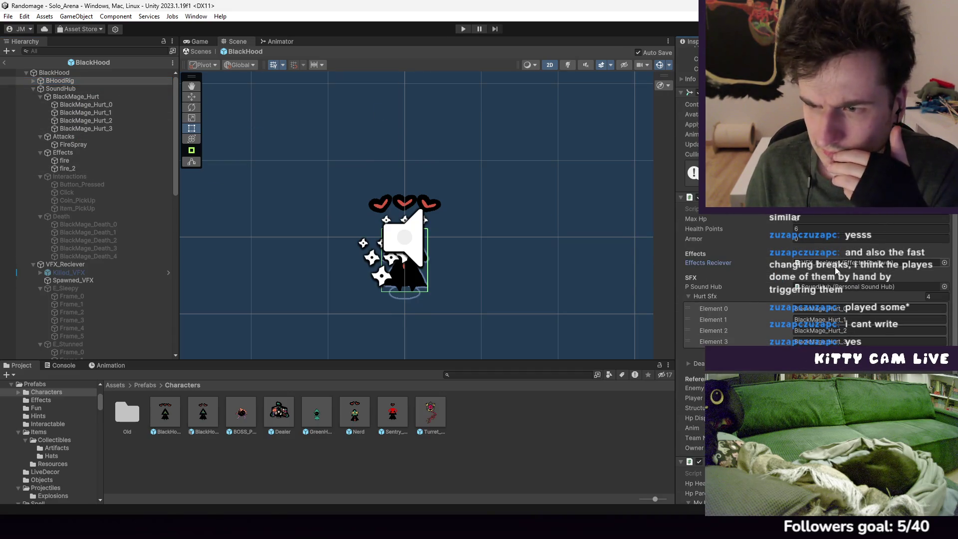
click(70, 264)
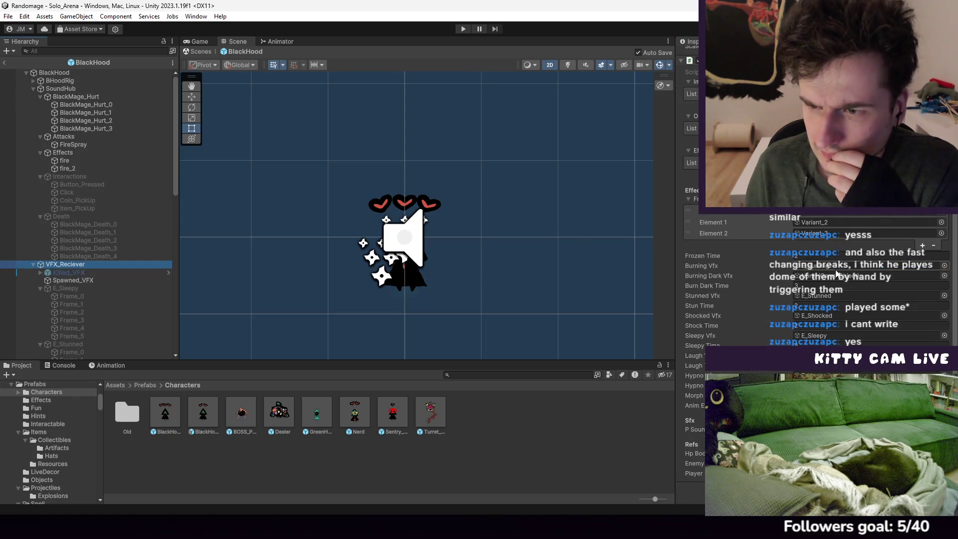
scroll(818, 280, up, 3)
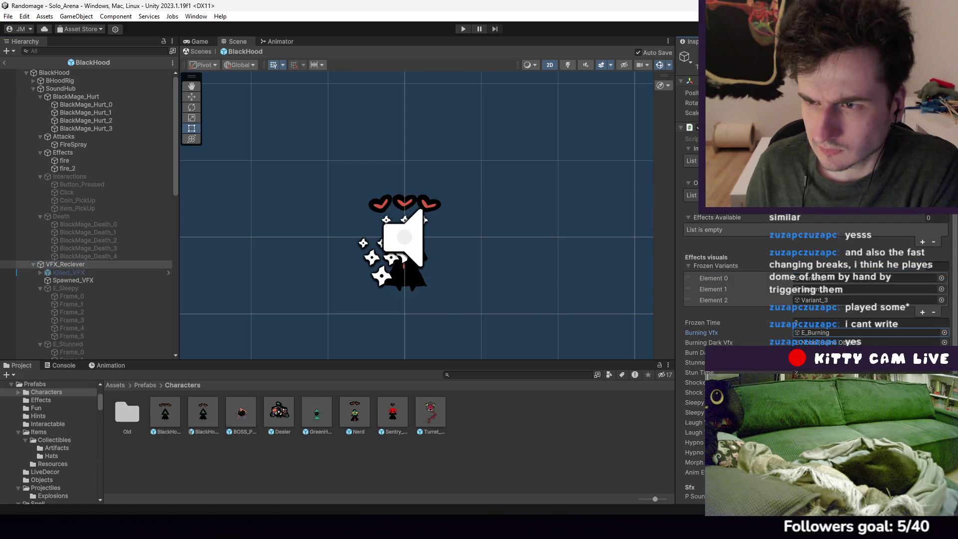
double_click(799, 139)
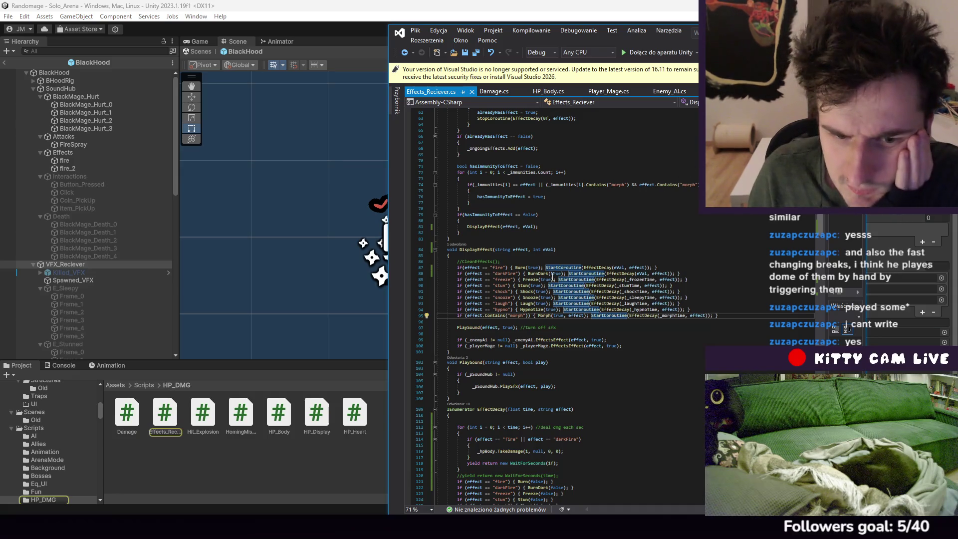
Trace _ongoingEffects to its declaration and read RecieveEffect and DisplayEffect before returning to Unity
scroll(566, 281, up, 5)
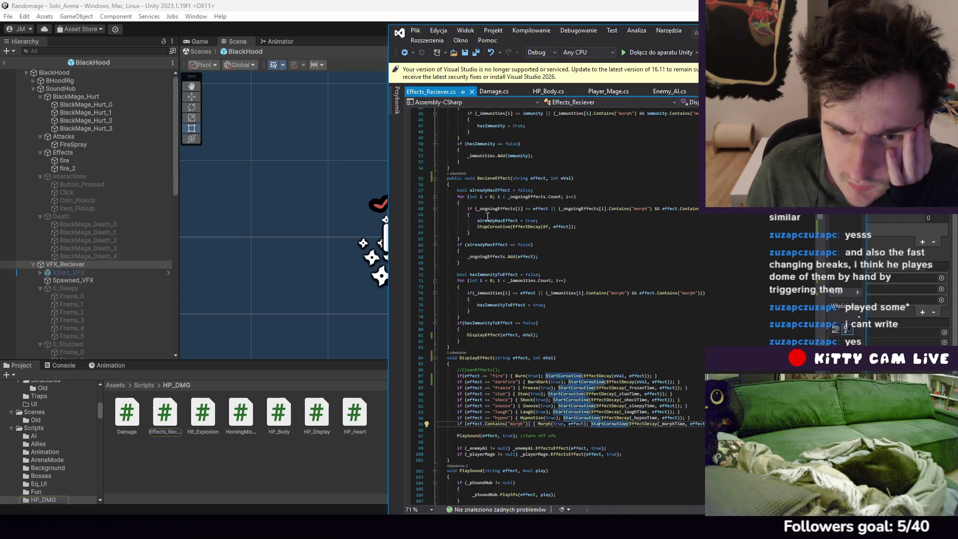
click(505, 209)
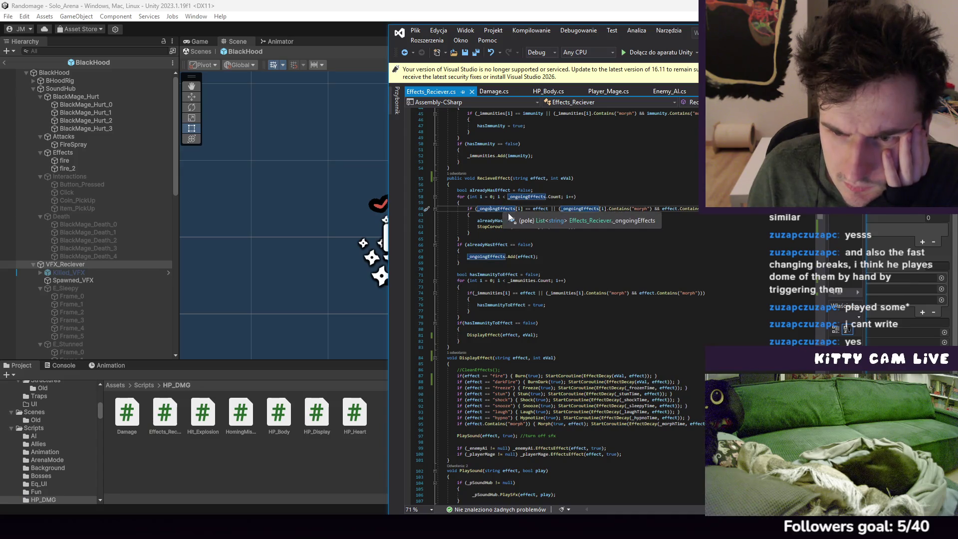
mouse_move(504, 210)
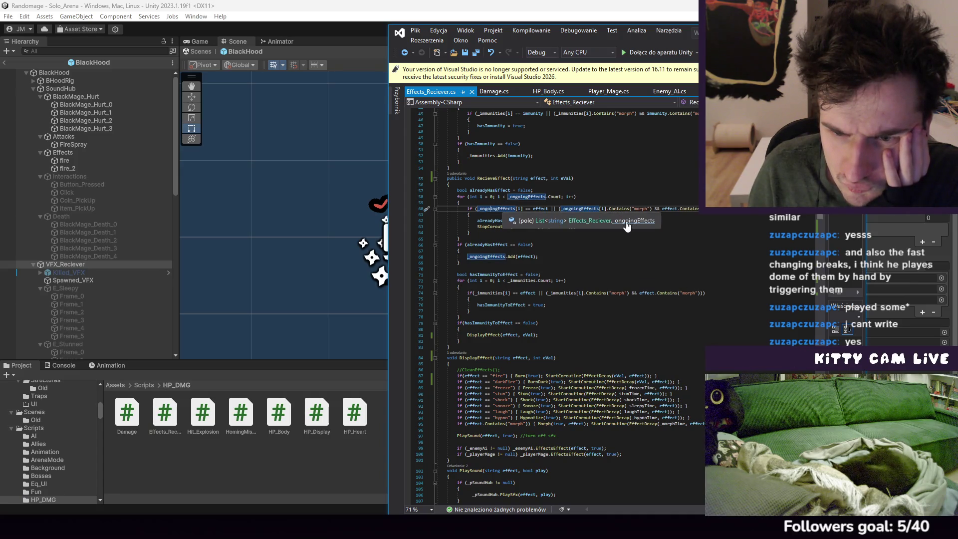
click(628, 221)
scroll(583, 290, down, 13)
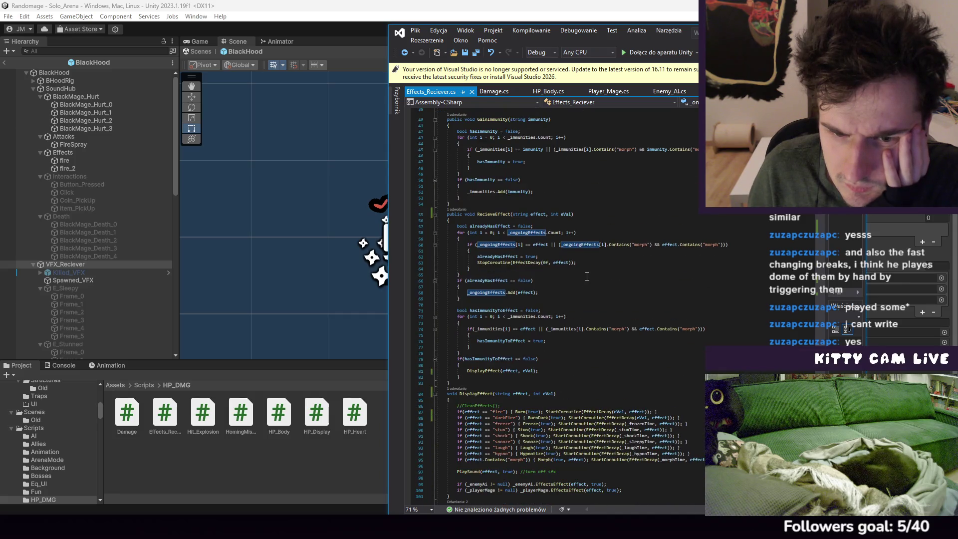
scroll(587, 276, down, 3)
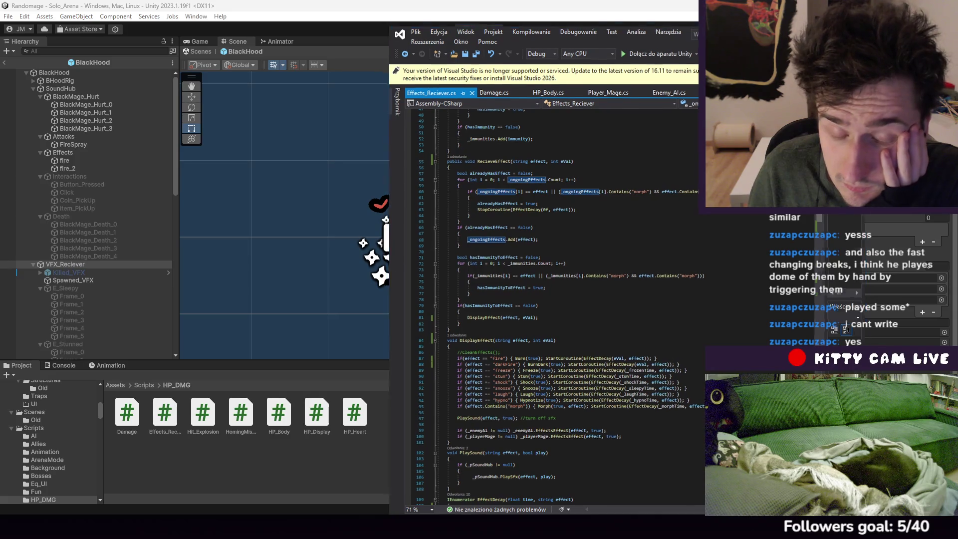
click(212, 349)
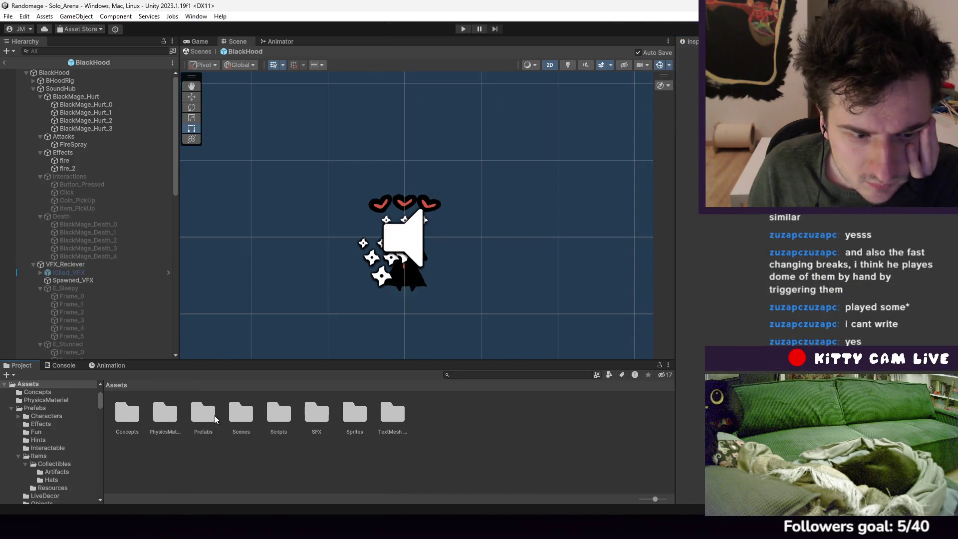
In Prefabs/Characters, open the GreenHood prefab and select its E_Burning_Dark effect object
double_click(212, 418)
double_click(128, 414)
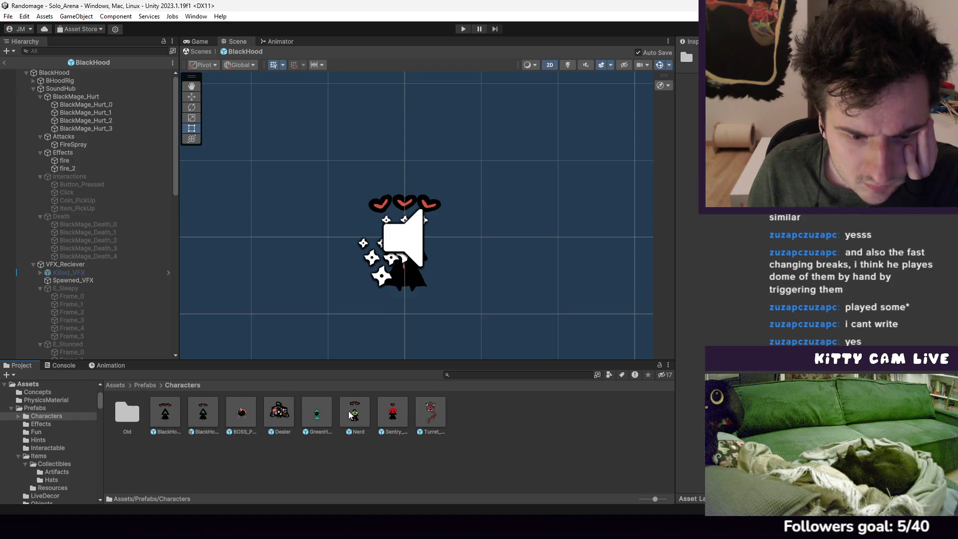
double_click(317, 415)
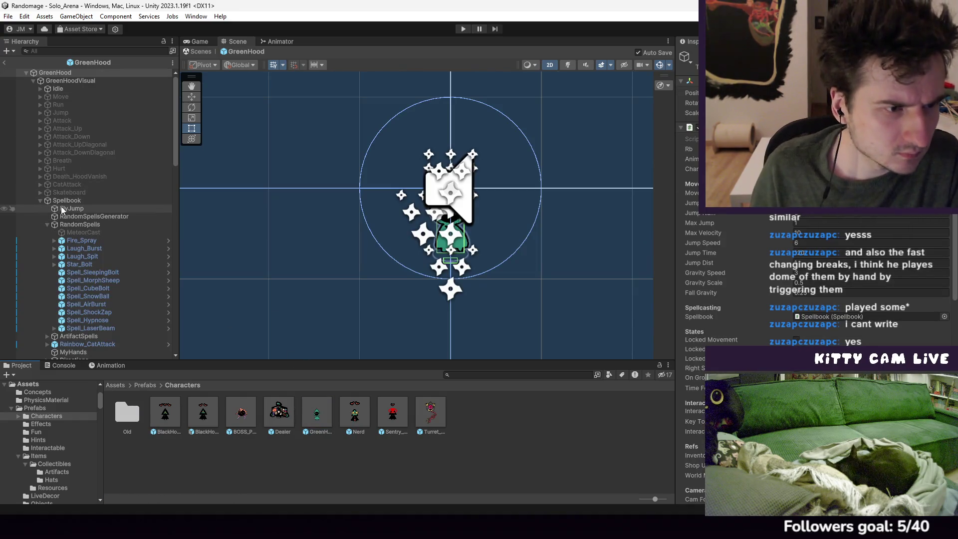
scroll(76, 244, down, 10)
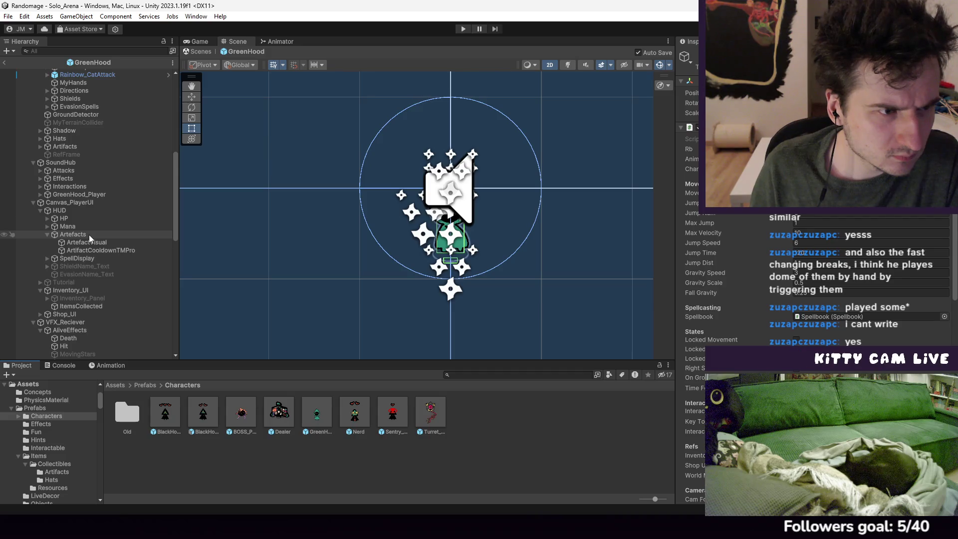
scroll(89, 239, down, 2)
scroll(89, 239, down, 3)
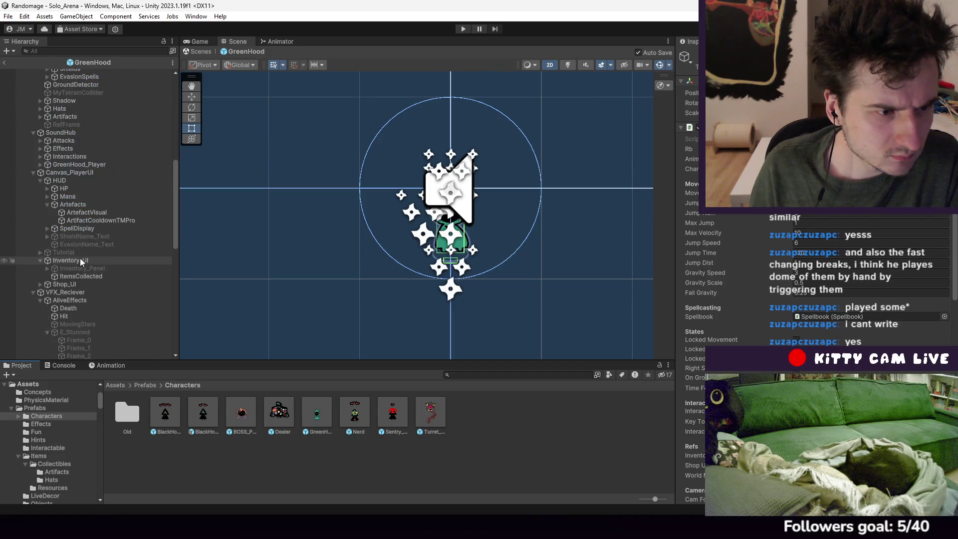
scroll(75, 222, down, 4)
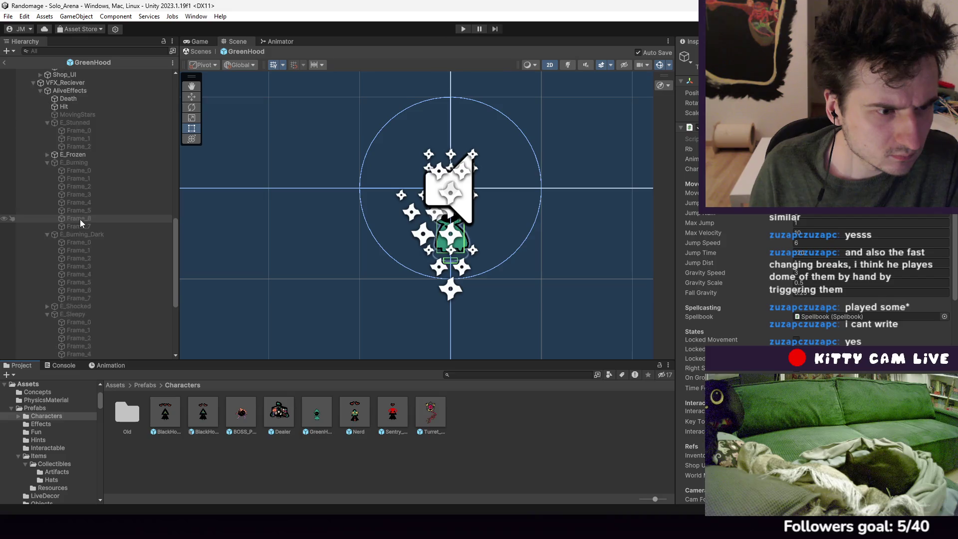
click(85, 233)
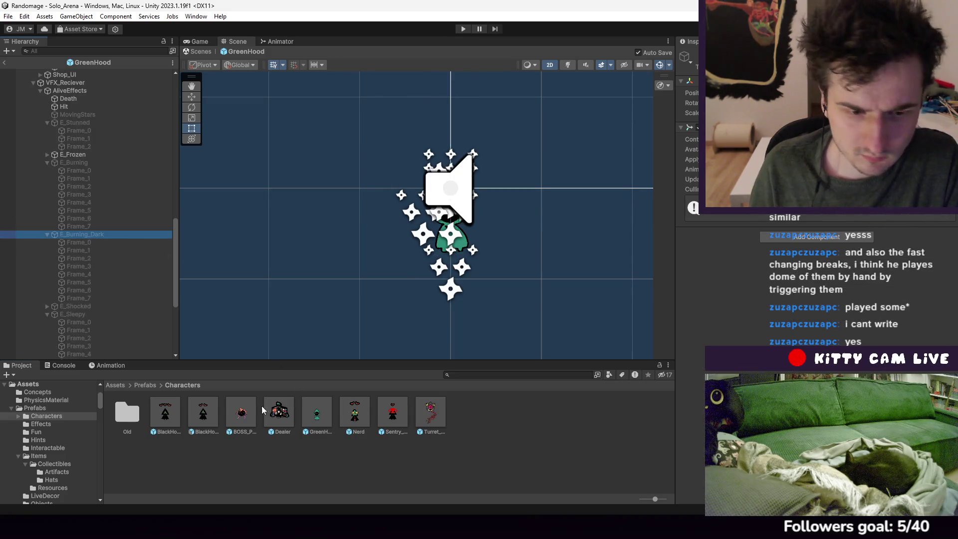
Paste E_Burning_Dark below E_Burning in BlackHood and assign it to VFX_Reciever's Burning Dark Vfx
double_click(166, 412)
scroll(81, 259, down, 6)
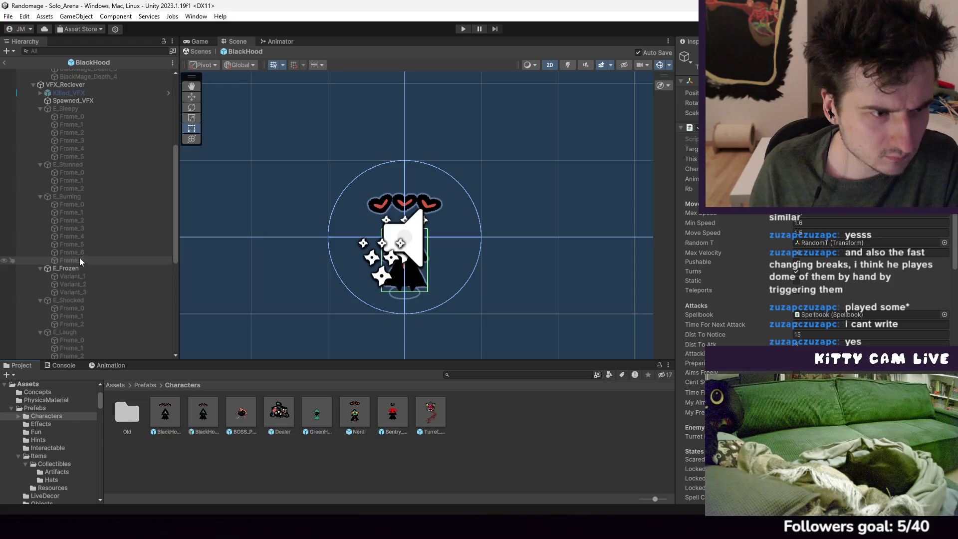
click(61, 197)
key(ctrl+v)
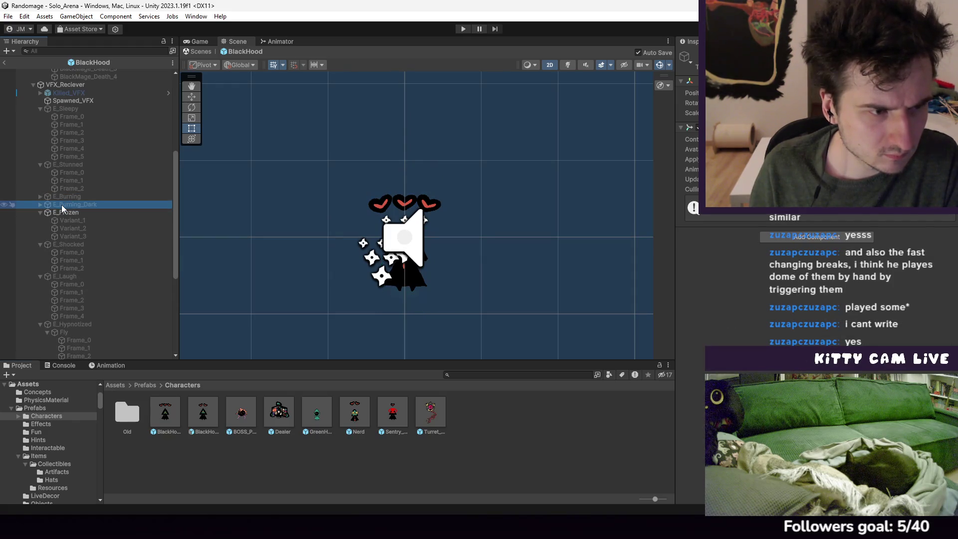
click(62, 198)
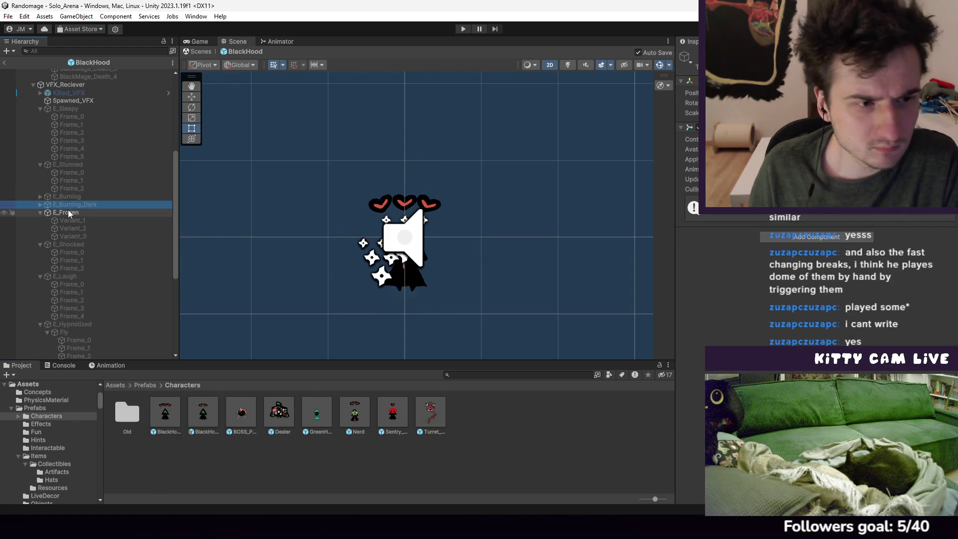
scroll(68, 209, up, 6)
click(68, 264)
scroll(75, 264, down, 6)
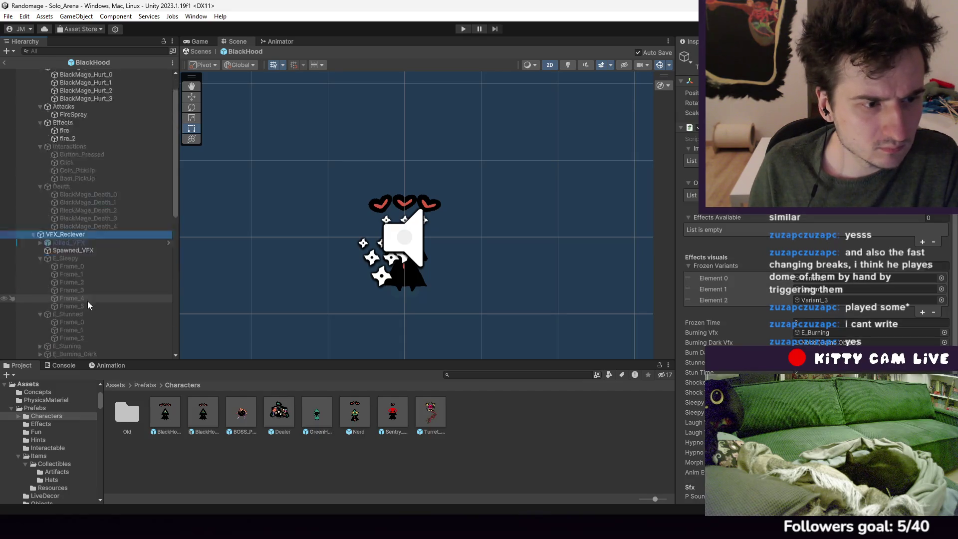
mouse_move(75, 205)
mouse_down()
mouse_move(221, 209)
mouse_move(824, 322)
mouse_move(826, 343)
mouse_up()
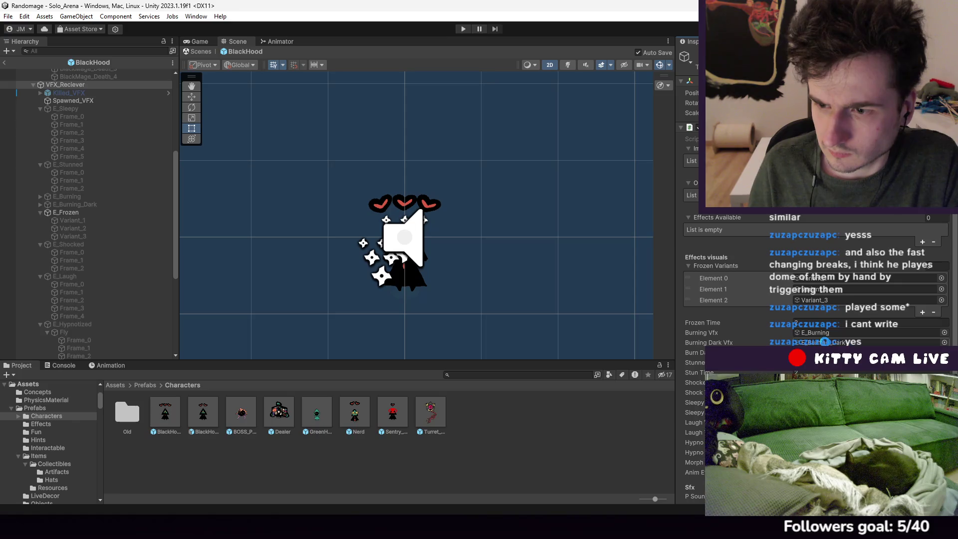
In the BOSS_PE_Teacher prefab, assign E_Burning_Dark as VFX_Reciever's Burning Dark Vfx
double_click(236, 415)
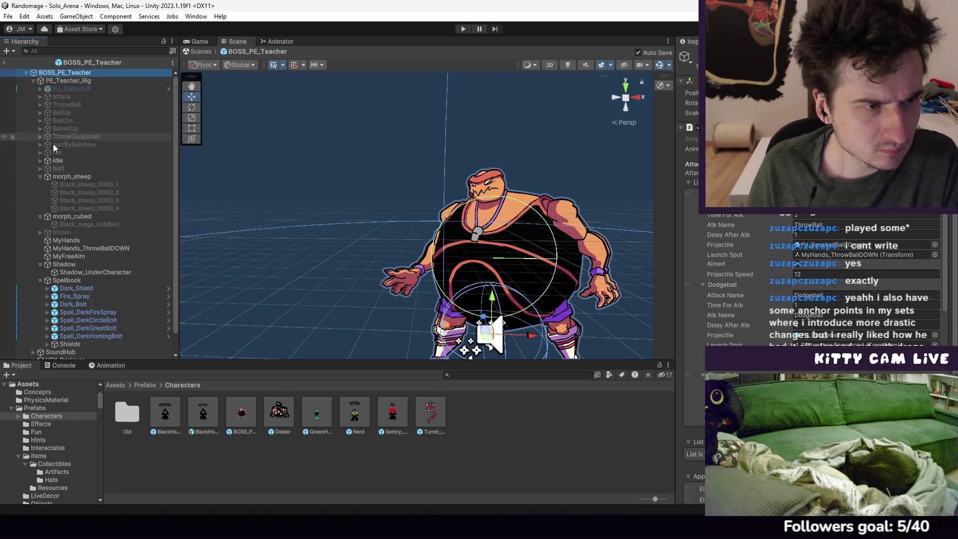
click(41, 177)
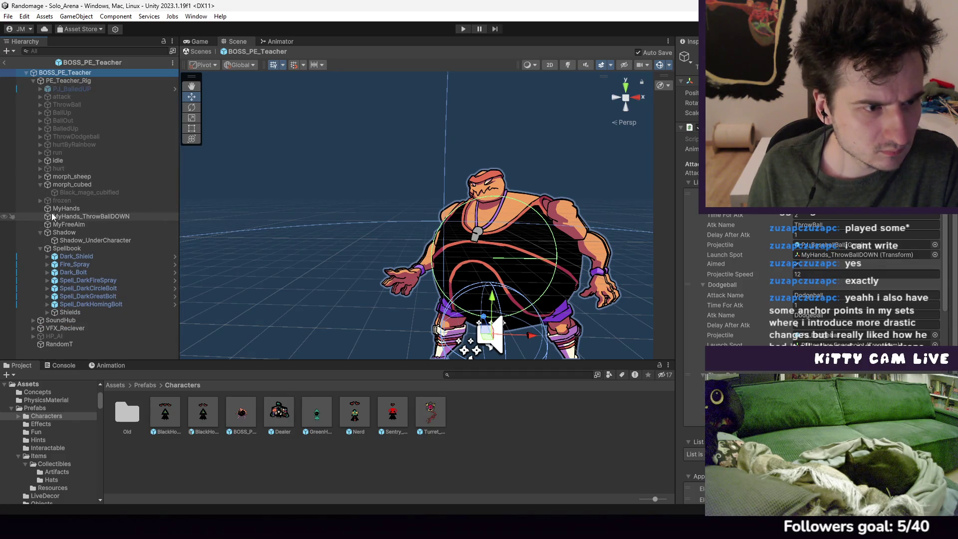
click(33, 328)
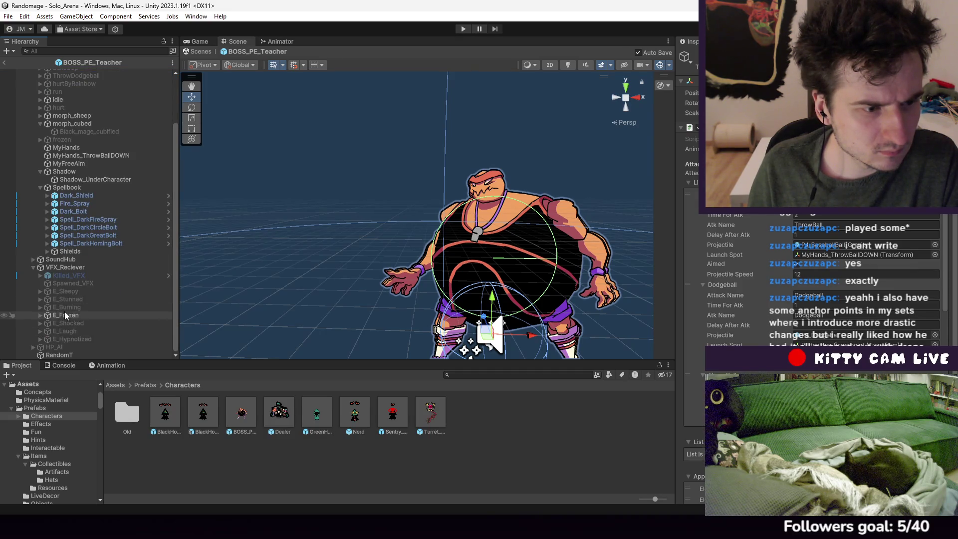
click(67, 269)
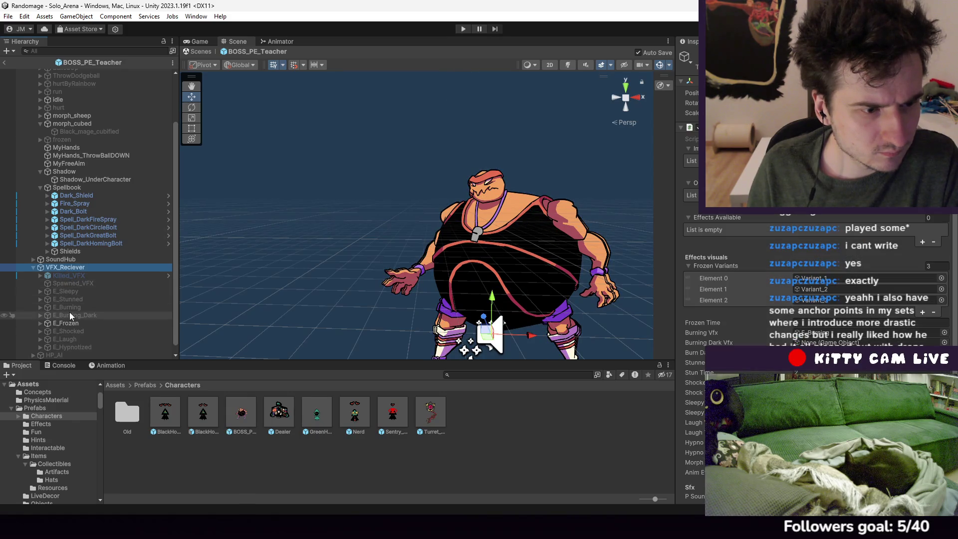
drag(849, 342, 848, 342)
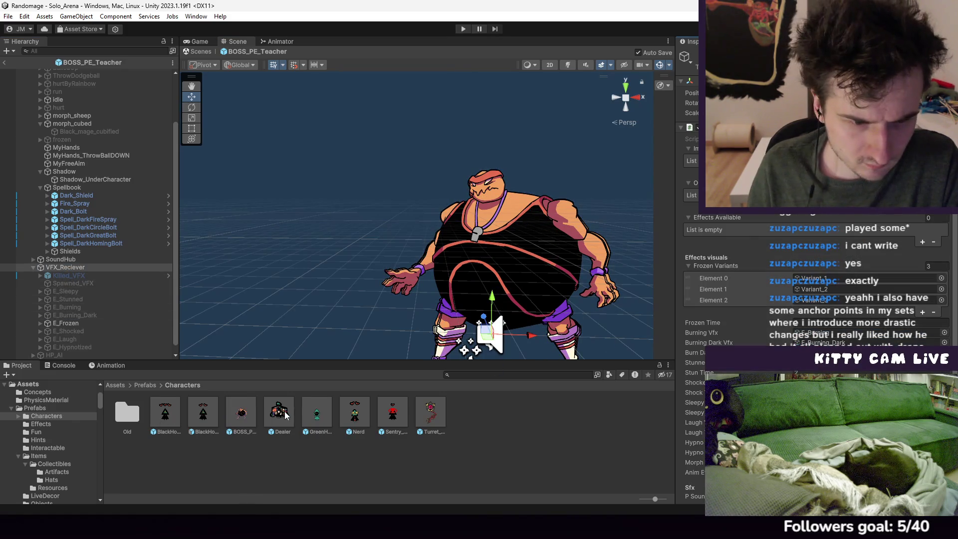
In the Nerd prefab, collapse the effect groups and assign E_Burning_Dark as Burning Dark Vfx
double_click(354, 412)
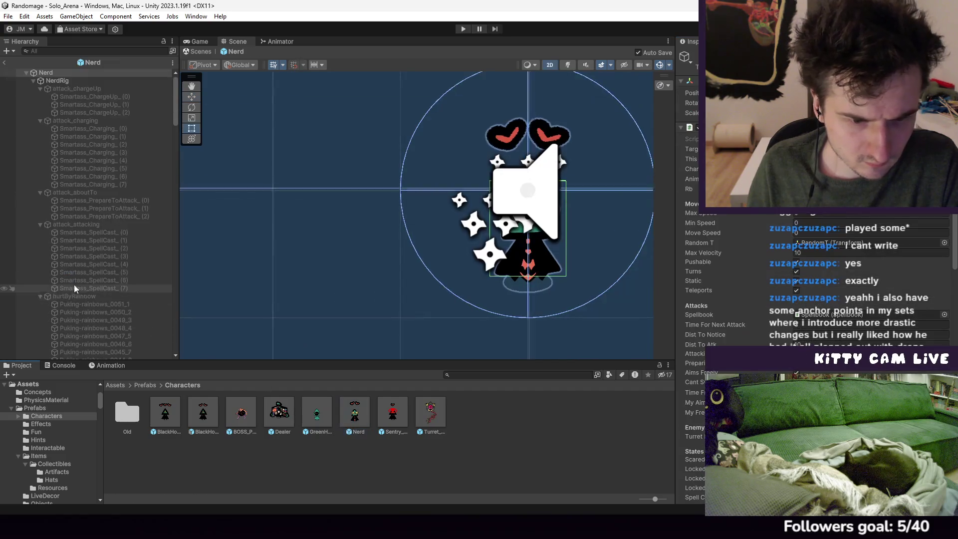
scroll(73, 294, down, 15)
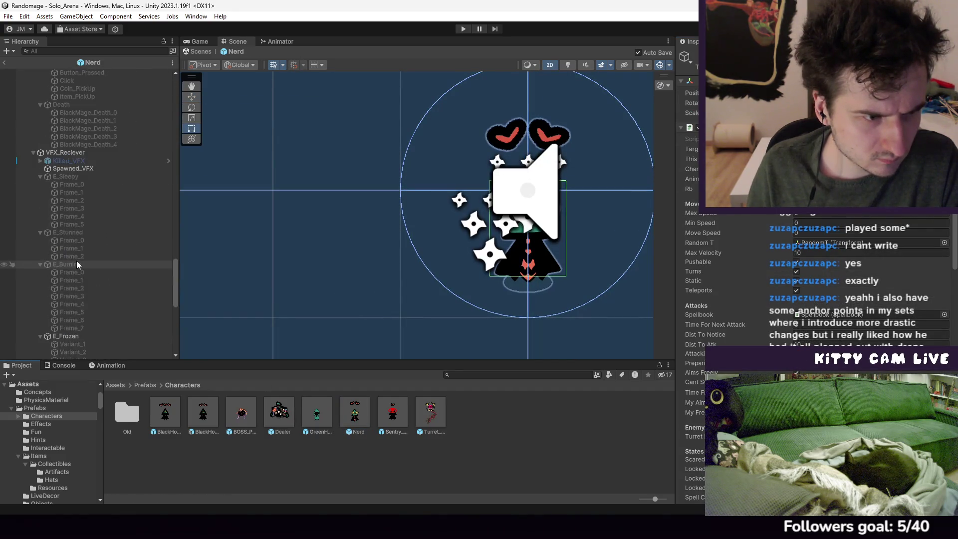
click(40, 236)
click(40, 244)
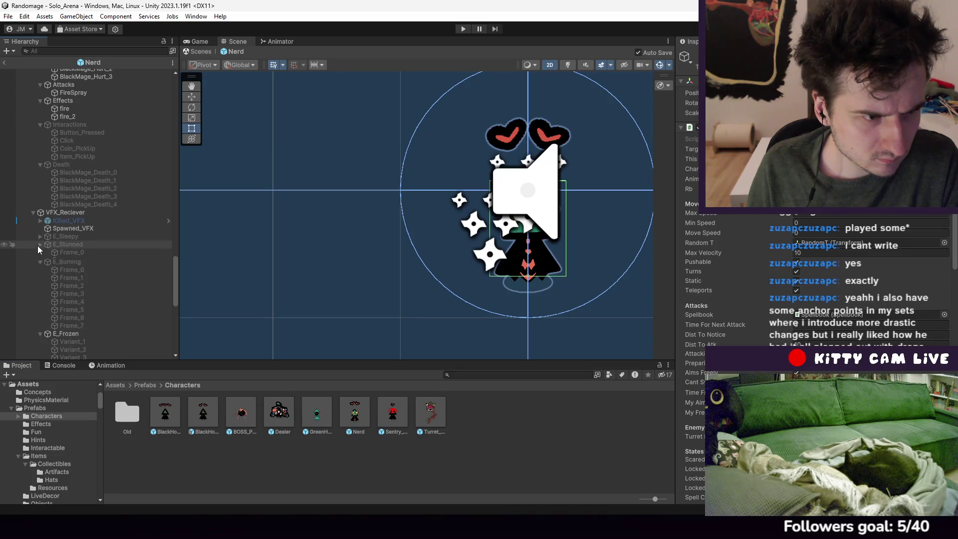
click(40, 252)
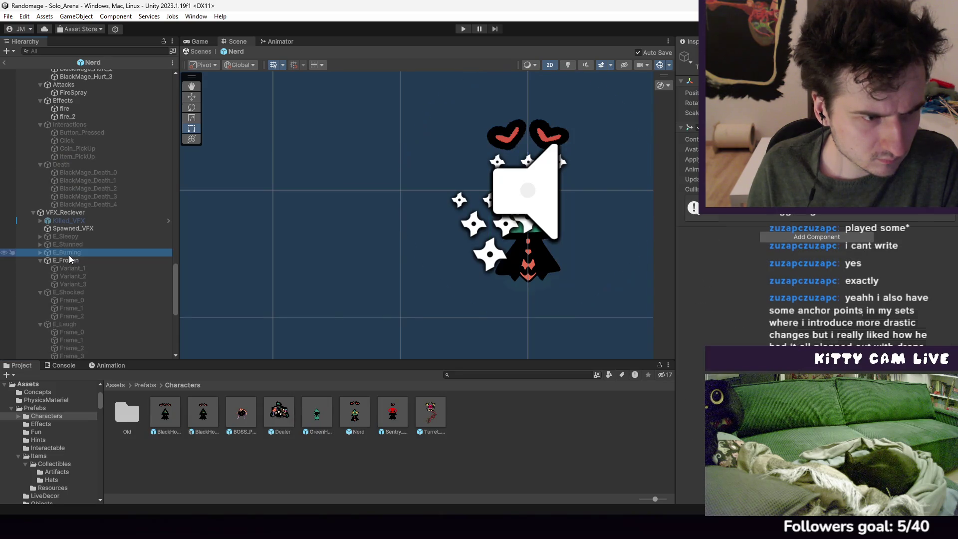
click(65, 212)
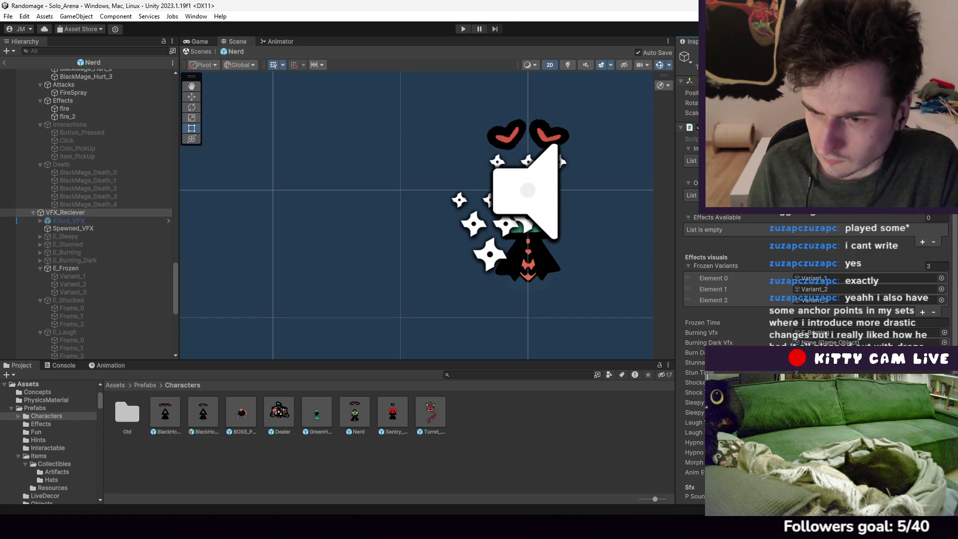
mouse_move(67, 260)
mouse_down()
mouse_move(580, 293)
mouse_move(853, 343)
mouse_up()
scroll(854, 344, down, 3)
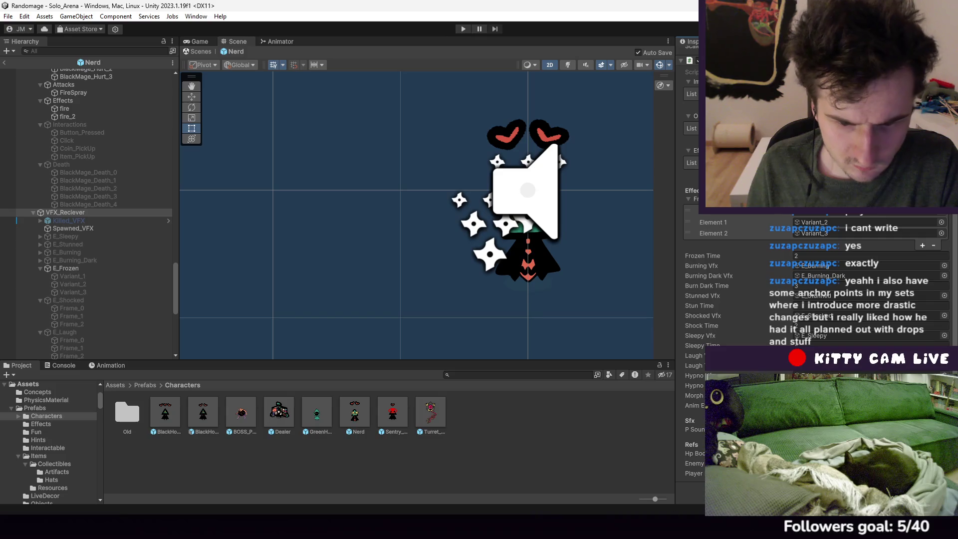
key(alt+Tab)
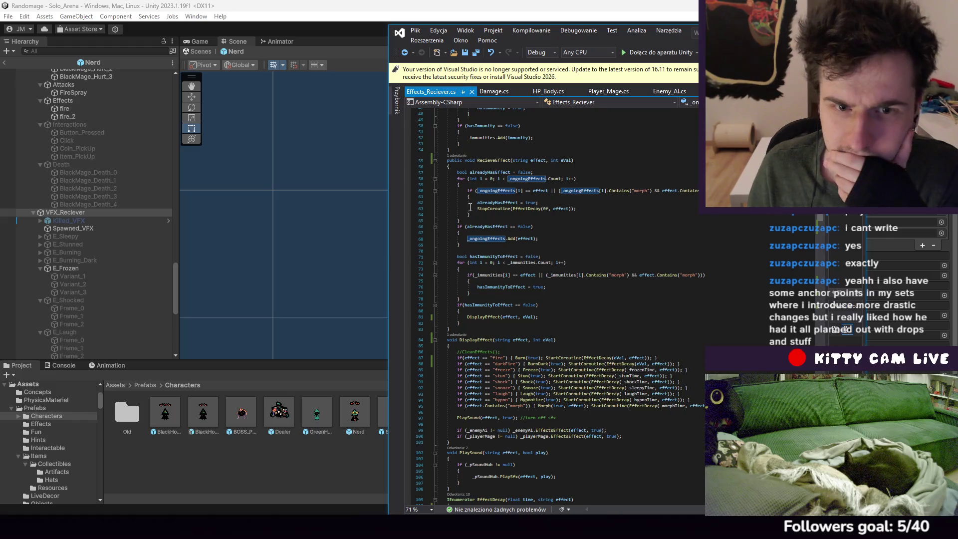
Follow _ongoingEffects through RecieveEffect and highlight the EffectDecay references, then return to Unity
click(466, 190)
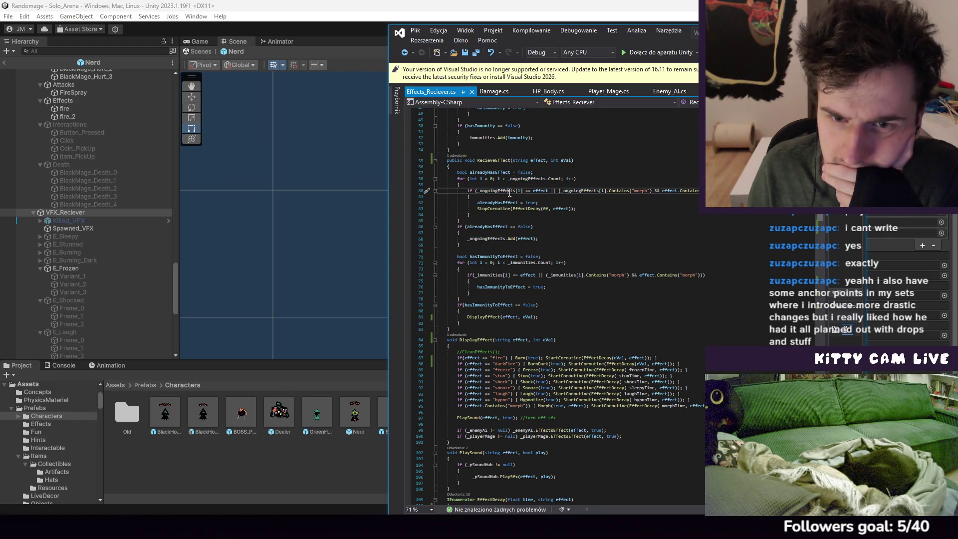
click(561, 191)
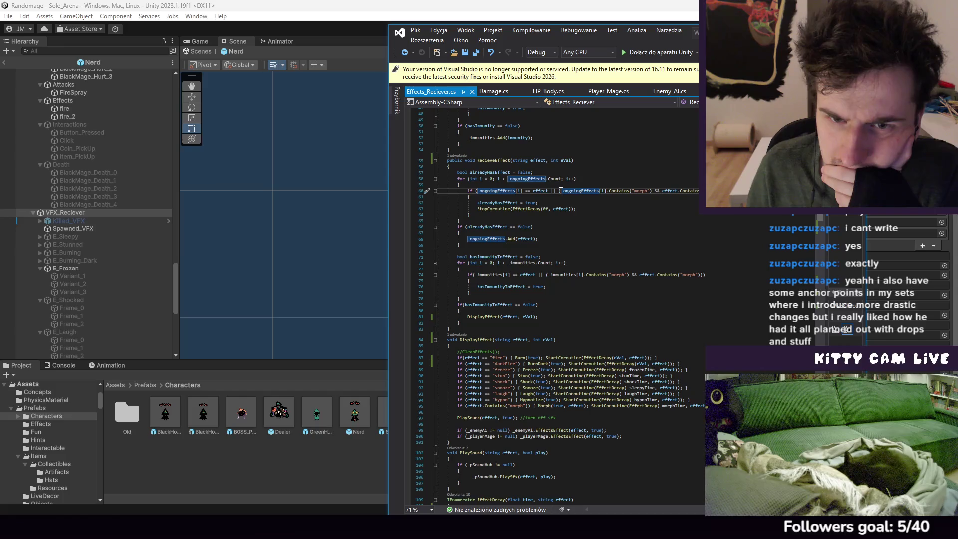
click(531, 160)
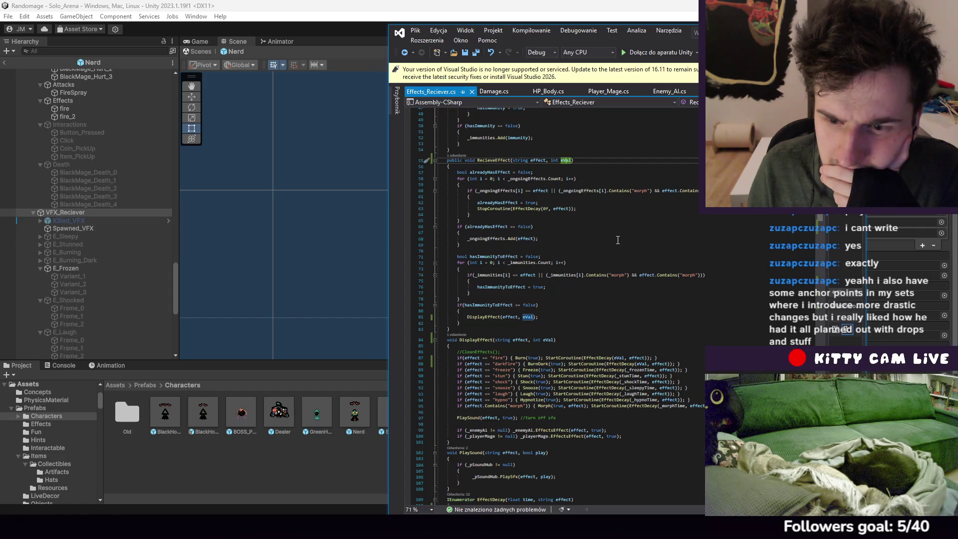
scroll(617, 240, down, 4)
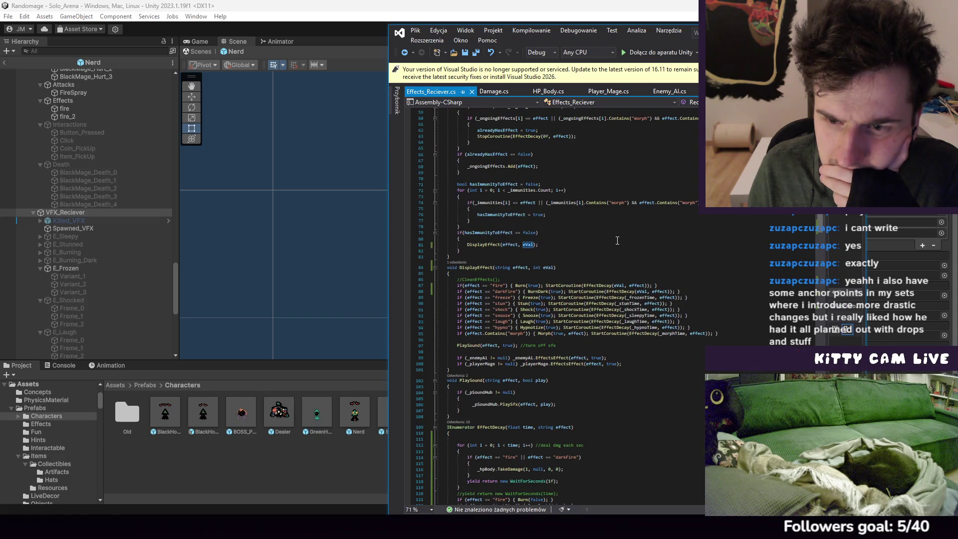
click(599, 286)
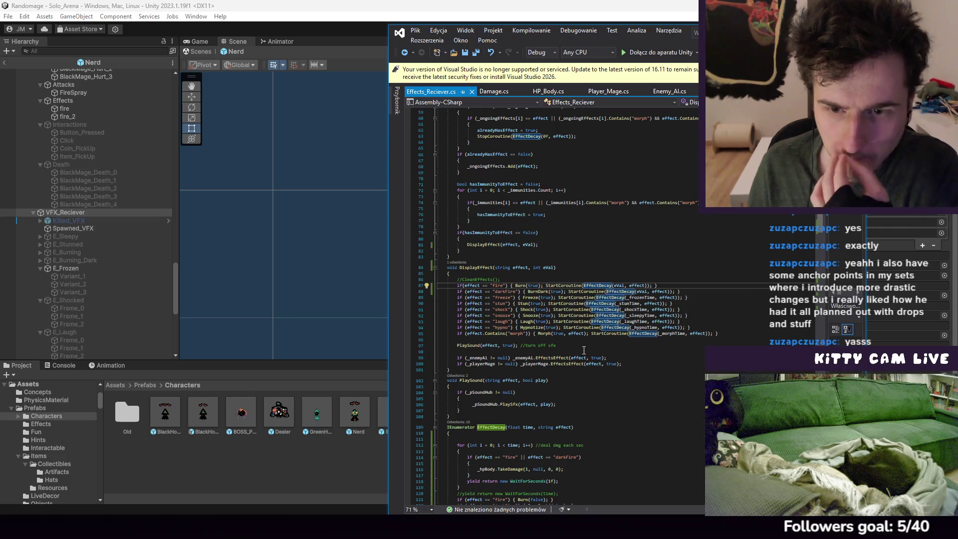
click(319, 446)
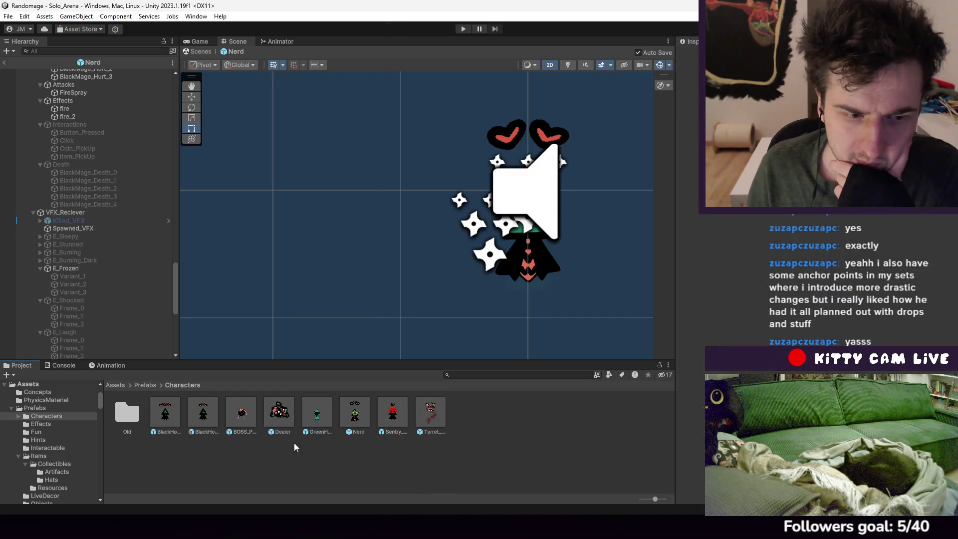
Browse Assets/Prefabs/Spell/Player_Spellbook, then go back and open the Prefabs/Projectiles folder
click(114, 386)
double_click(200, 411)
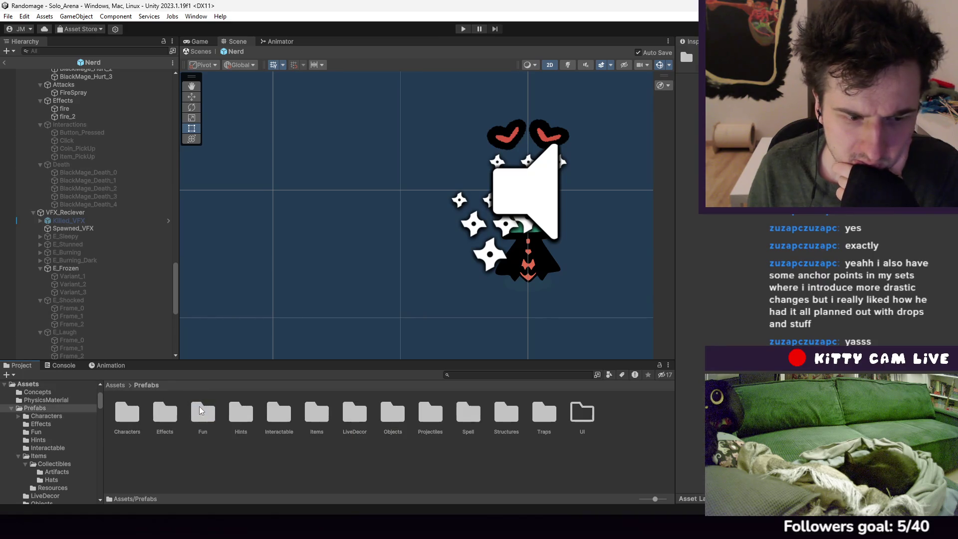
double_click(475, 420)
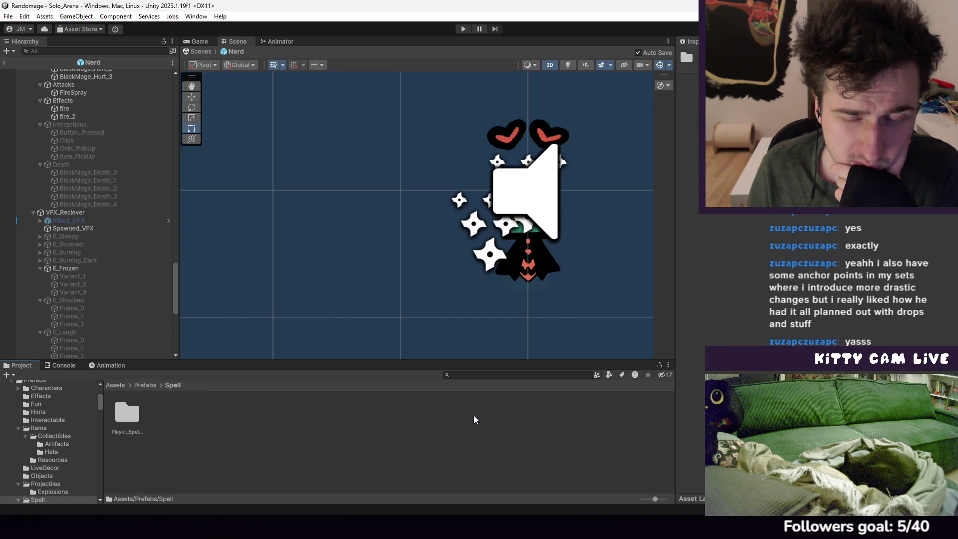
double_click(126, 418)
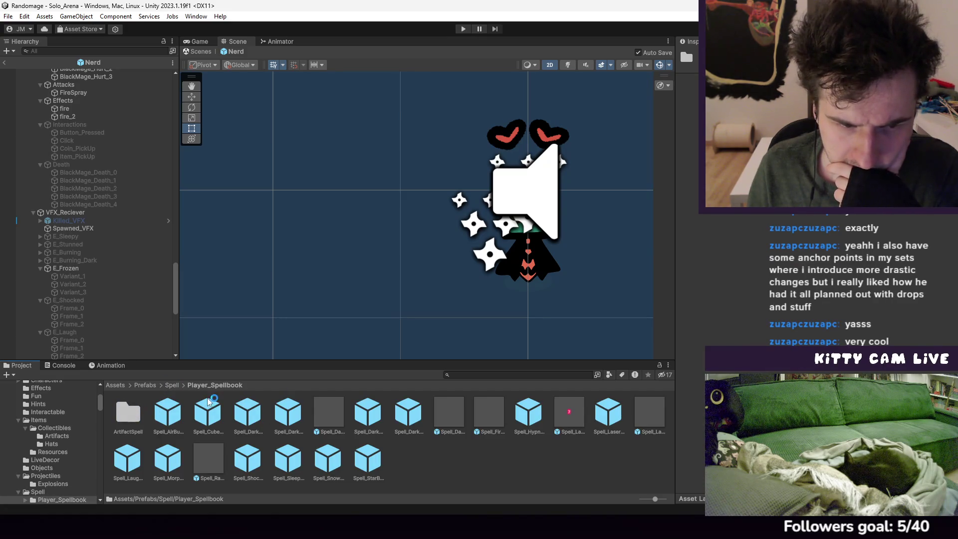
click(171, 386)
key(BackSpace)
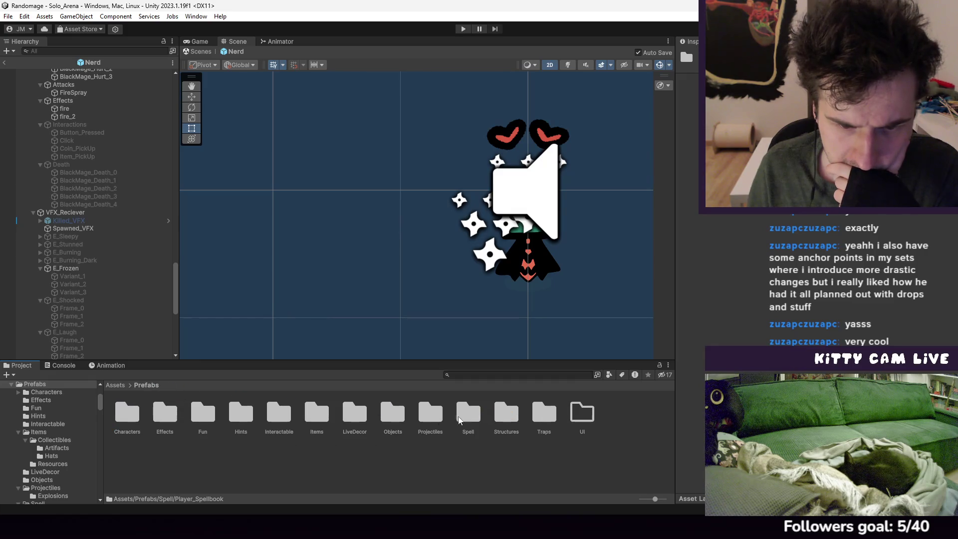
double_click(431, 415)
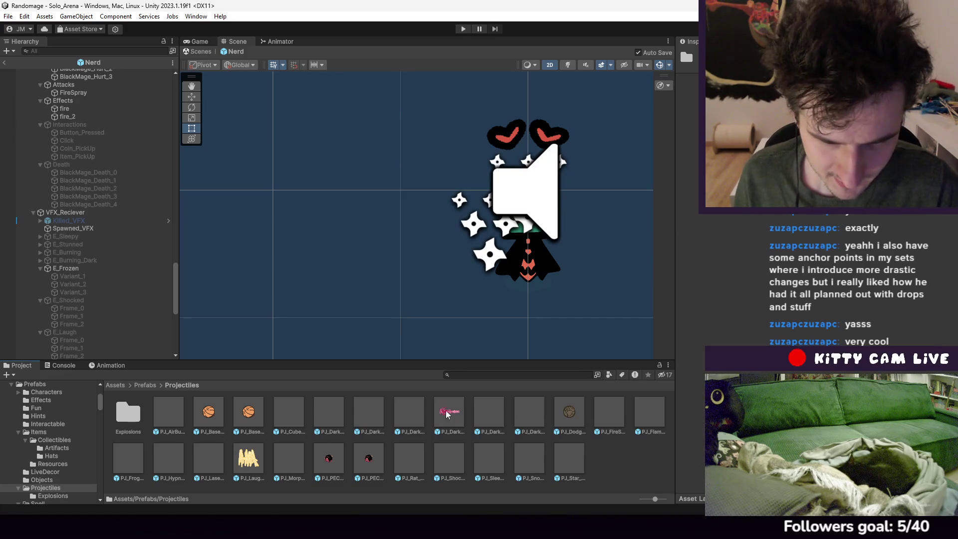
Open the PJ_FireSpray prefab and check its Effect and Effect Val settings
click(290, 417)
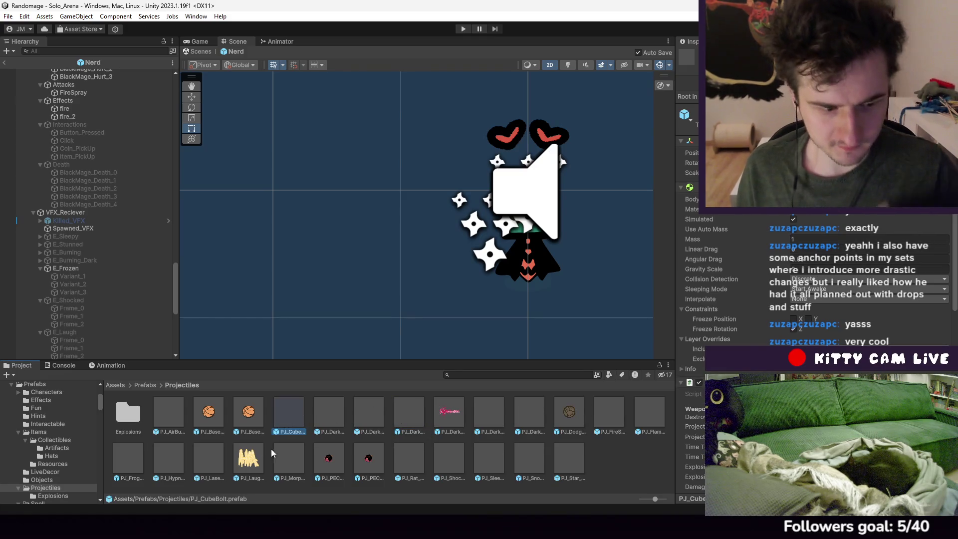
click(610, 414)
double_click(609, 414)
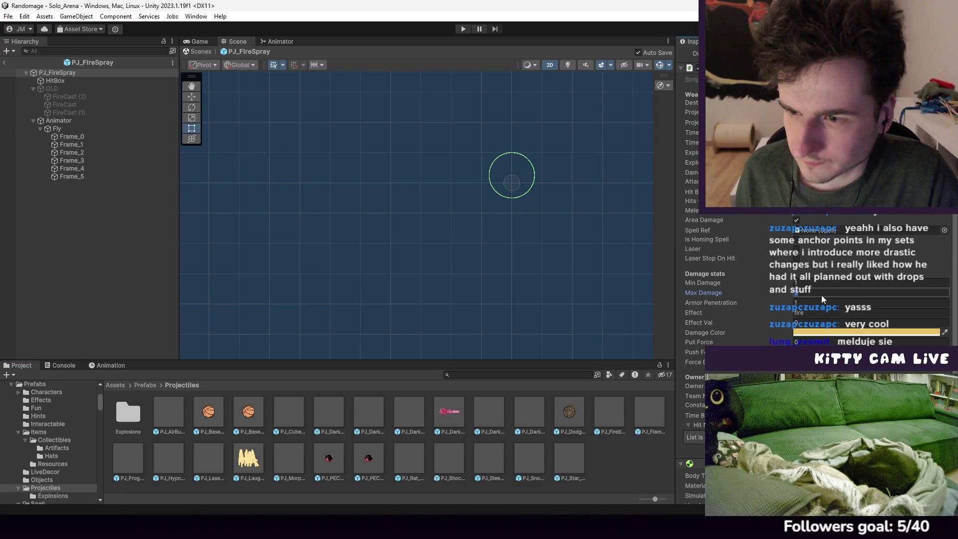
click(808, 313)
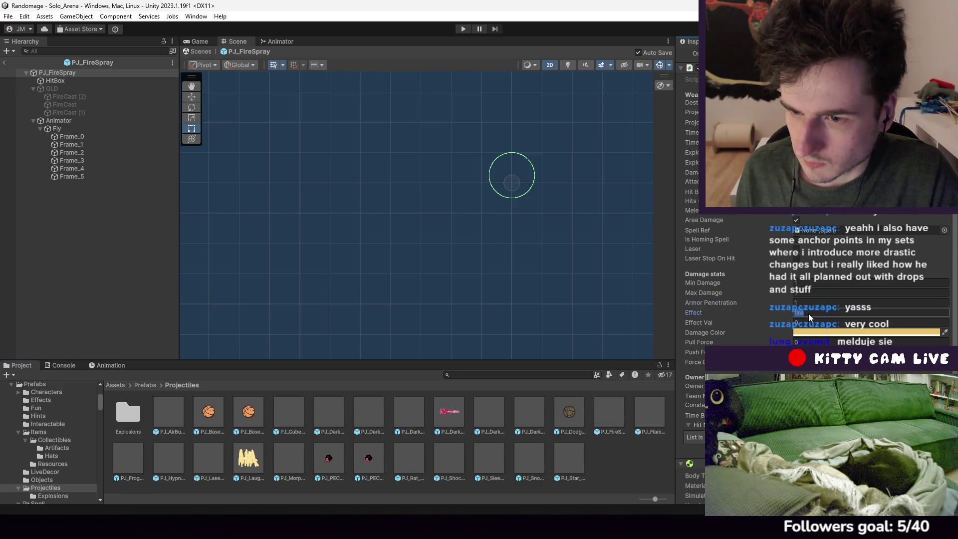
click(812, 323)
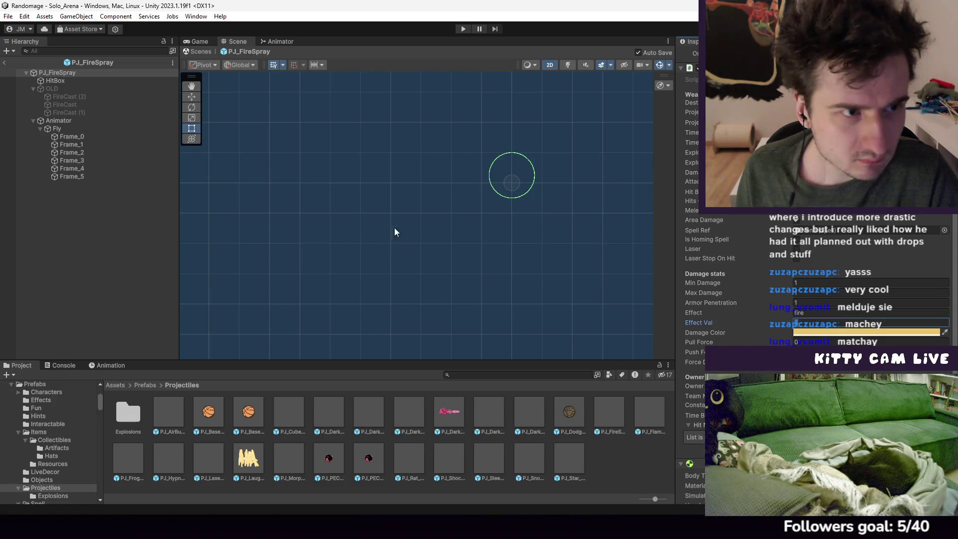
Open PJ_FlameSpray to compare its fire settings, then exit Prefab Mode to the arena scene
double_click(642, 419)
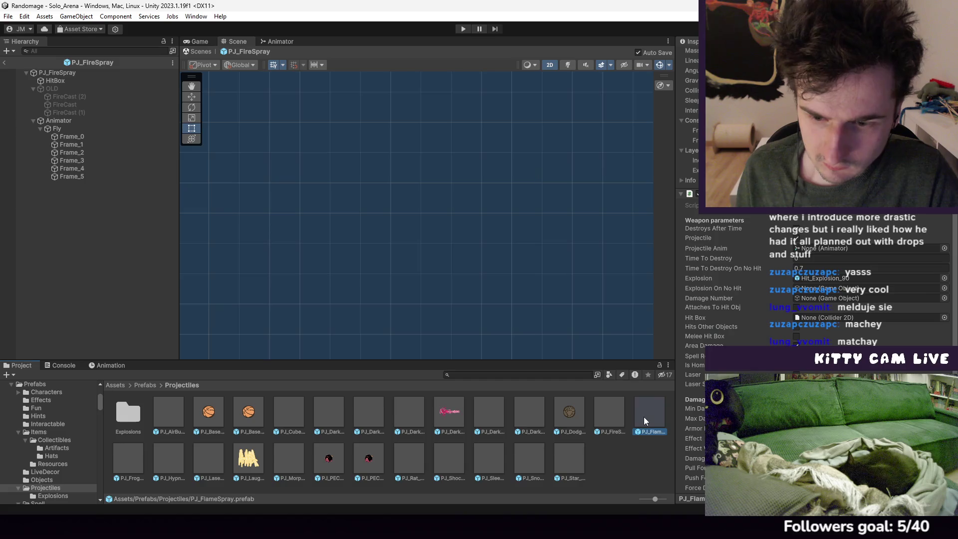
scroll(813, 299, down, 5)
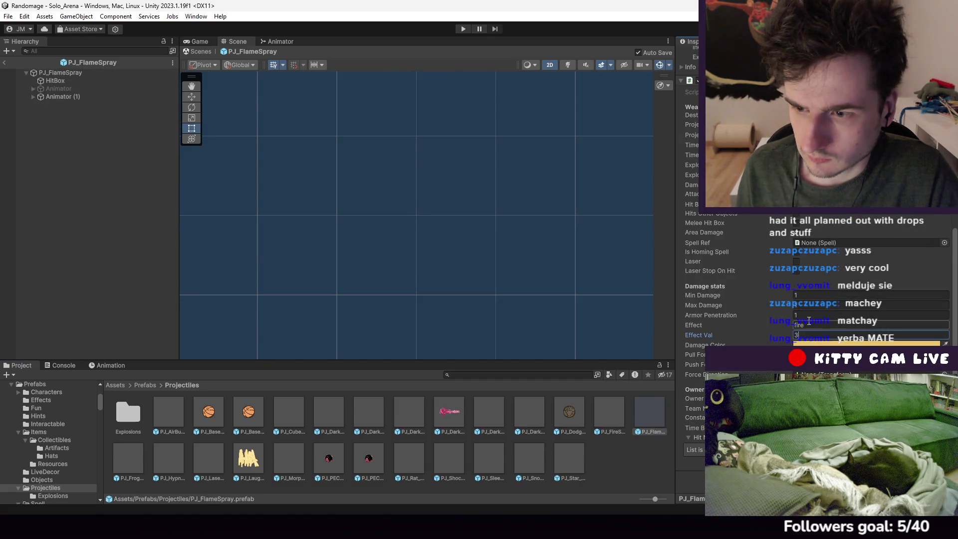
key(ctrl+z)
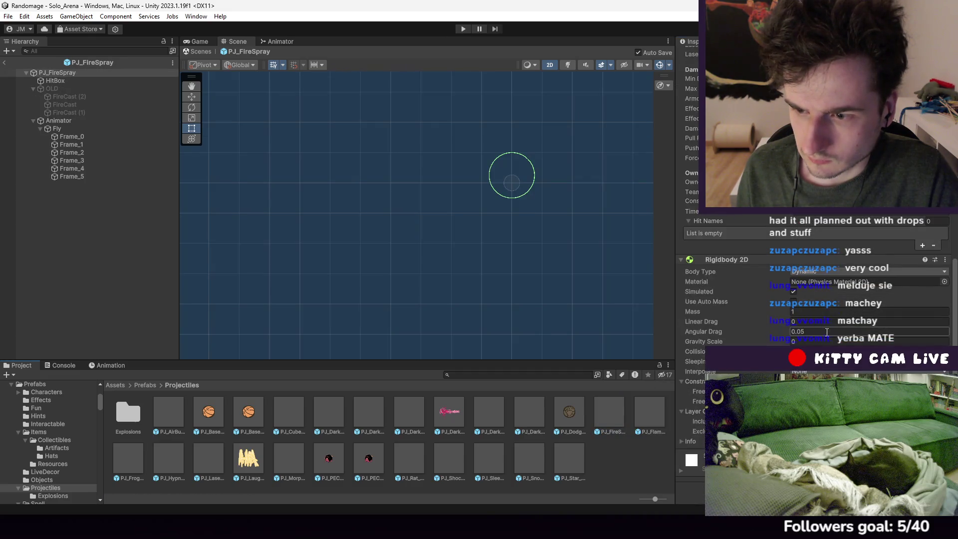
double_click(649, 412)
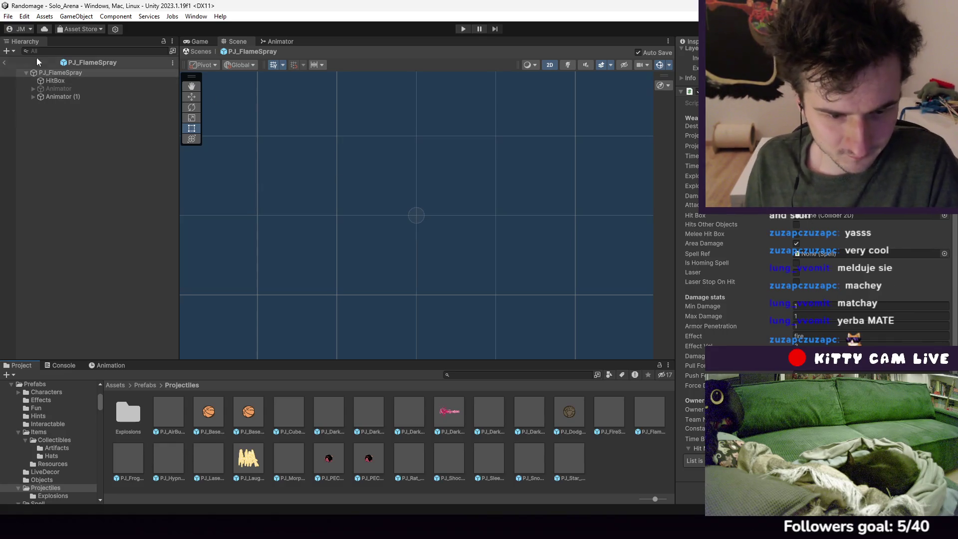
click(4, 62)
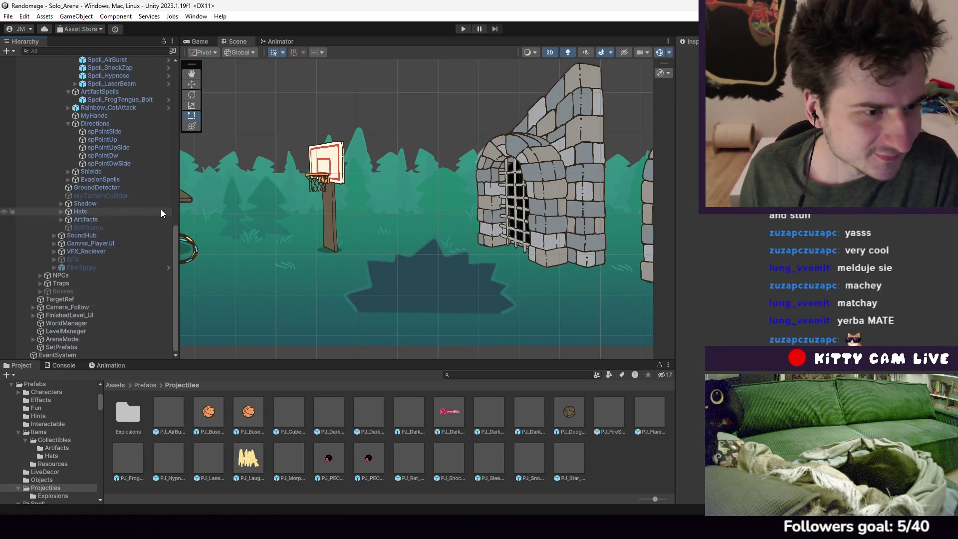
Playtest the arena, then open the second NullReferenceException at Effects_Reciever.cs line 132
click(468, 29)
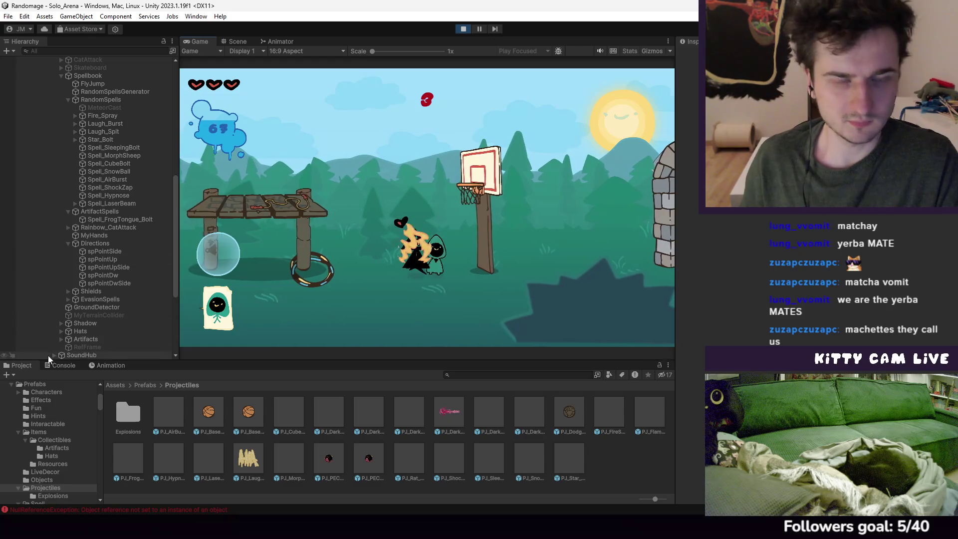
key(ctrl+shift+c)
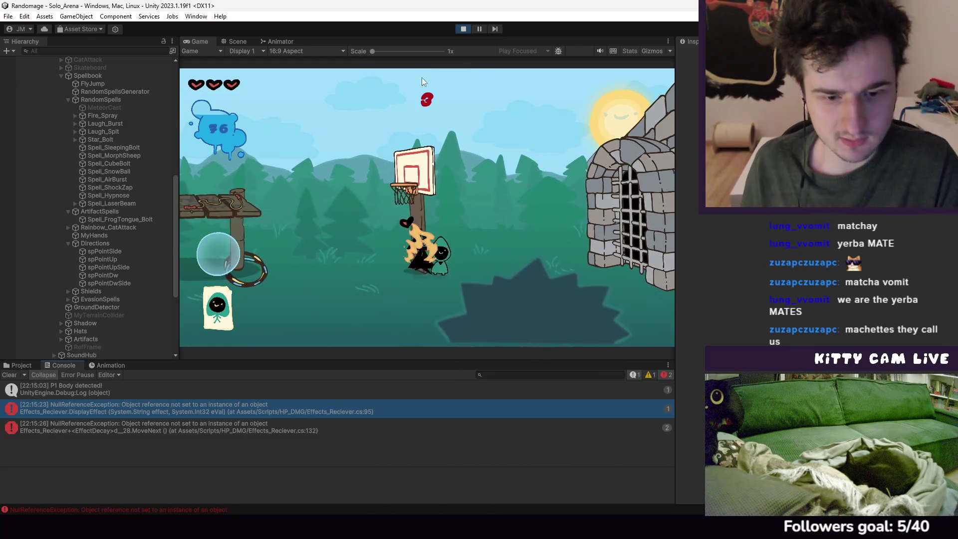
click(463, 29)
double_click(305, 425)
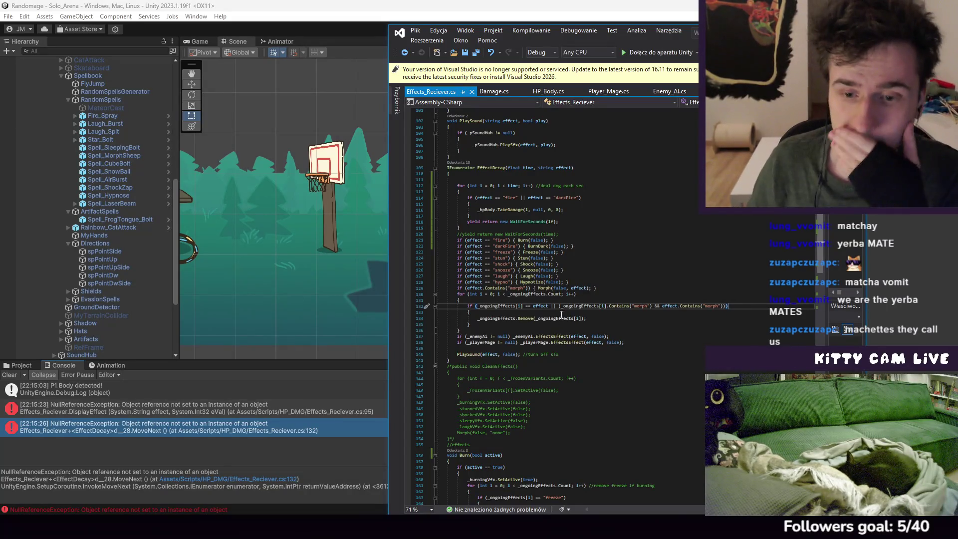
Examine the EffectDecay loop at the error line and where _ongoingEffects is declared
click(579, 302)
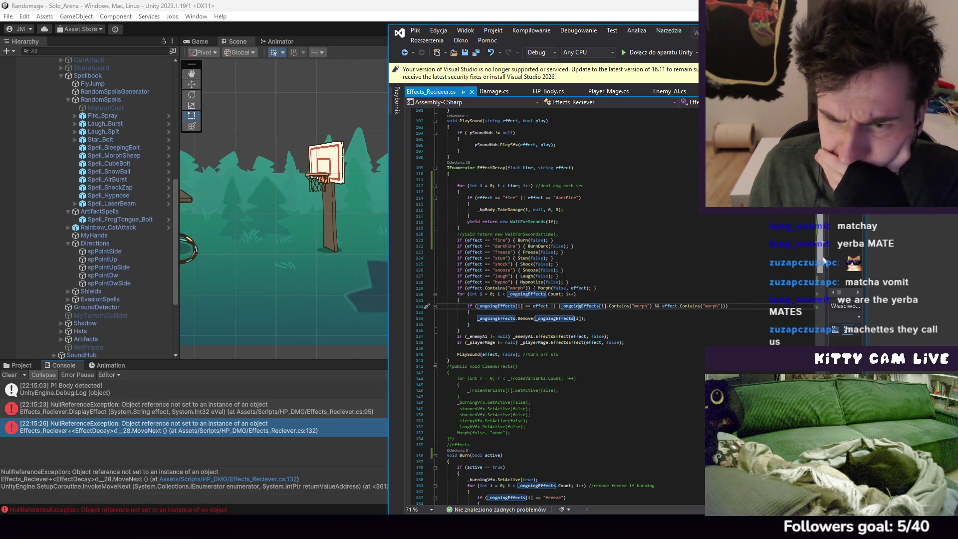
ctrl+click(578, 305)
key(ctrl+minus)
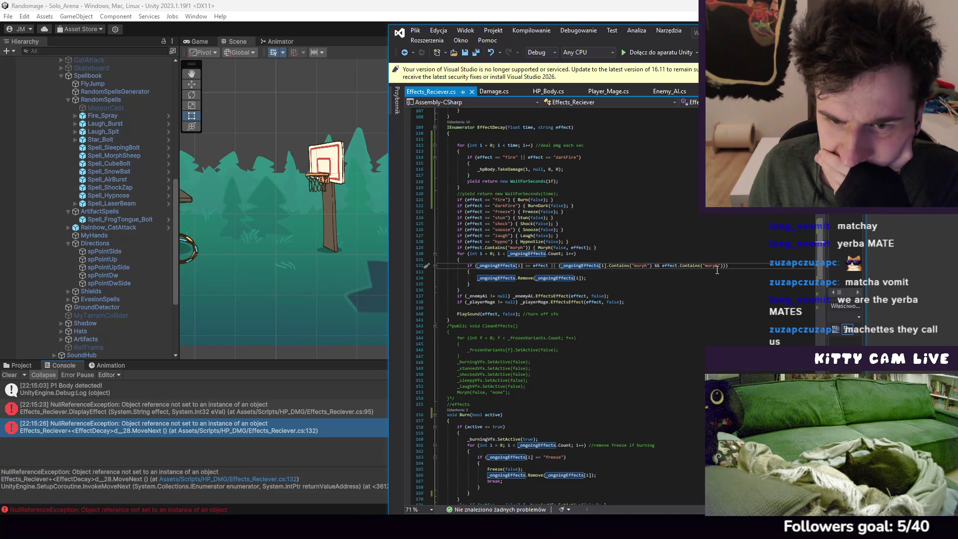
scroll(717, 269, down, 6)
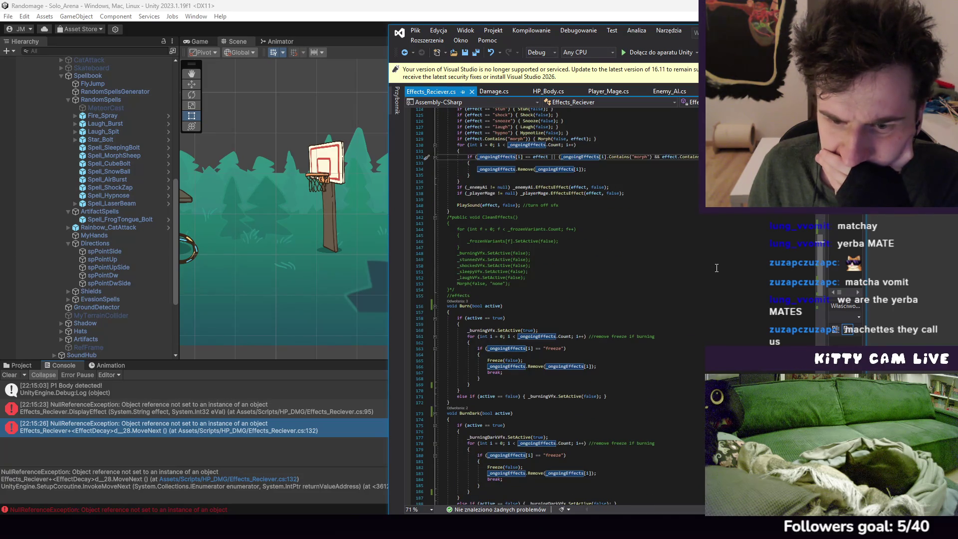
scroll(717, 267, down, 3)
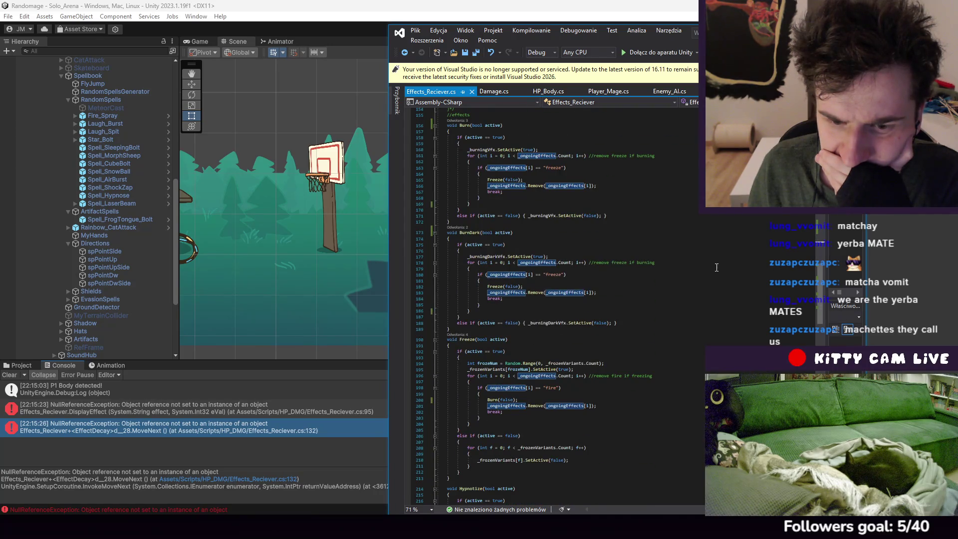
scroll(717, 267, down, 4)
scroll(717, 267, down, 1)
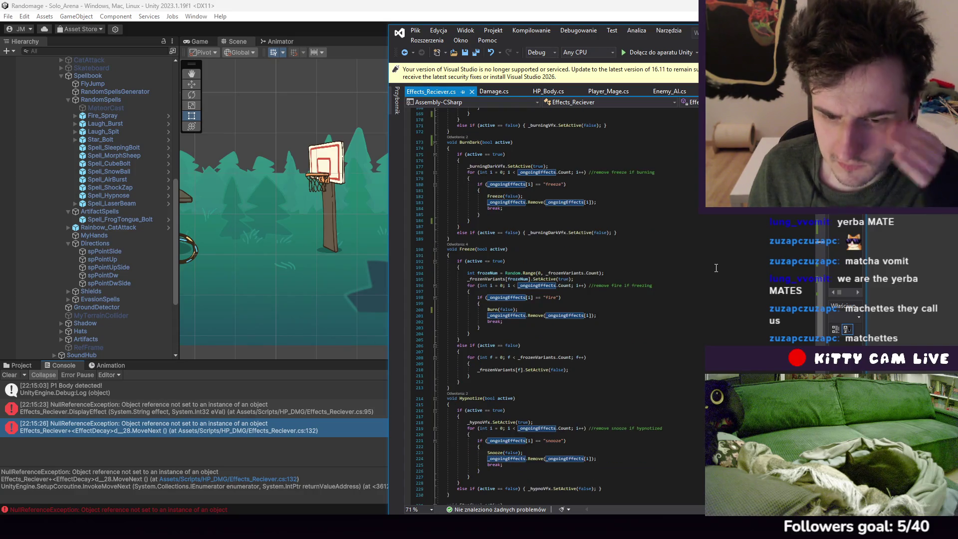
scroll(717, 268, down, 6)
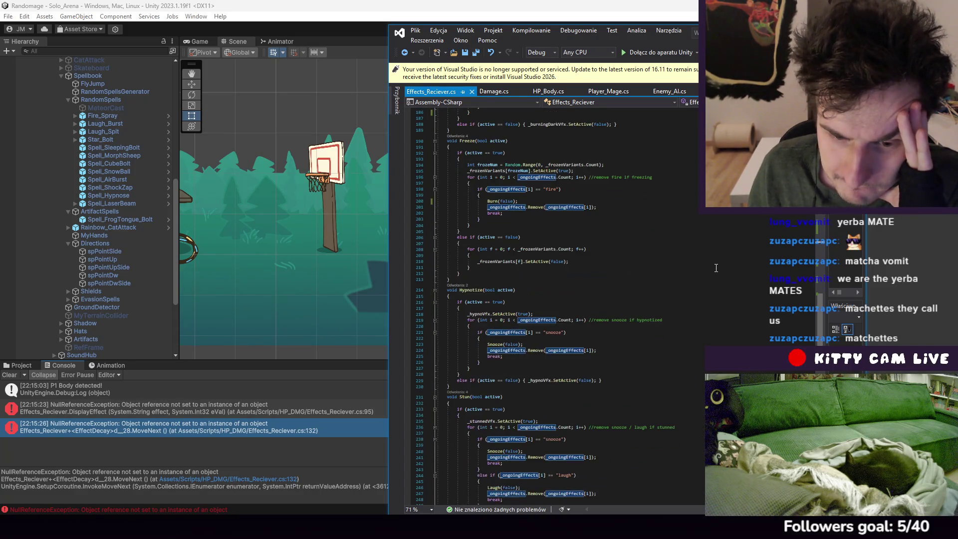
scroll(706, 264, up, 20)
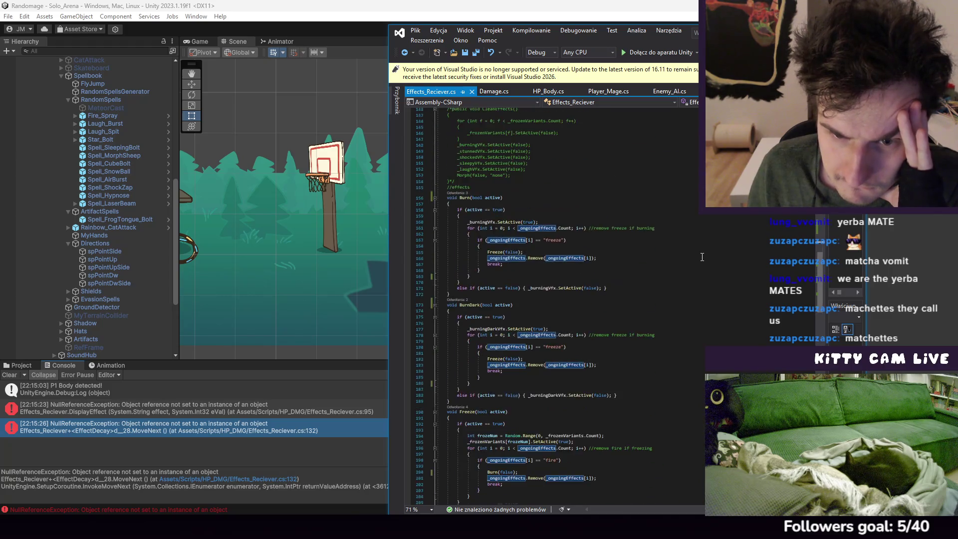
scroll(702, 257, up, 6)
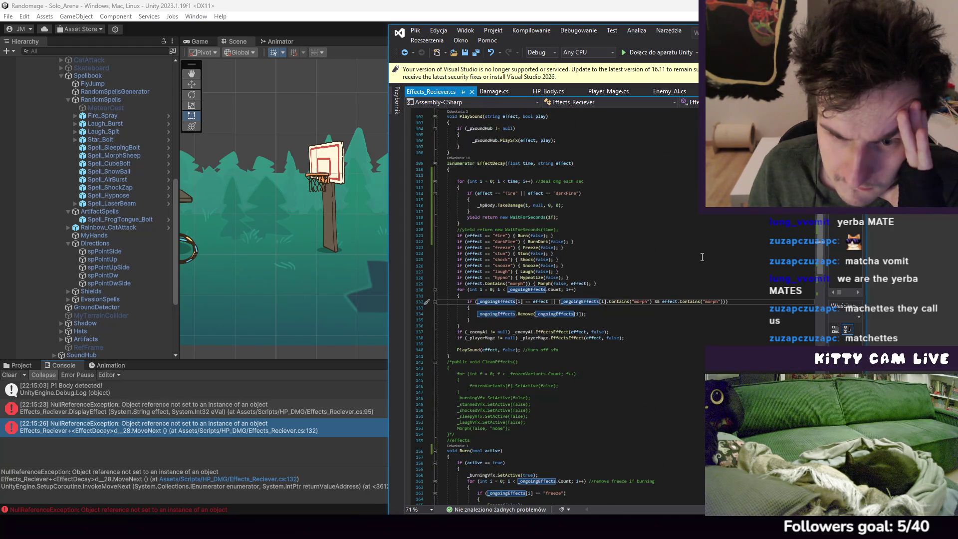
scroll(702, 257, up, 1)
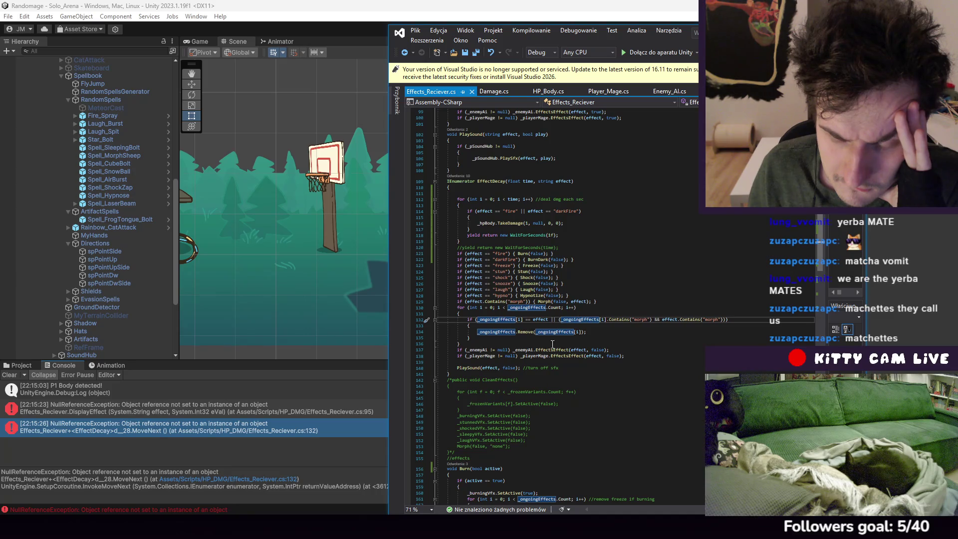
Check the EffectsEffect definitions in Enemy_AI and Player_Mage, then return to Unity
ctrl+click(617, 358)
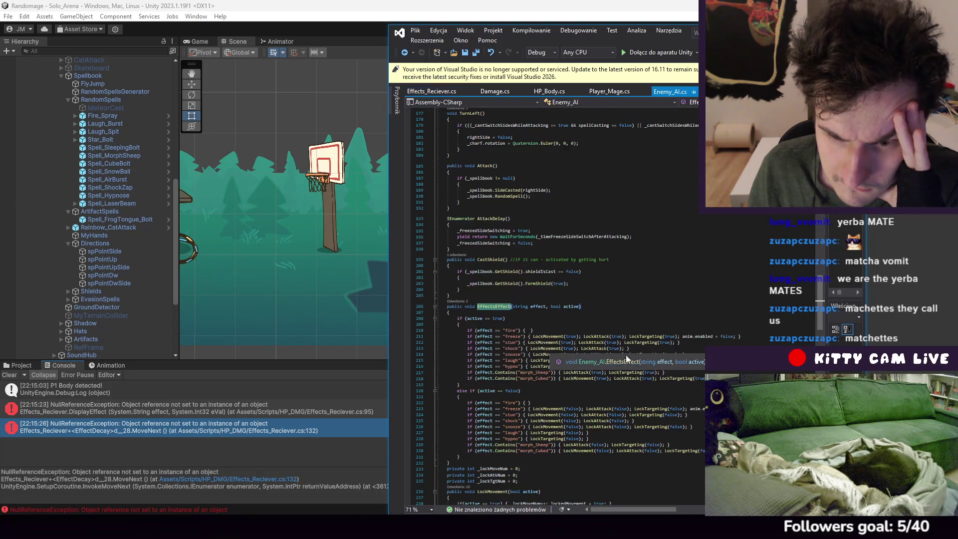
click(615, 94)
click(286, 70)
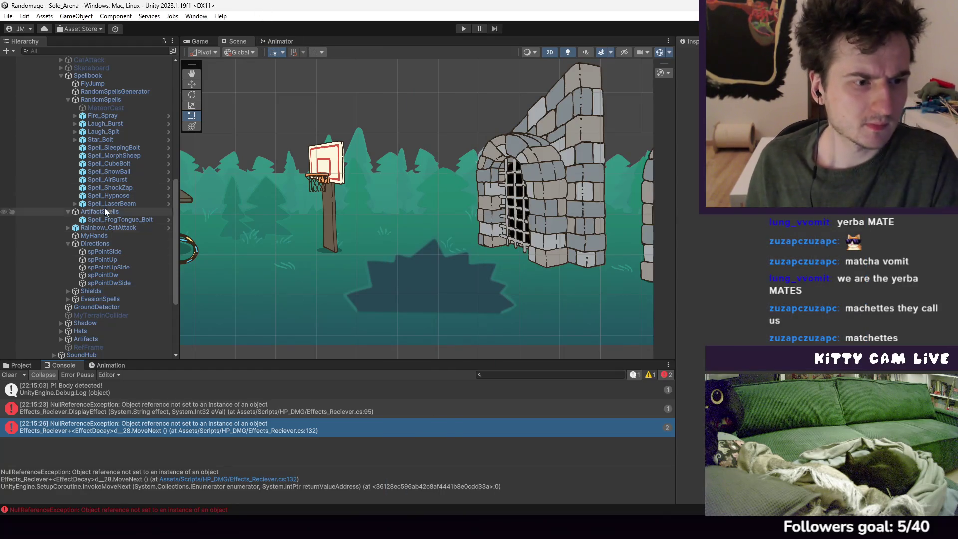
Select the GreenHood player object and start the arena playtest
scroll(83, 133, up, 8)
scroll(82, 133, up, 4)
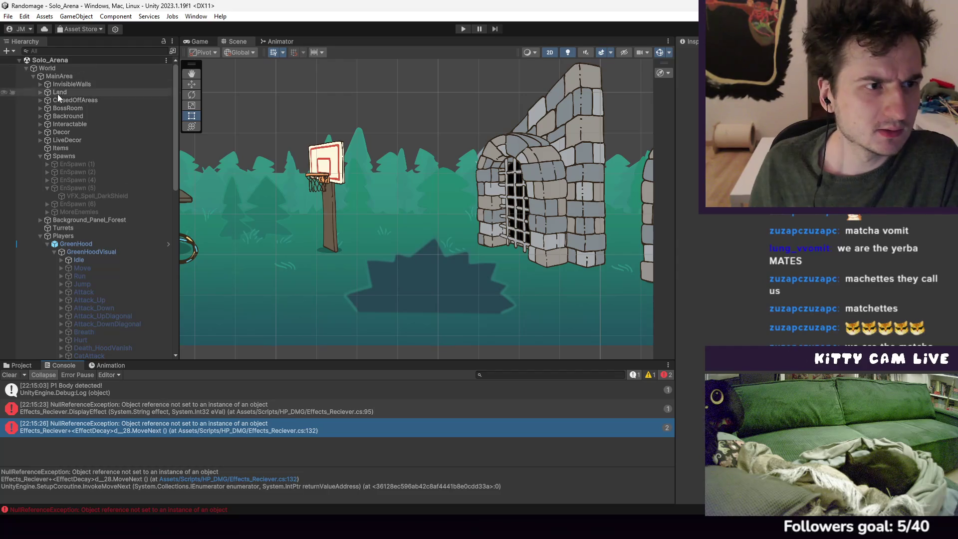
scroll(91, 187, down, 3)
click(91, 187)
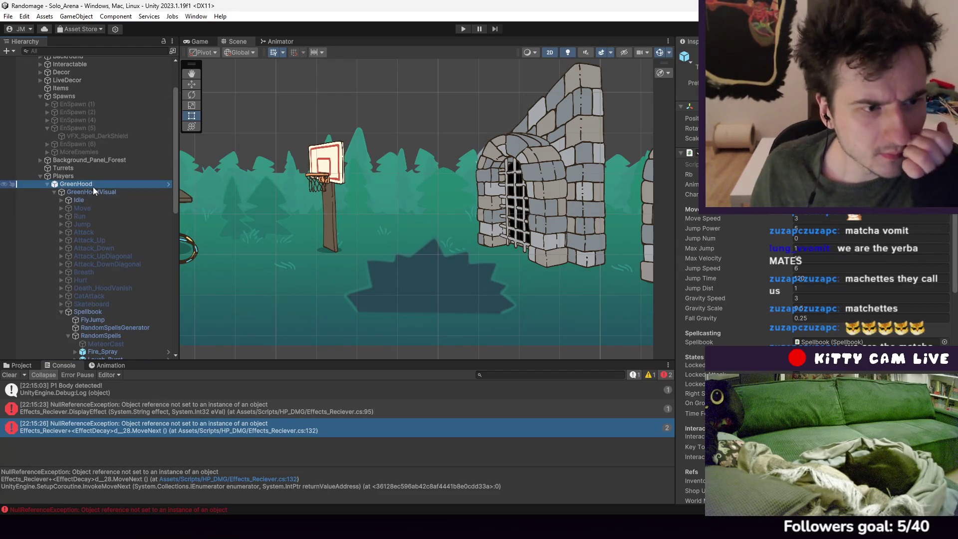
click(463, 30)
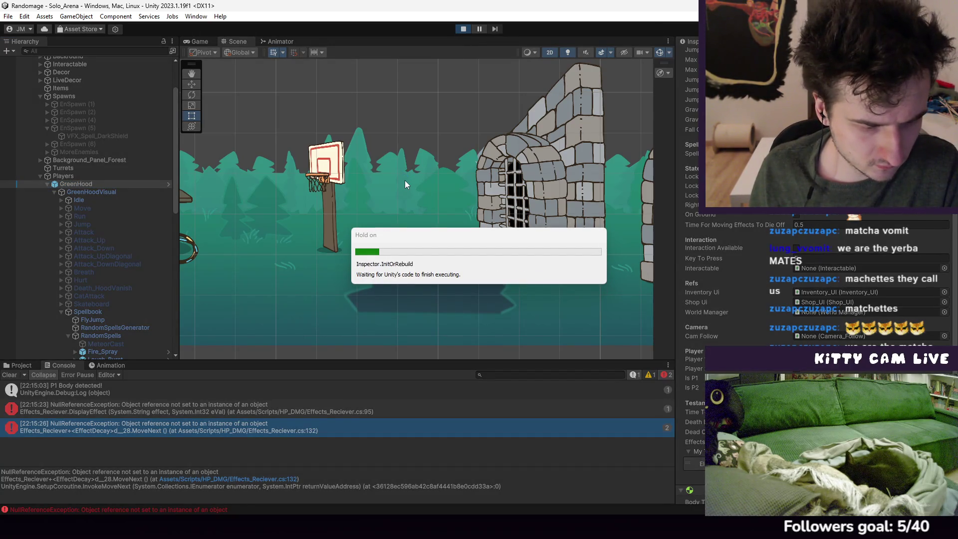
Walk to the dealer, buy the Biology Class Jar and another item, test the title menu, then stop
key(Right)
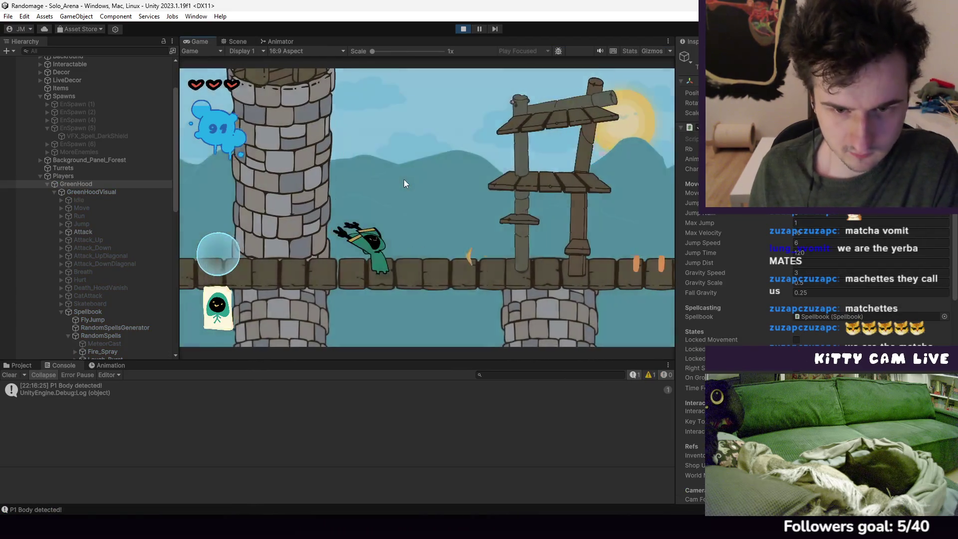
key(Right)
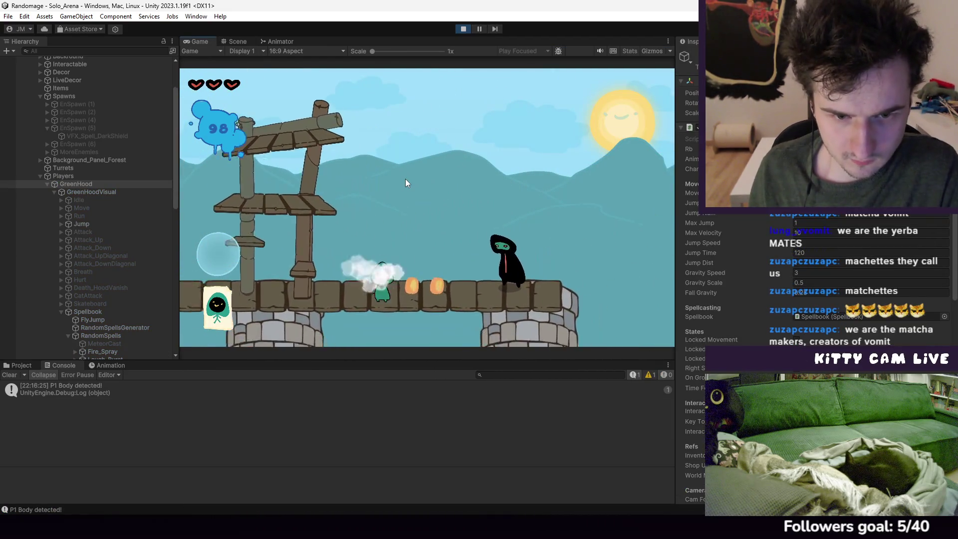
key(e)
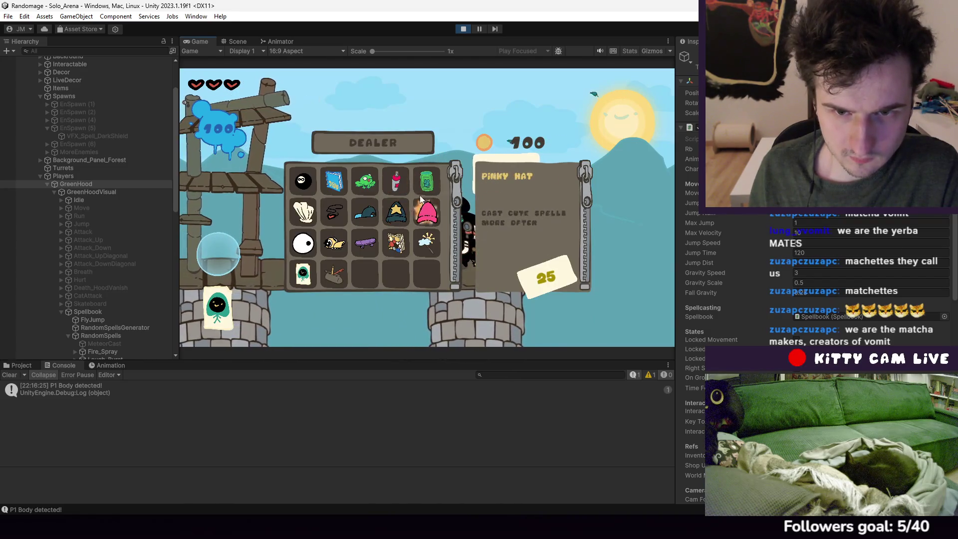
click(423, 188)
click(312, 215)
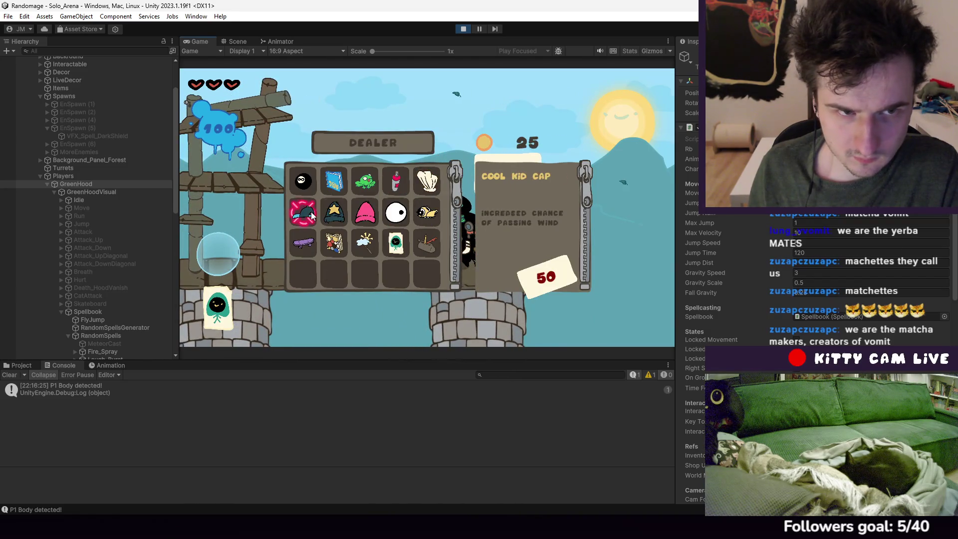
key(Escape)
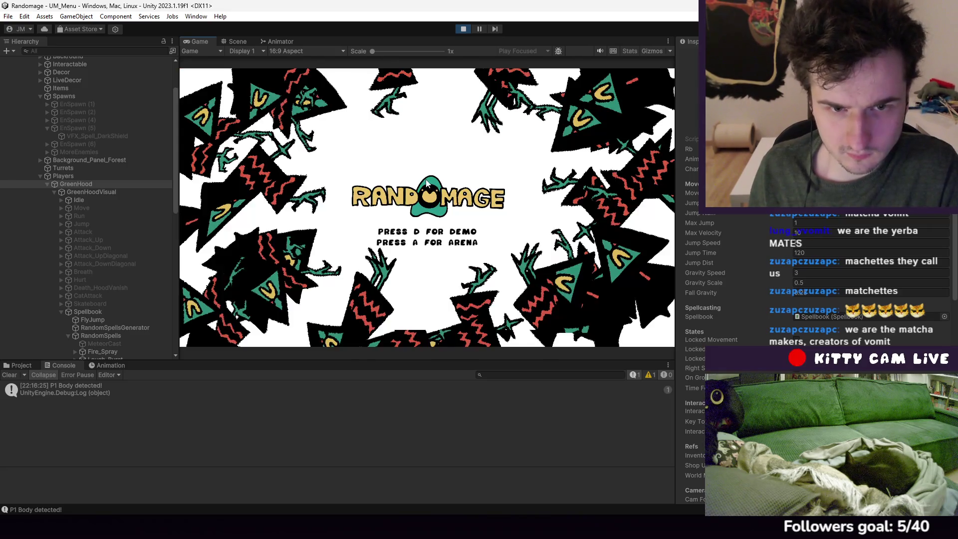
key(d)
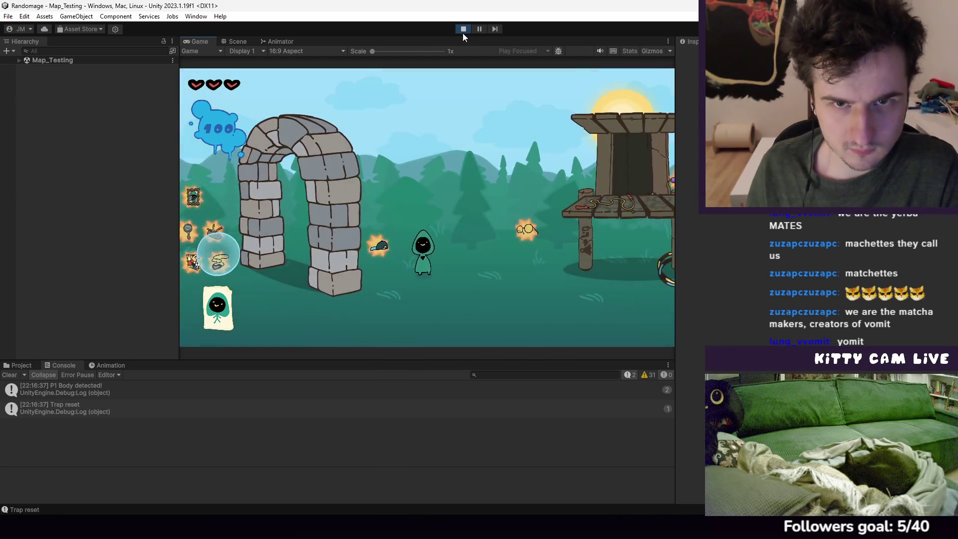
click(464, 29)
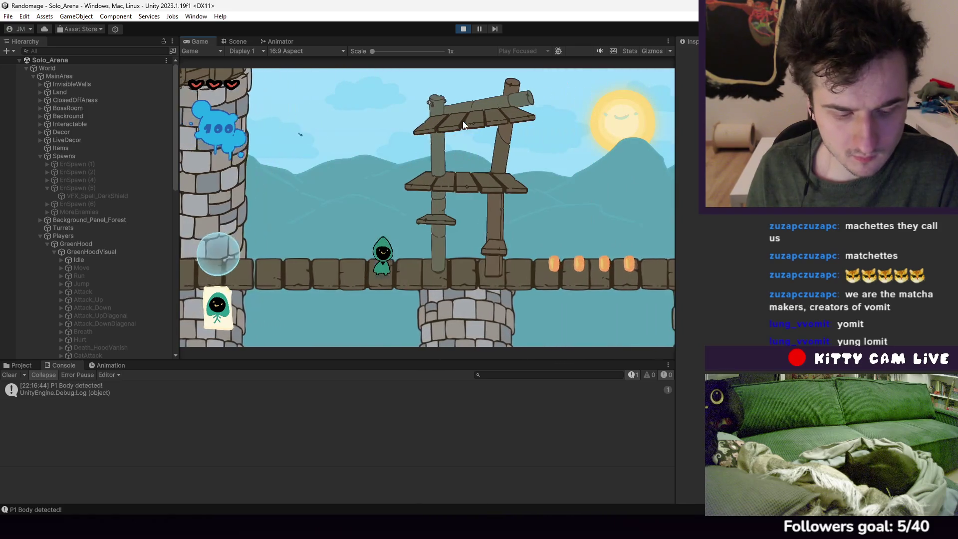
Walk to the merchant and spend the remaining coins on an item and the spray bottle
key(d)
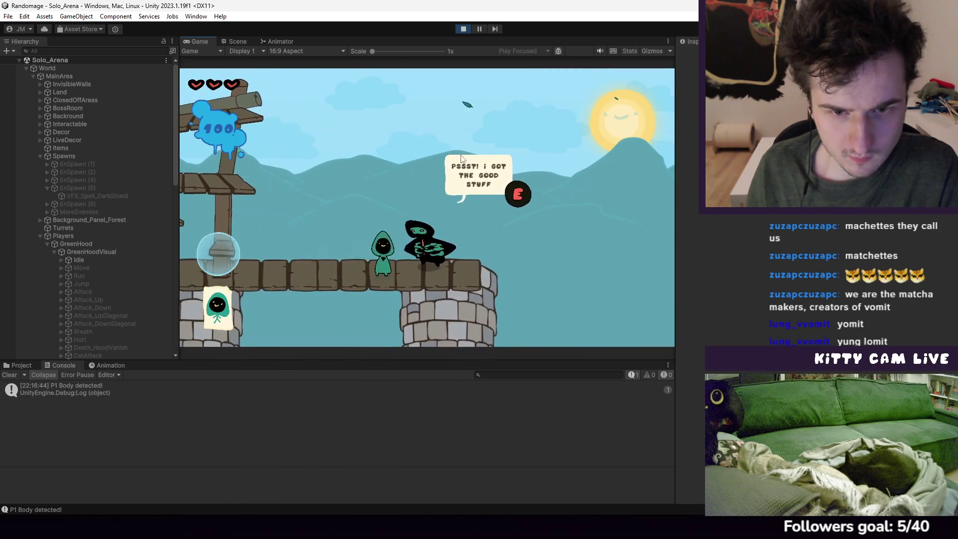
key(e)
click(344, 214)
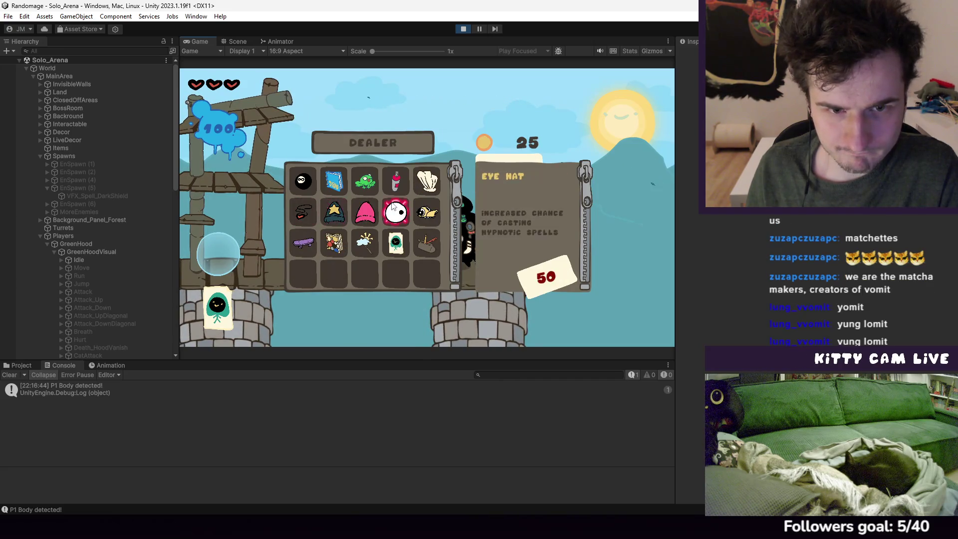
click(396, 181)
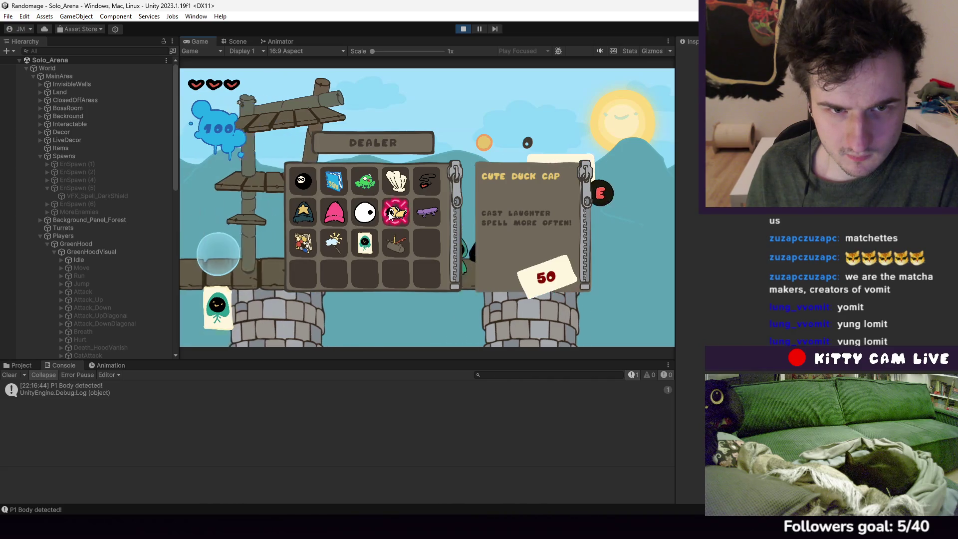
key(e)
Equip the Biology Class Jar and the blue hat from the inventory
key(Tab)
click(303, 181)
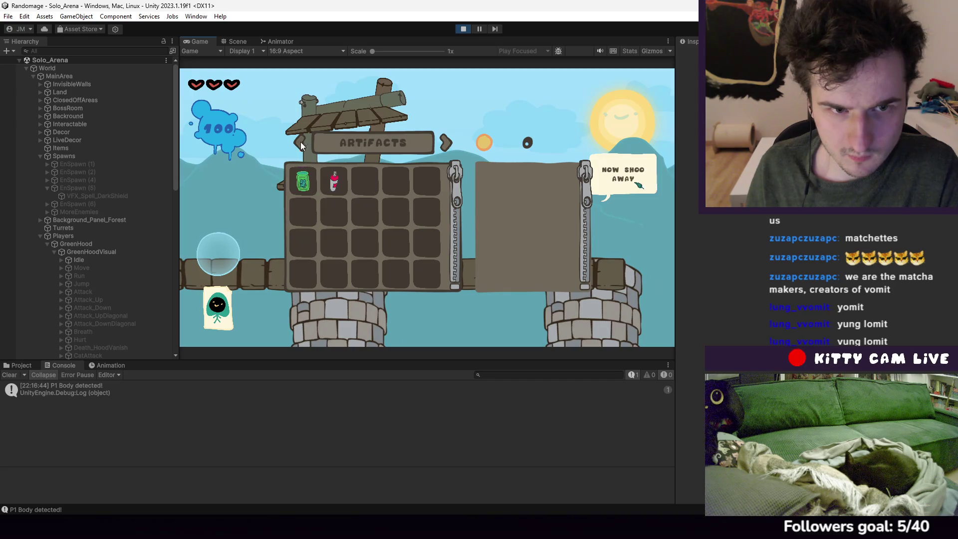
click(304, 181)
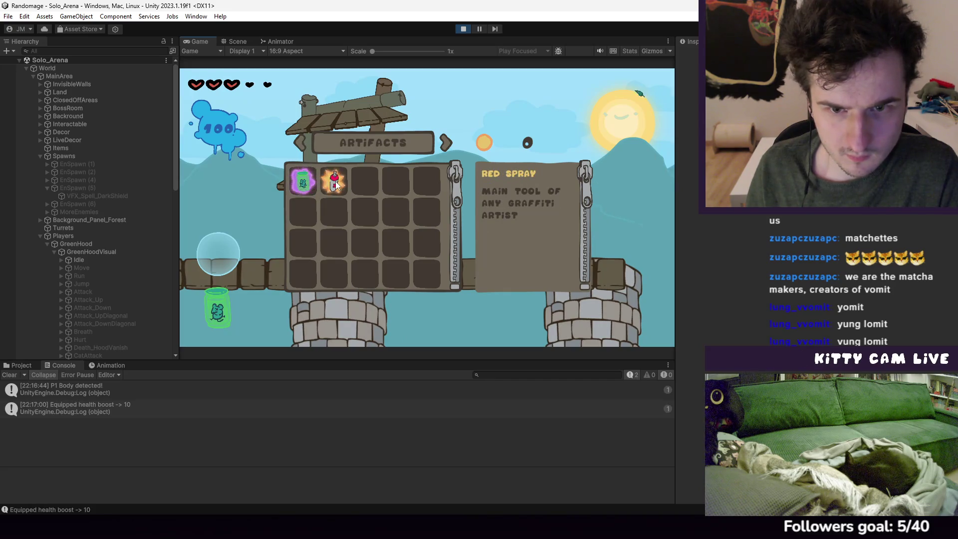
click(310, 190)
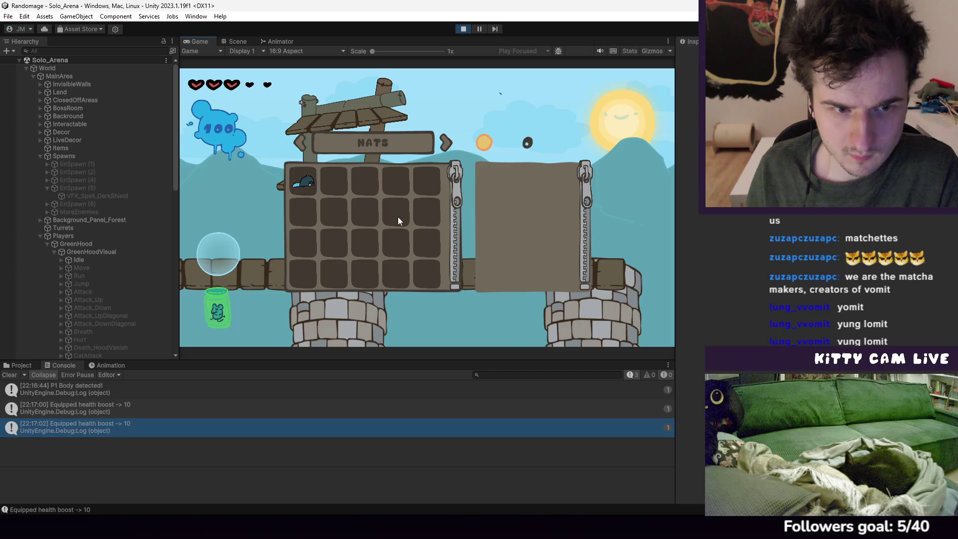
key(Tab)
Fight enemies up to the basketball hoop and back around the graffiti crates
key(d)
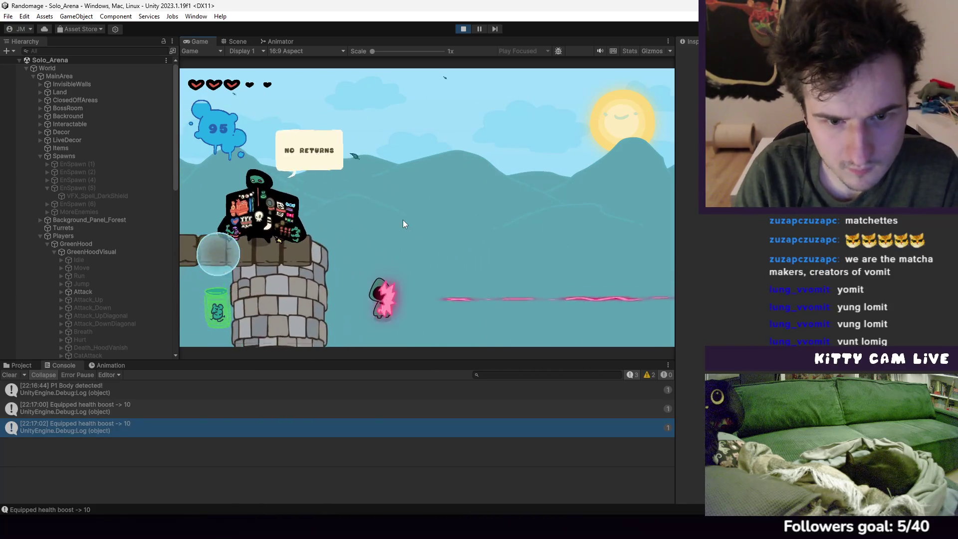
key(d)
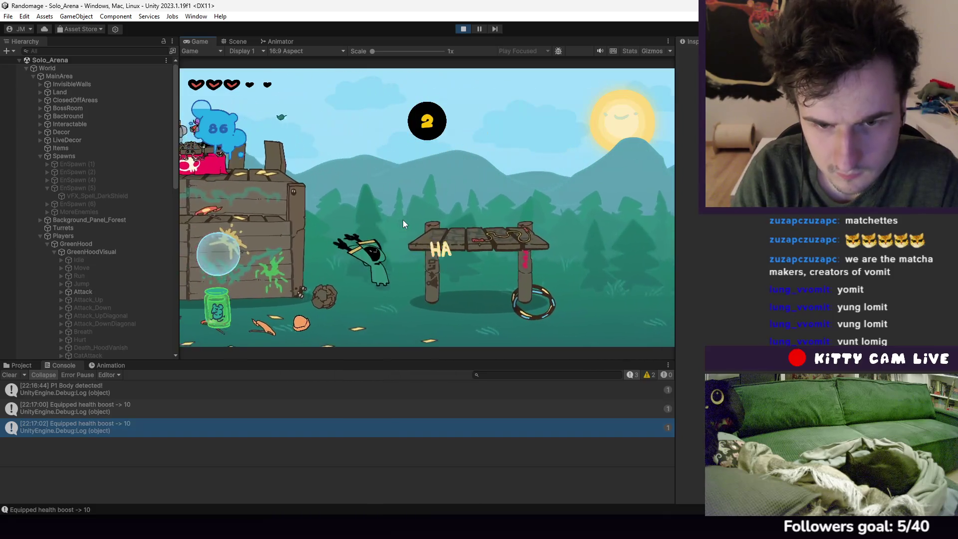
key(d)
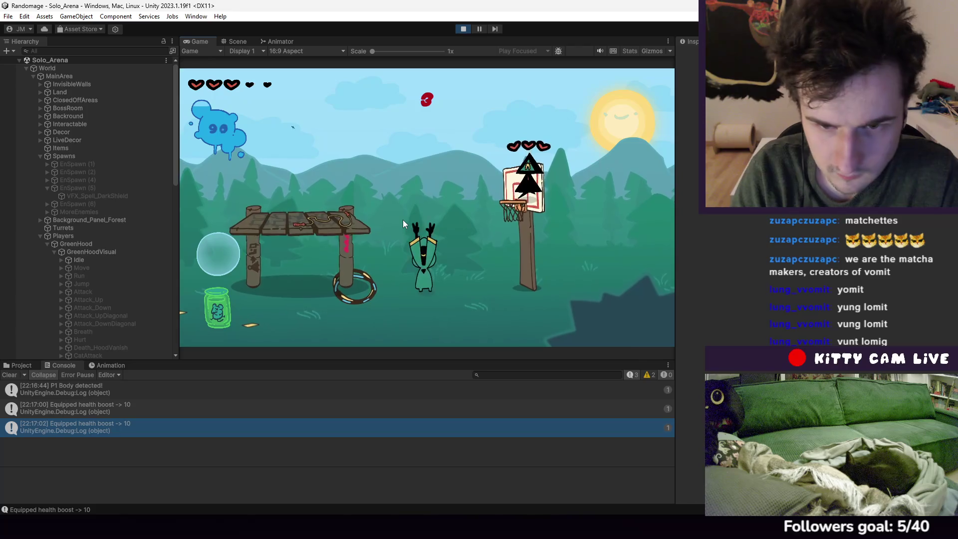
key(d)
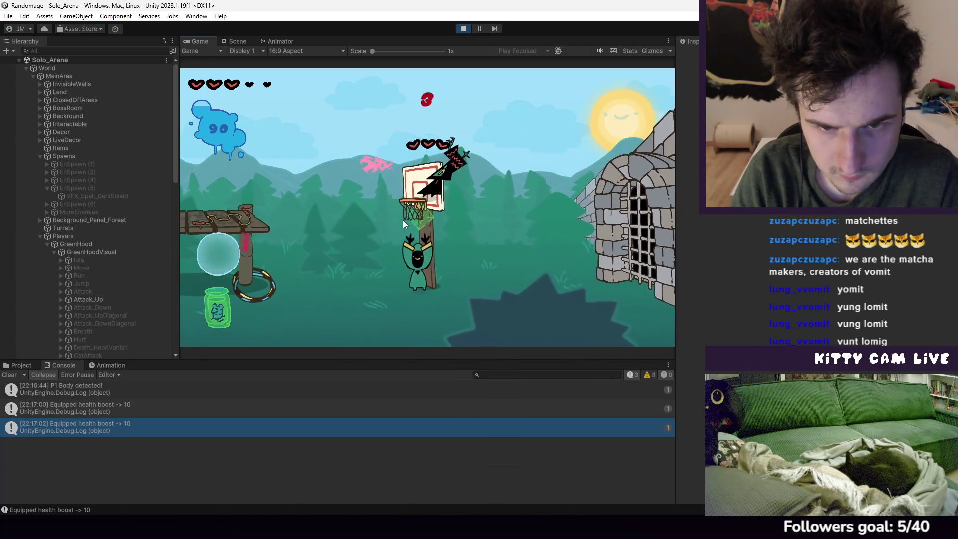
key(w)
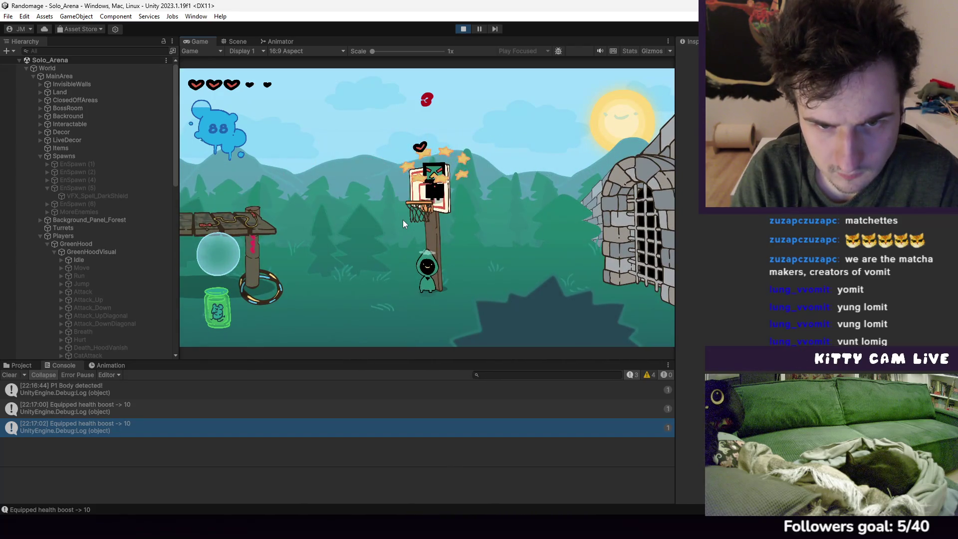
key(space)
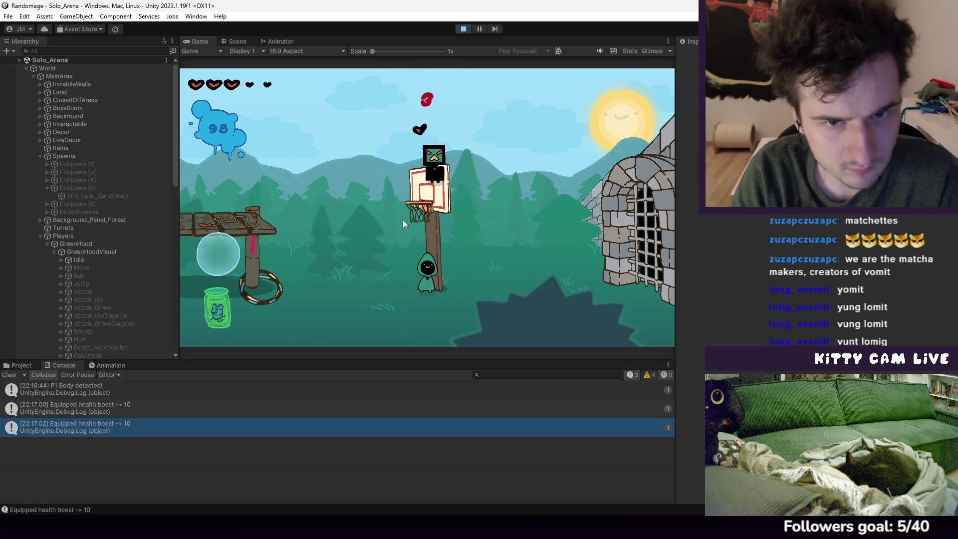
key(a)
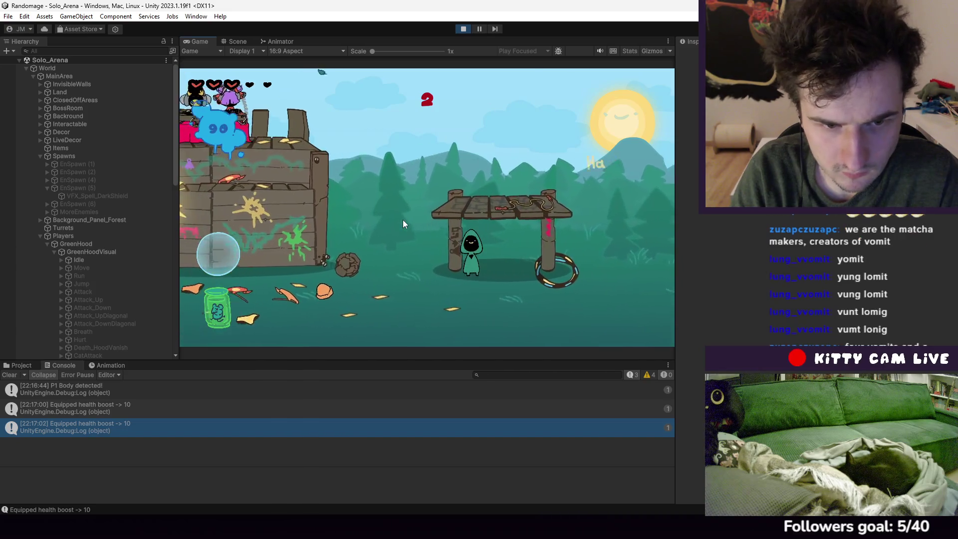
key(a)
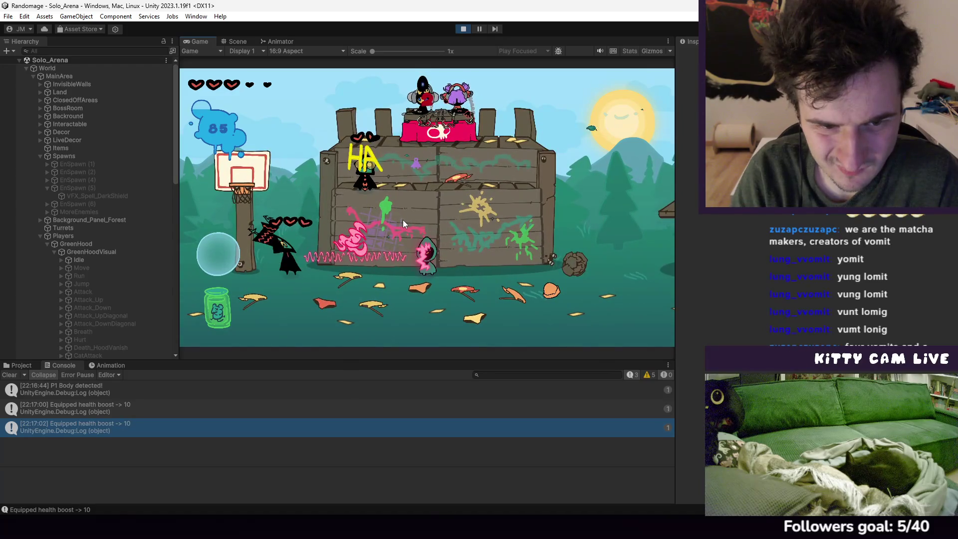
key(d)
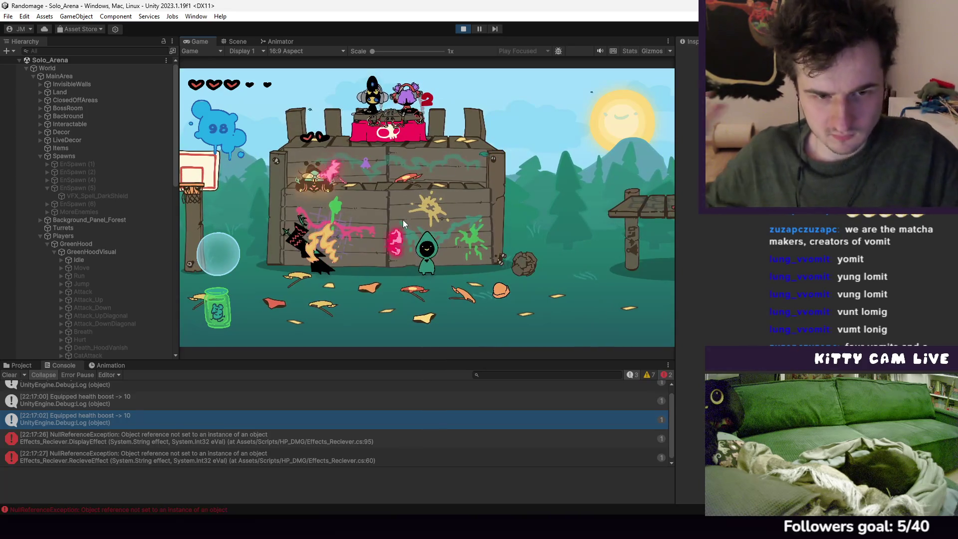
Move the player right, pause the playtest and frame the arena characters in the Scene view
key(d)
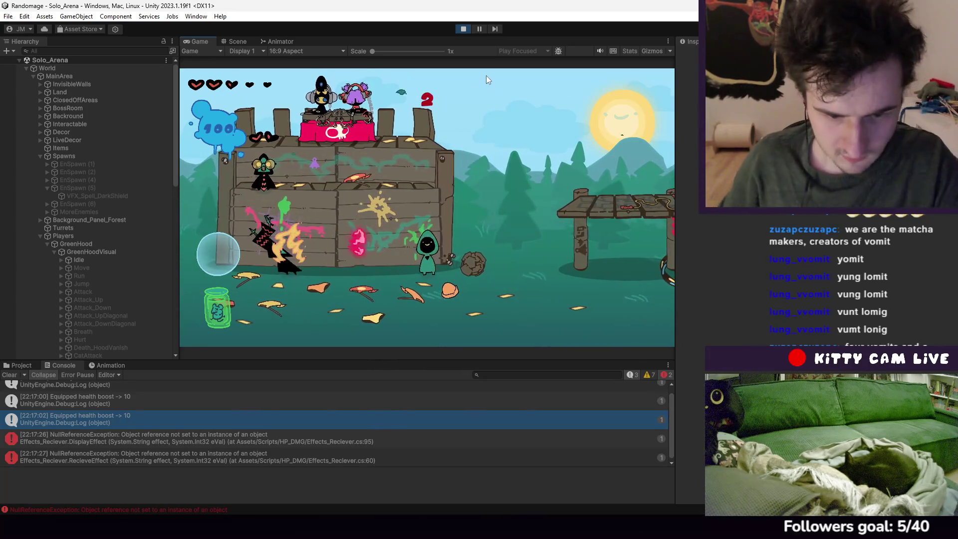
click(478, 29)
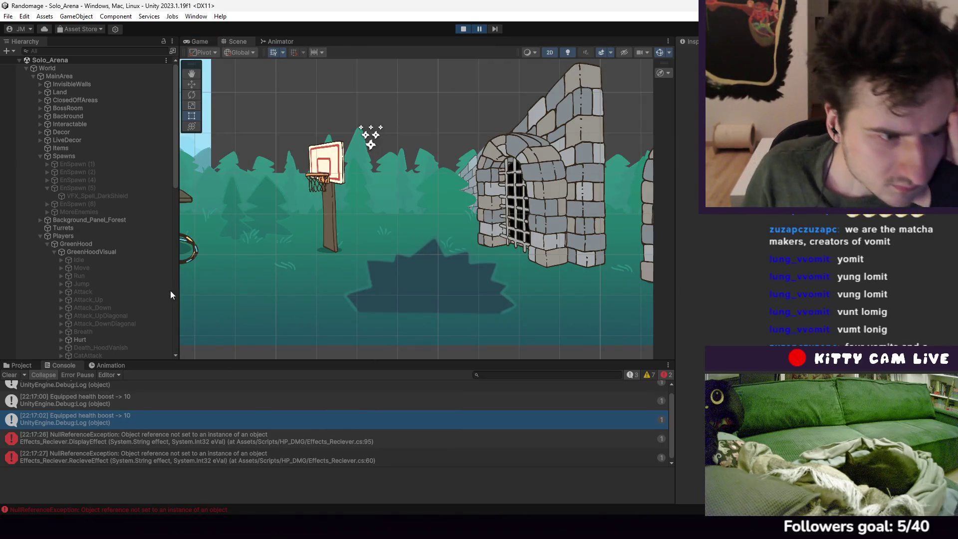
key(f)
click(330, 229)
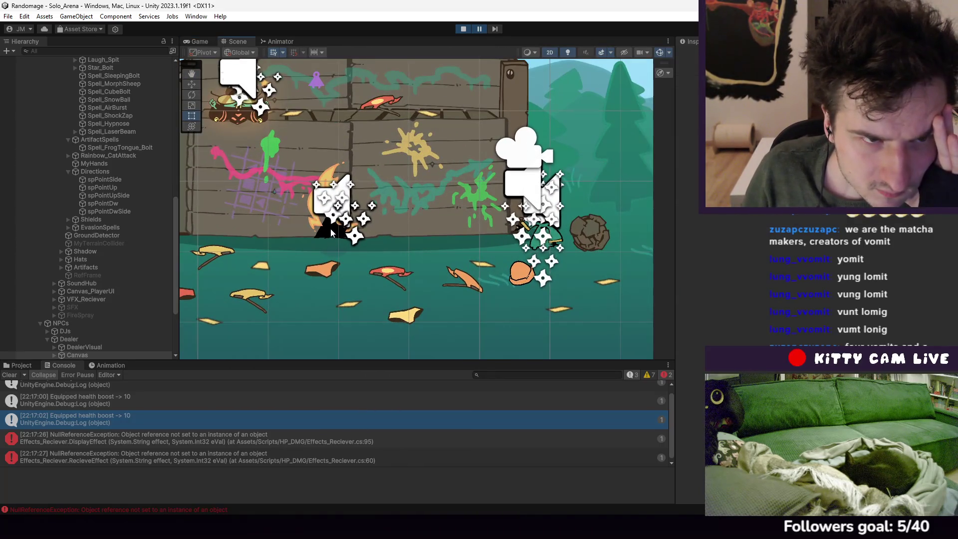
scroll(348, 242, down, 2)
click(206, 43)
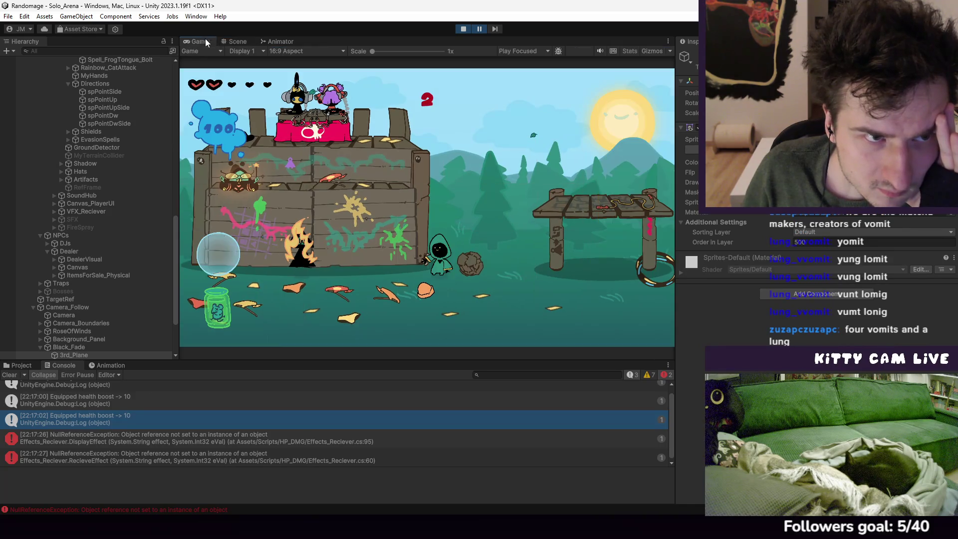
click(233, 44)
Inspect BlackHood's VFX_Reciever frozen and burning effect visuals, then stop the playtest
click(334, 239)
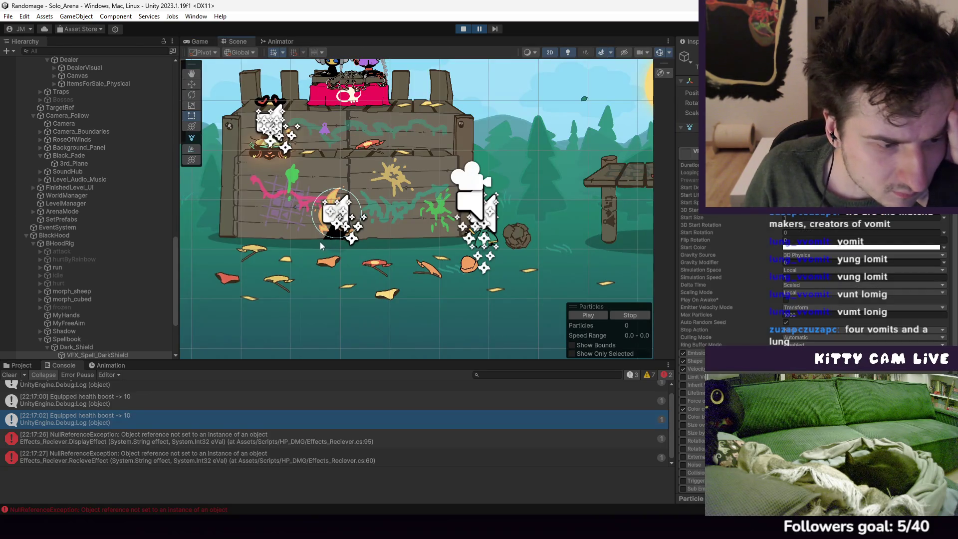
click(61, 235)
scroll(70, 329, down, 3)
click(68, 337)
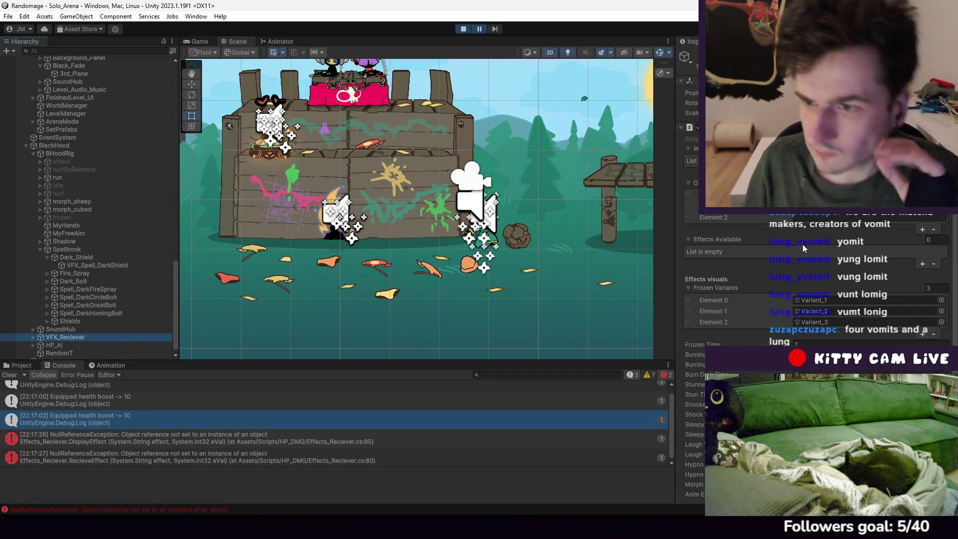
scroll(806, 236, up, 3)
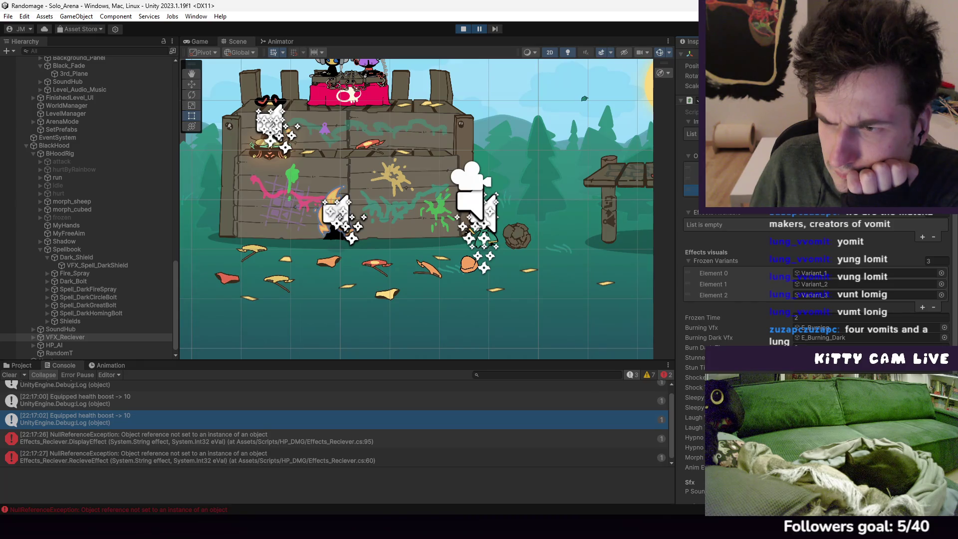
click(469, 29)
Delete the `&& effect != ""` check on line 90 of HP_Body.cs and save the file
key(alt+Tab)
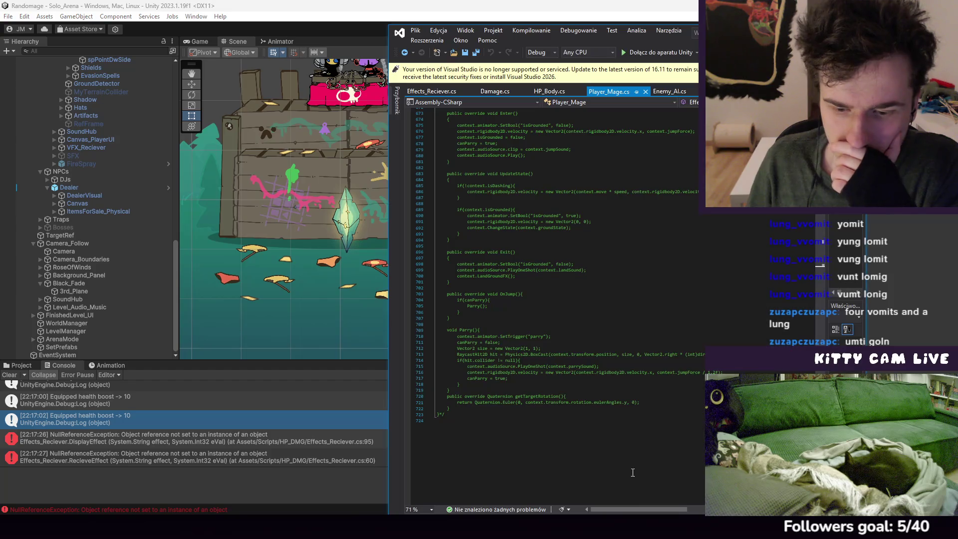
click(548, 91)
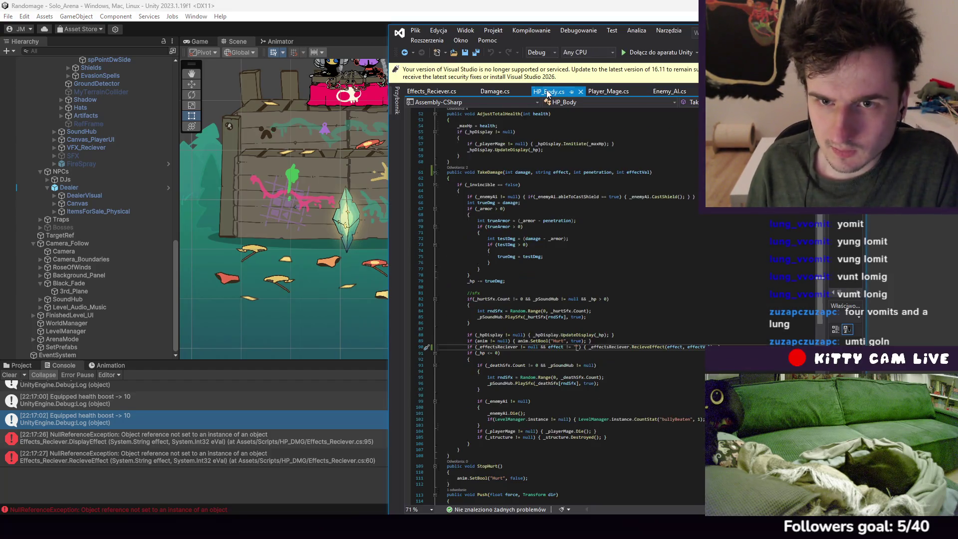
drag(579, 348, 543, 348)
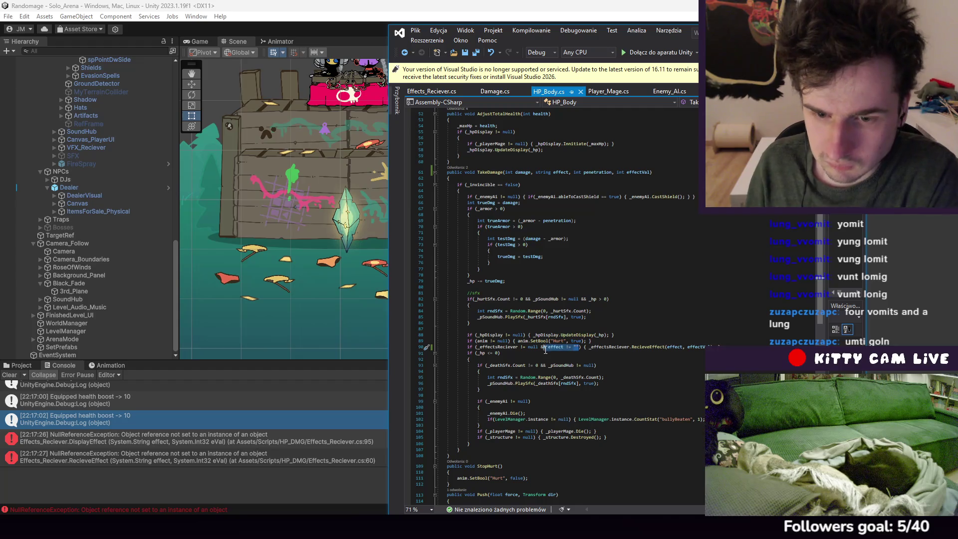
click(415, 30)
click(469, 150)
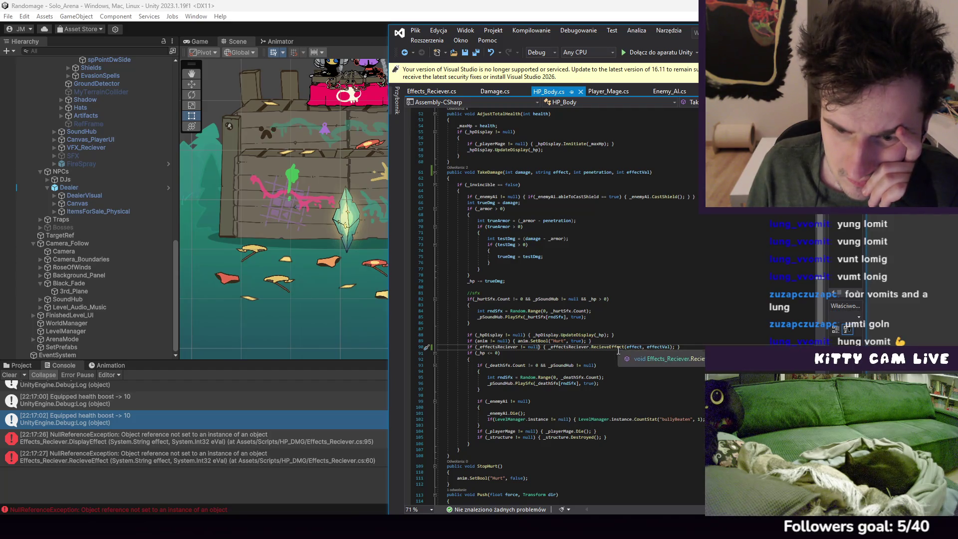
Check RecieveEffect's definition from TakeDamage, then return to Unity to recompile
click(688, 360)
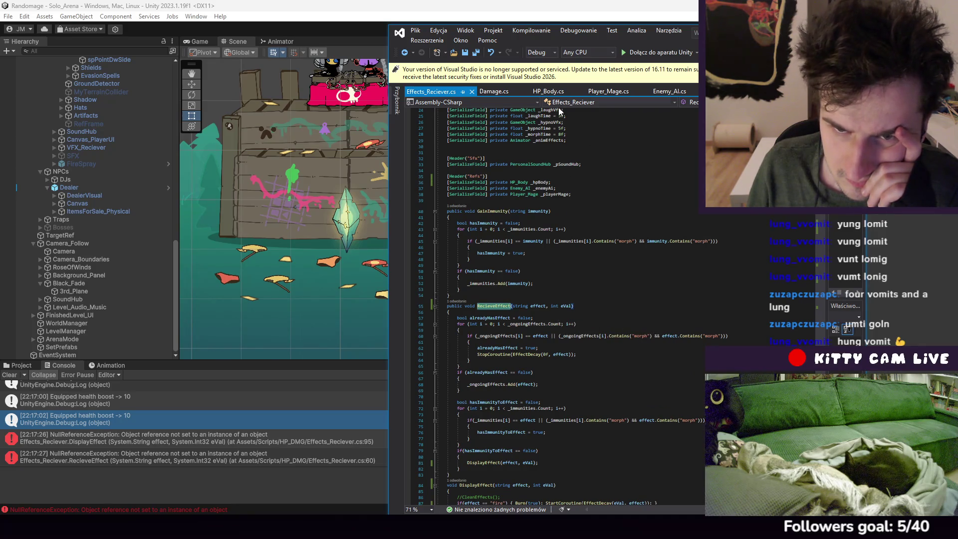
click(549, 92)
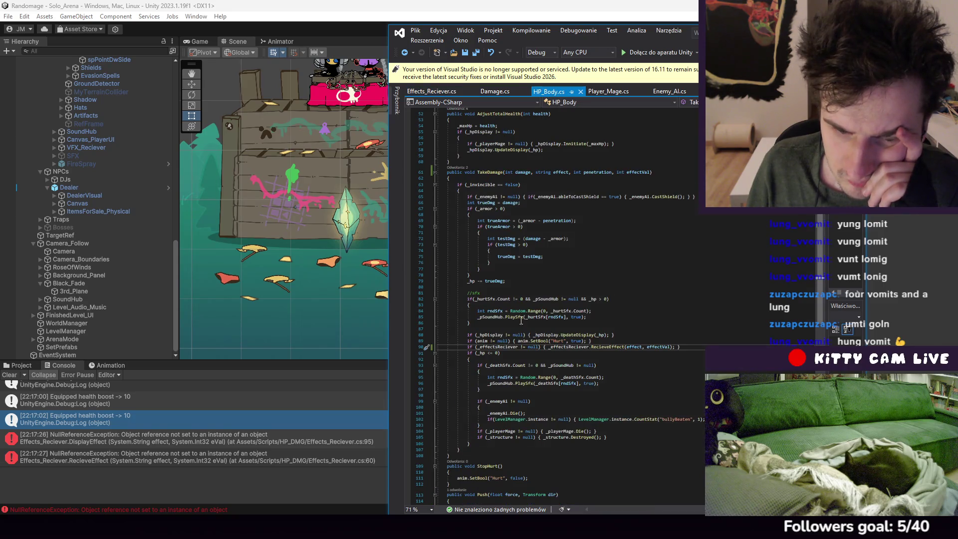
key(alt+Tab)
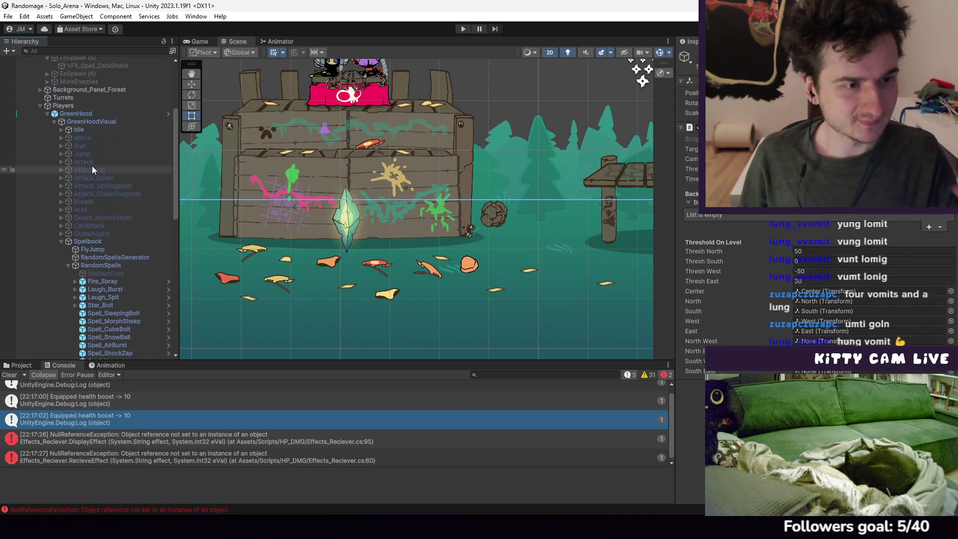
Review the player's VFX_Reciever E_Burning, E_Stunned, E_Shocked and E_Sleepy visuals via GreenHoodVisual, then press Play
click(76, 122)
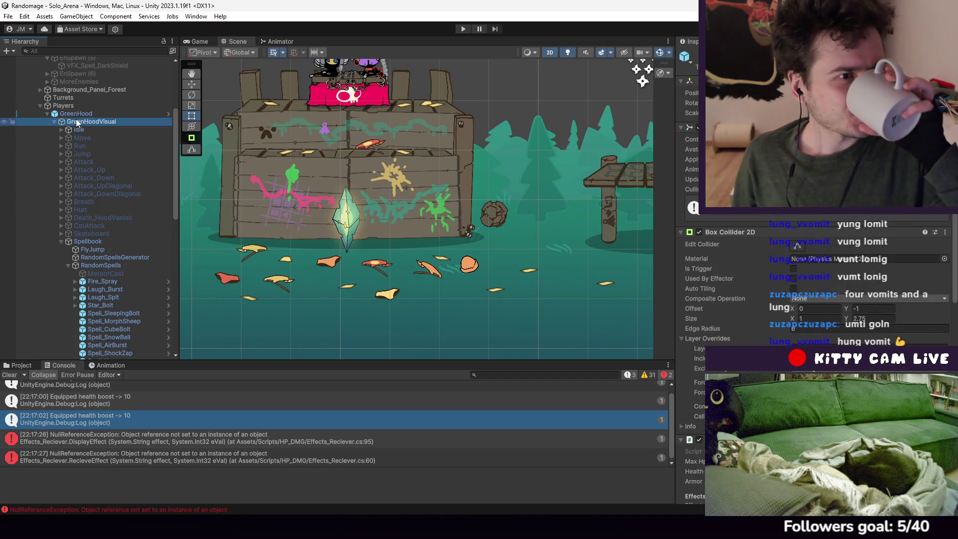
scroll(831, 267, down, 10)
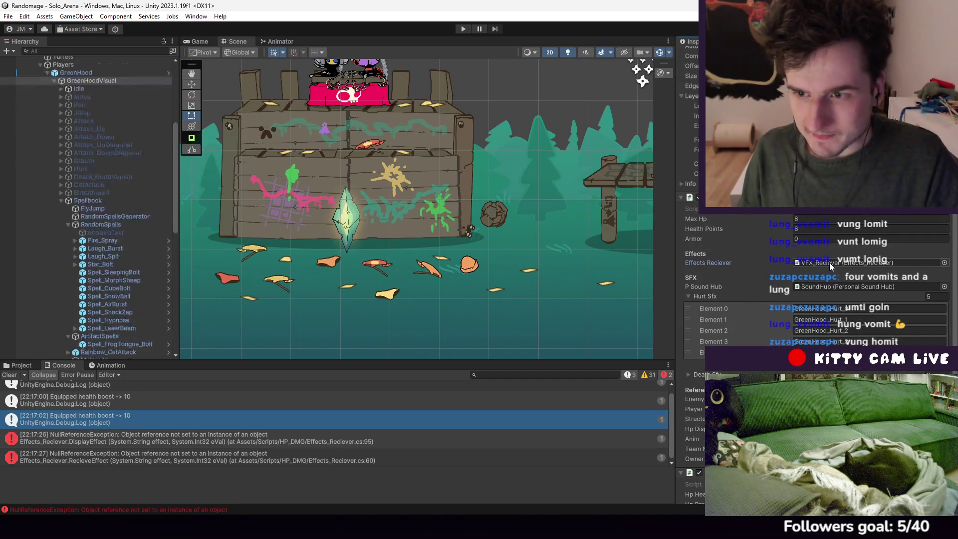
click(831, 264)
click(80, 355)
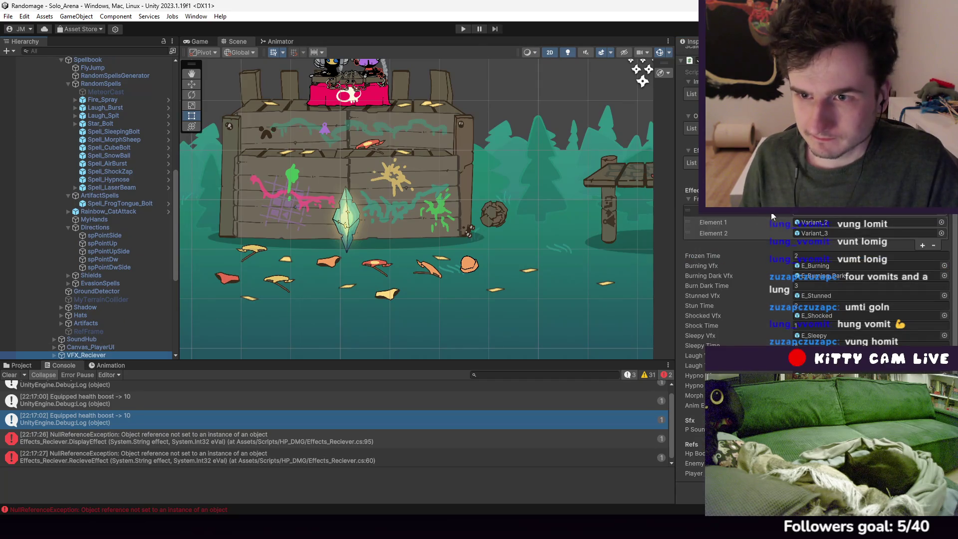
scroll(772, 216, up, 3)
scroll(796, 229, down, 3)
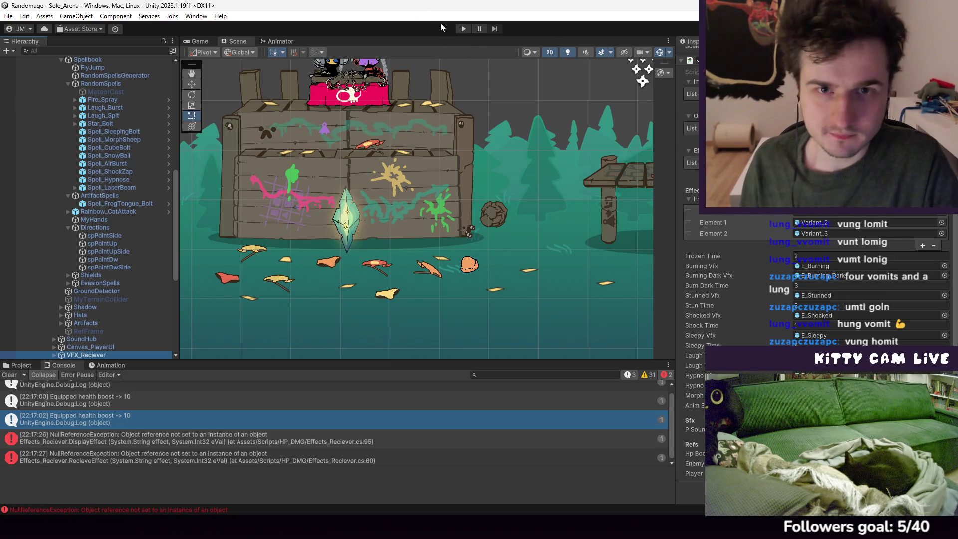
click(463, 29)
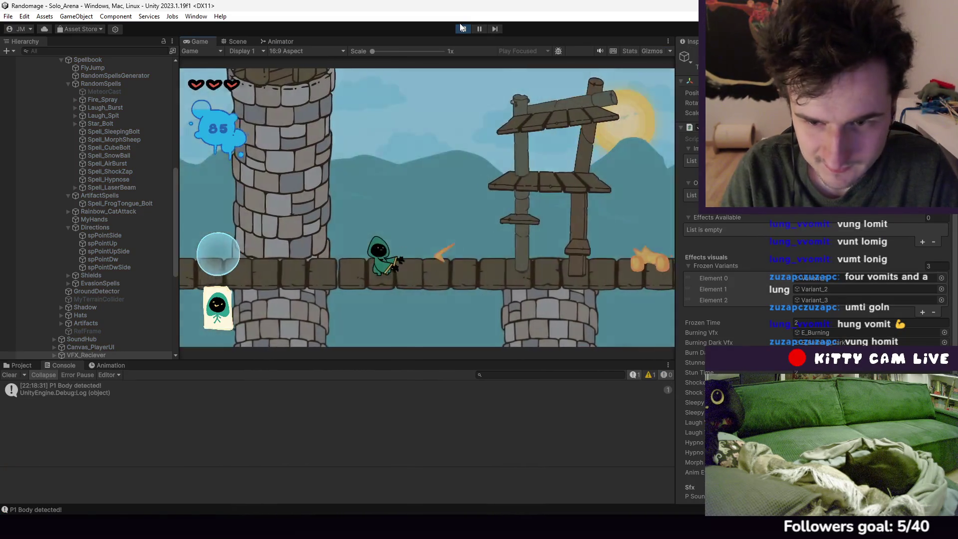
Buy the Heart Necklace from the dealer and check it in the artifacts inventory
key(d)
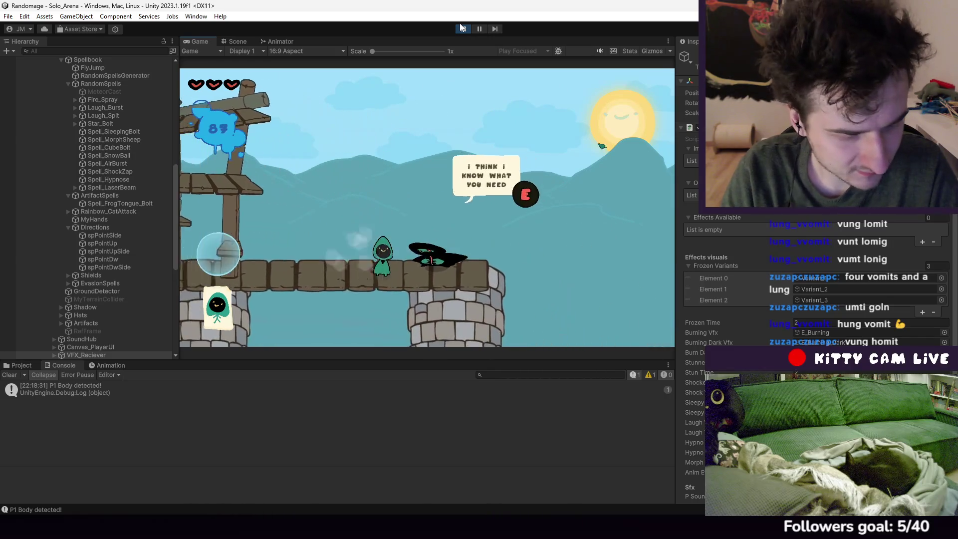
key(e)
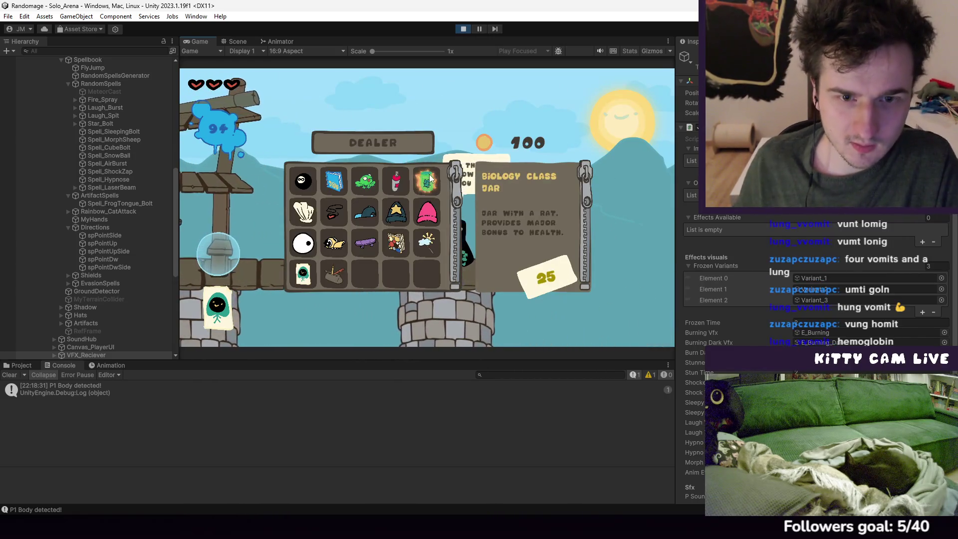
click(303, 214)
key(e)
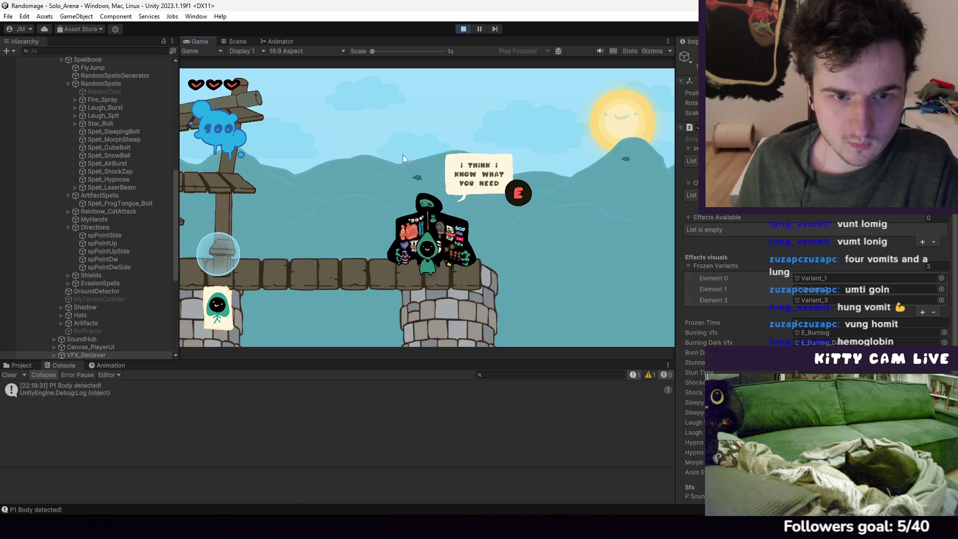
key(Tab)
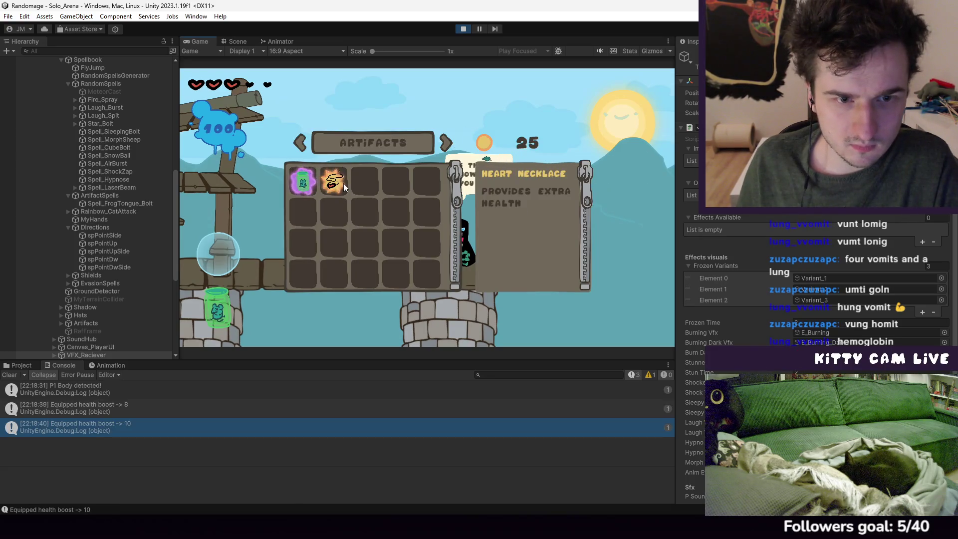
key(Tab)
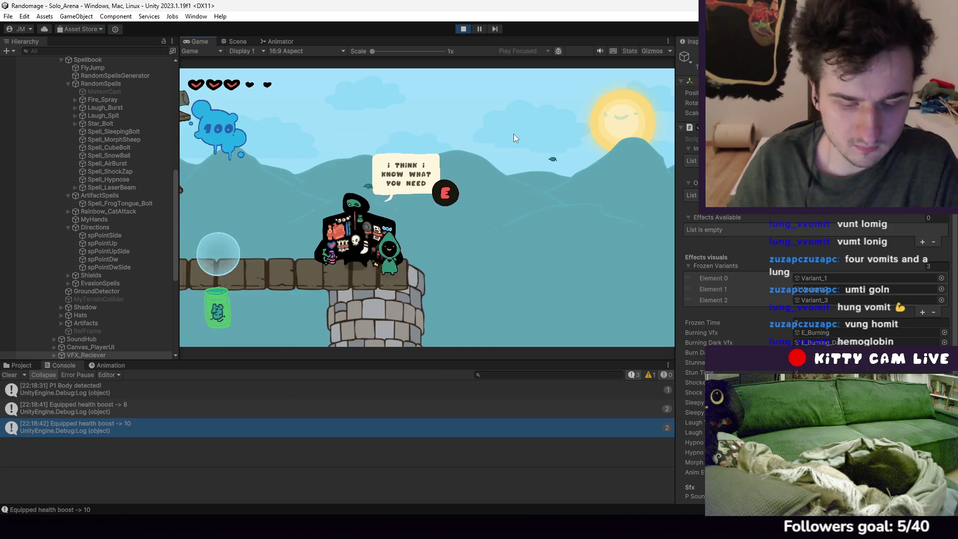
Walk past the wooden fort, fire two spells at the hooded enemy, then pause
key(d)
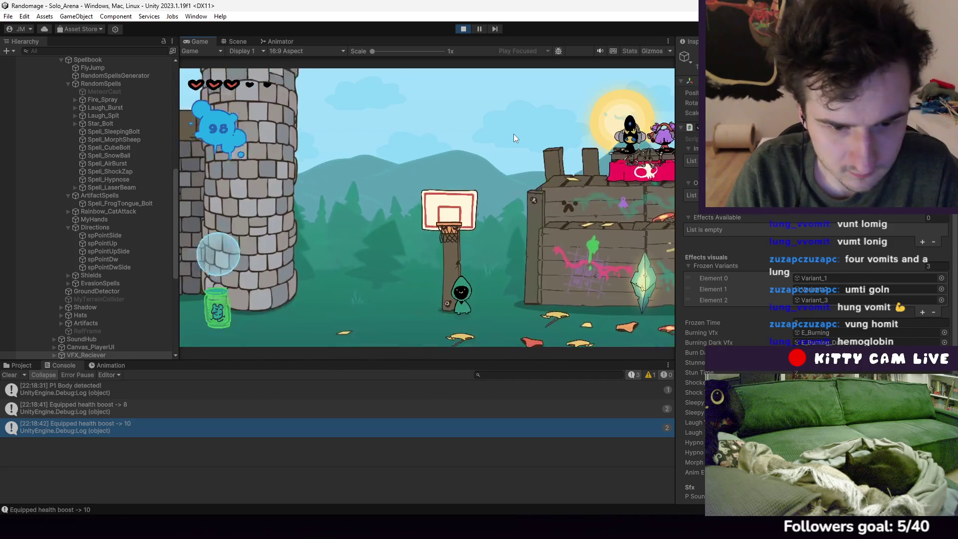
key(d)
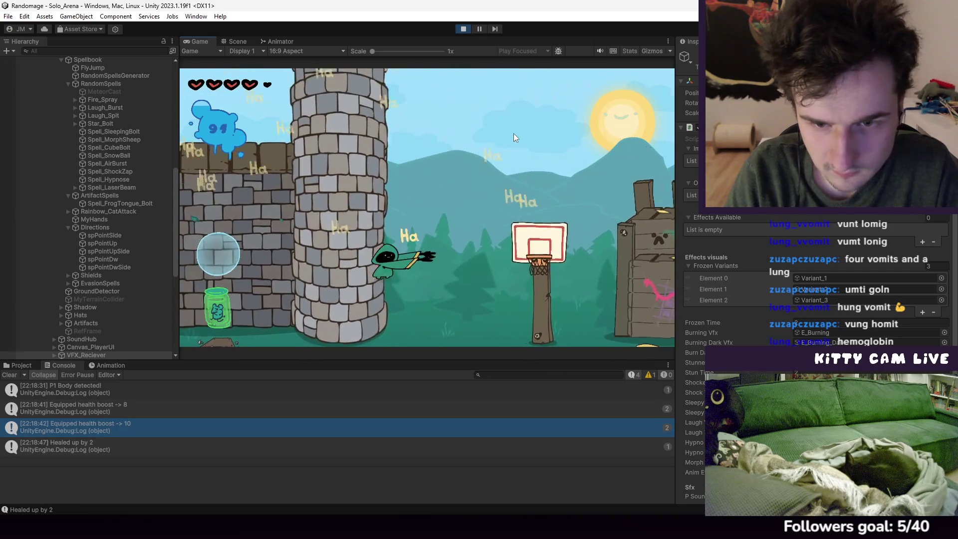
key(d)
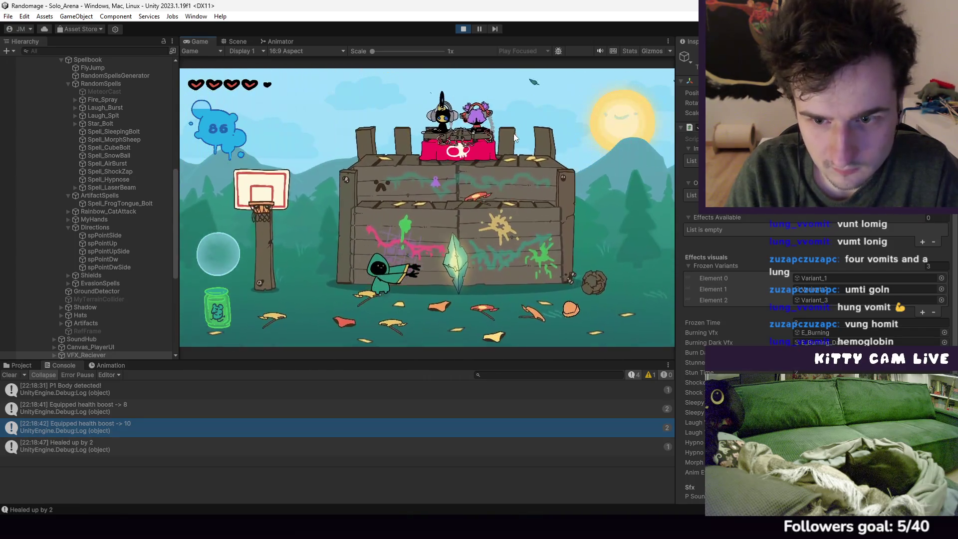
key(d)
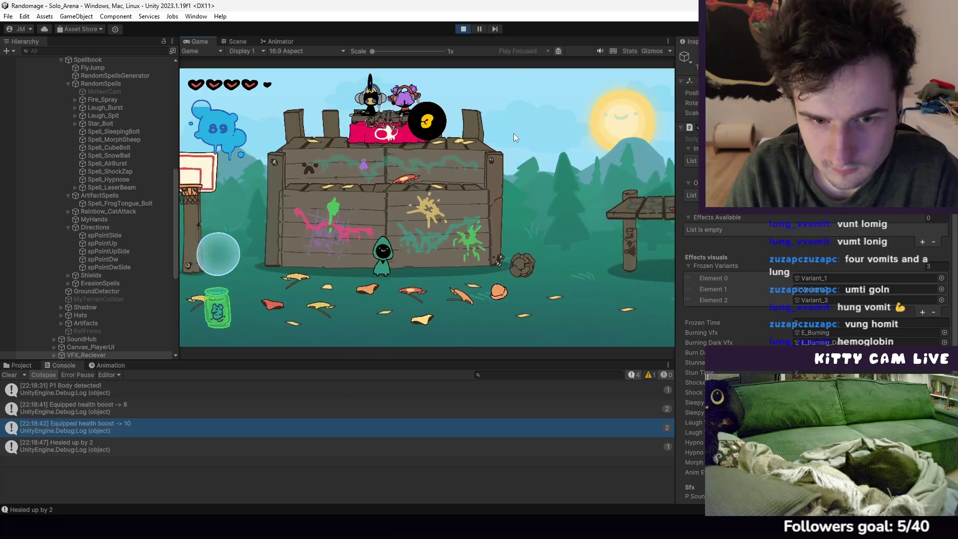
key(d)
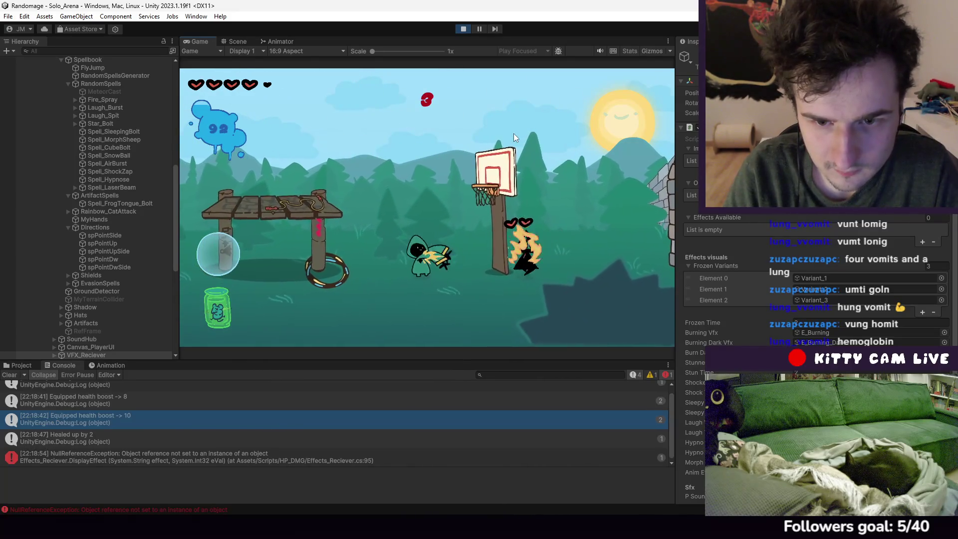
click(515, 136)
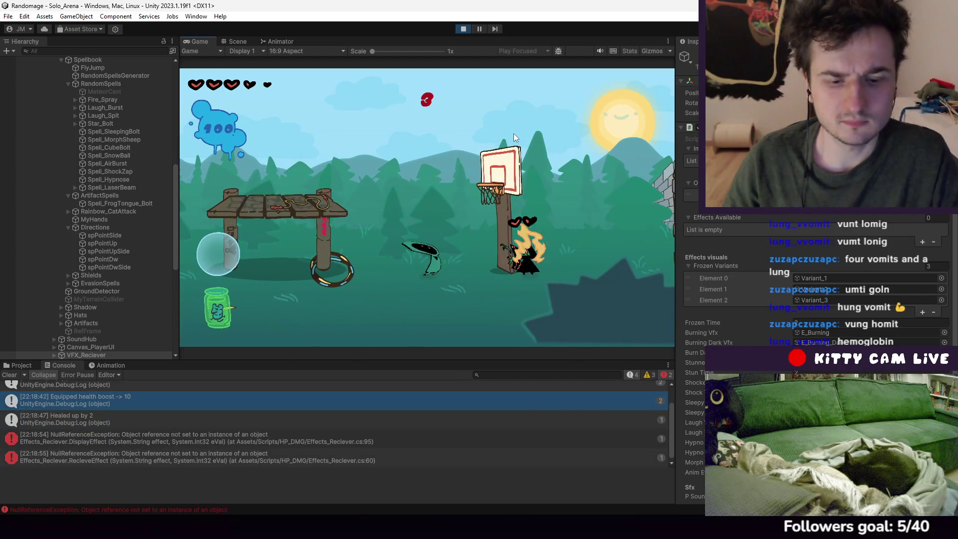
click(514, 133)
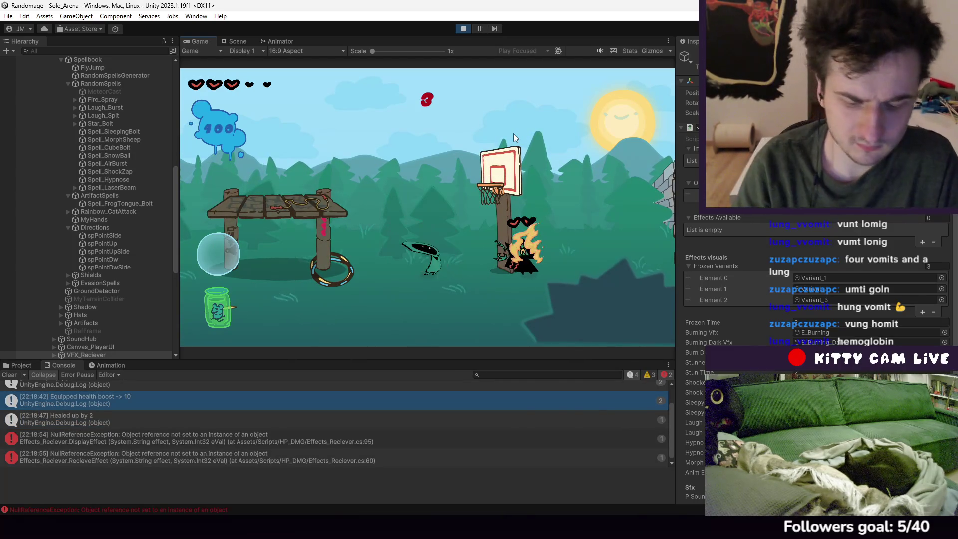
click(480, 26)
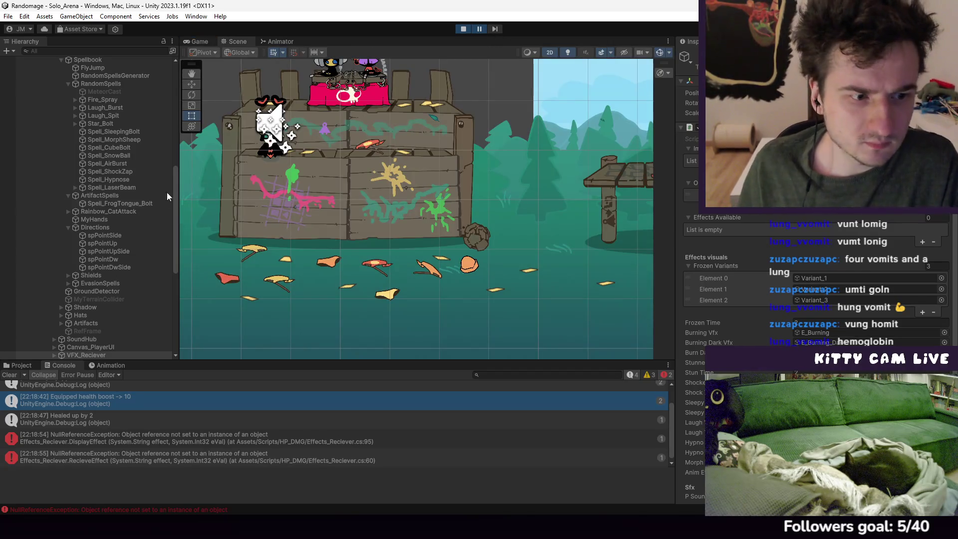
Inspect the FireCast dark fire spray and the VFX_Reciever effect fields, then stop the playtest
scroll(107, 343, down, 5)
scroll(219, 216, down, 2)
drag(190, 215, 219, 216)
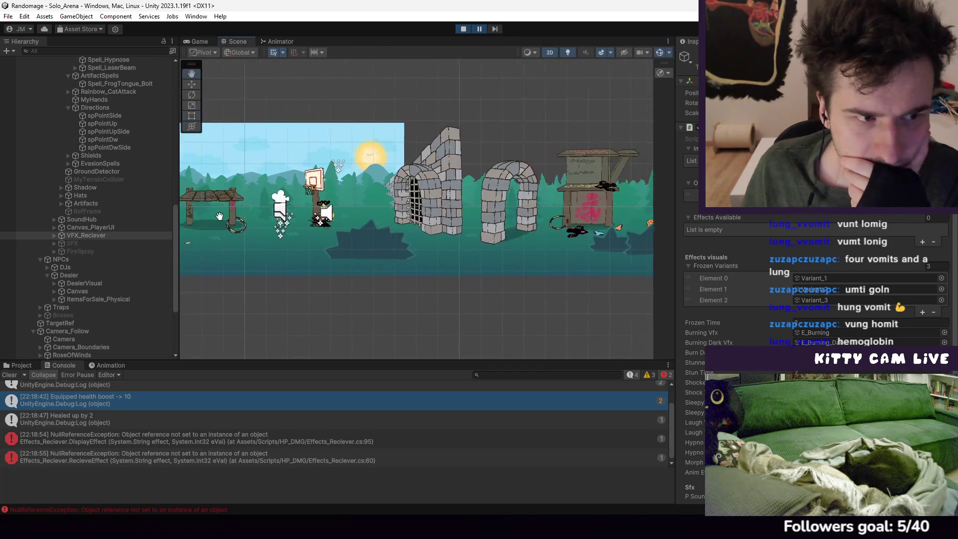
scroll(220, 216, up, 5)
click(261, 226)
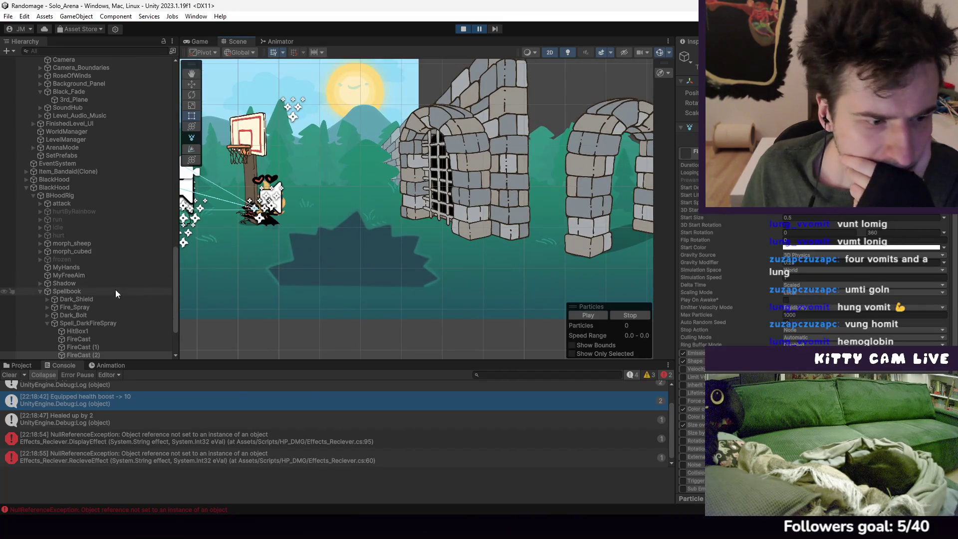
scroll(100, 274, down, 3)
click(69, 329)
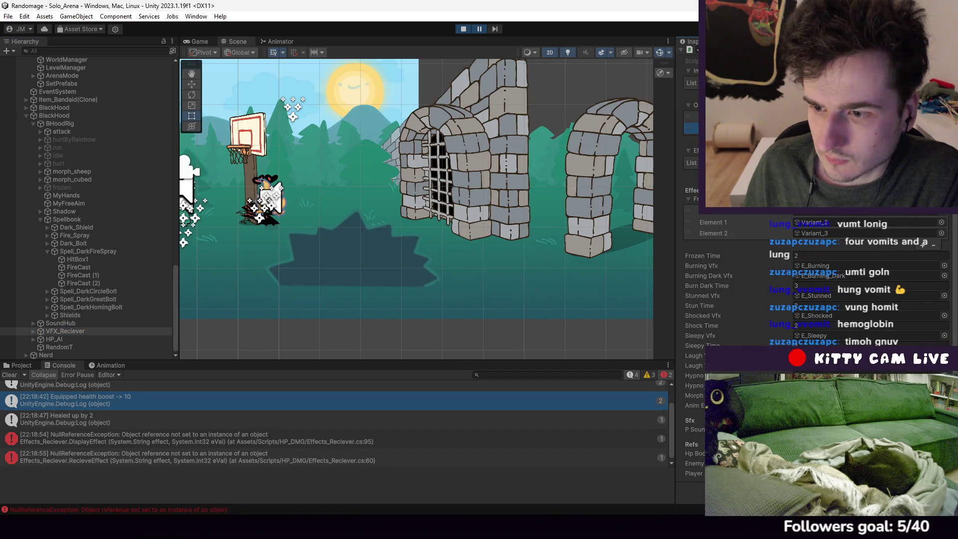
click(464, 29)
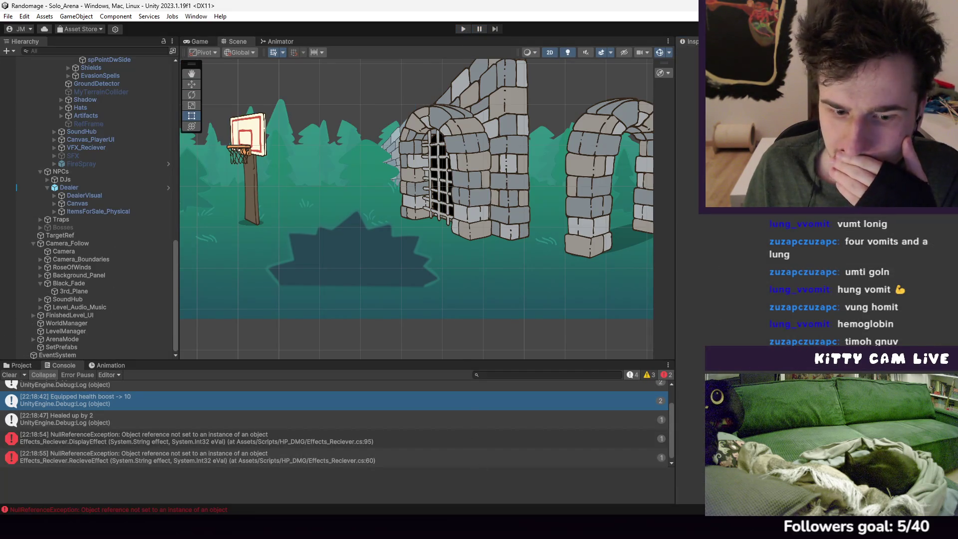
key(alt+Tab)
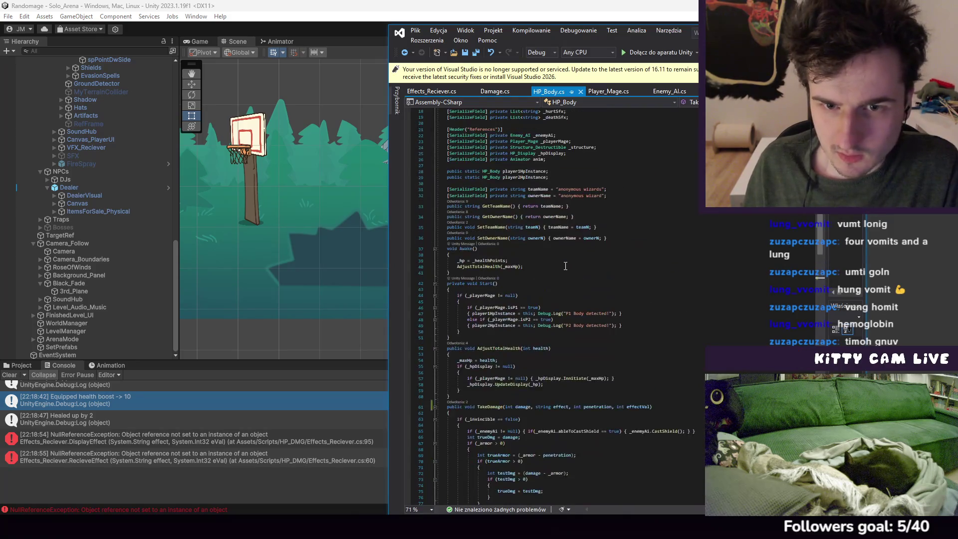
Read DisplayEffect in Effects_Reciever.cs, then clear the errors in Unity's Console
scroll(567, 290, up, 1)
scroll(568, 310, down, 15)
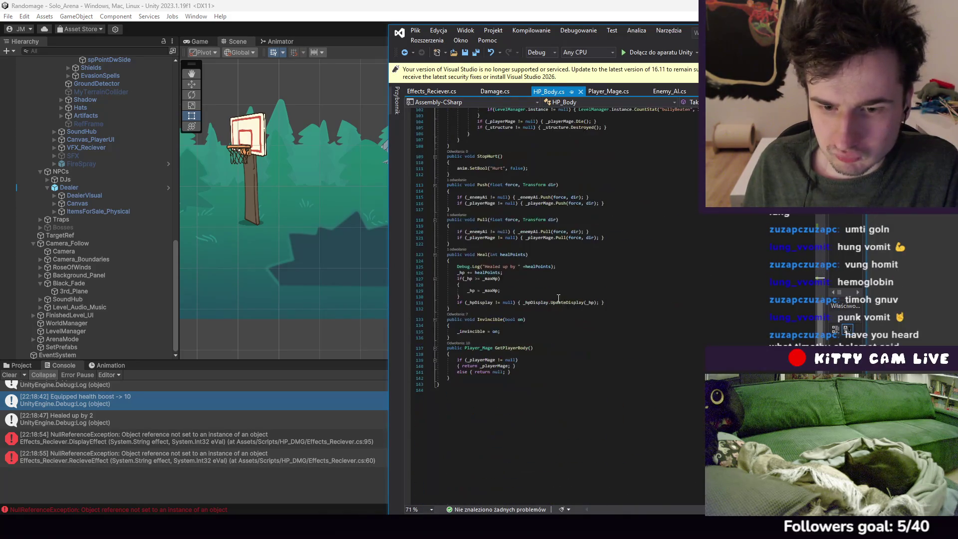
click(447, 92)
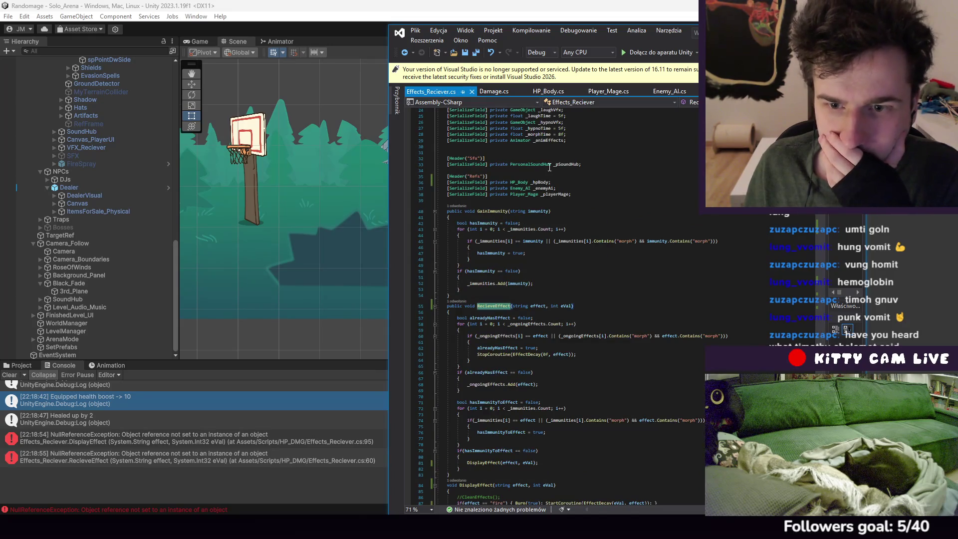
scroll(550, 168, down, 6)
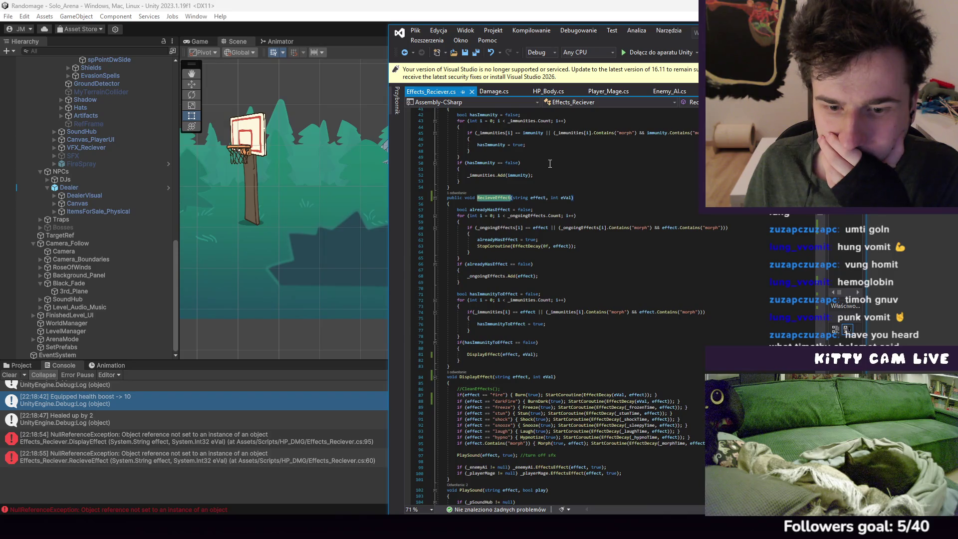
click(111, 370)
click(11, 377)
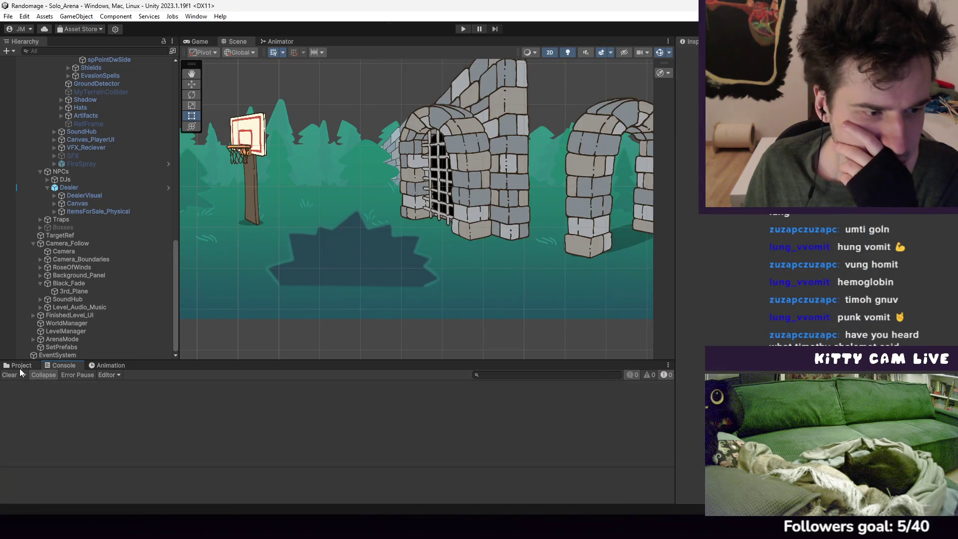
Compare the Damage scripts of the PJ_DarkFireSpray, PJ_AirBurst, PJ_FireSpray and PJ_FlameSpray prefabs
click(20, 368)
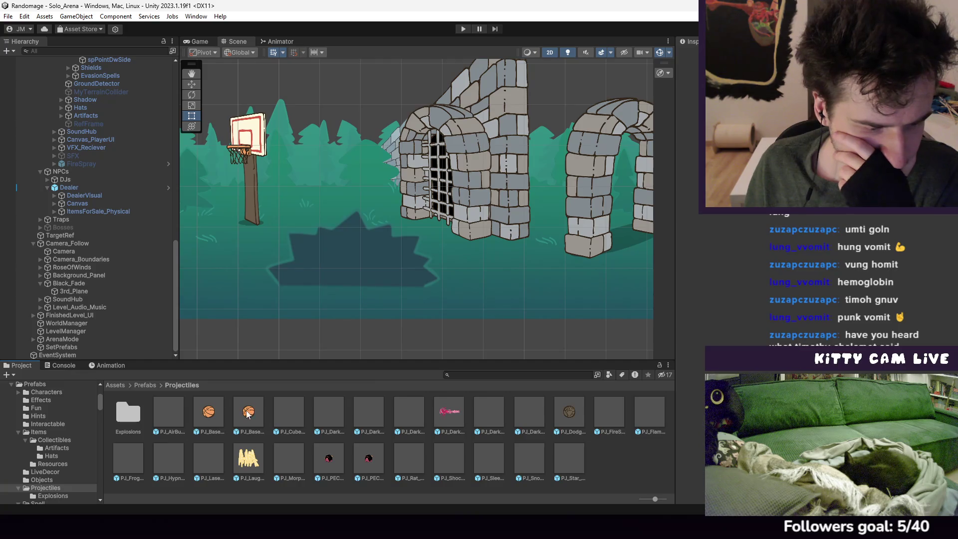
double_click(460, 412)
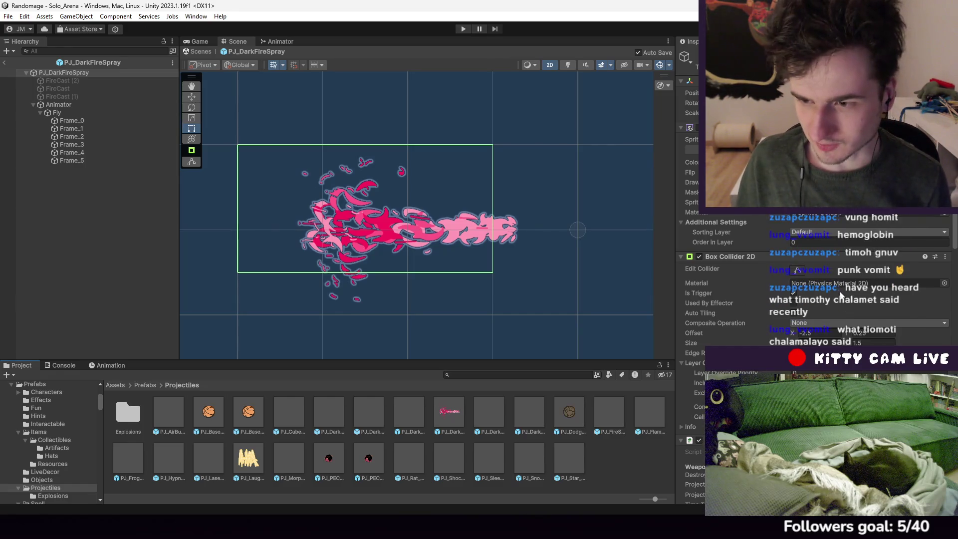
scroll(840, 289, down, 5)
scroll(851, 285, down, 3)
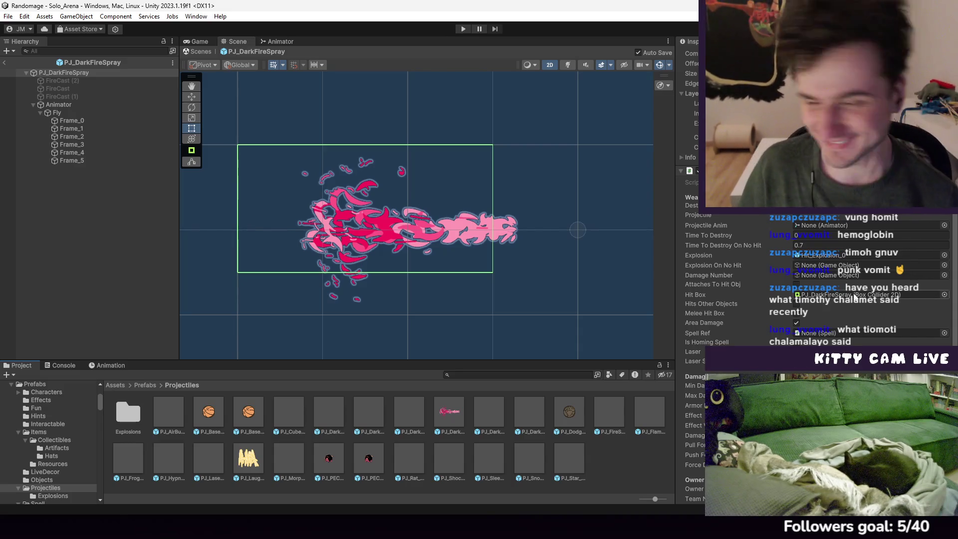
scroll(855, 293, down, 4)
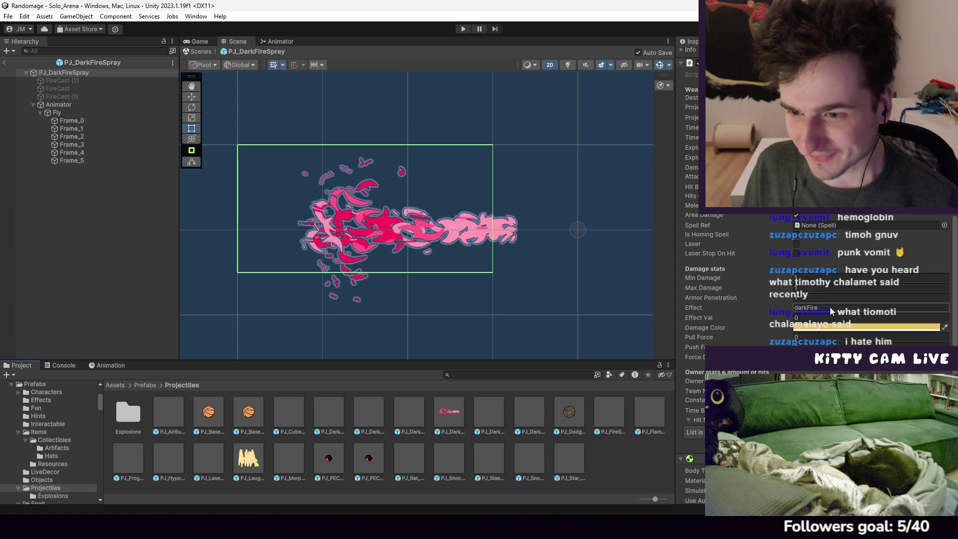
double_click(166, 409)
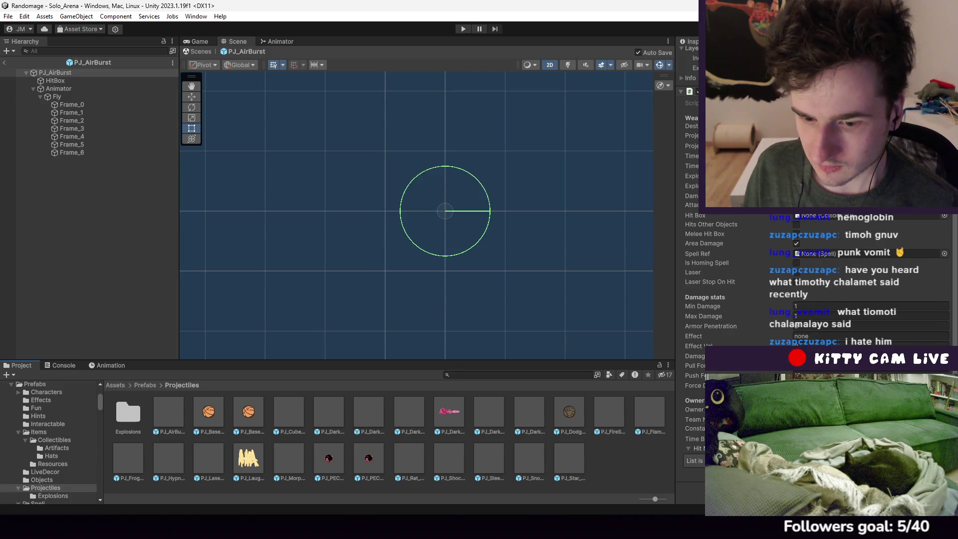
double_click(619, 414)
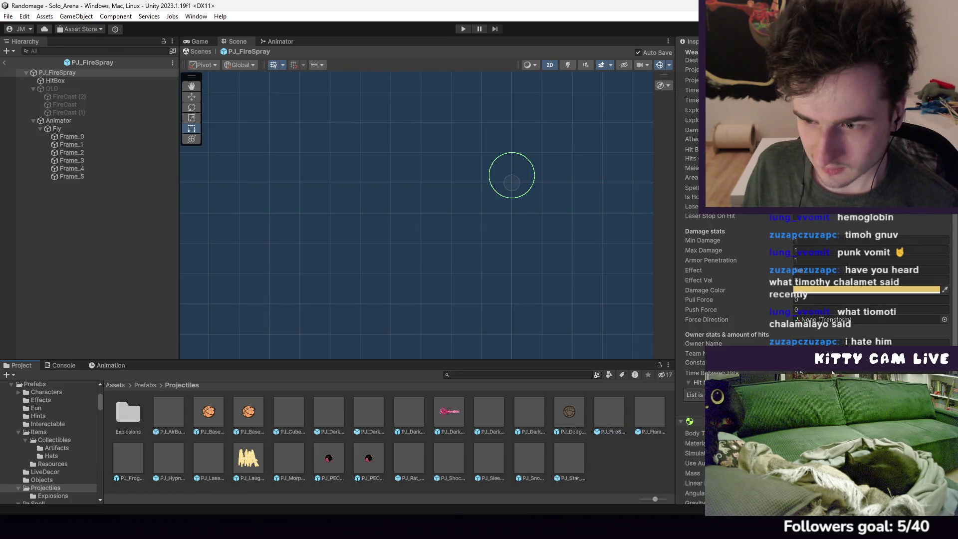
scroll(833, 373, down, 5)
double_click(651, 416)
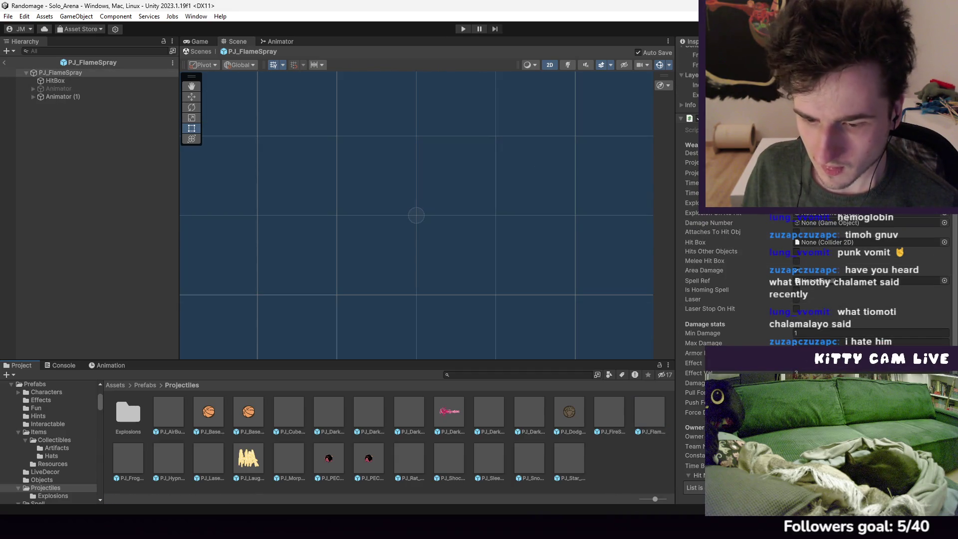
key(alt+Tab)
scroll(545, 261, down, 12)
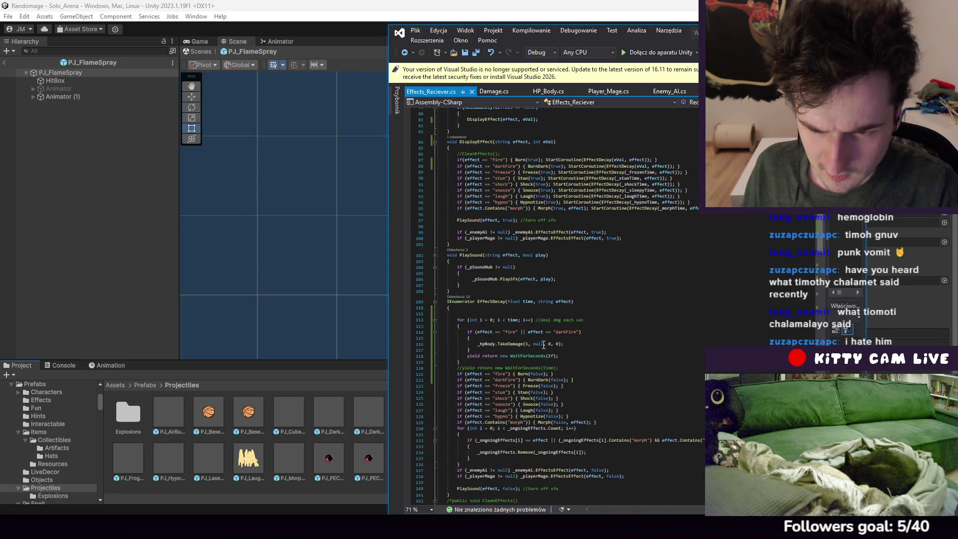
Change line 116's TakeDamage effect argument from null to "none" and save Effects_Reciever.cs
text(none")
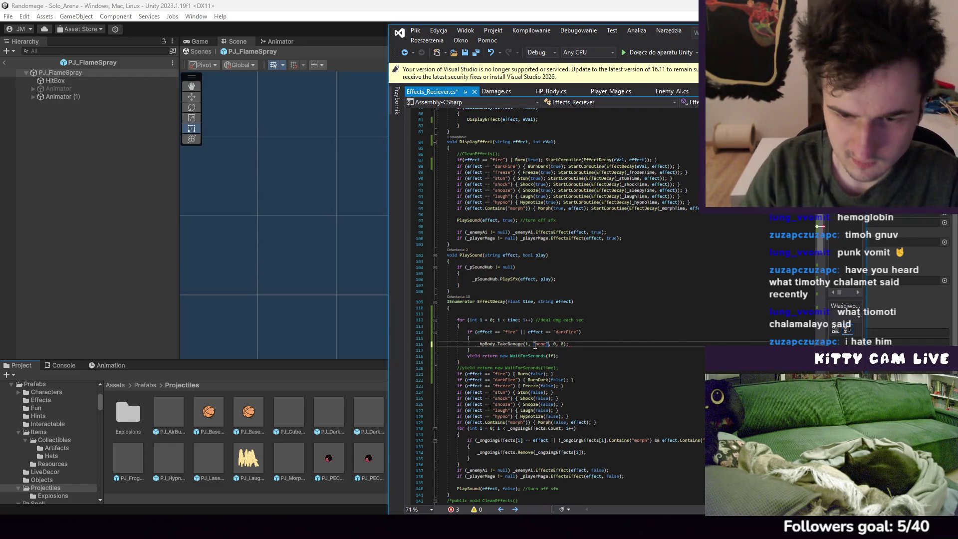
click(415, 30)
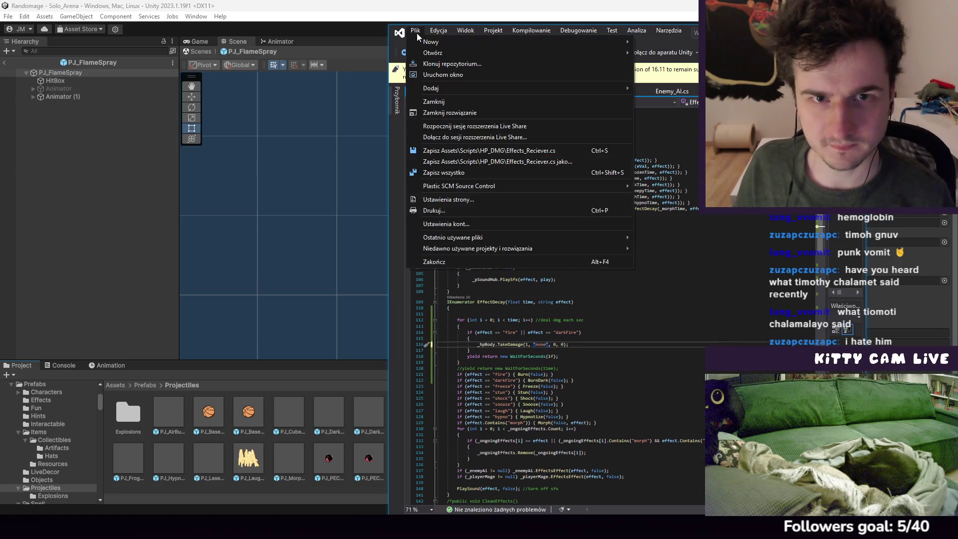
click(445, 145)
click(325, 10)
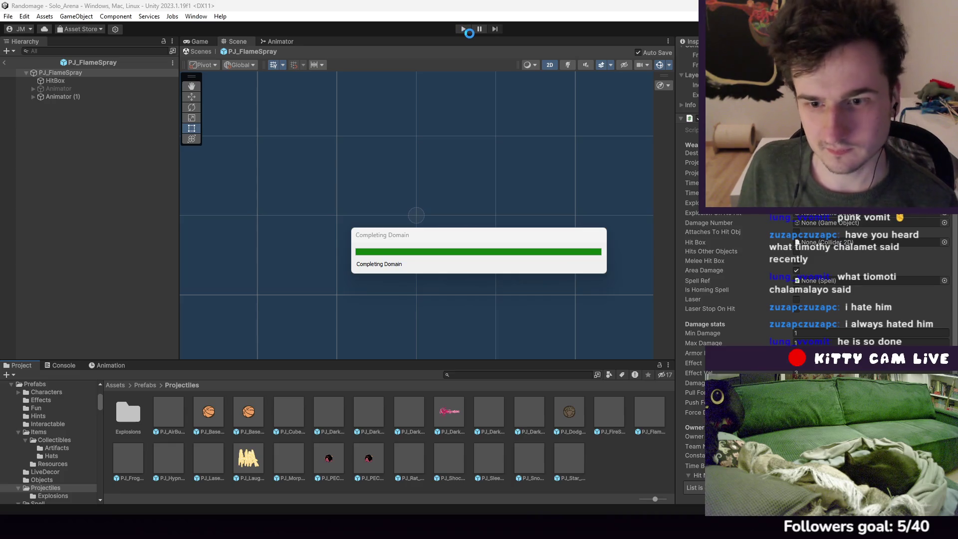
Start a playtest and buy the Biology Class Jar and Rat Hat from the dealer
click(464, 29)
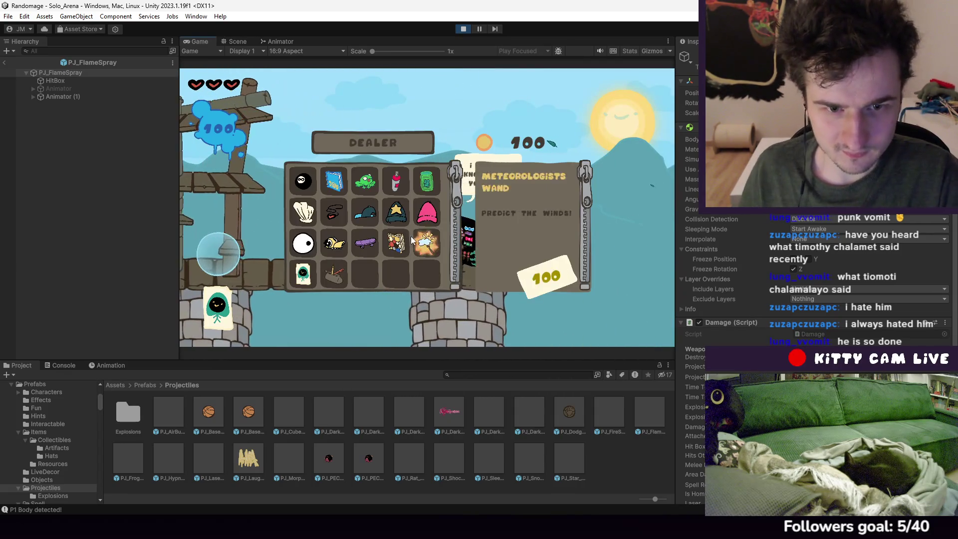
mouse_move(403, 214)
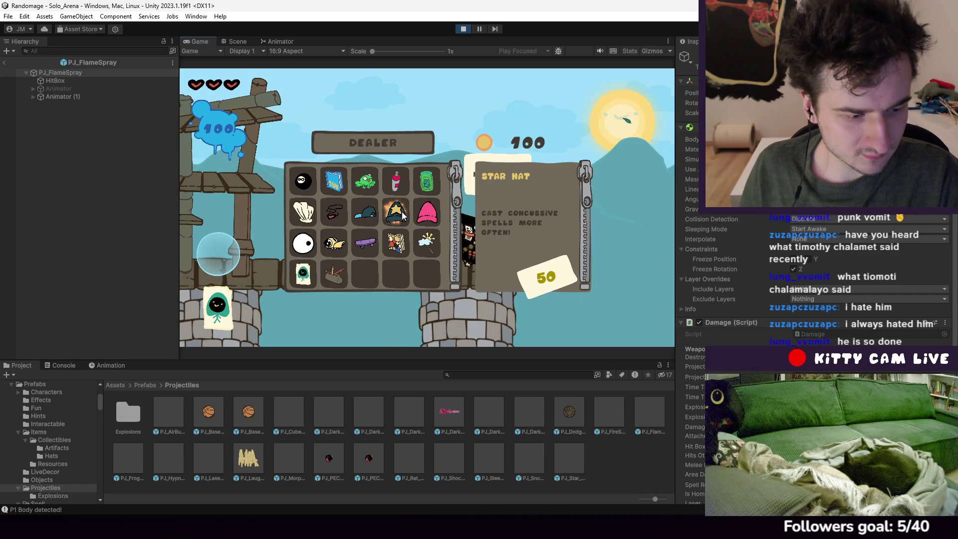
click(424, 187)
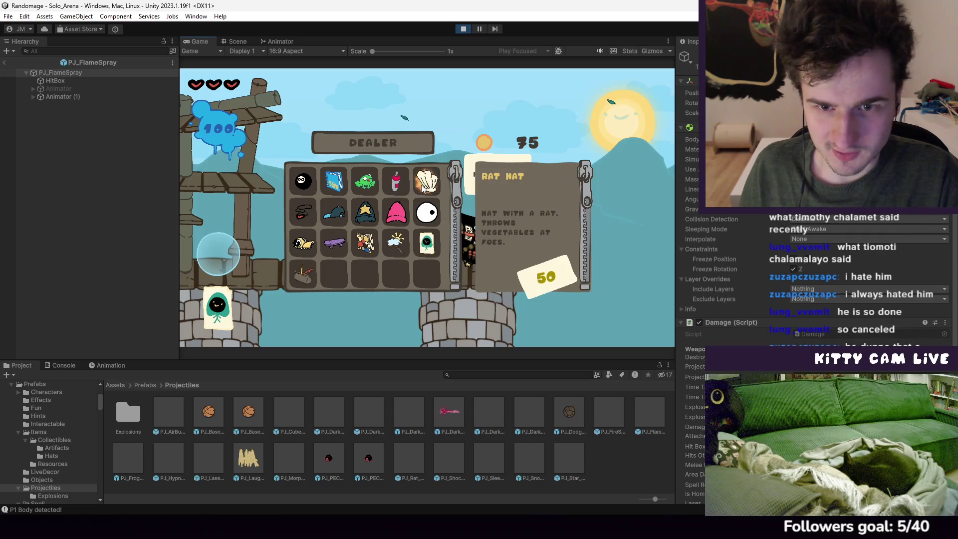
click(423, 186)
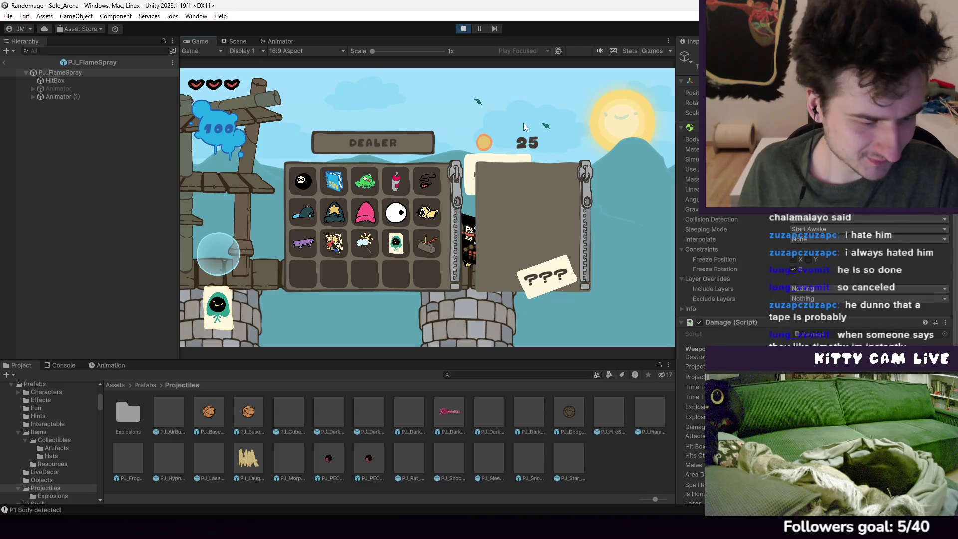
key(Escape)
Equip the Biology Class Jar in the inventory and switch to the hats section
key(Tab)
click(302, 195)
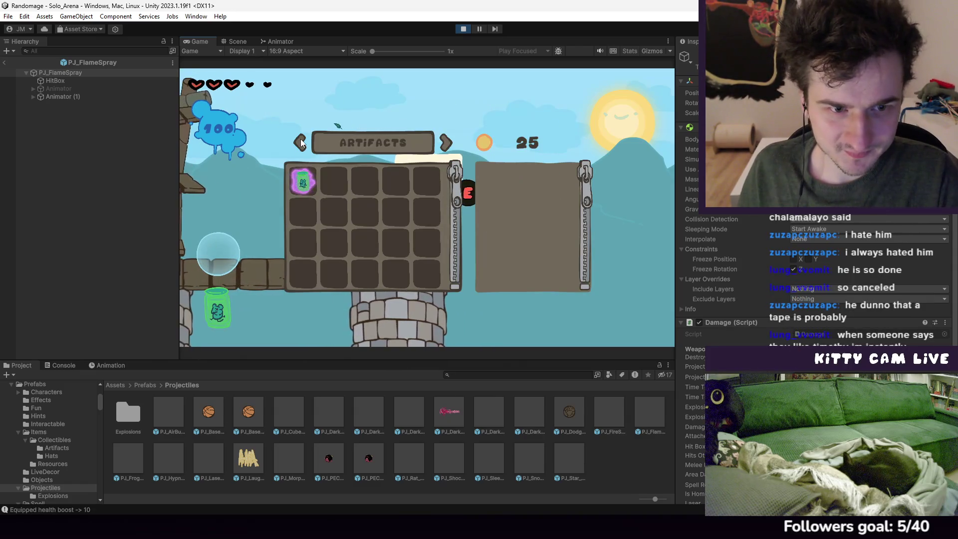
click(446, 143)
key(Tab)
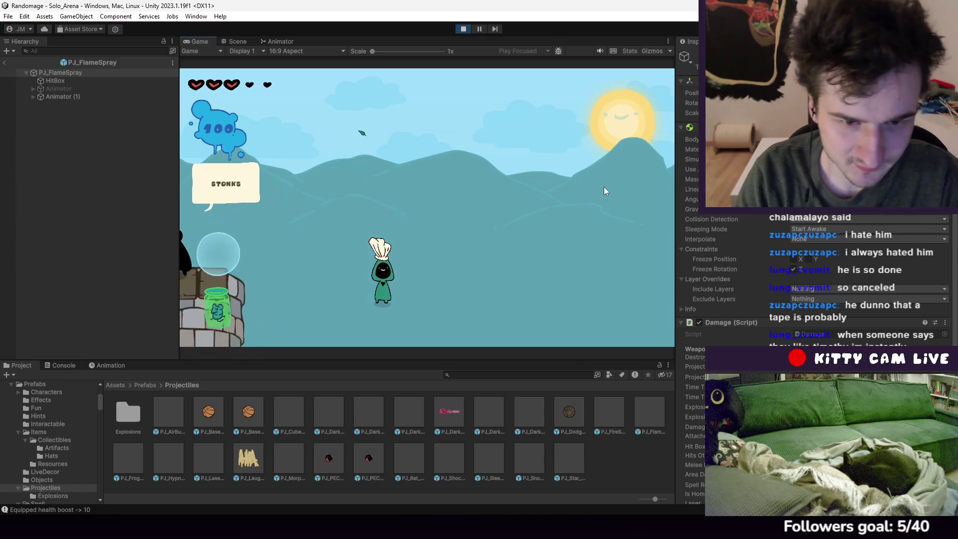
Run right casting spells at the enemy, then show and clear the console log
key(Tab)
key(Tab)
key(a)
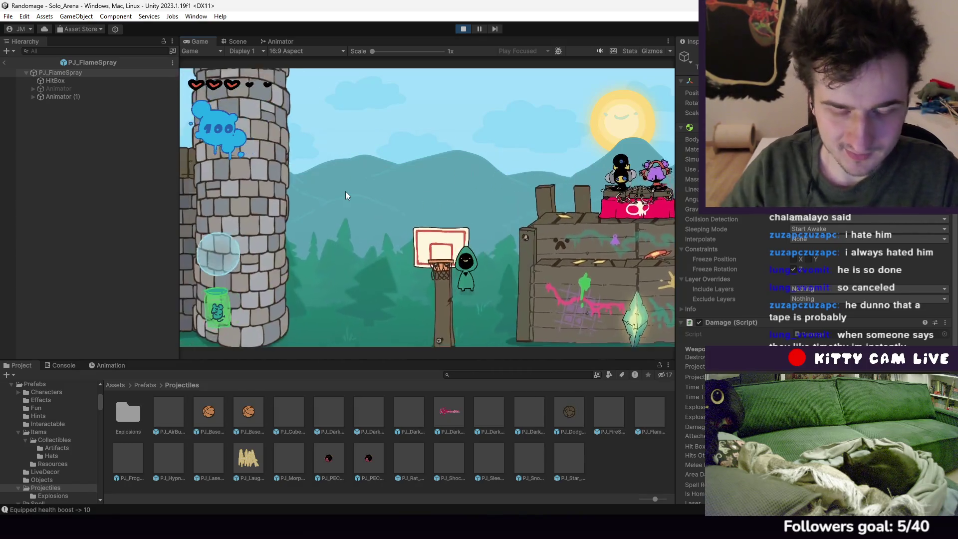
key(d)
key(d)
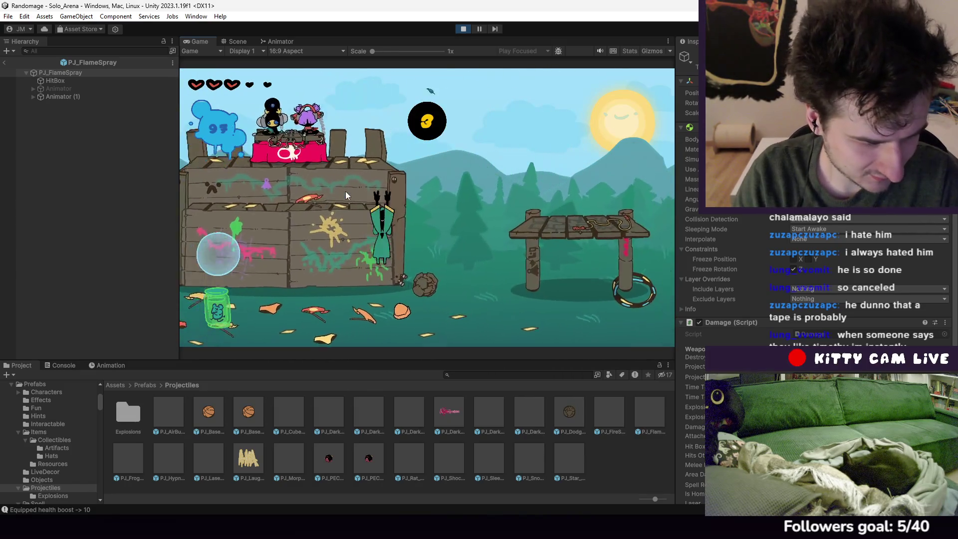
key(d)
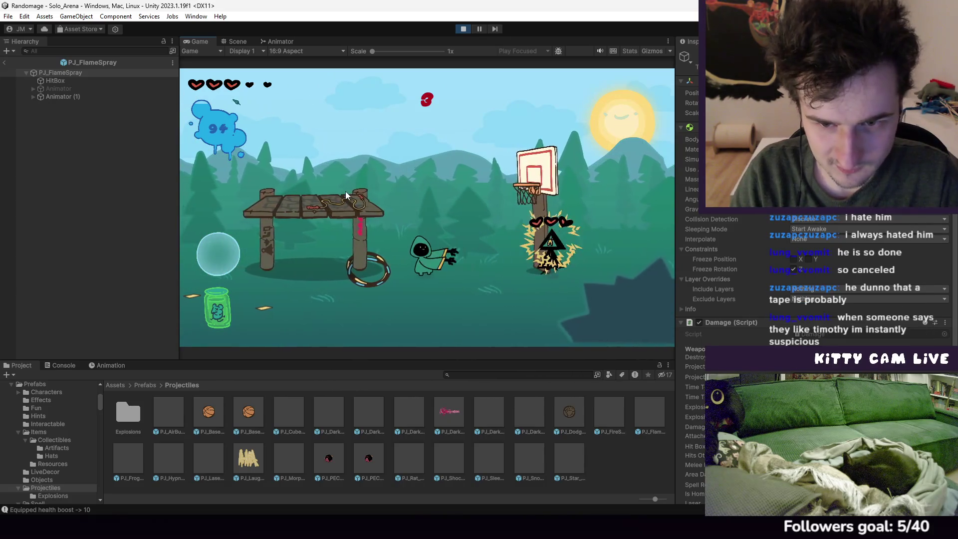
key(d)
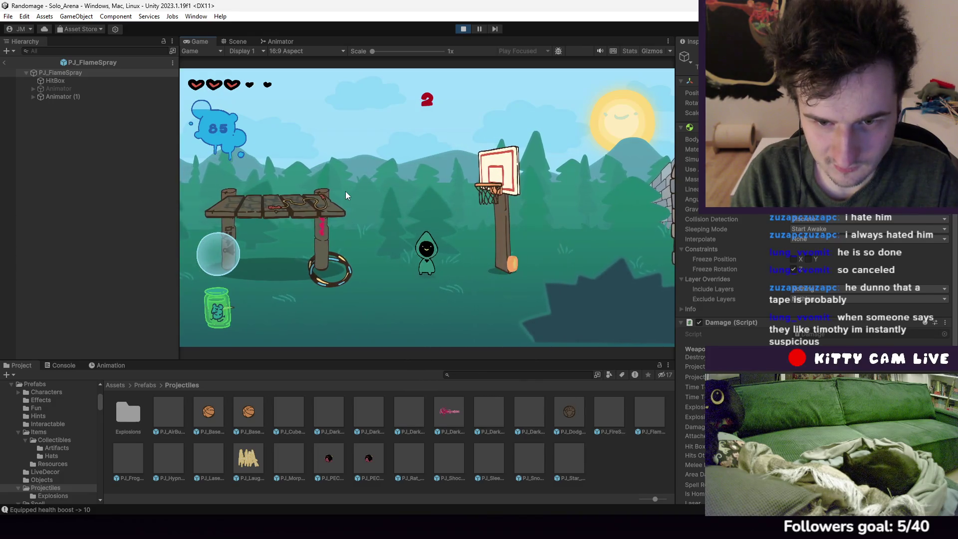
key(ctrl+shift+c)
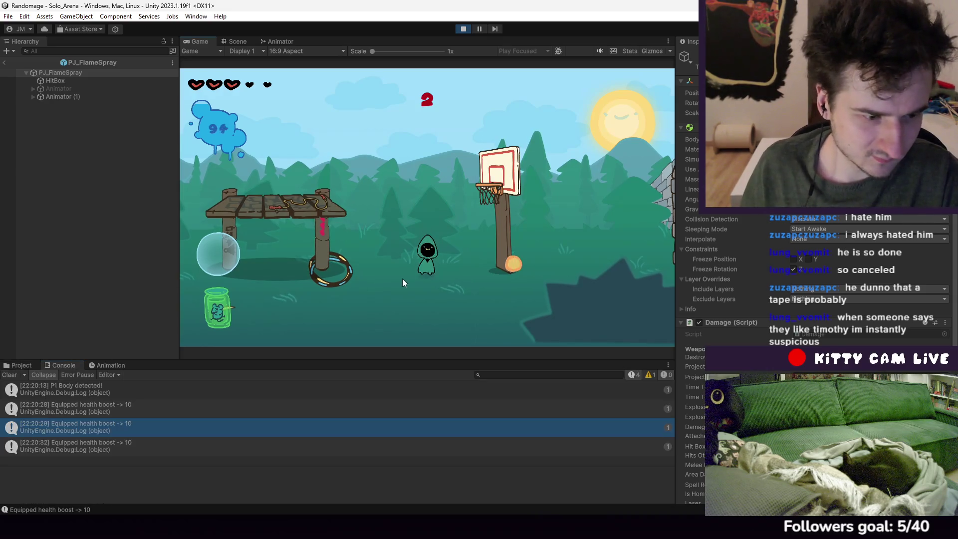
key(a)
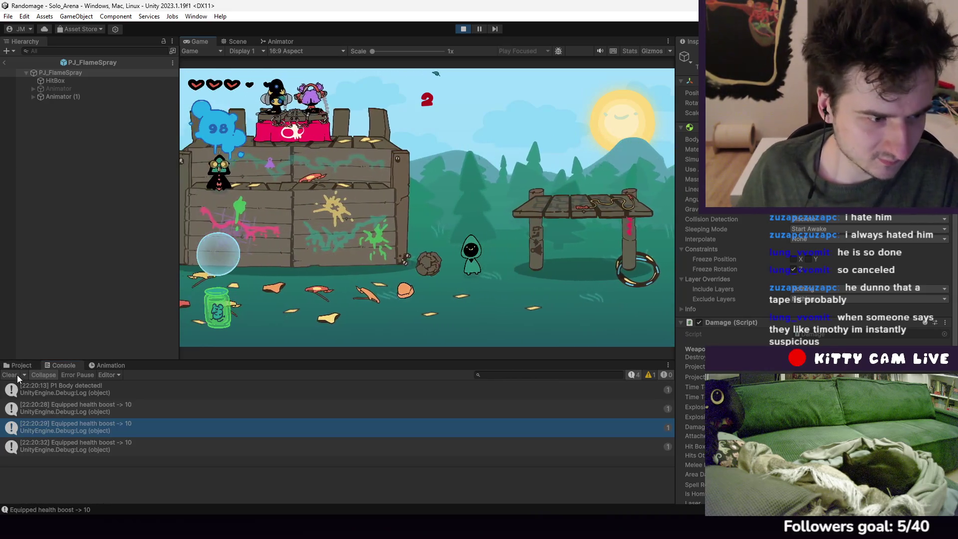
click(16, 375)
Move back and forth and cast a spell toward the enemies from under the wooden platform
key(a)
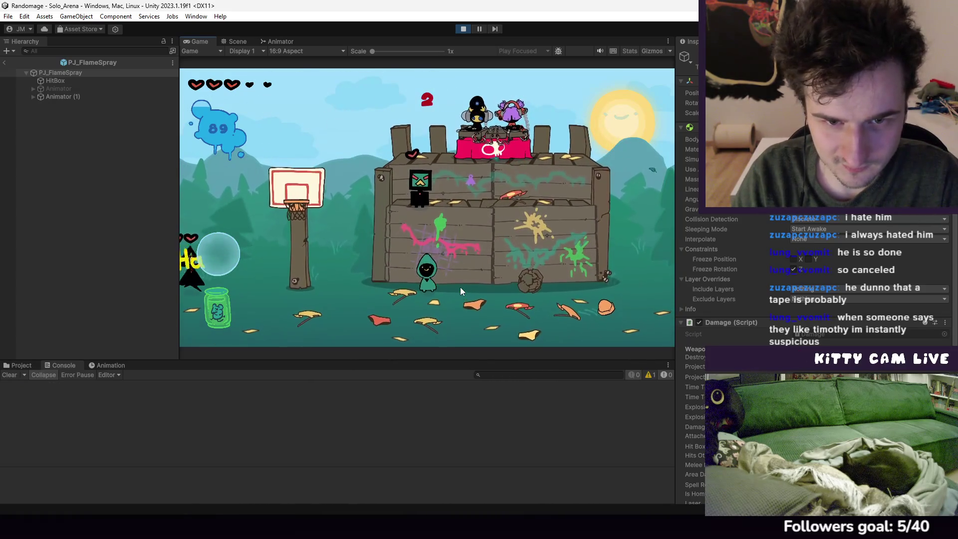
key(a)
key(a)
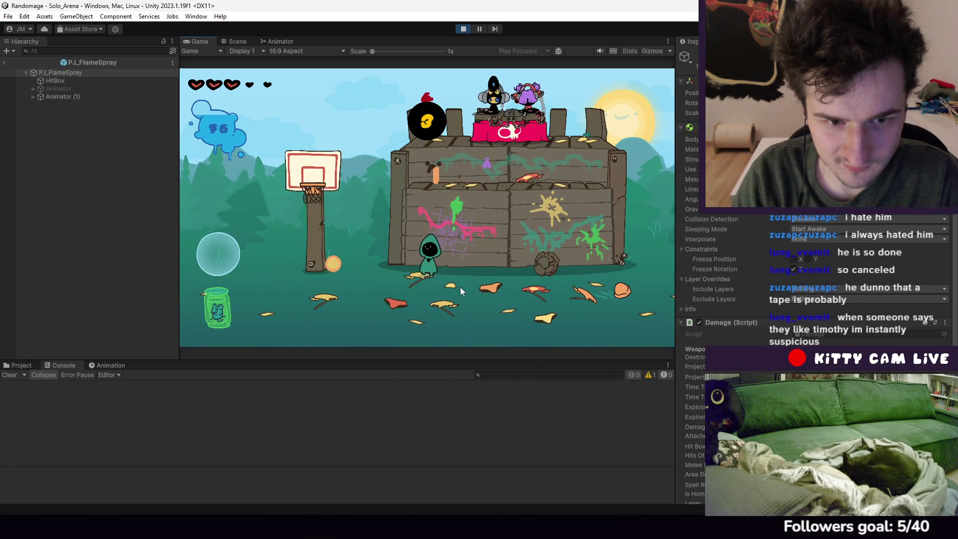
key(a)
key(d)
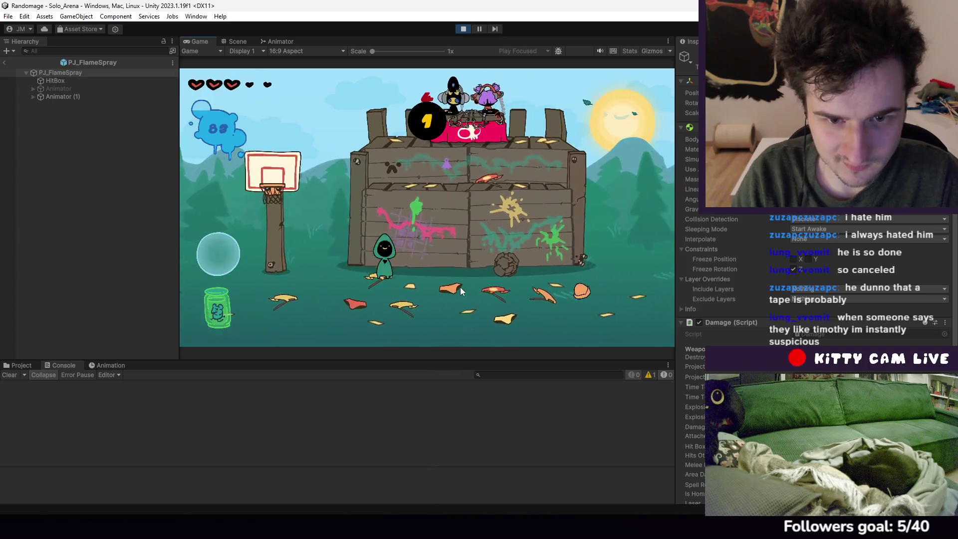
key(d)
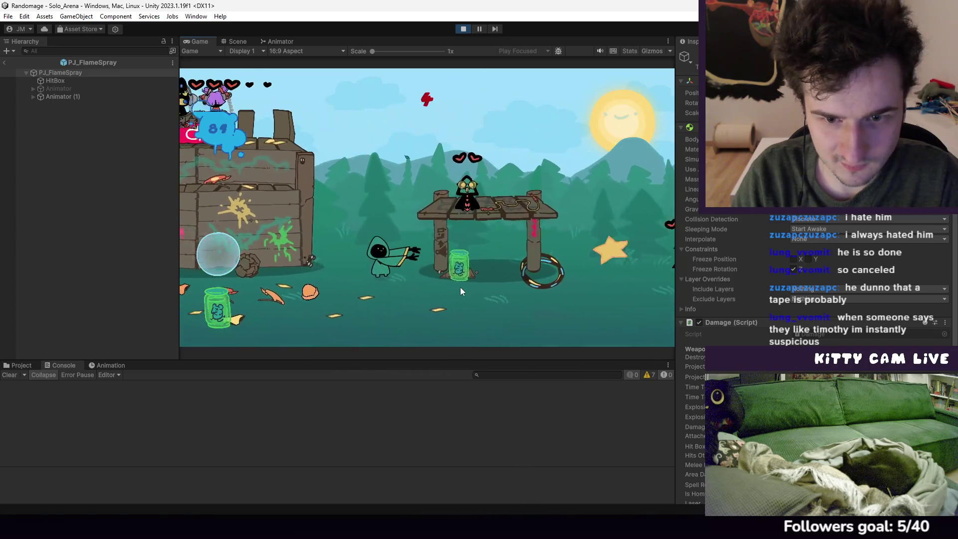
key(d)
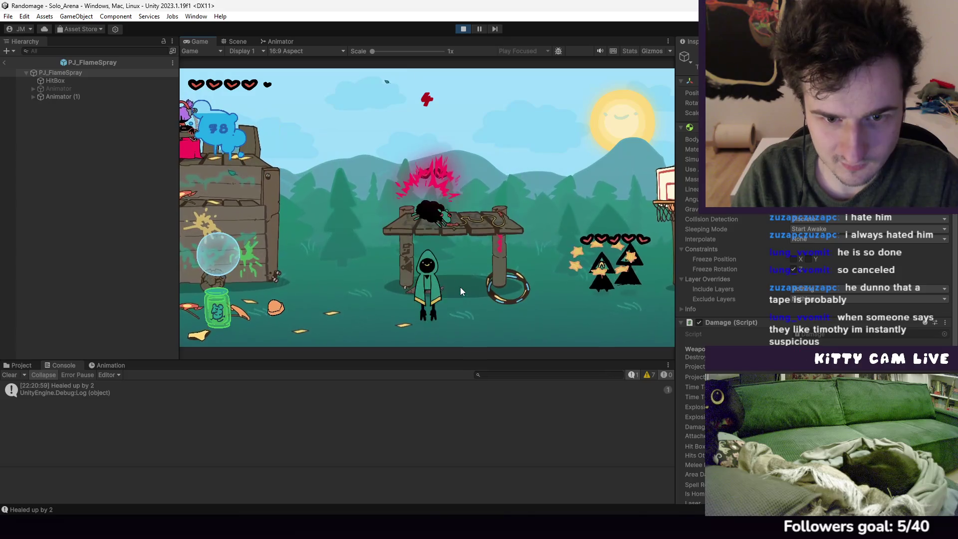
key(d)
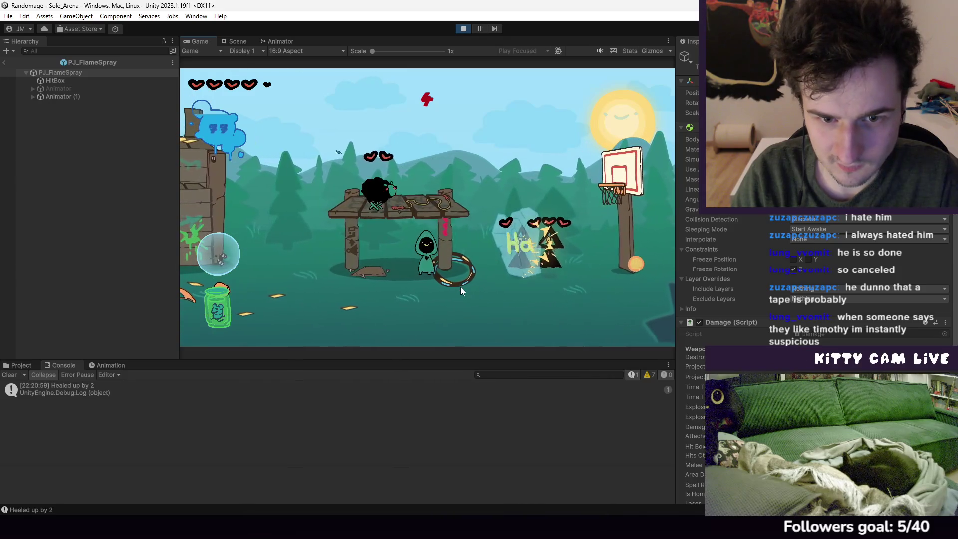
click(460, 286)
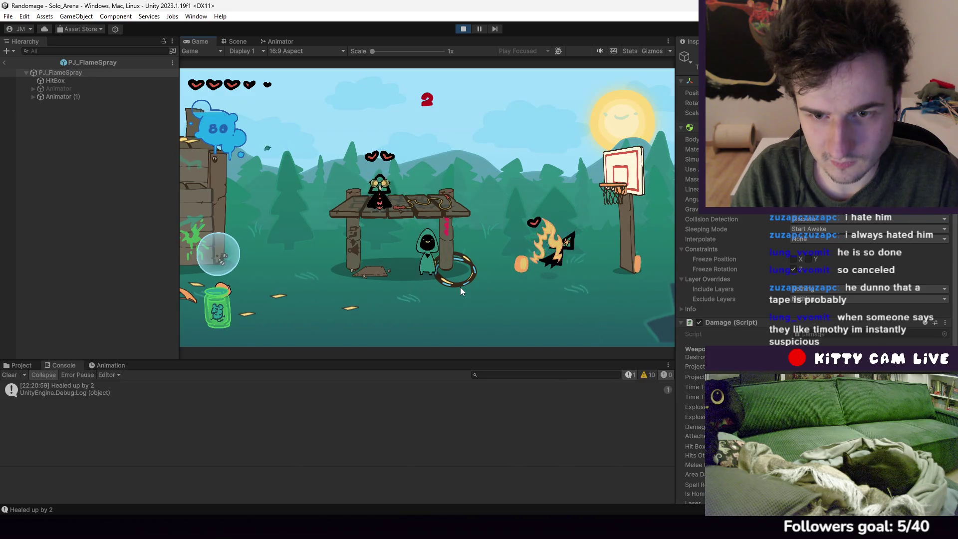
Jump over the table and around the basketball hoop among the enemies
key(d)
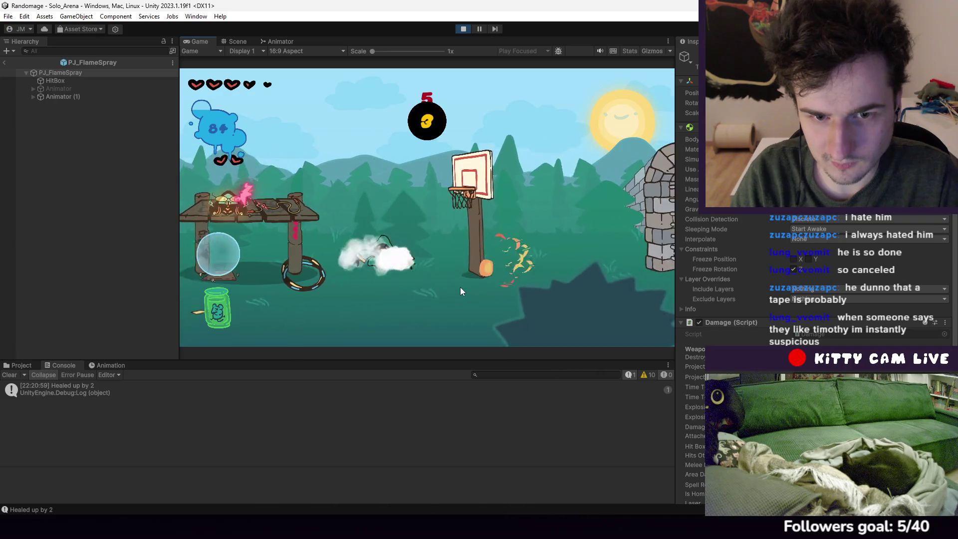
key(space)
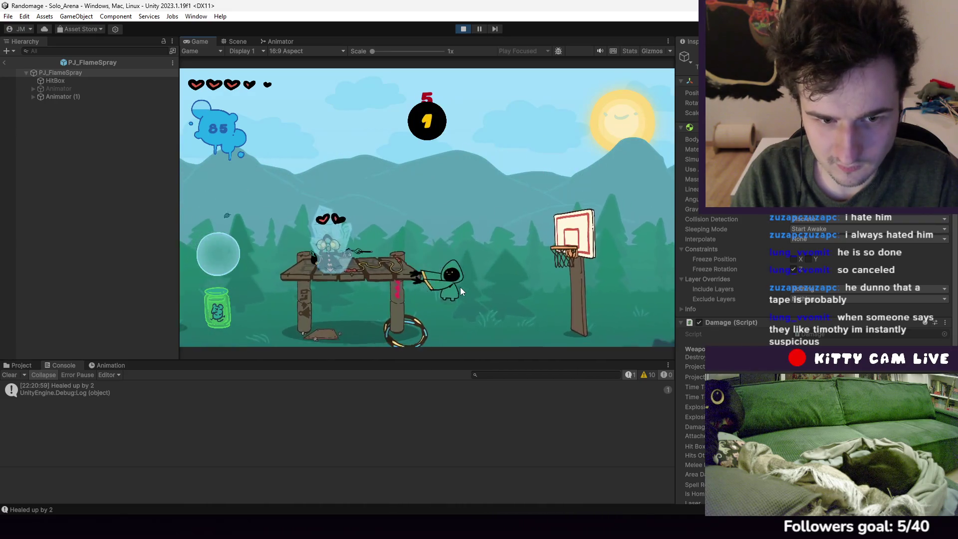
key(a)
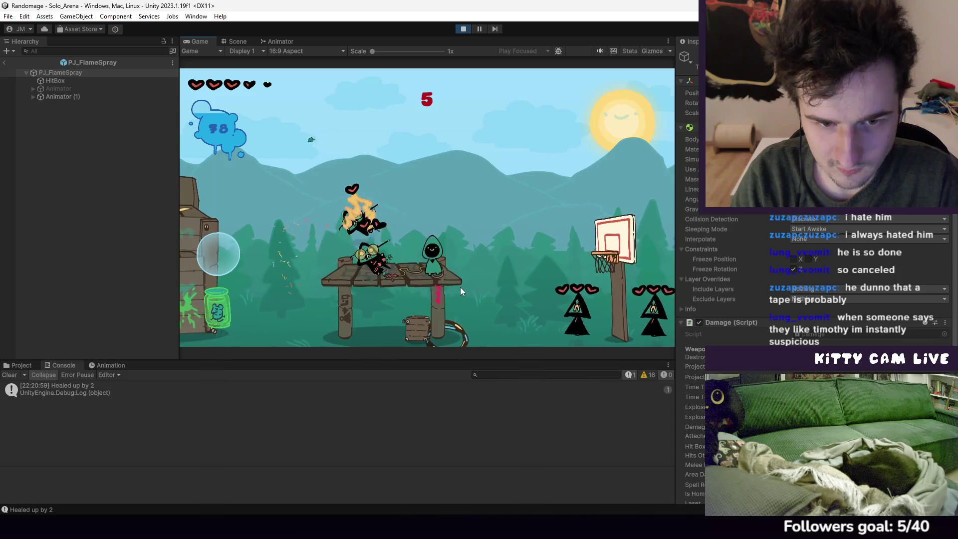
key(space)
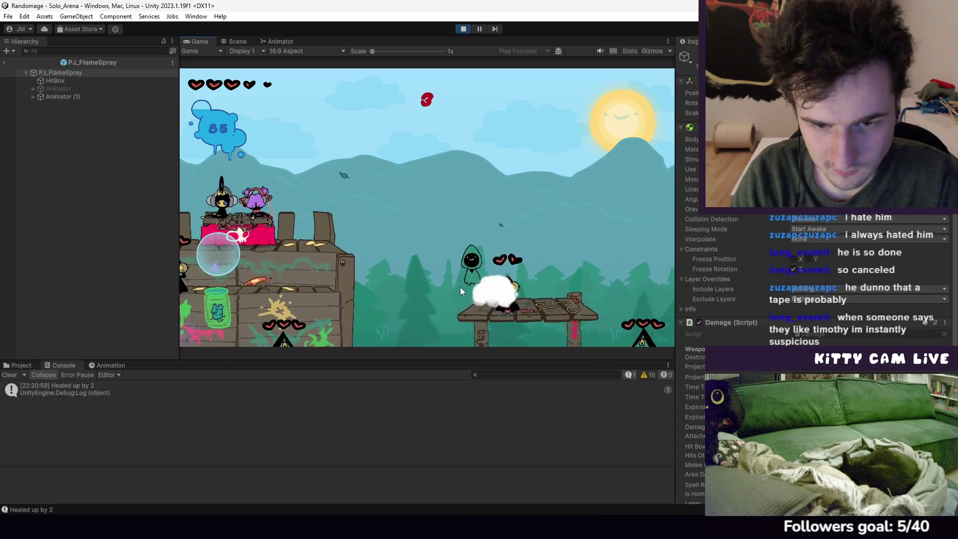
key(d)
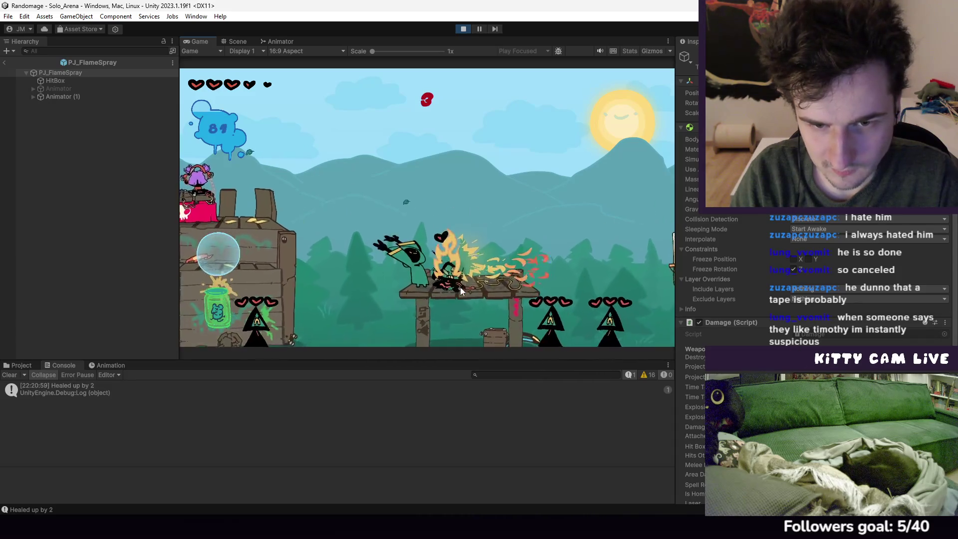
key(space)
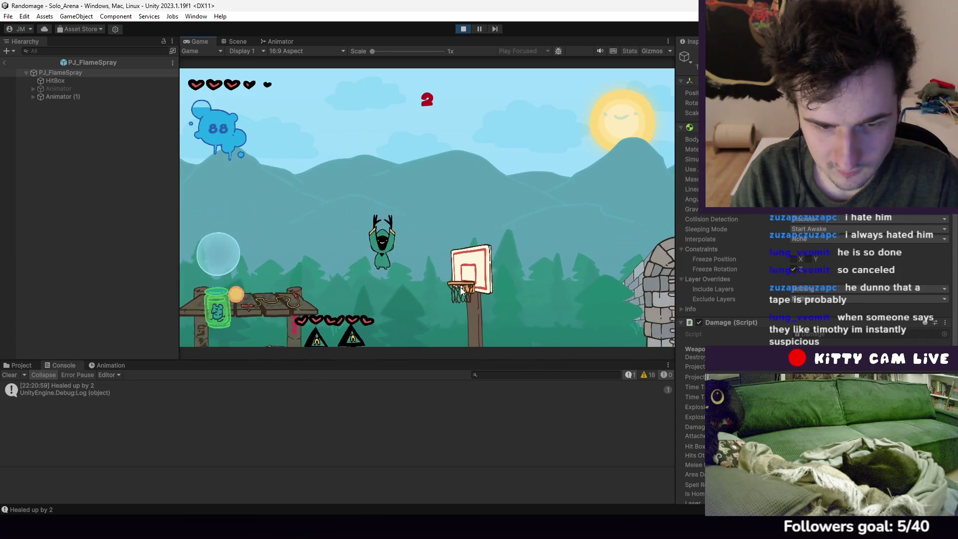
key(d)
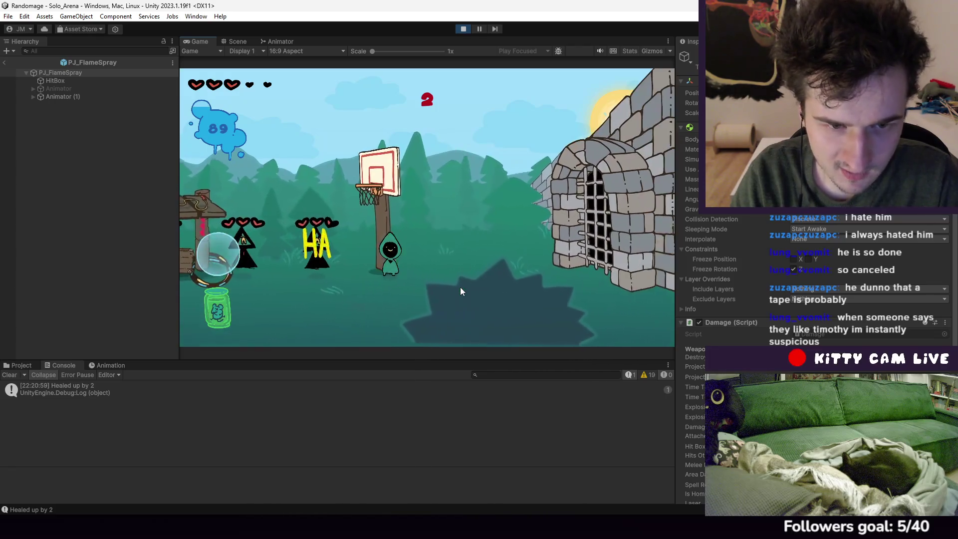
key(d)
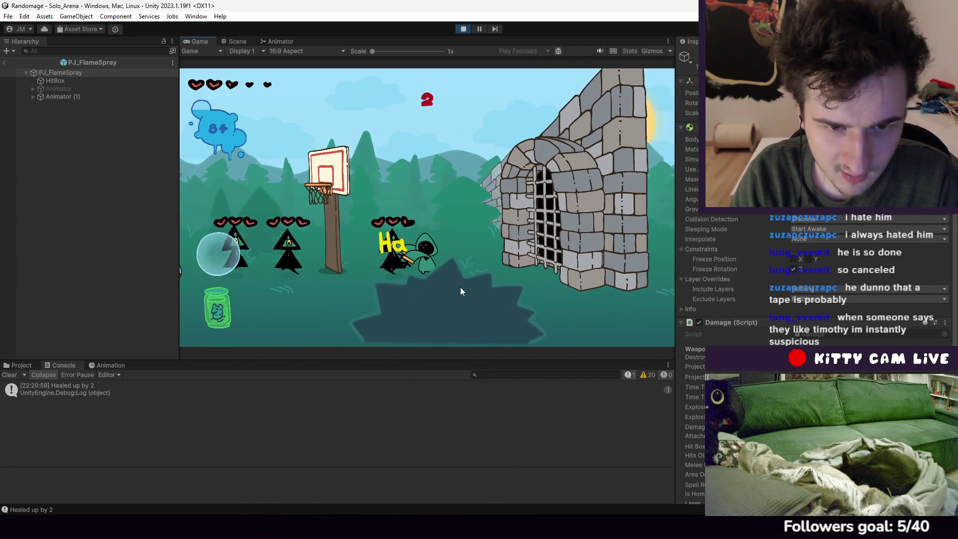
key(a)
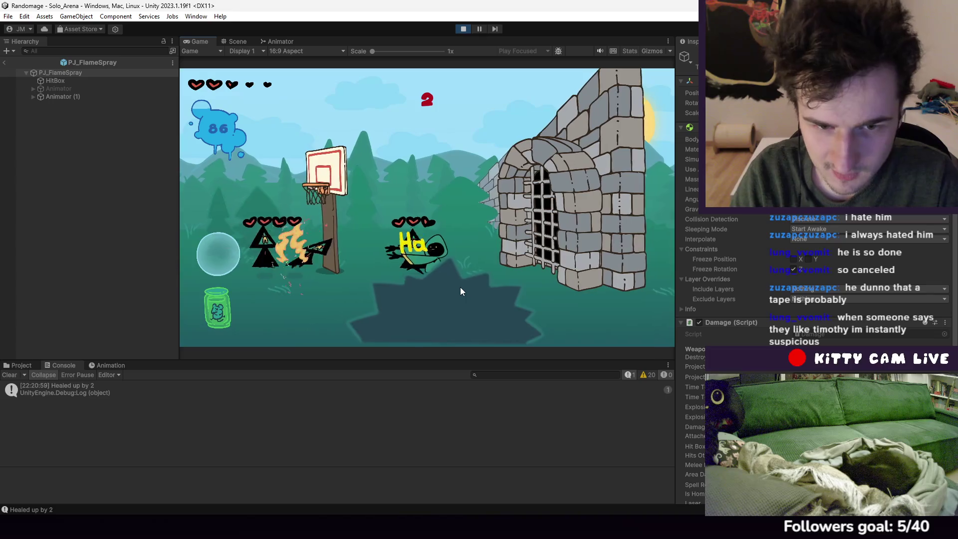
key(space)
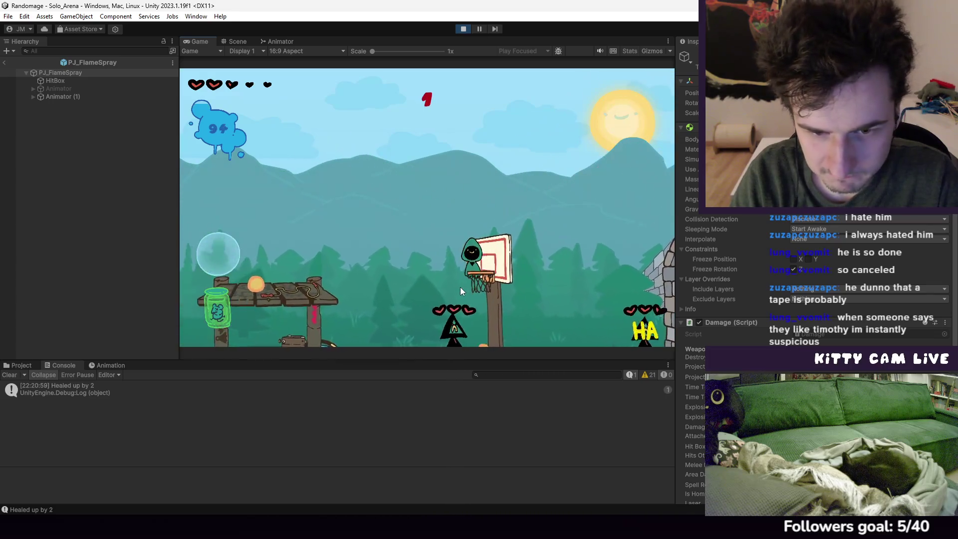
key(a)
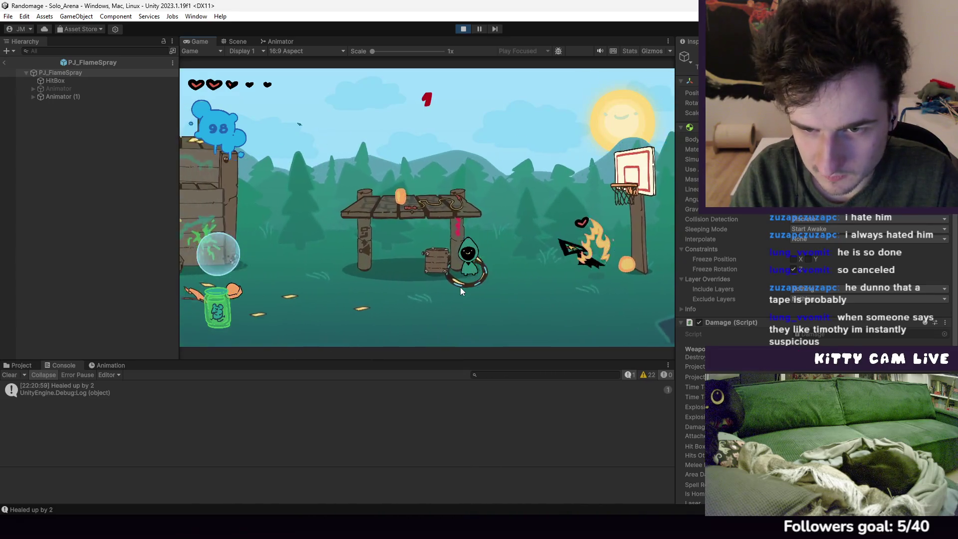
key(d)
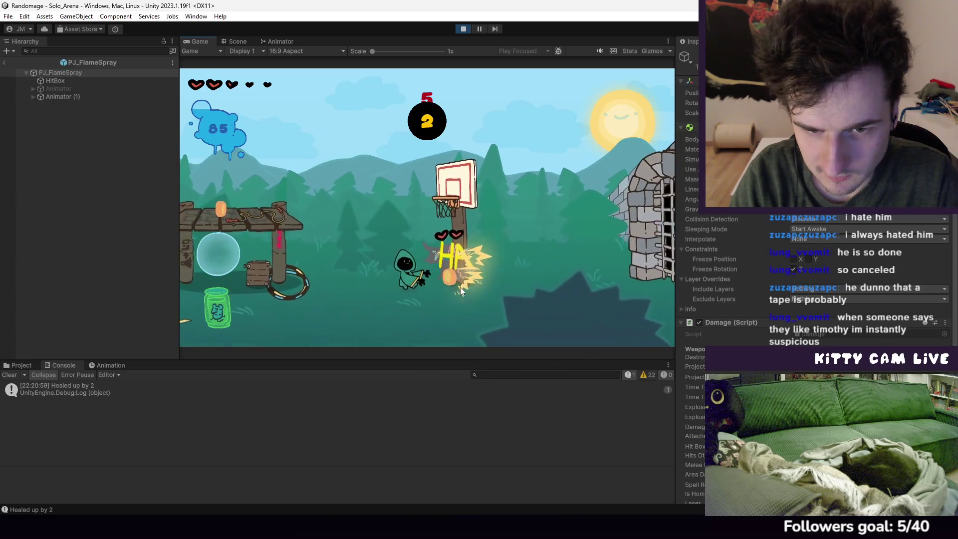
key(a)
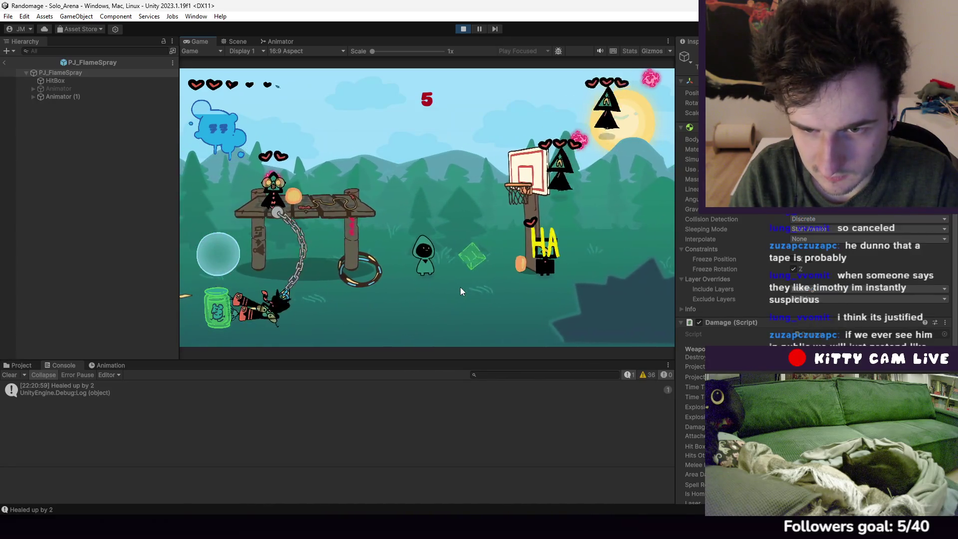
Spray flames at the enemies on the right and toward the stone castle gate
click(460, 287)
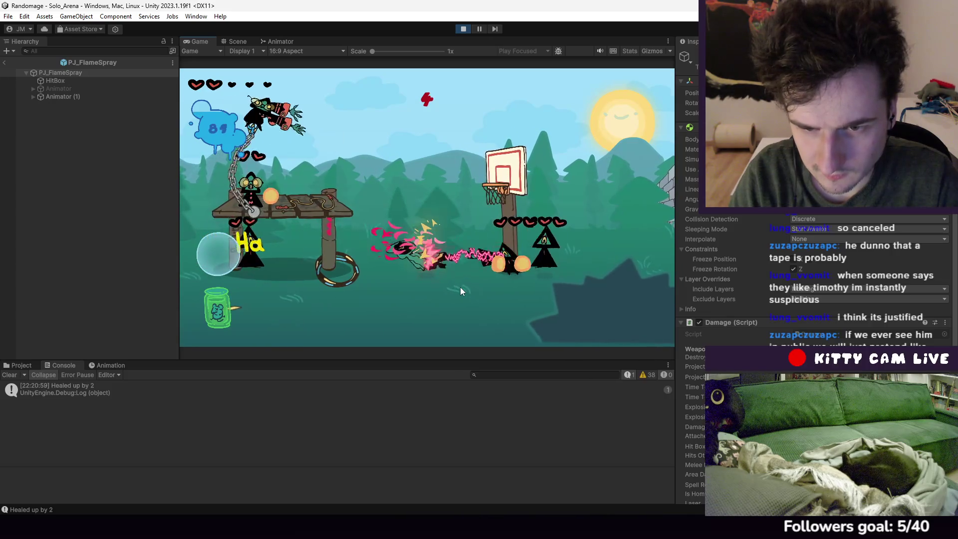
key(d)
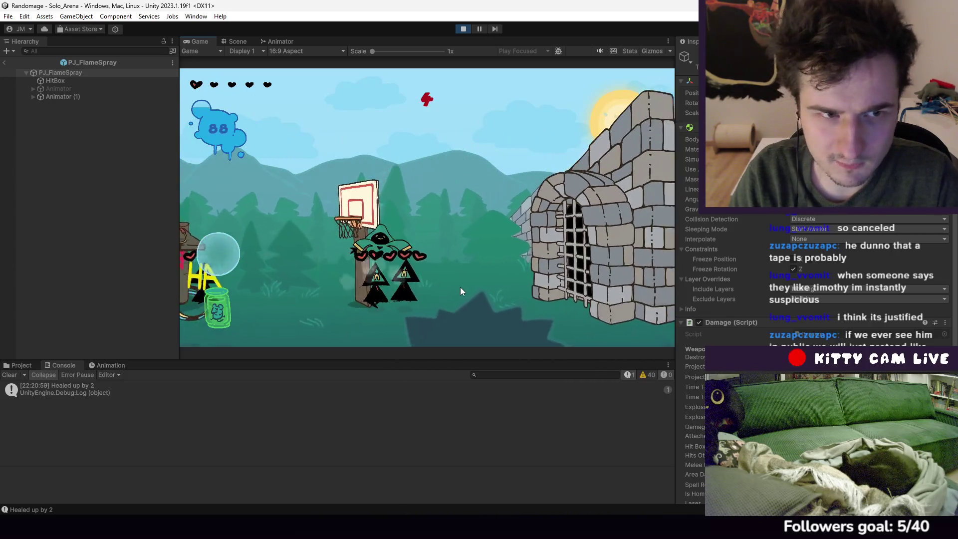
key(d)
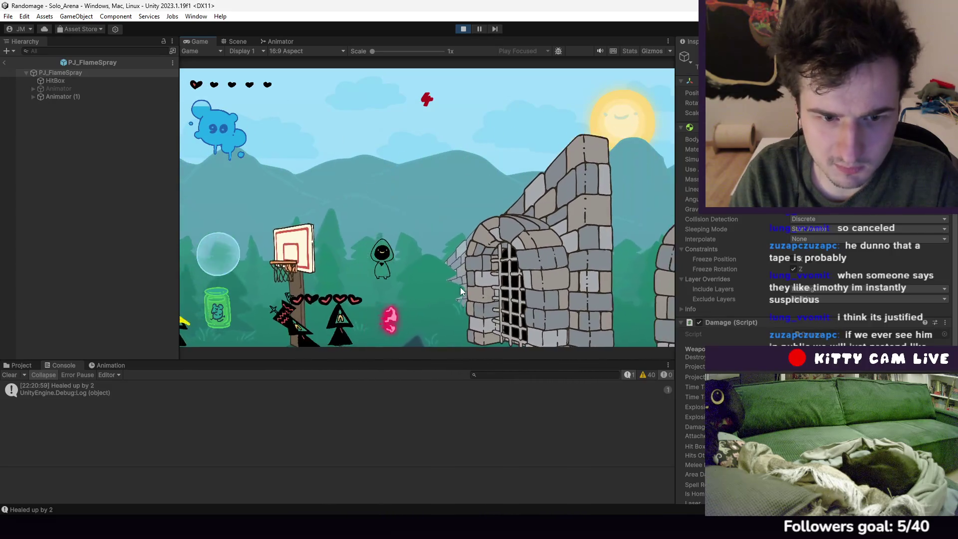
click(460, 290)
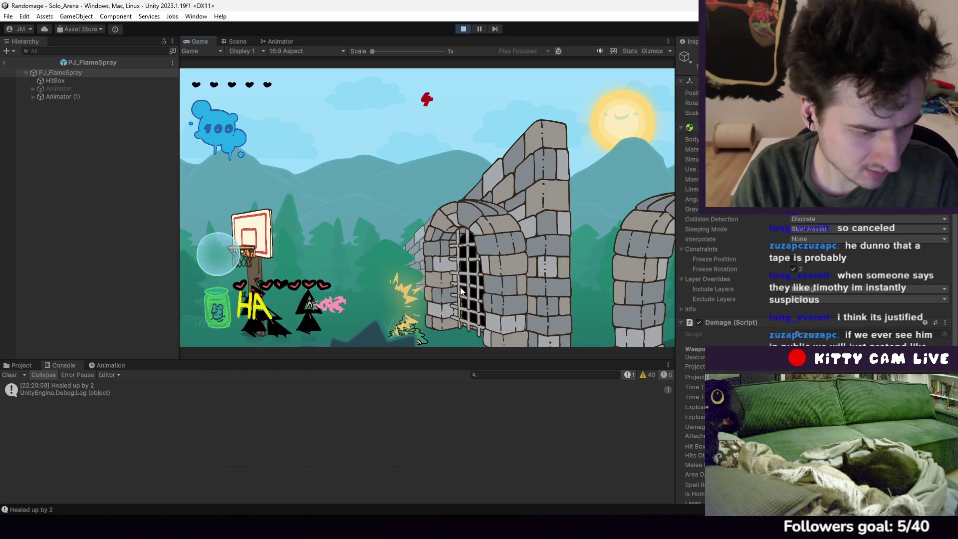
click(460, 292)
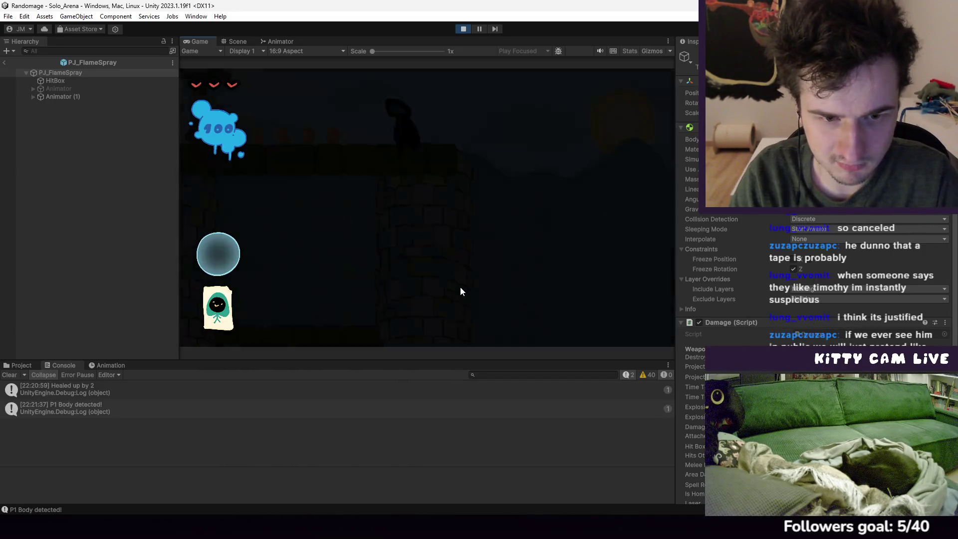
Walk right to the hooded NPC, talk to it, then stop the playtest
key(d)
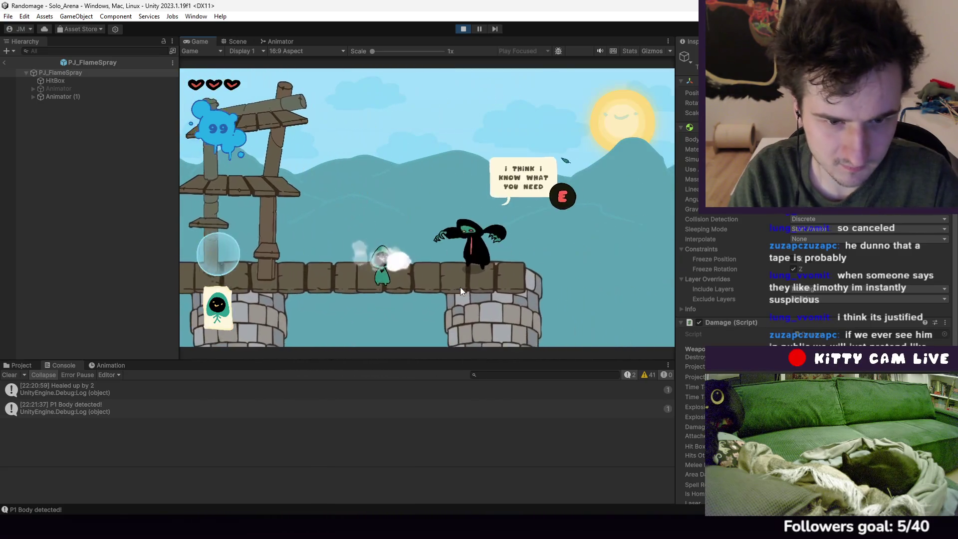
key(e)
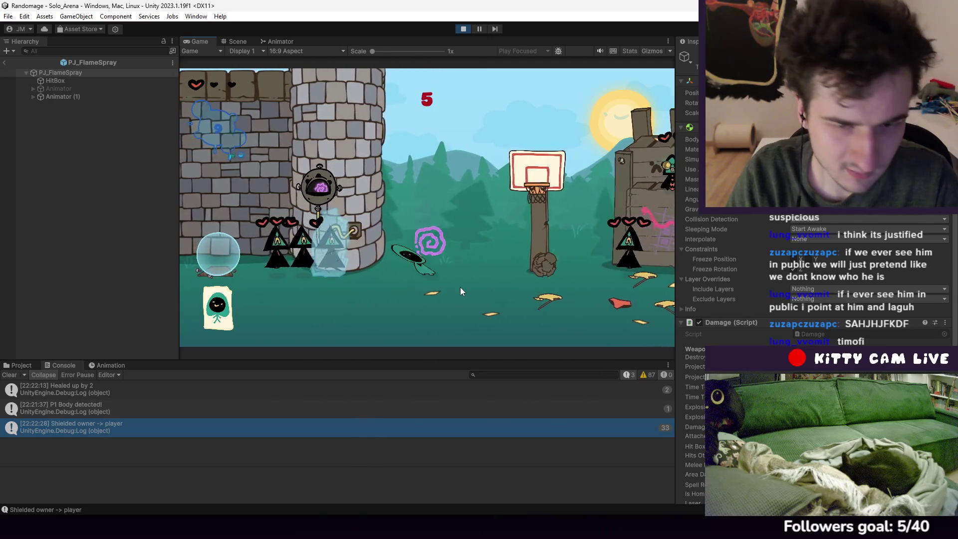
click(463, 28)
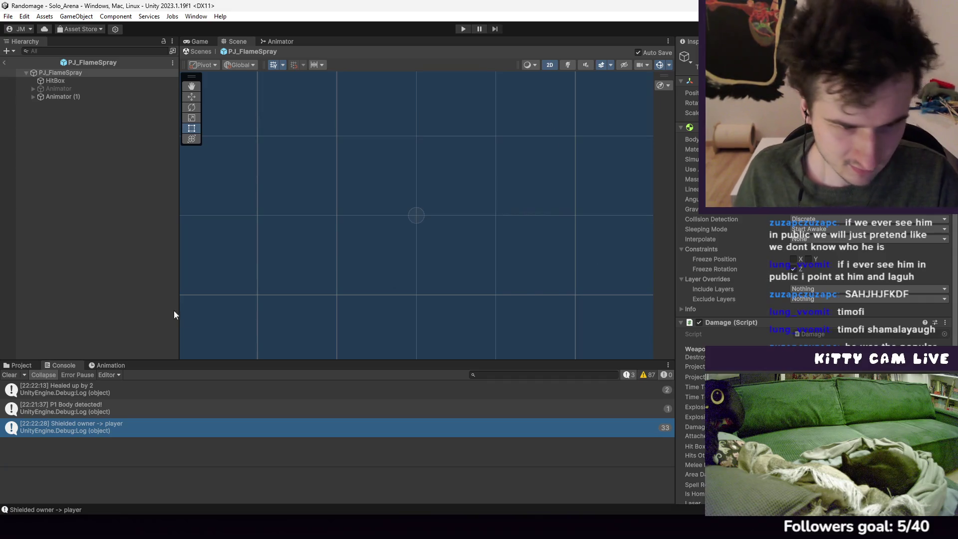
Clear the console and review PJ_FlameSpray's Damage (Script) stats and fire Effect field
click(9, 375)
scroll(768, 313, down, 8)
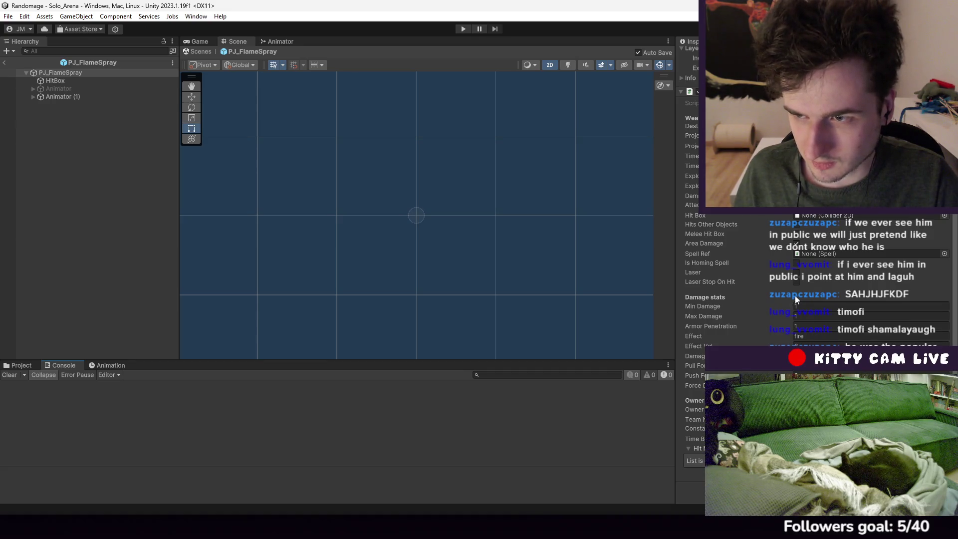
scroll(762, 298, up, 2)
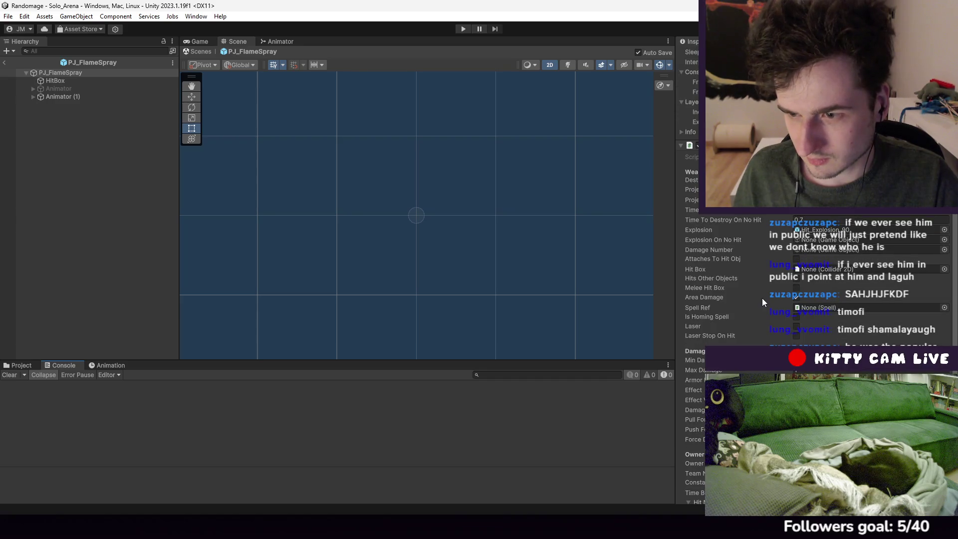
scroll(762, 298, down, 2)
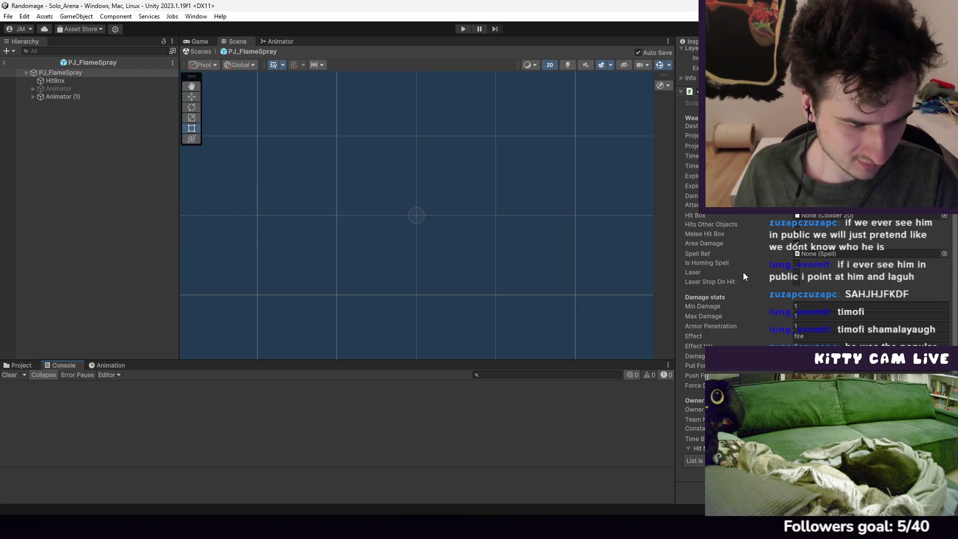
scroll(746, 272, up, 8)
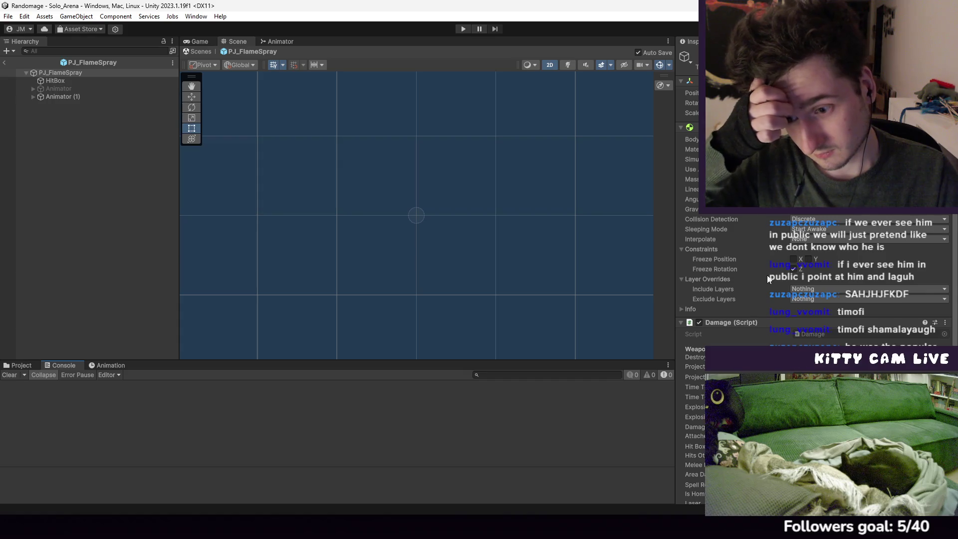
scroll(852, 294, down, 8)
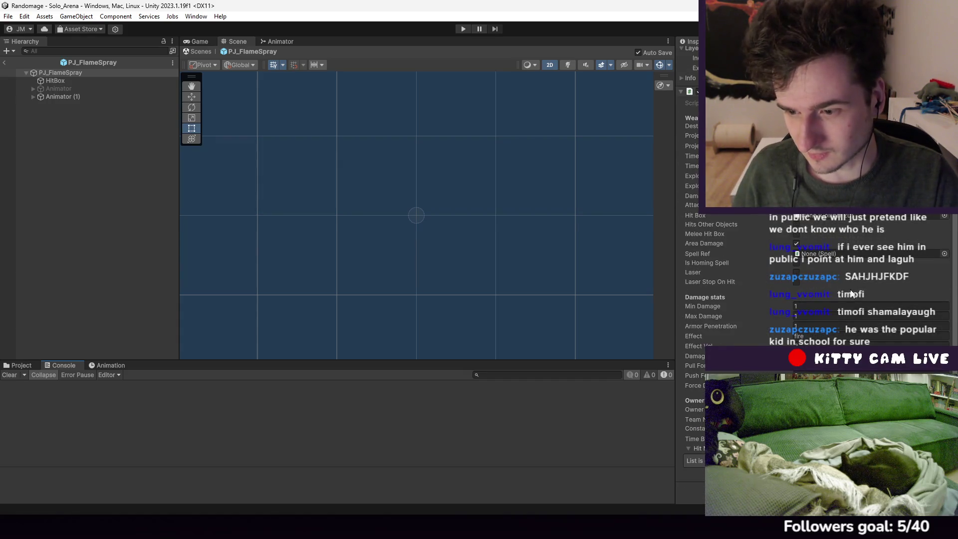